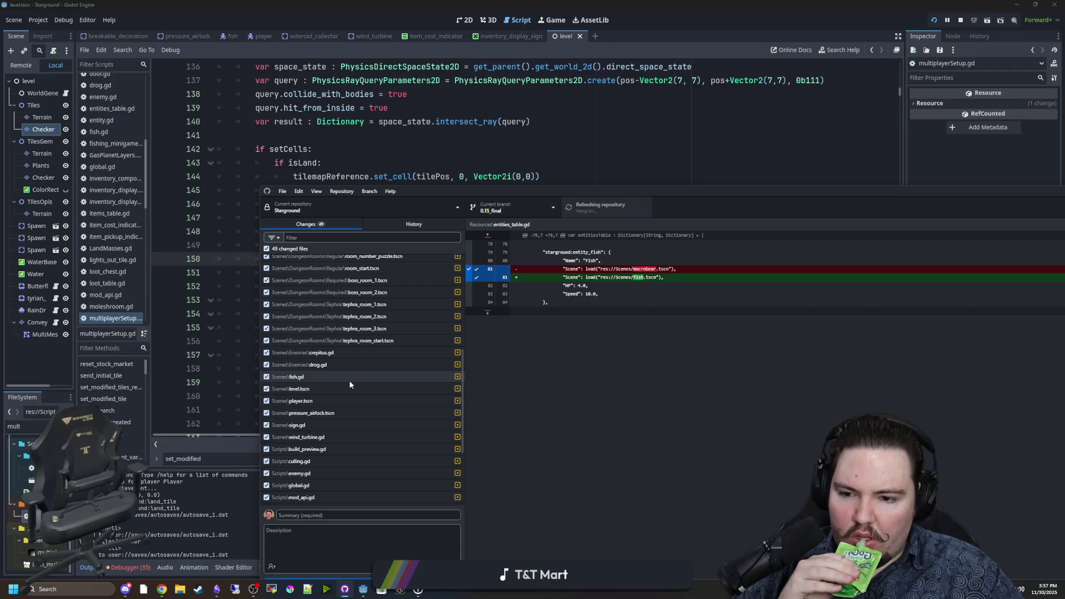
Review the diff of Scripts\multiplayerSetup.gd in GitHub Desktop's Changes list
scroll(349, 384, down, 1)
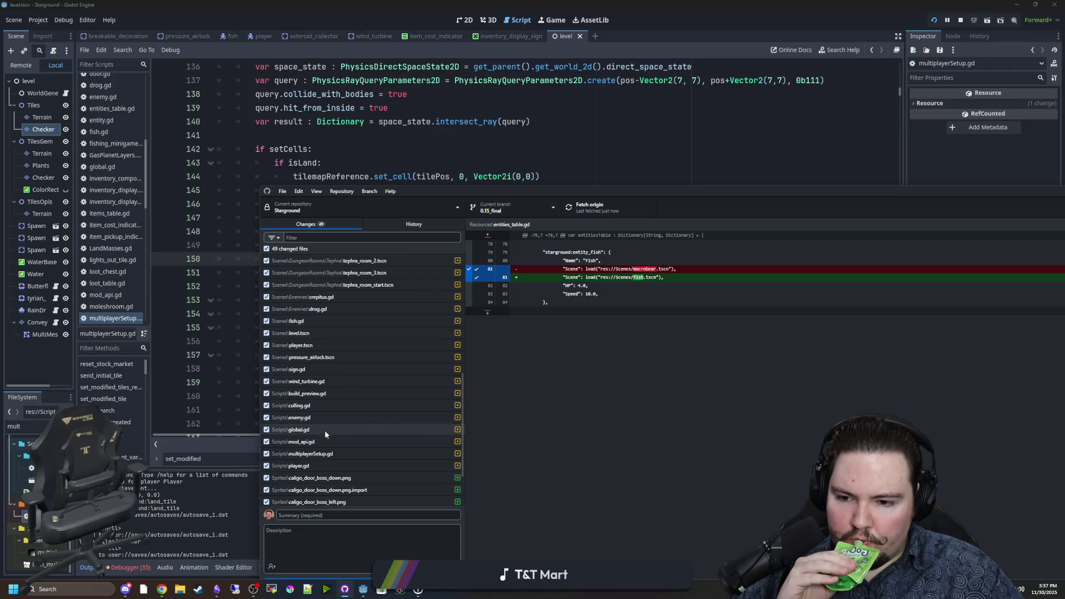
click(327, 453)
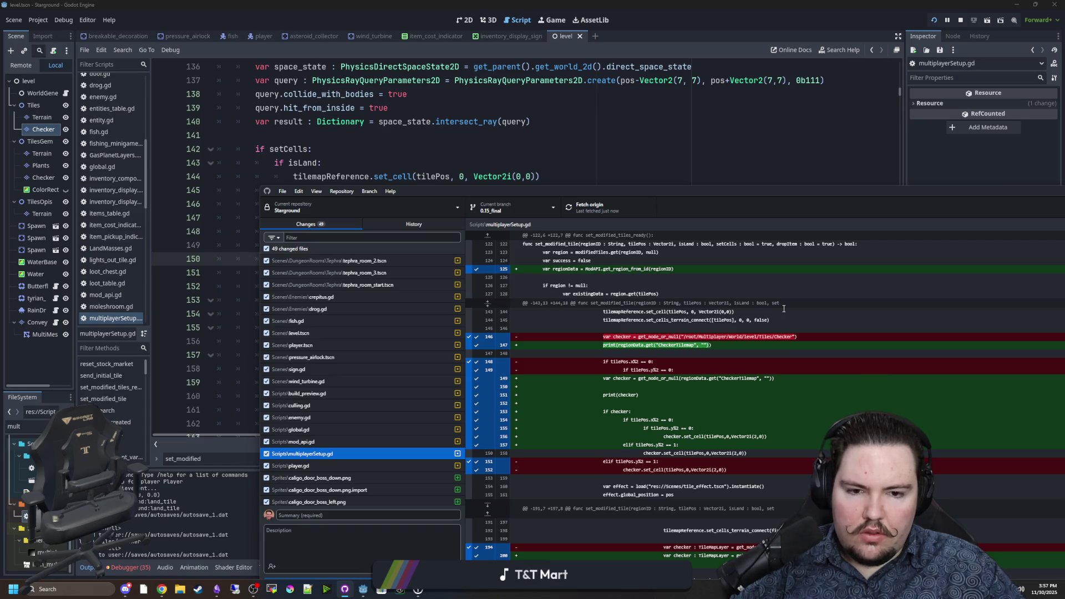
click(421, 142)
Prefix the get_node_or_null call on line 149 with Global.world
click(359, 245)
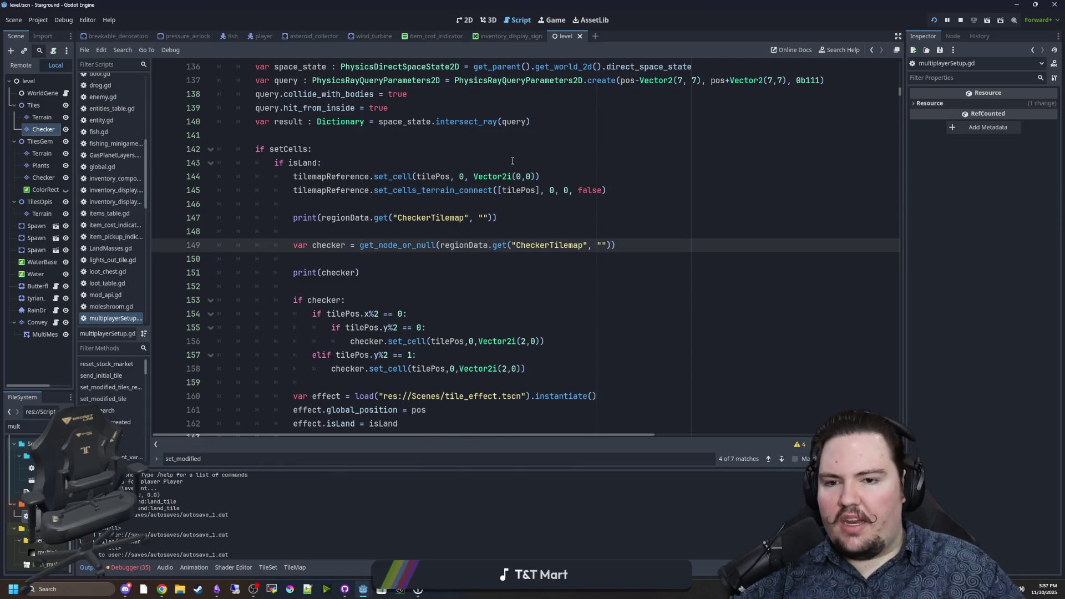
text(Global.world.)
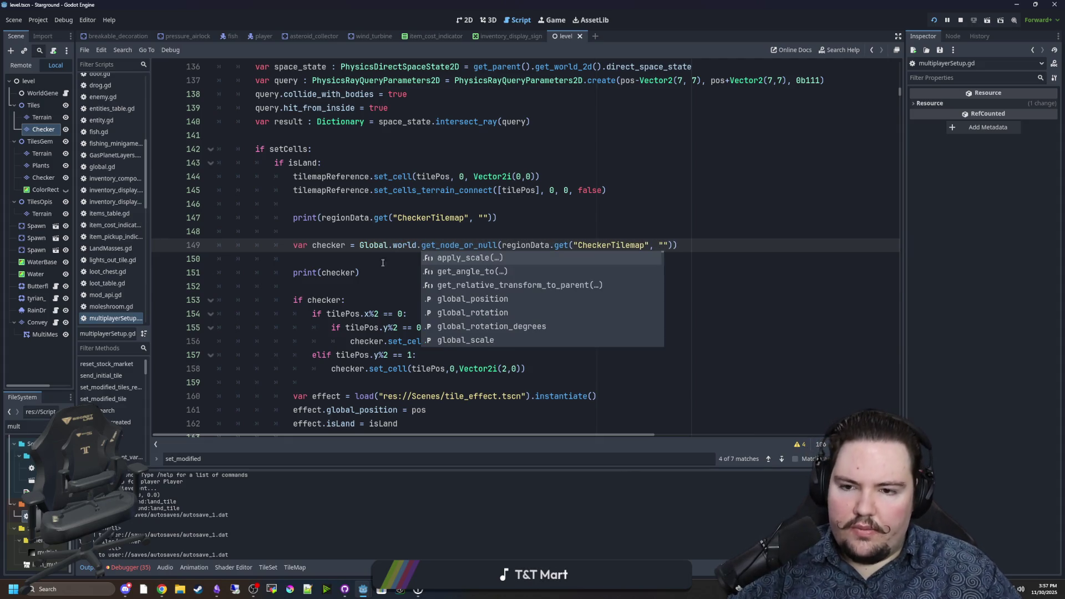
click(421, 245)
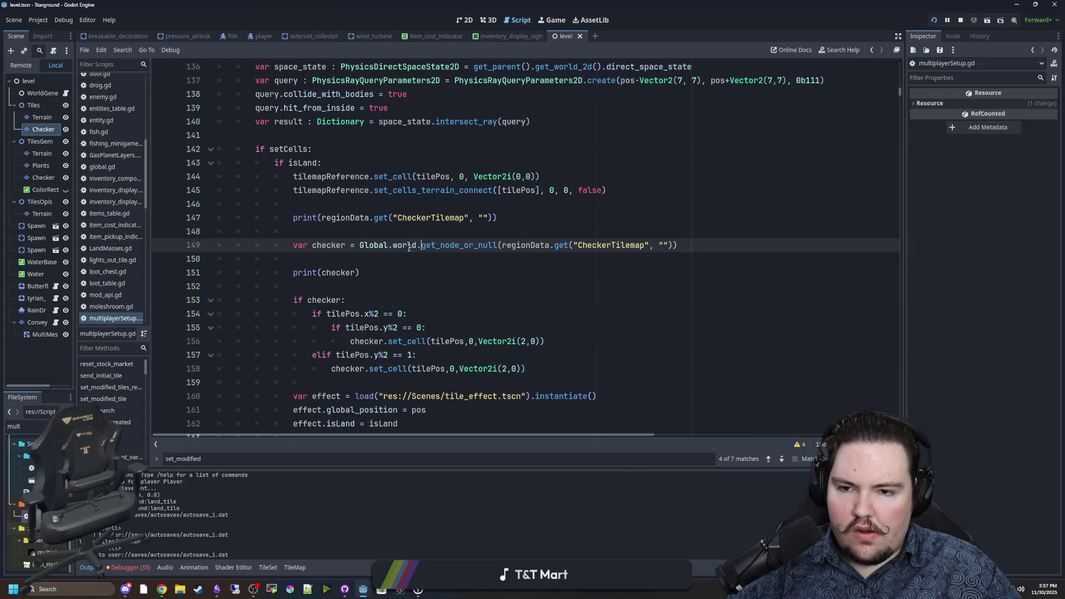
key(Down)
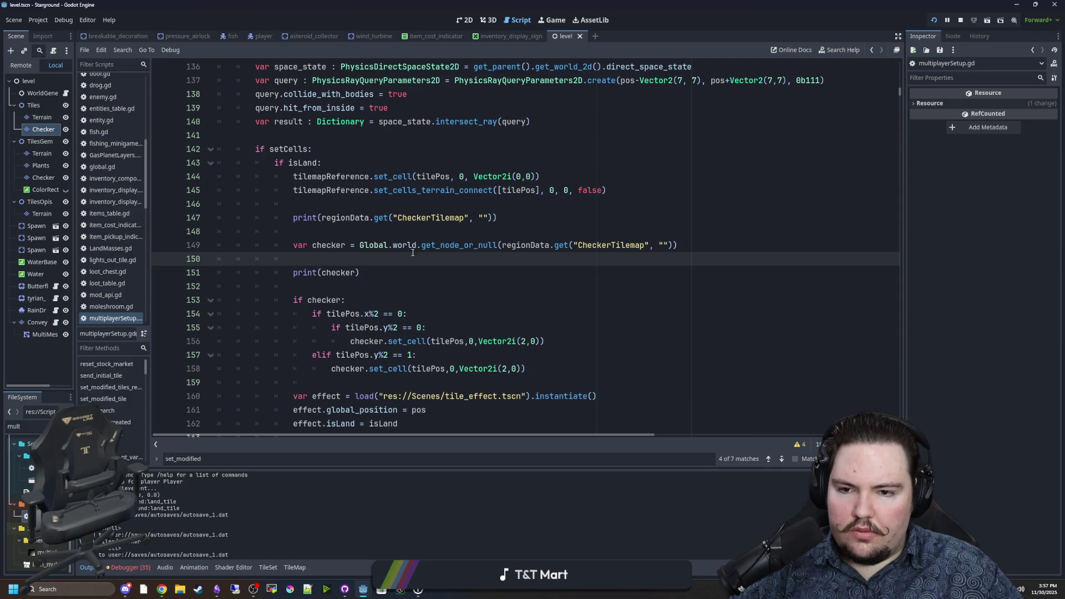
drag(416, 249, 365, 246)
click(383, 258)
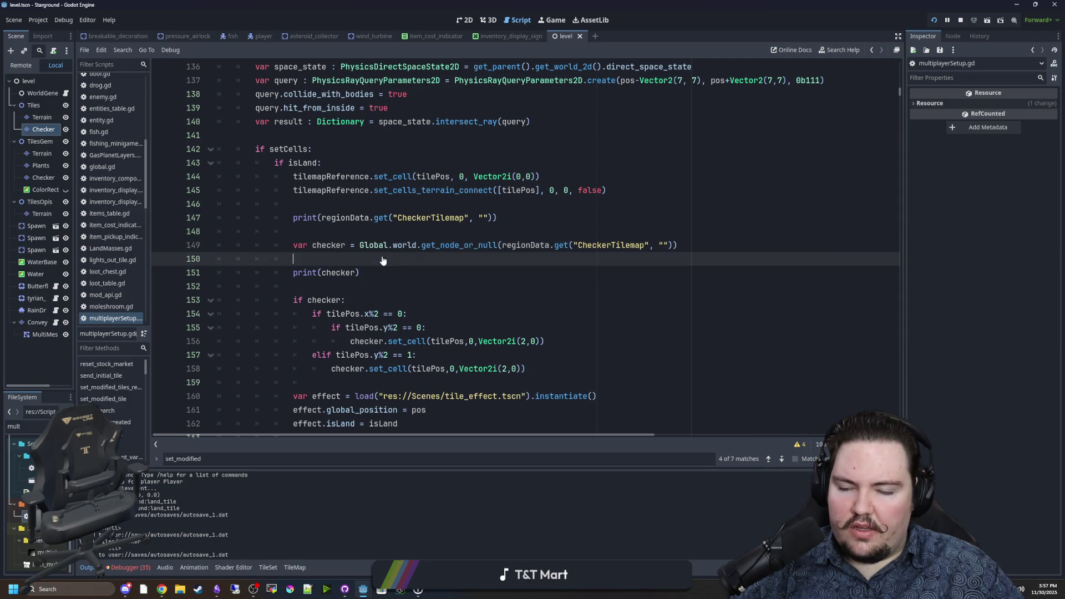
Apply the same Global.world. prefix to the lookup on line 200 and save
scroll(388, 209, down, 2)
scroll(388, 209, down, 4)
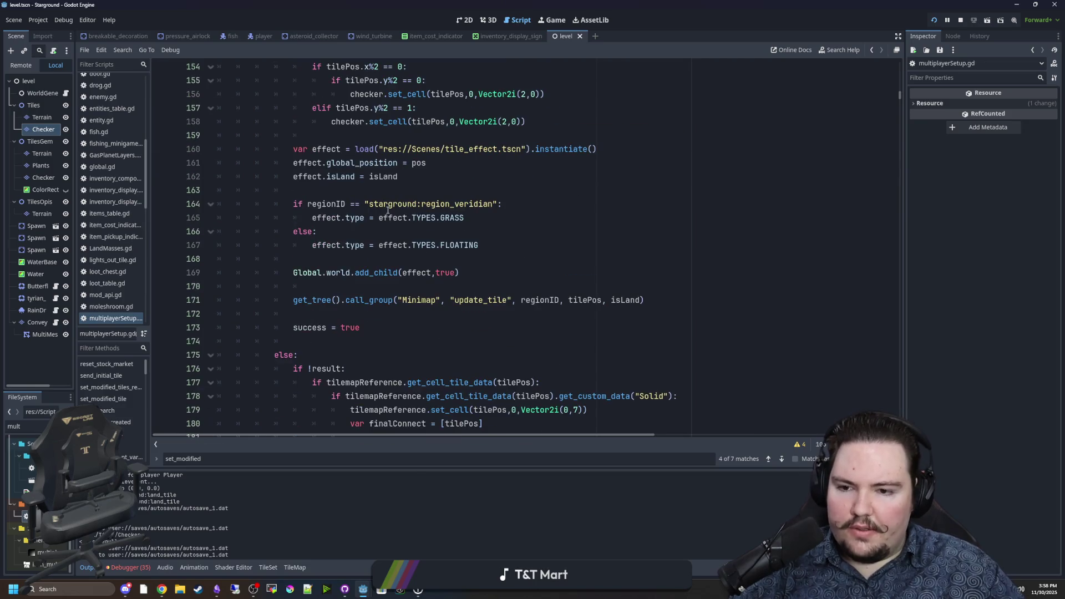
scroll(374, 335, down, 5)
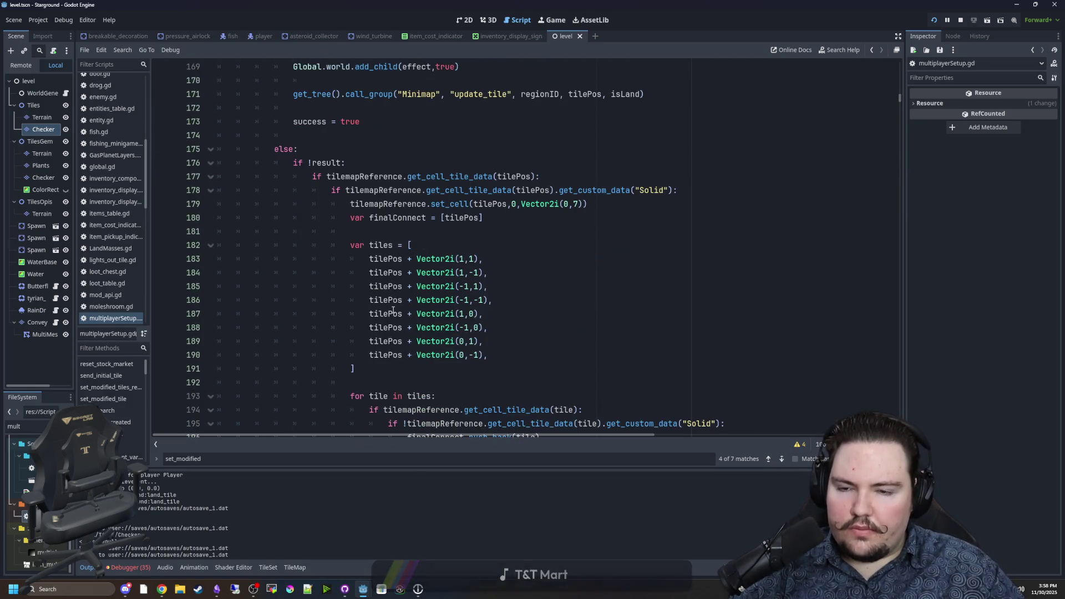
scroll(394, 296, down, 6)
click(428, 263)
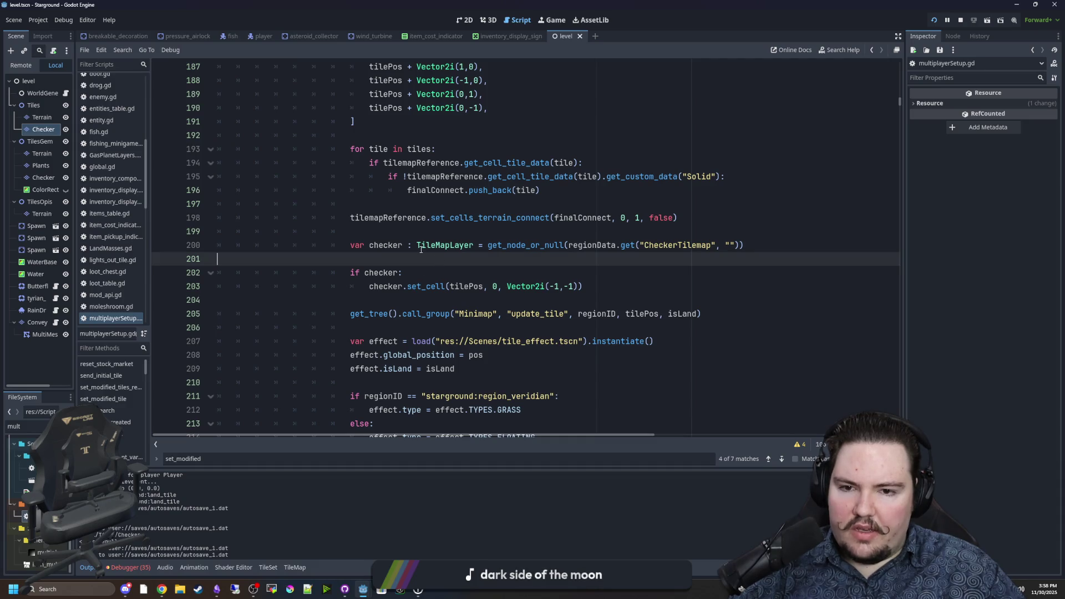
click(488, 248)
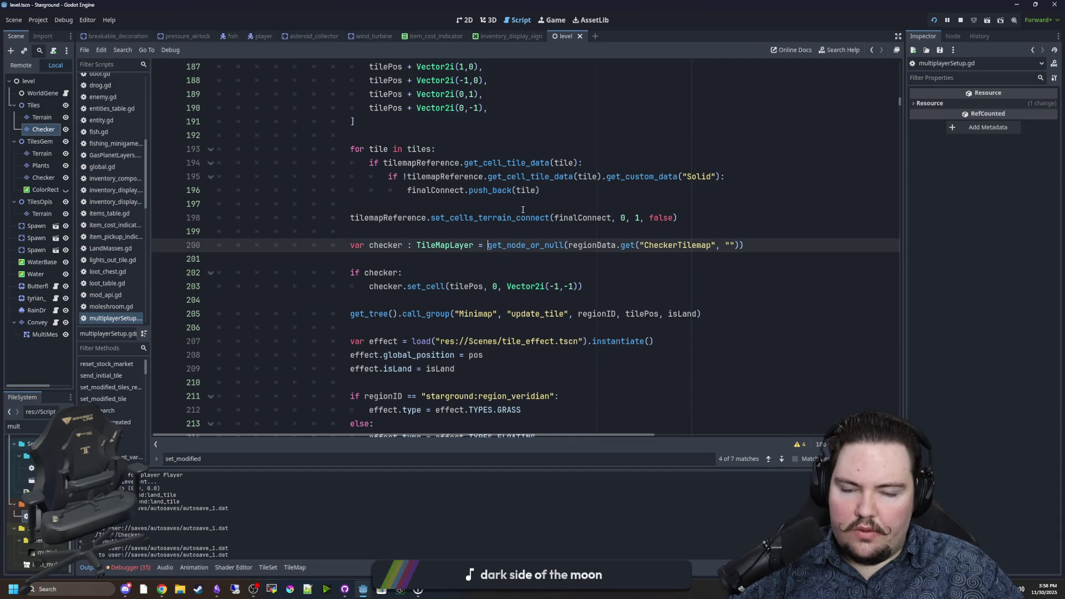
text(.)
click(557, 229)
key(ctrl+s)
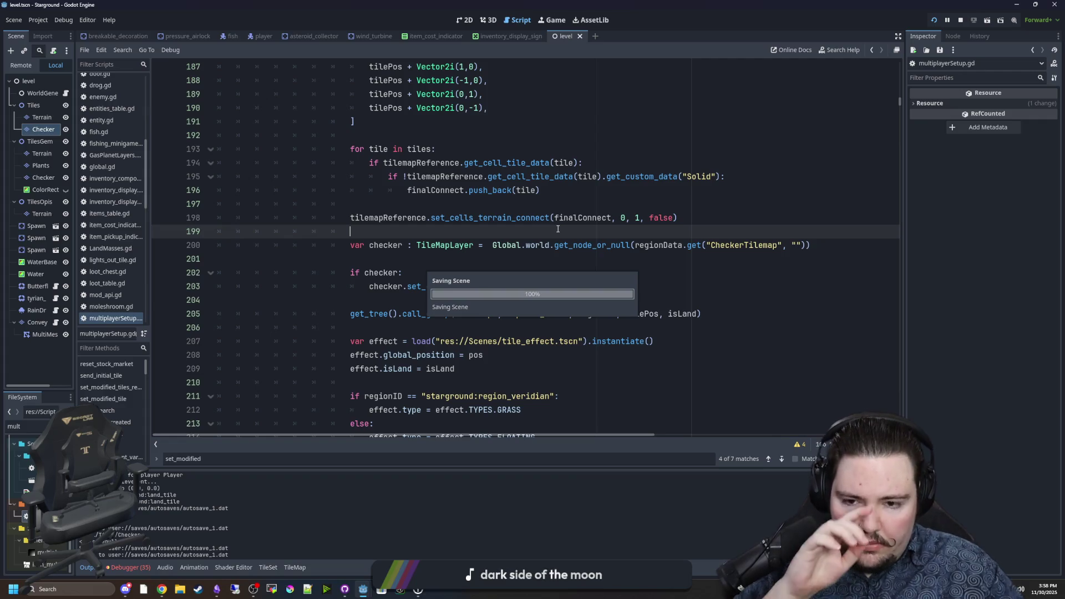
click(556, 20)
key(b)
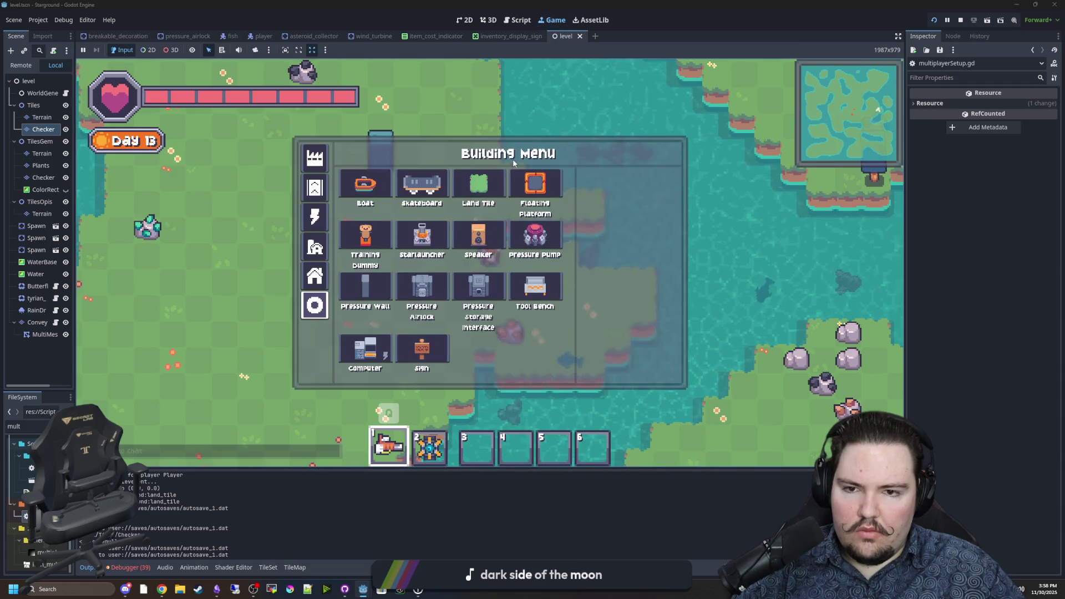
click(513, 161)
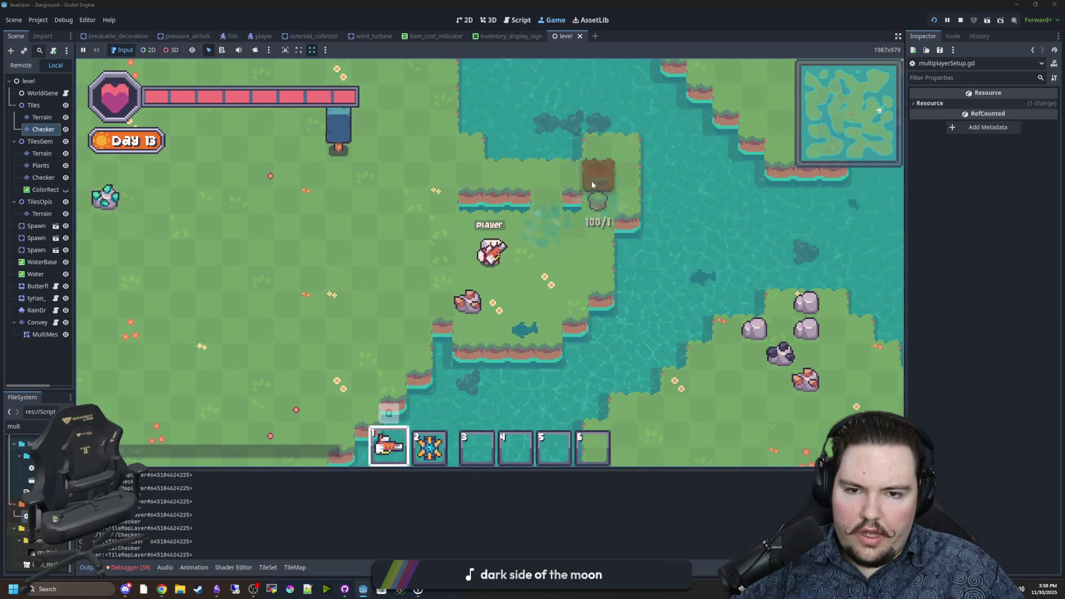
key(a)
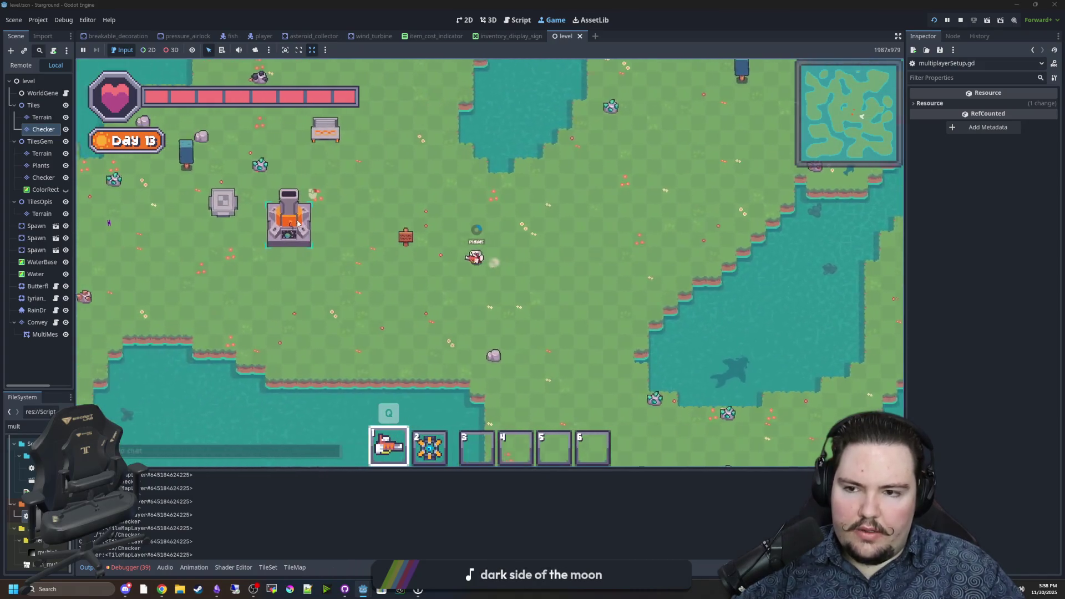
click(367, 225)
click(500, 371)
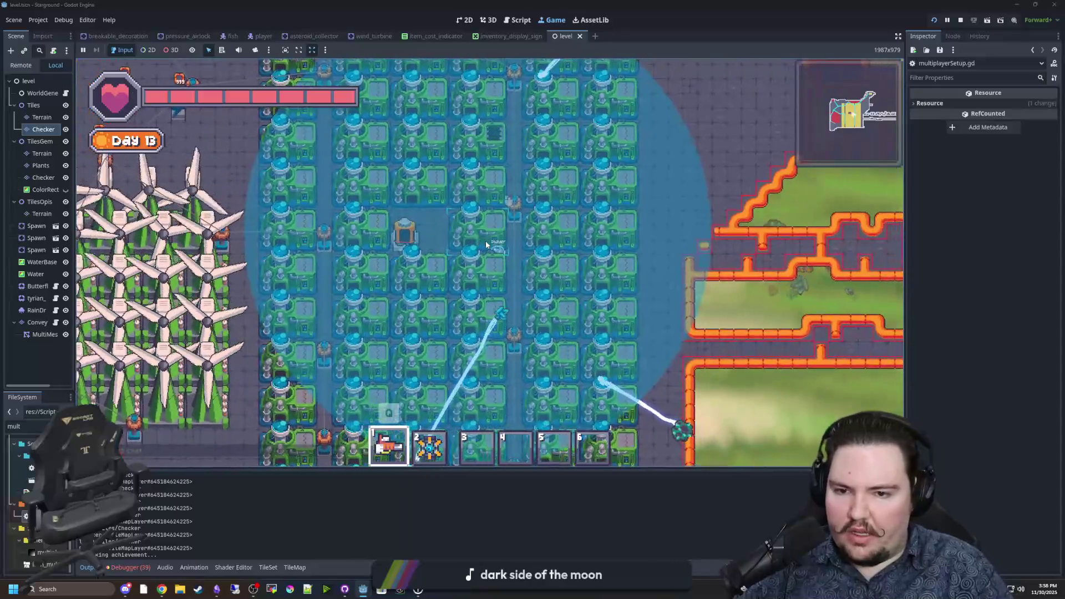
key(b)
click(486, 244)
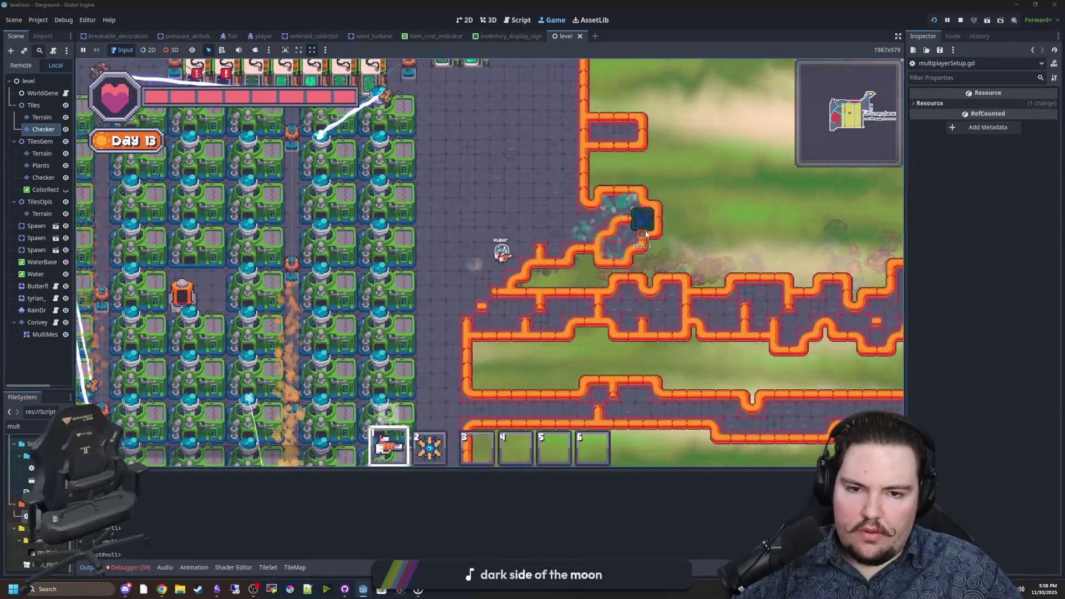
key(d)
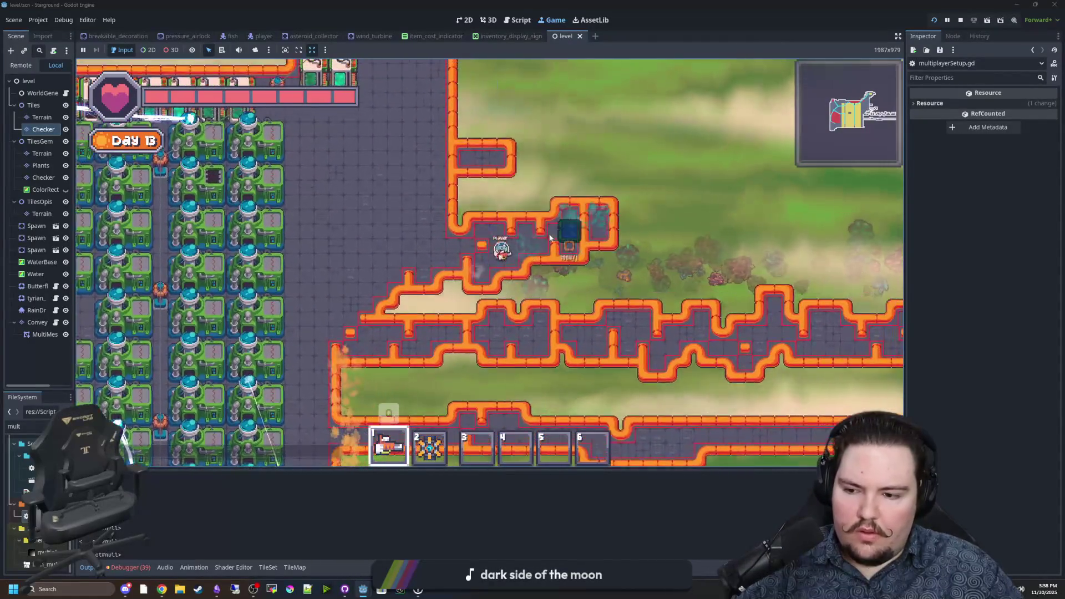
key(d)
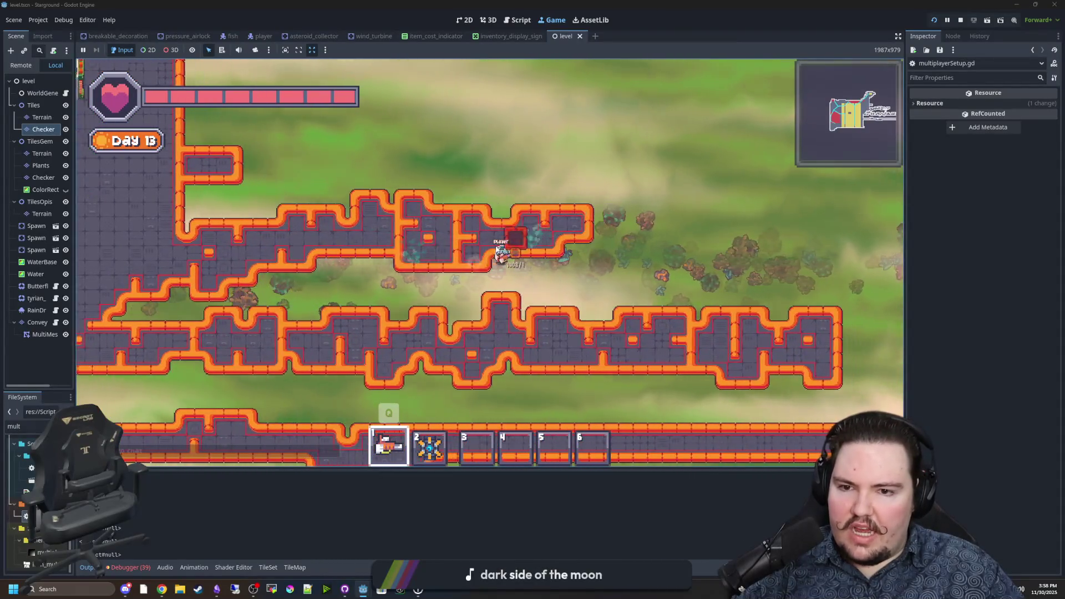
key(d)
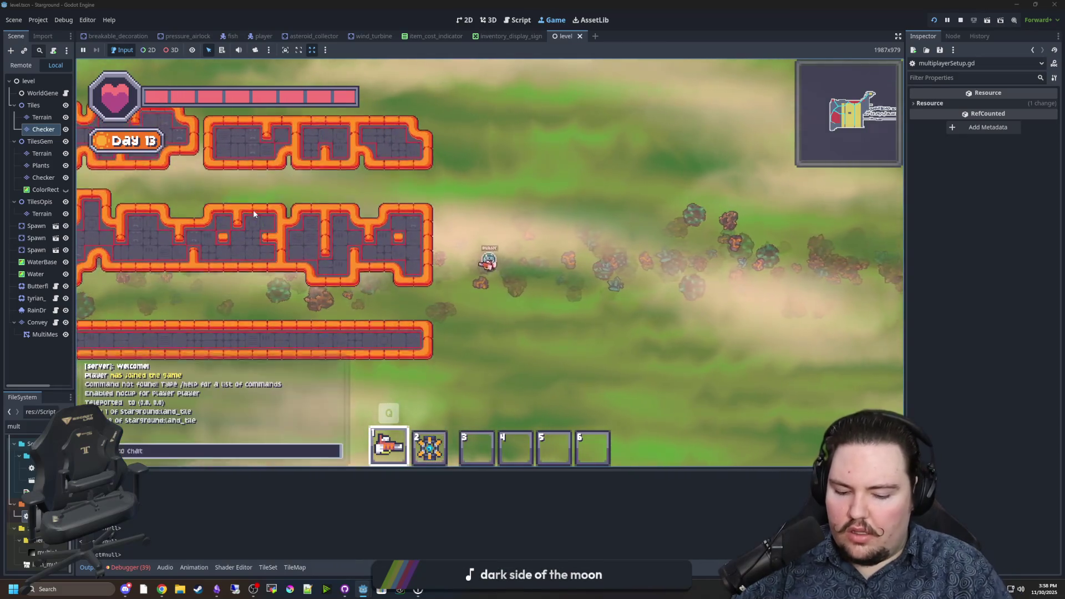
key(d)
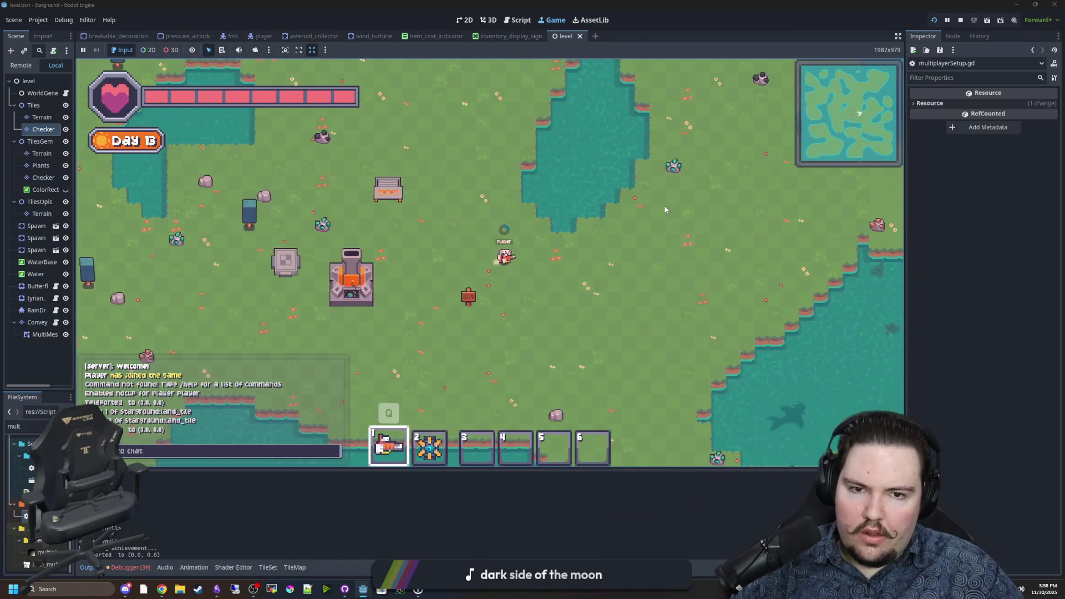
key(d)
key(w)
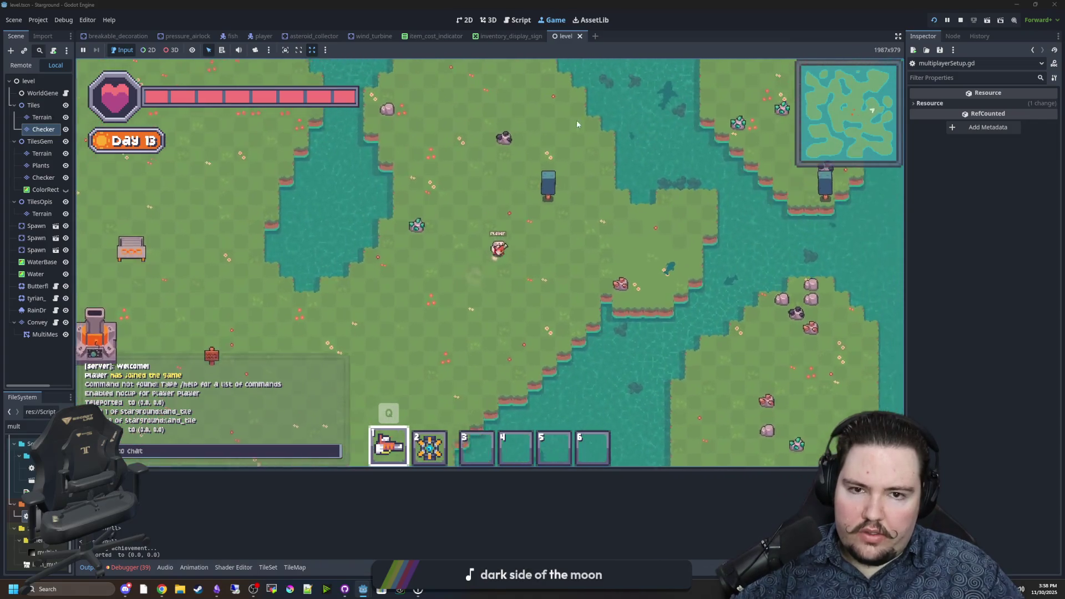
key(s)
key(d)
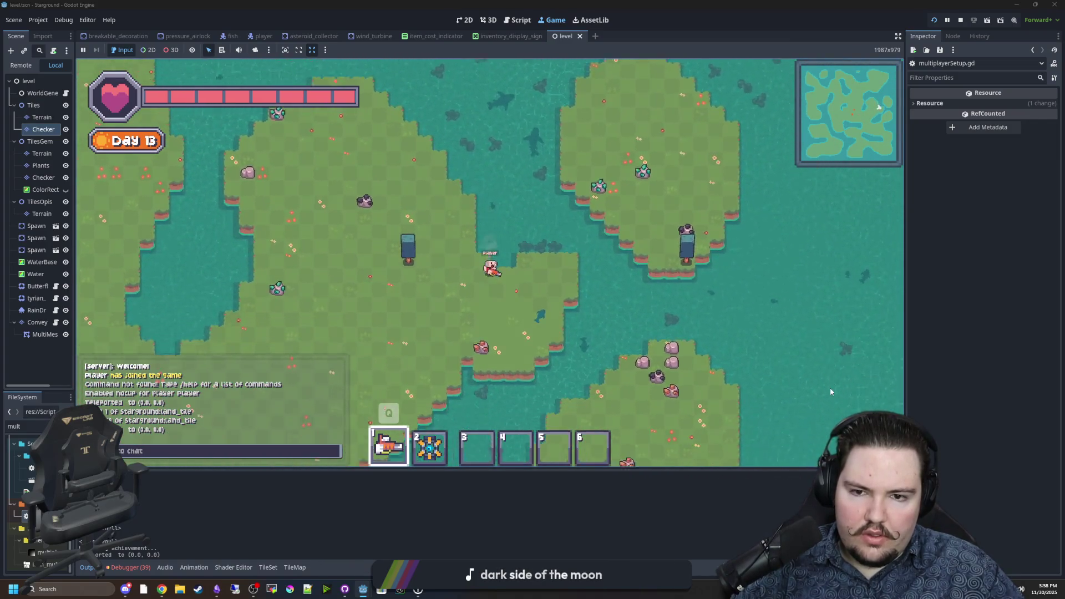
key(d)
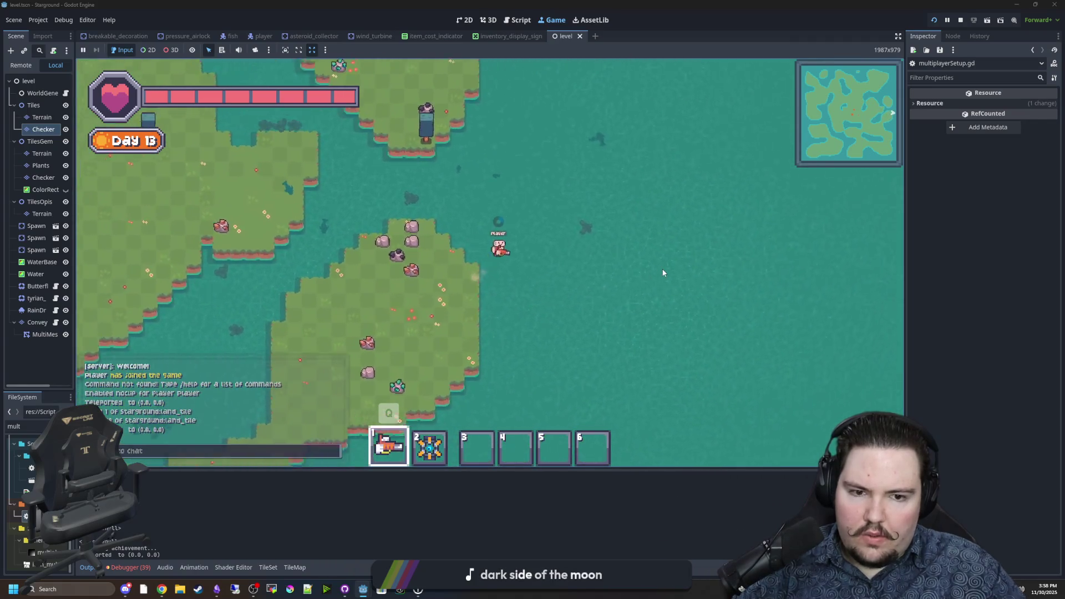
key(w)
key(Escape)
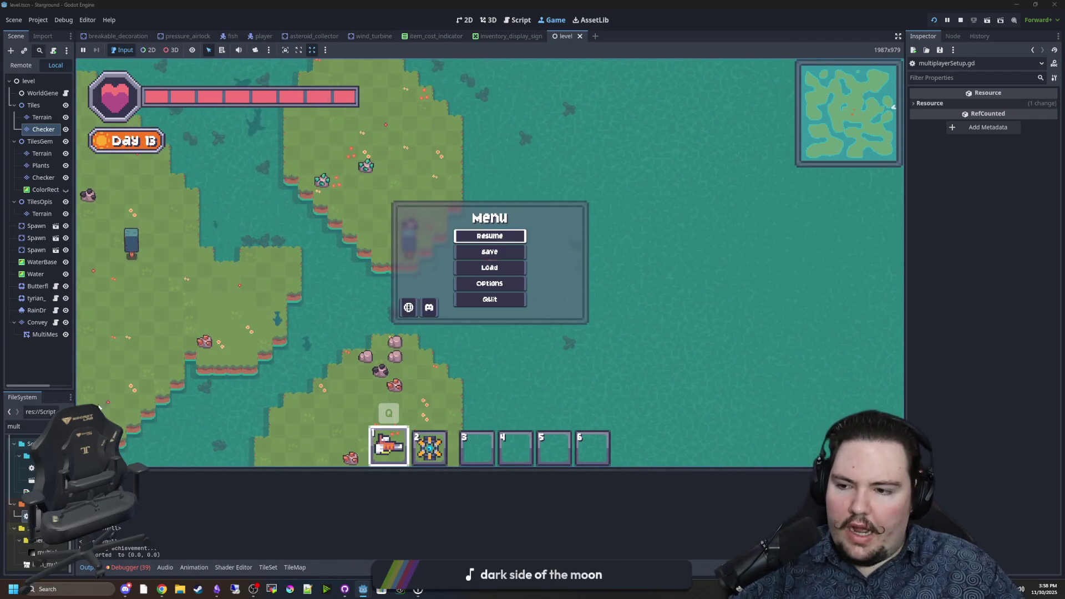
key(ctrl+F3)
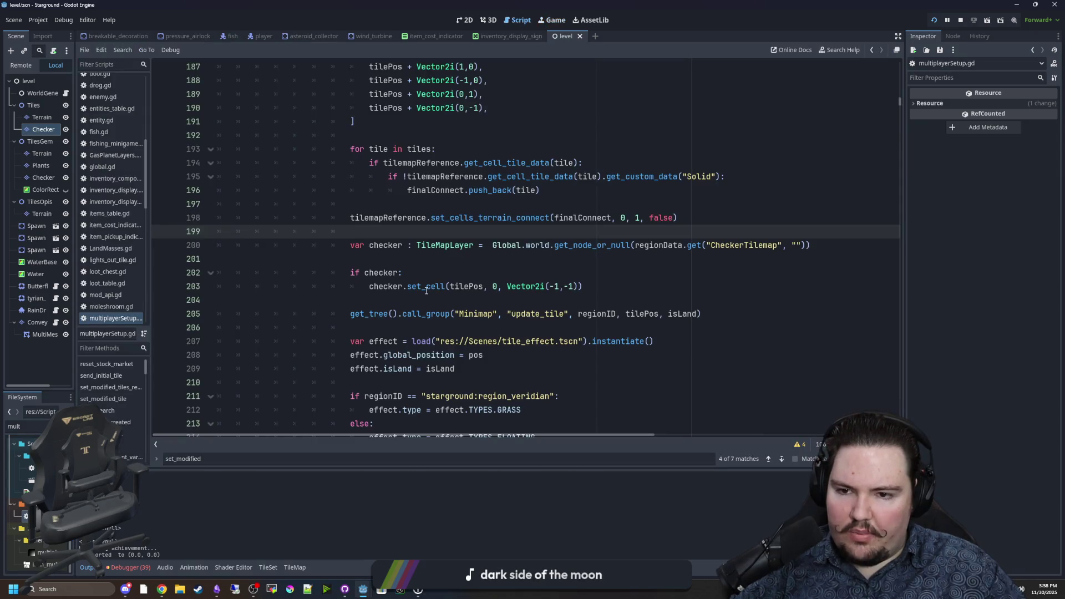
Search multiplayerSetup.gd for 'print' and step through the successive matches
click(426, 290)
key(F3)
key(ctrl+f)
text(print)
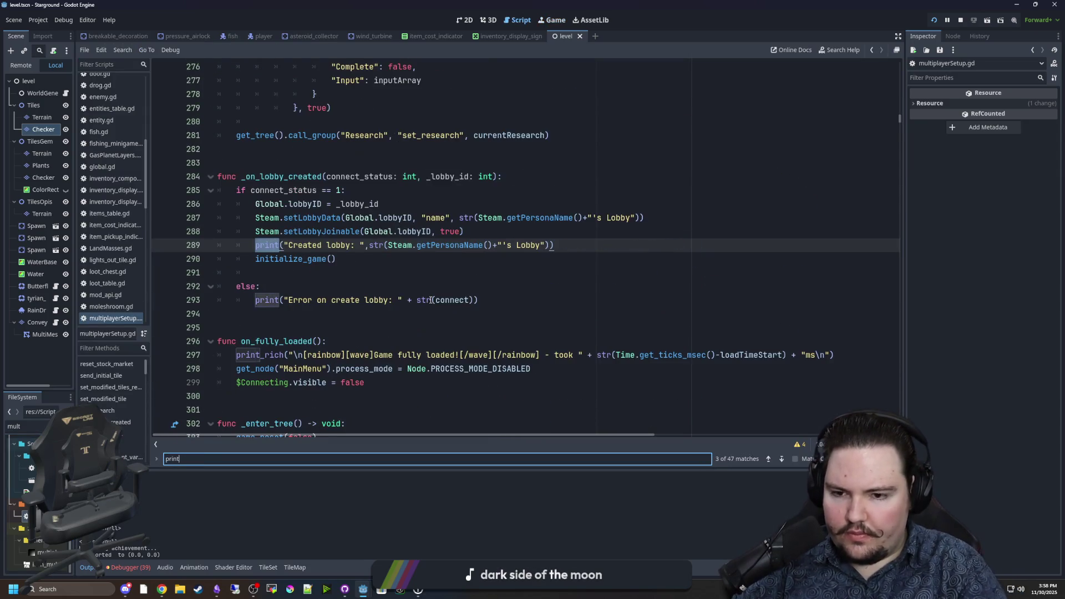
key(Return)
key(Return)
key(Return)
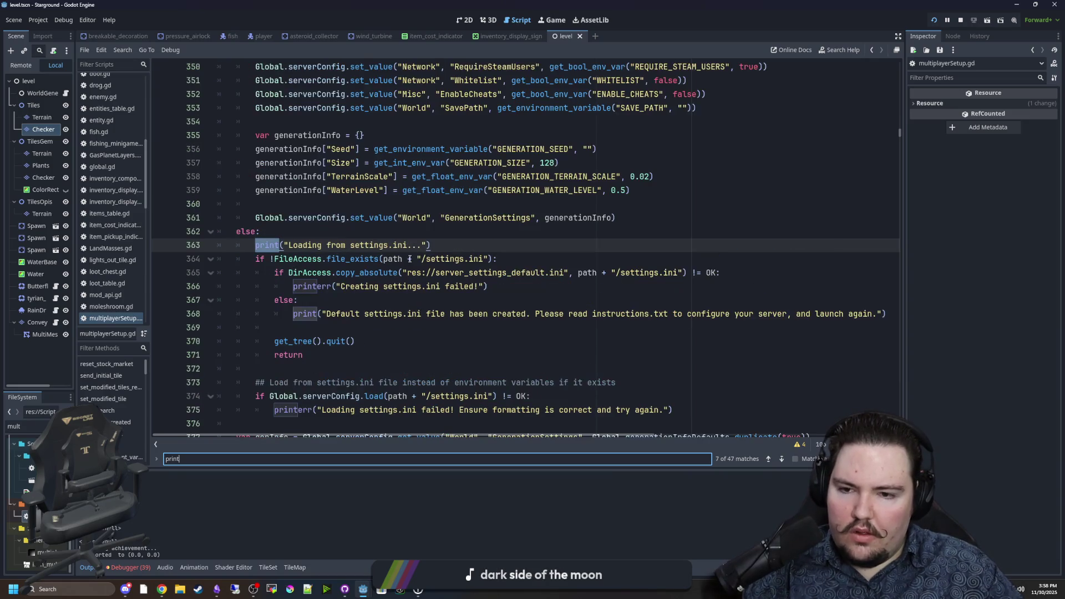
key(Return)
key(Return)
key(Return)
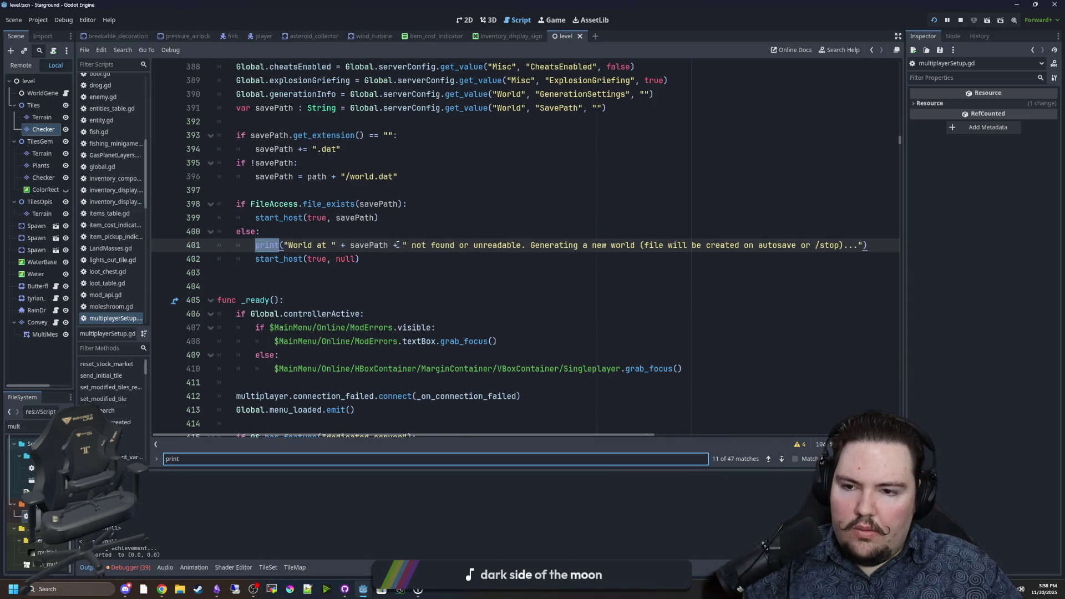
key(Return)
key(Return)
key(Return)
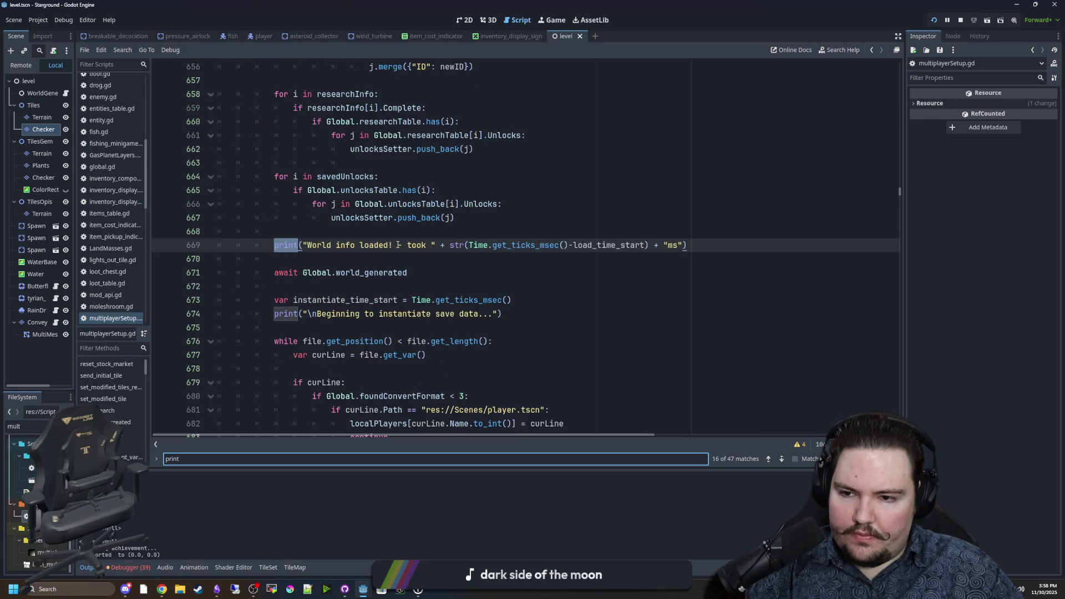
key(Return)
key(Return)
key(Return)
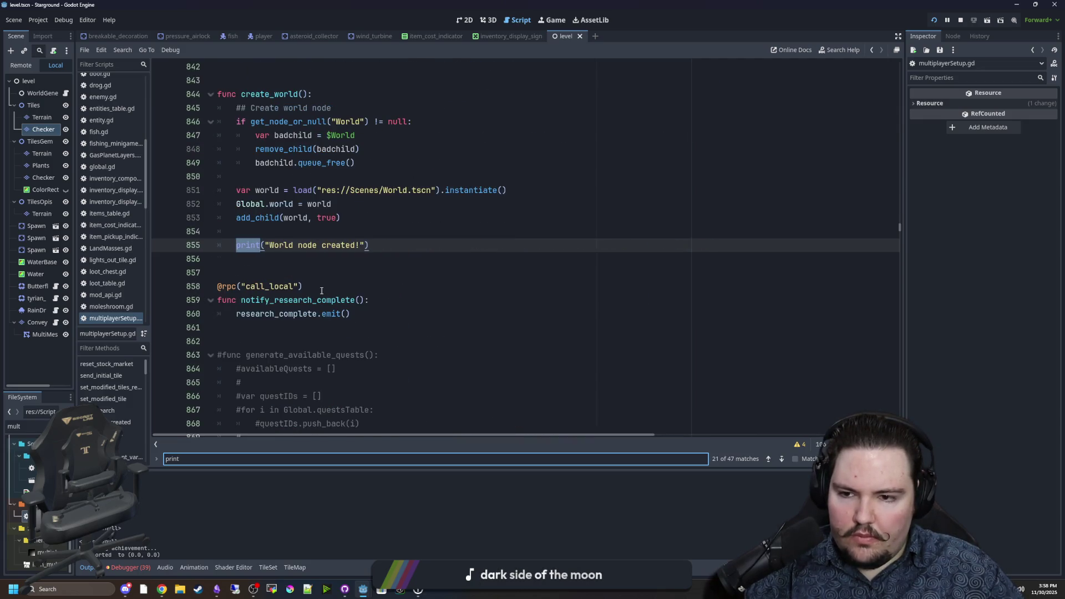
key(Return)
key(Return)
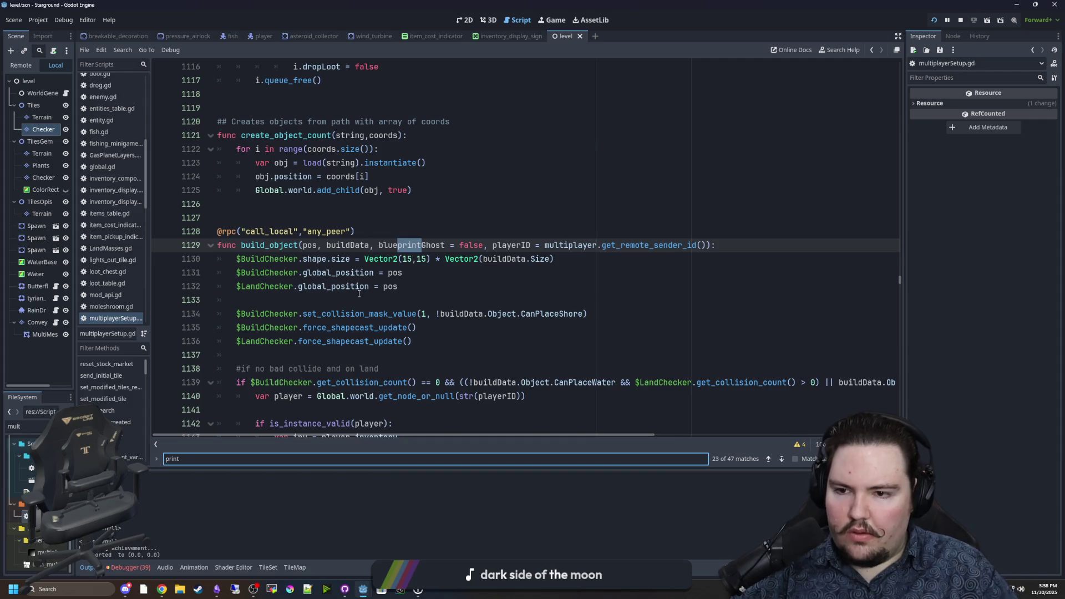
key(Return)
key(Return)
key(Return)
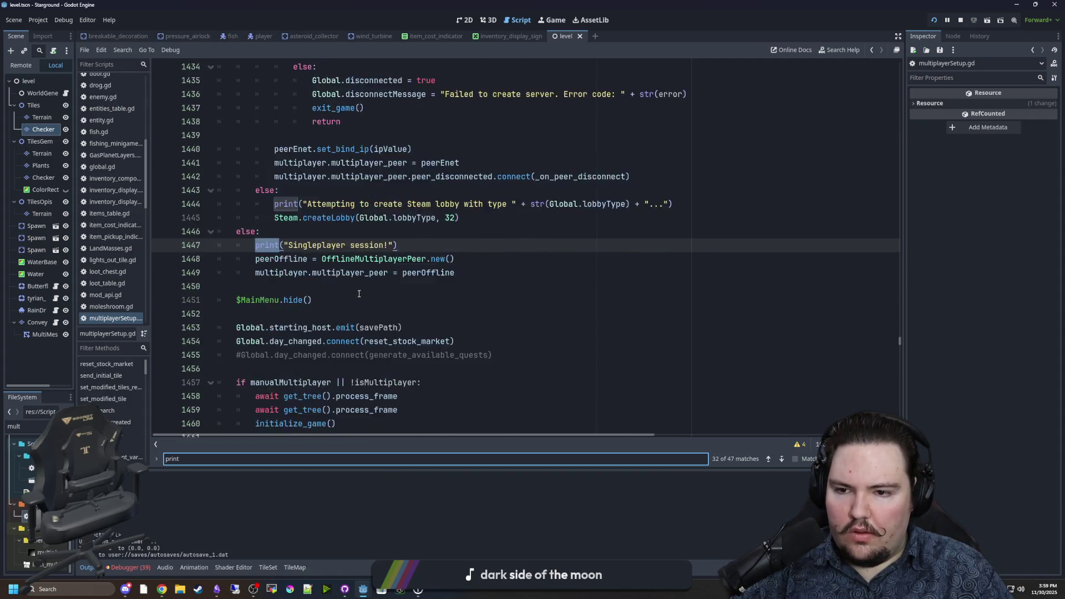
key(Return)
key(Return)
key(BackSpace)
key(BackSpace)
key(BackSpace)
Search 'set_mo' and jump to the set_modified_tile definition
text(set_modifier)
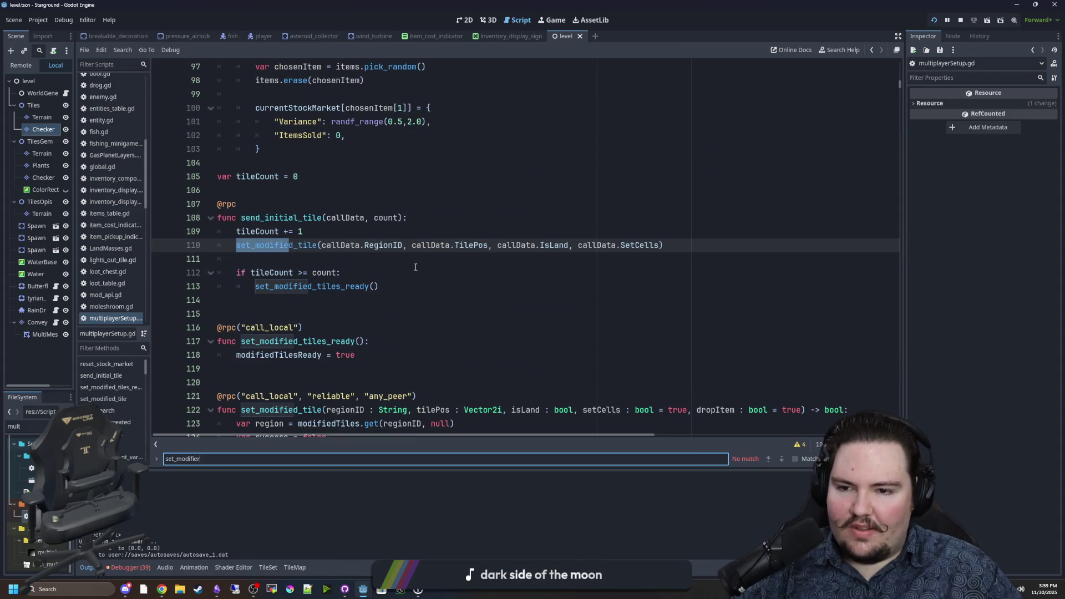
click(416, 267)
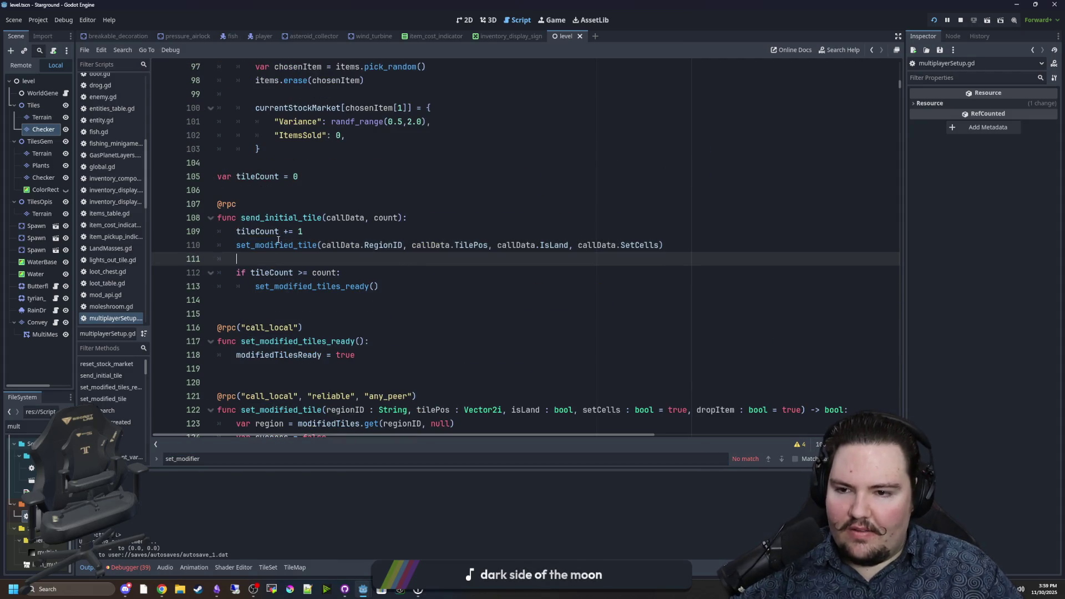
click(270, 250)
ctrl+click(271, 250)
scroll(319, 259, down, 7)
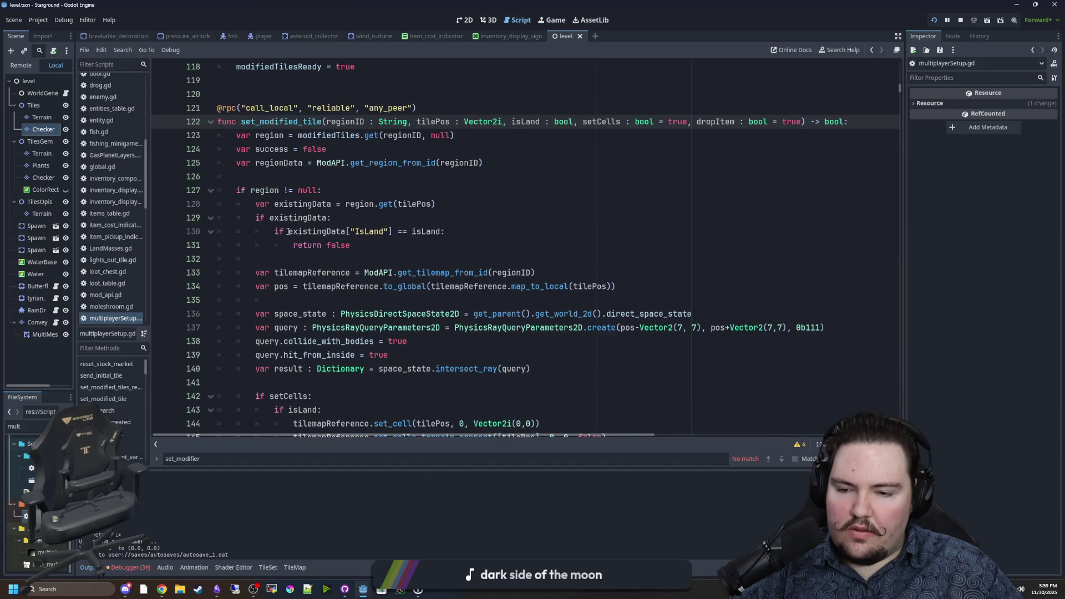
Delete the print(checker) and regionData debug print lines and the leftover blank line
click(351, 314)
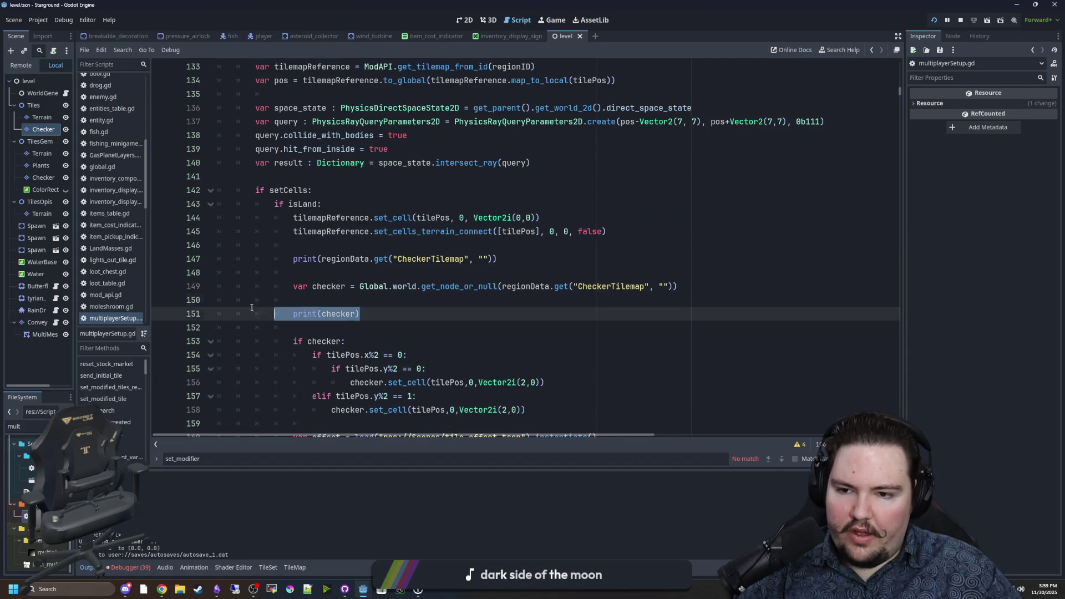
key(shift+Home)
key(BackSpace)
key(BackSpace)
click(203, 263)
key(shift+End)
key(BackSpace)
key(BackSpace)
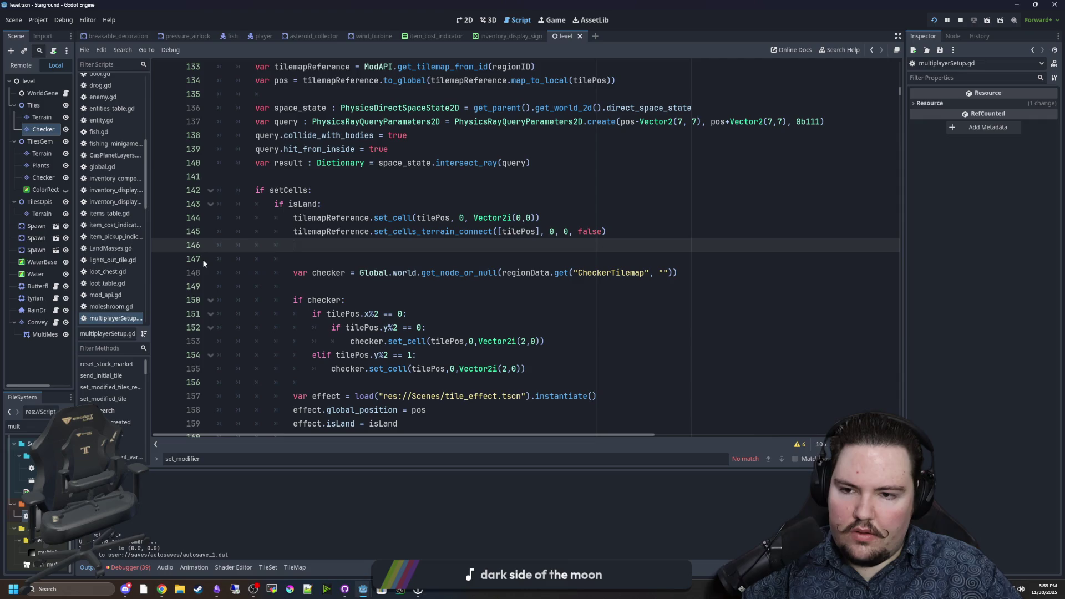
key(BackSpace)
Save the script and launch the game
scroll(374, 272, down, 13)
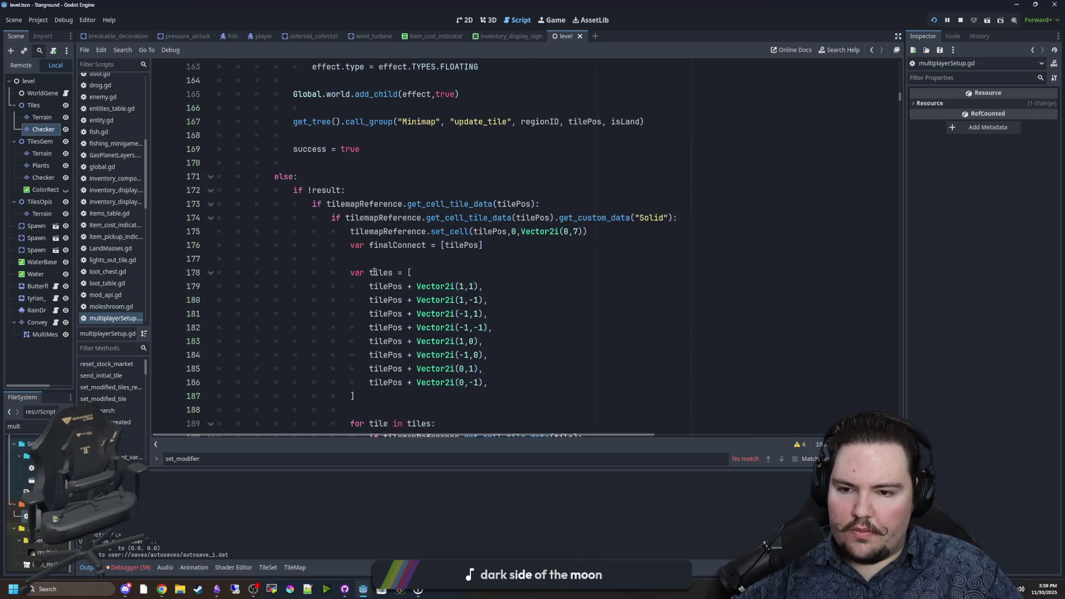
scroll(374, 272, down, 6)
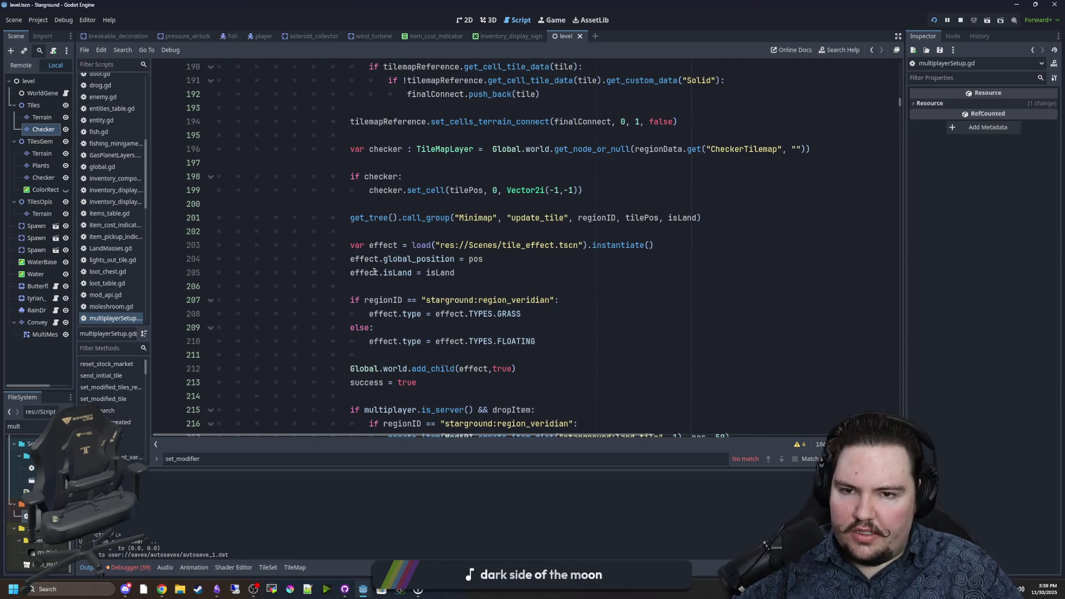
scroll(374, 272, down, 2)
click(514, 203)
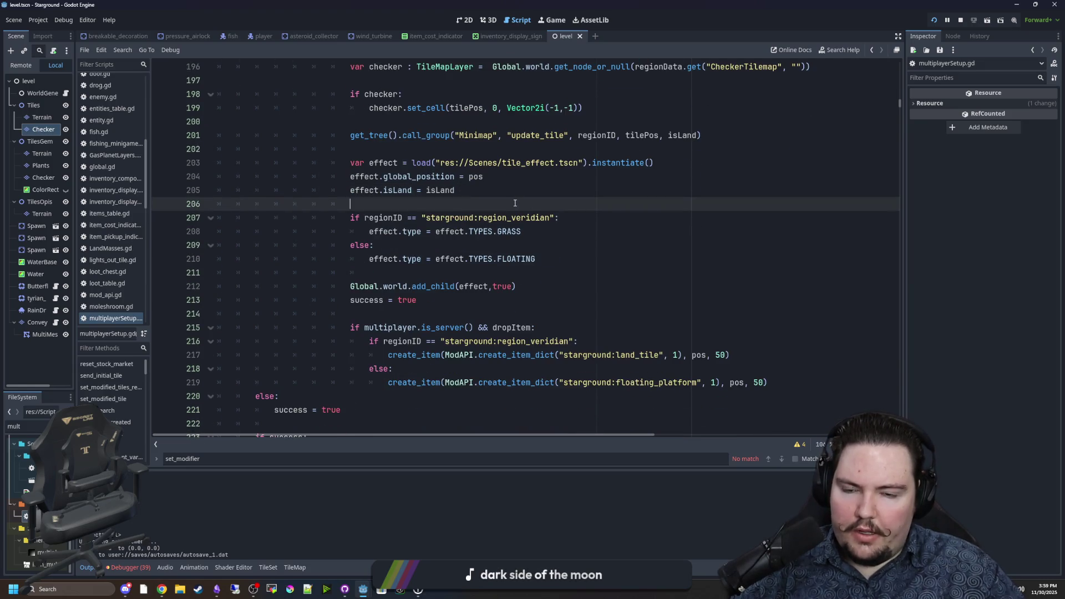
key(ctrl+s)
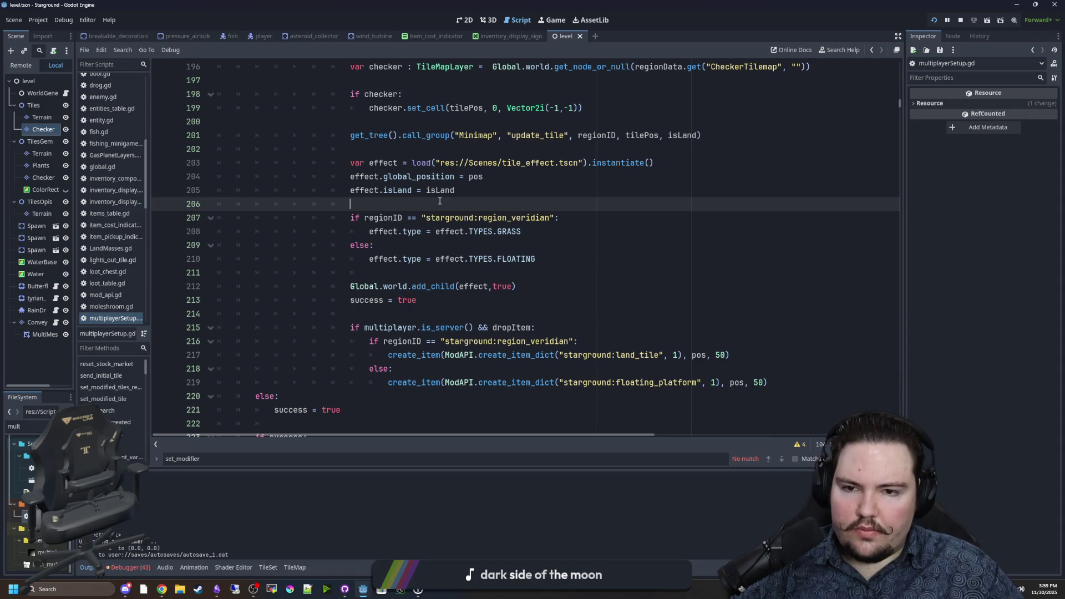
key(ctrl+s)
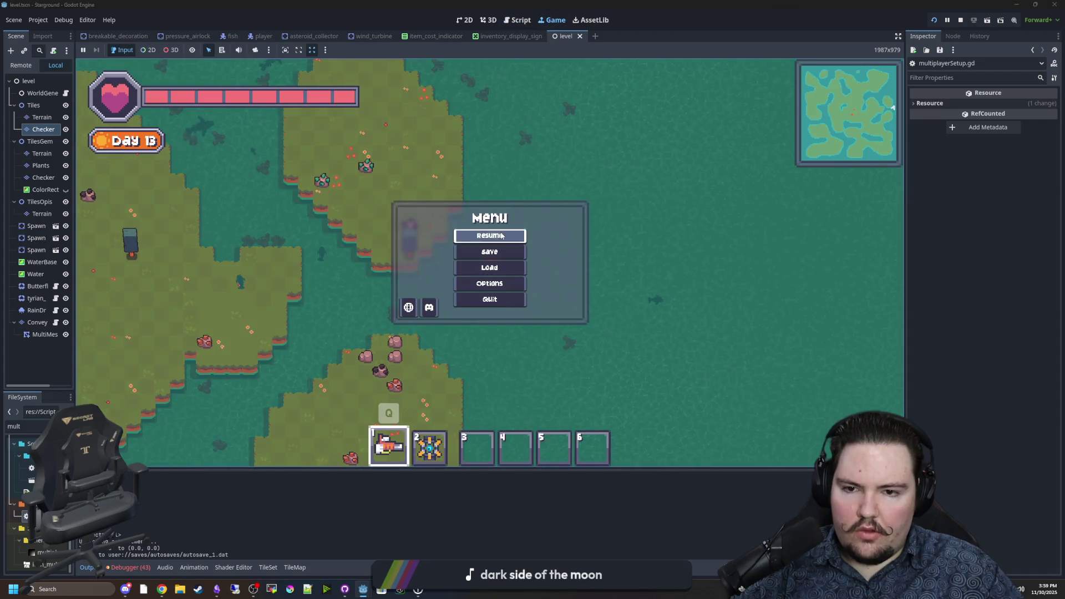
Continue the saved game, walk to the sign post and read its text
click(500, 232)
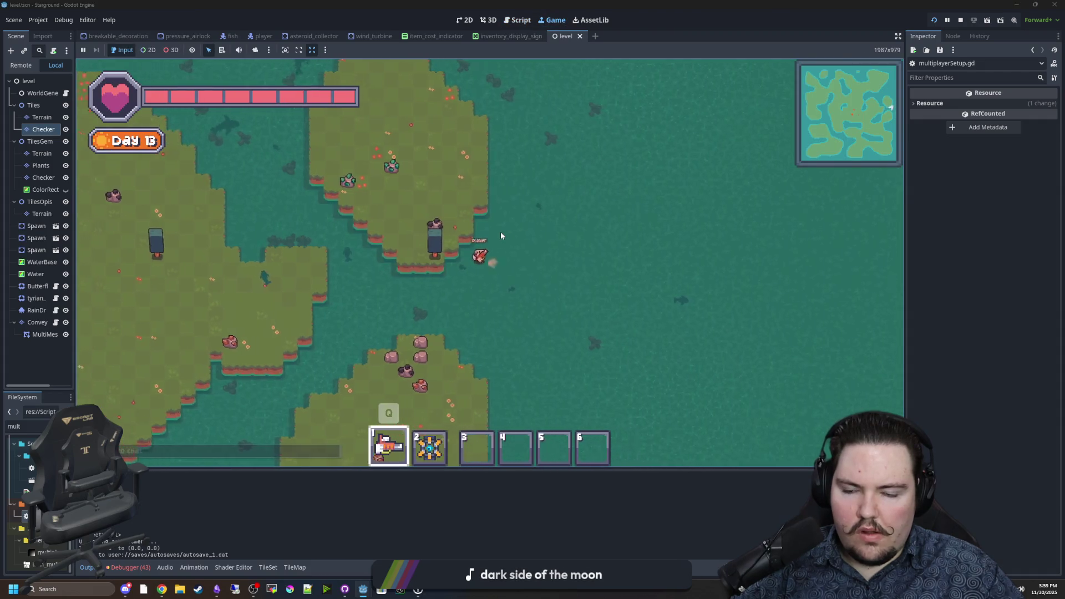
key(a)
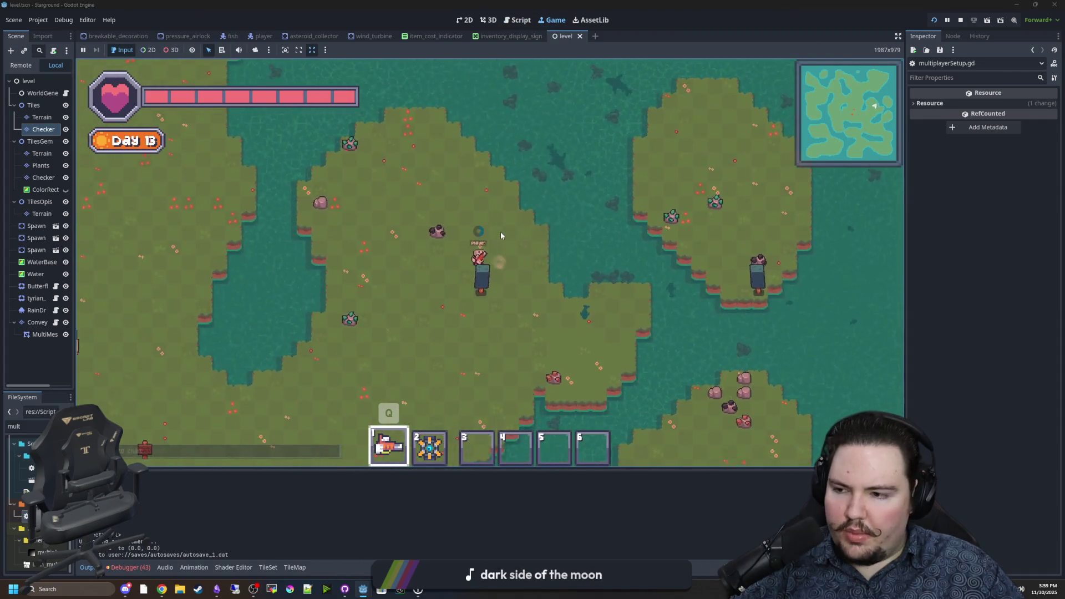
key(a)
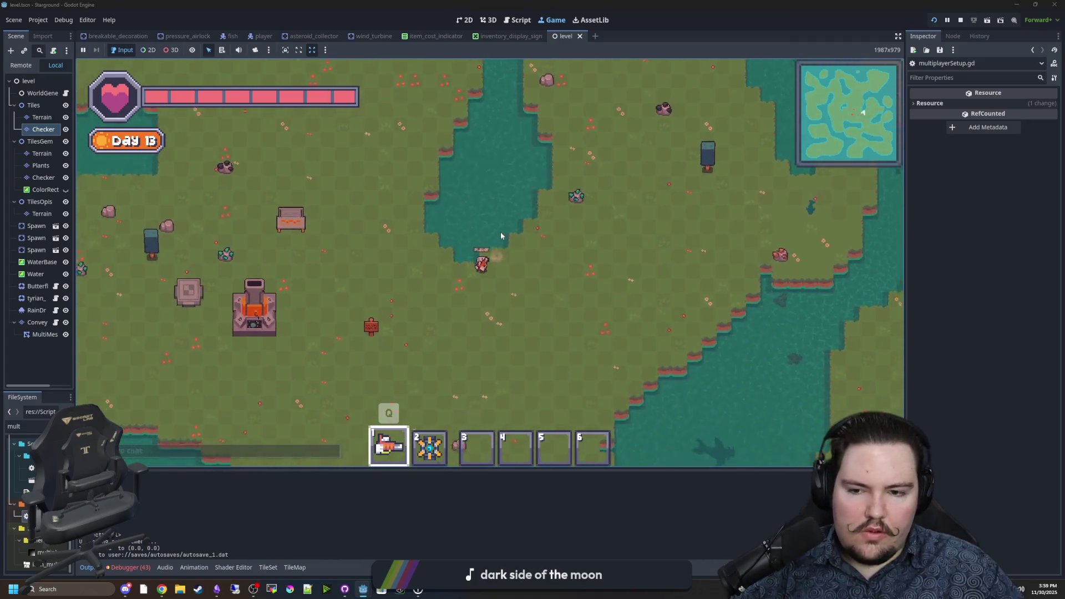
key(a)
key(s)
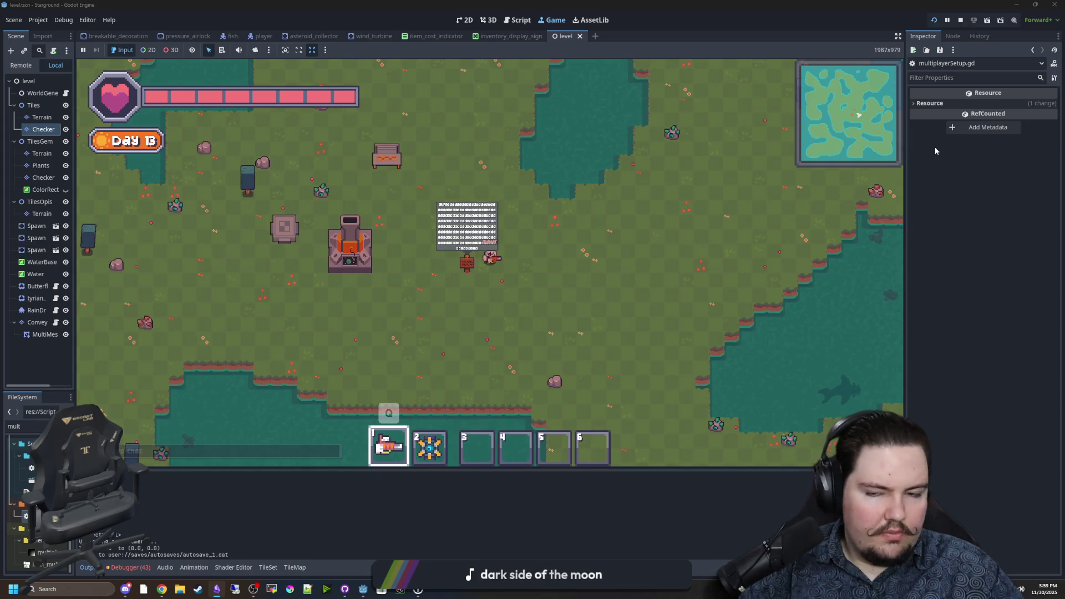
click(457, 255)
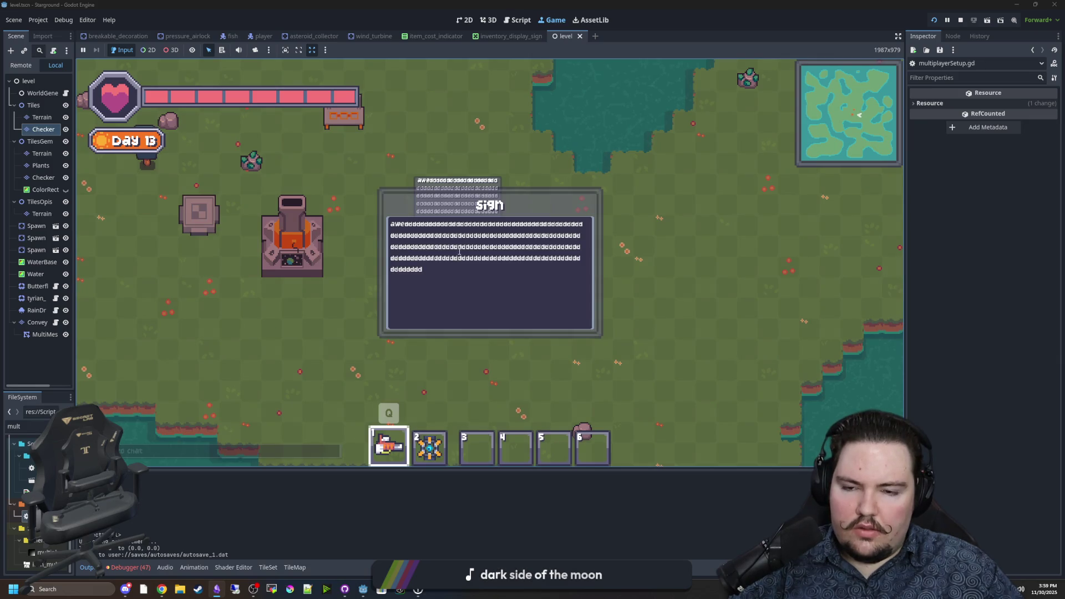
key(Escape)
Open the pause menu and Options, then quit to the main menu
key(d)
key(w)
key(Escape)
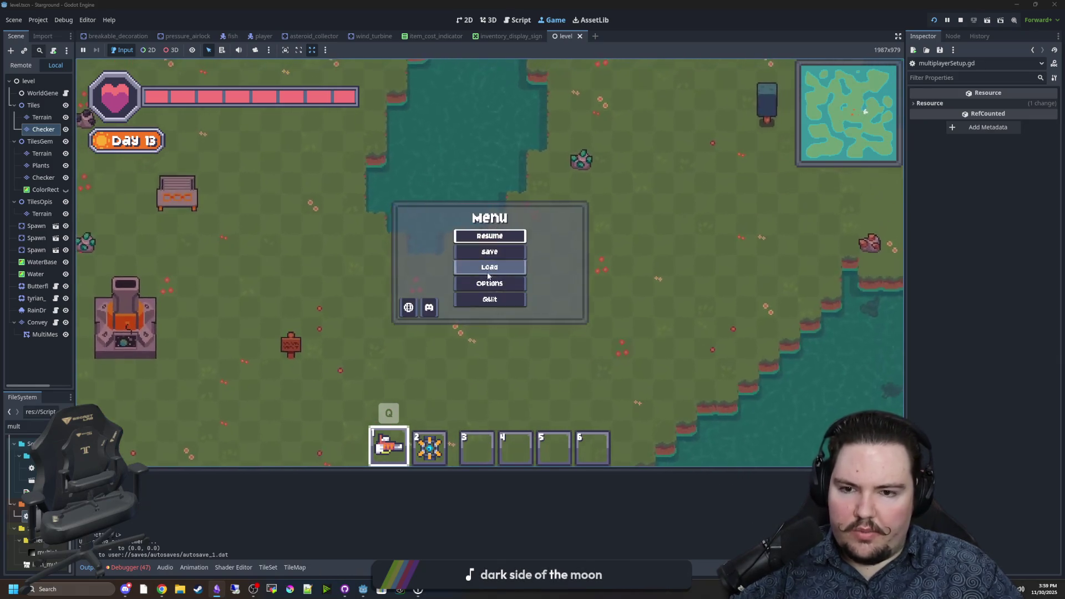
click(492, 283)
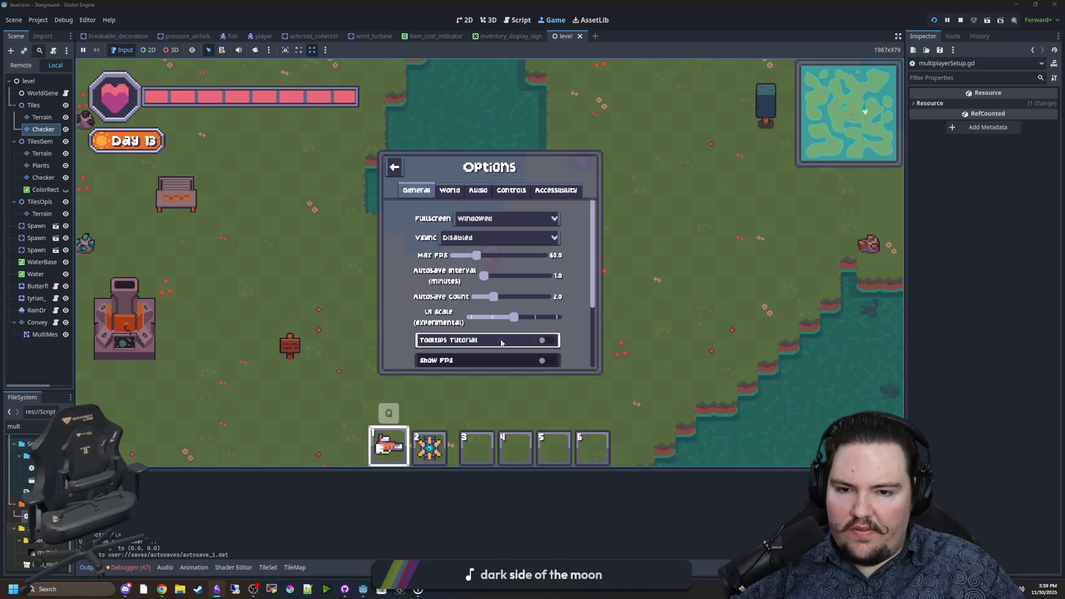
key(Escape)
key(Escape)
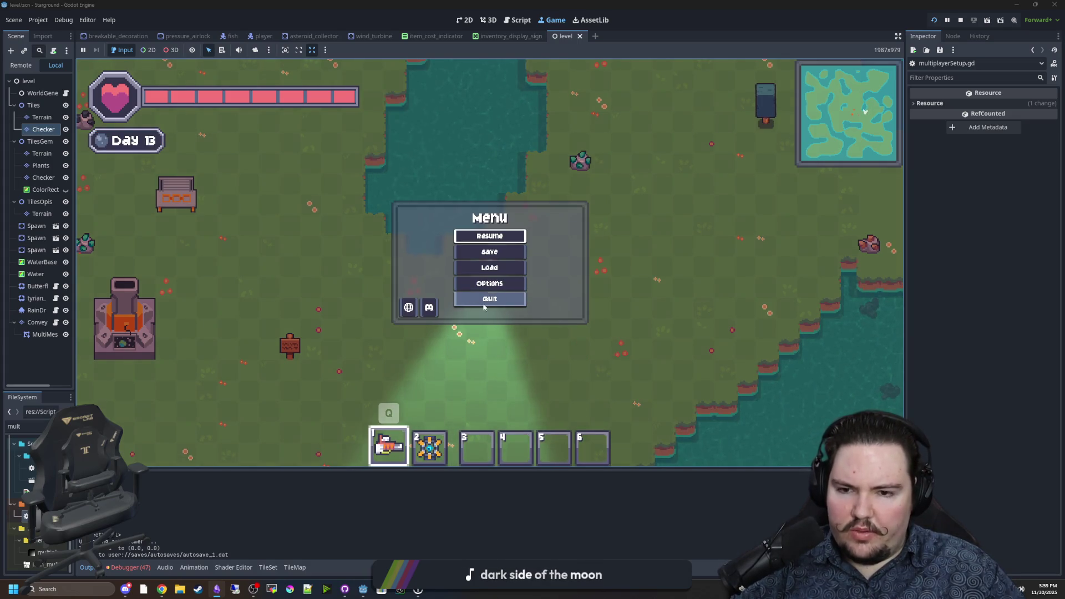
click(492, 300)
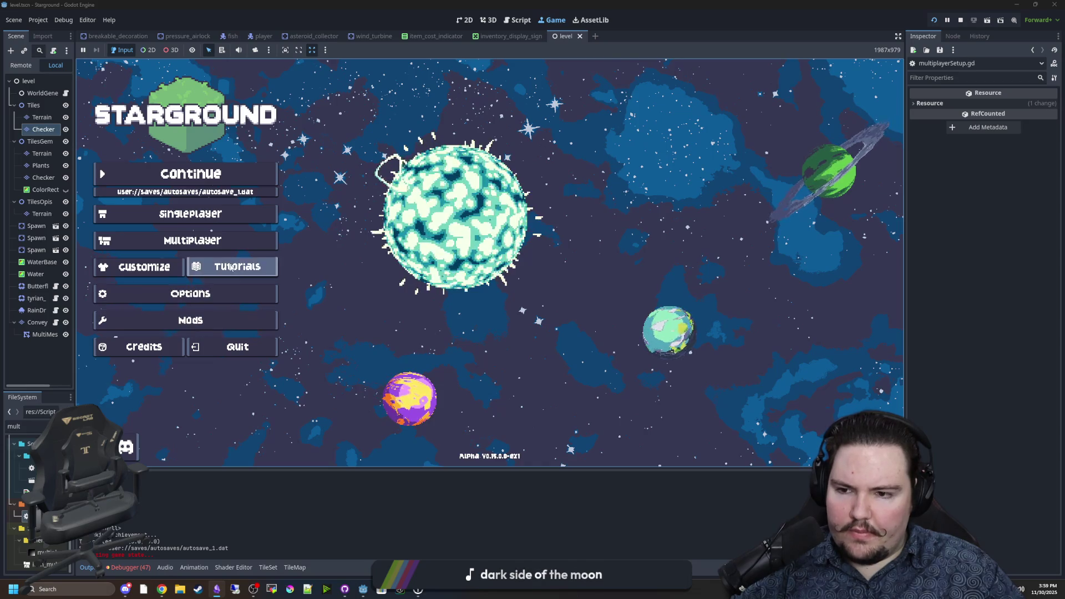
Browse Tutorials and Options, then start a new world via Singleplayer > New Game
click(238, 267)
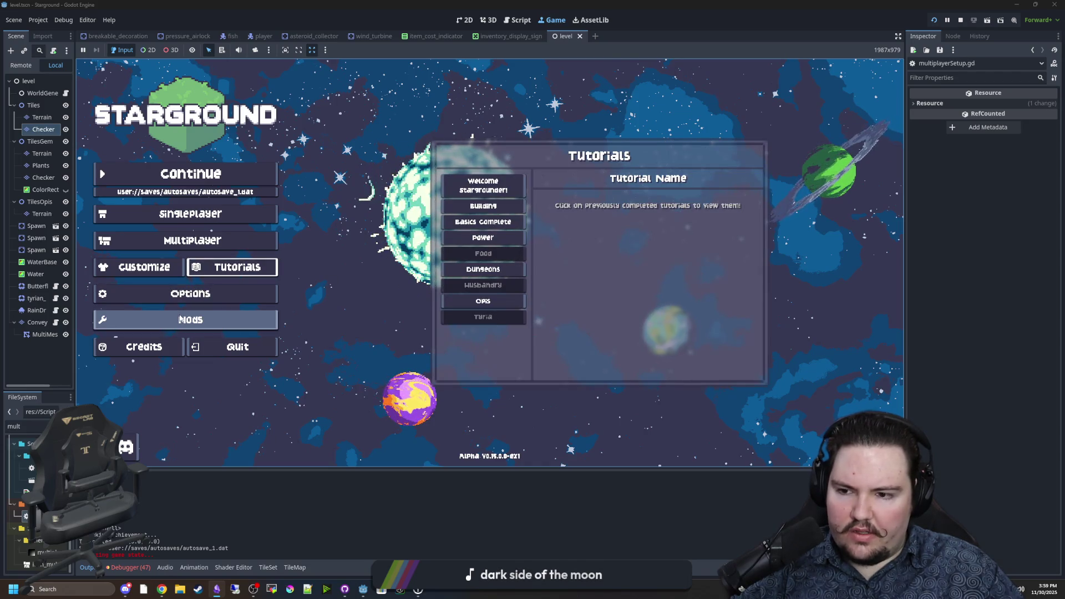
click(261, 294)
scroll(503, 300, down, 3)
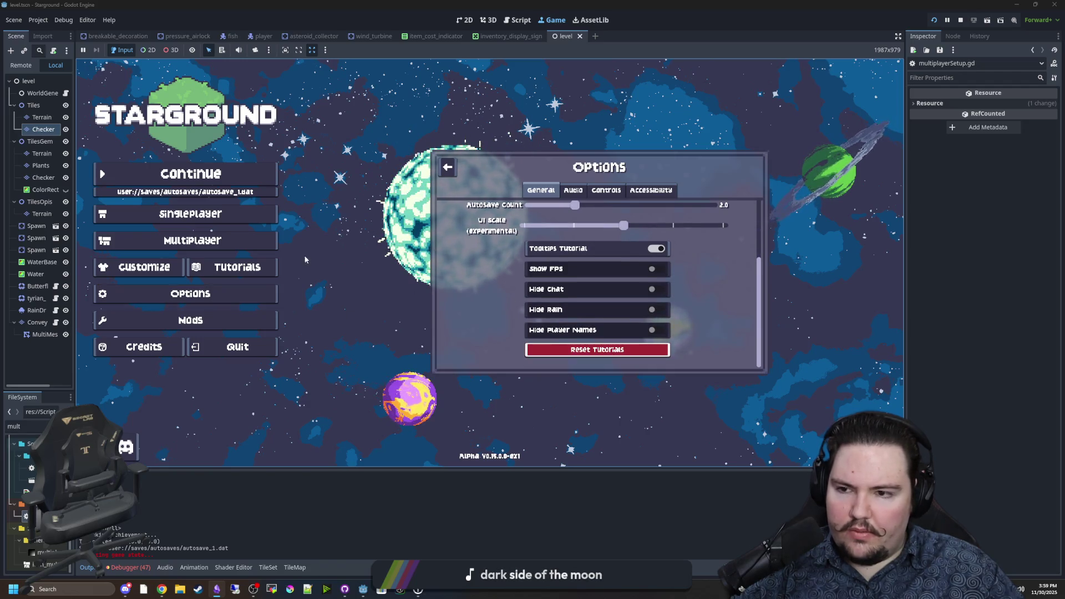
click(190, 214)
click(620, 260)
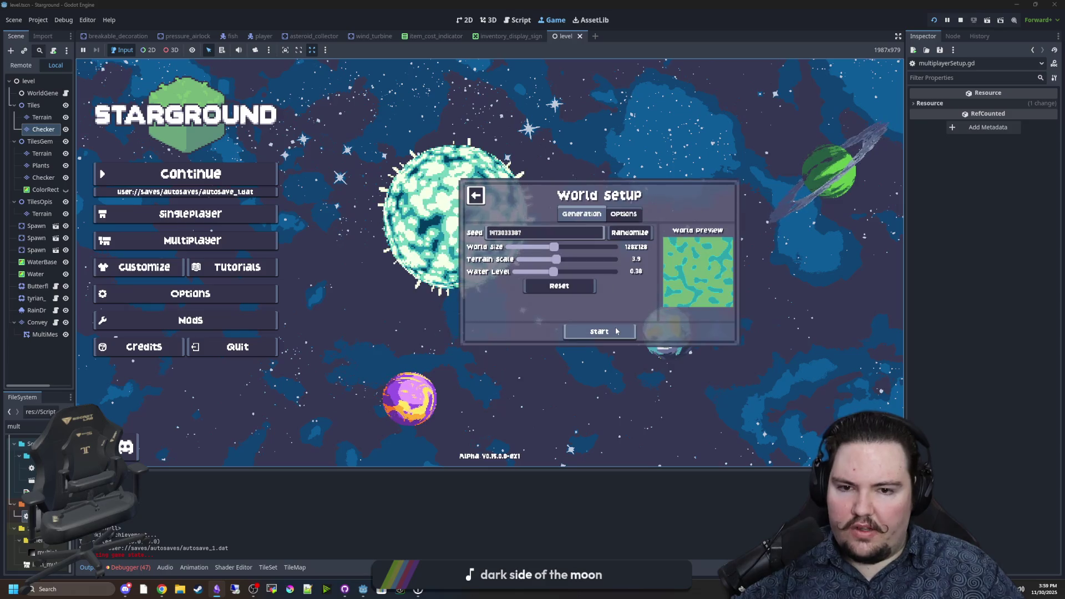
click(613, 326)
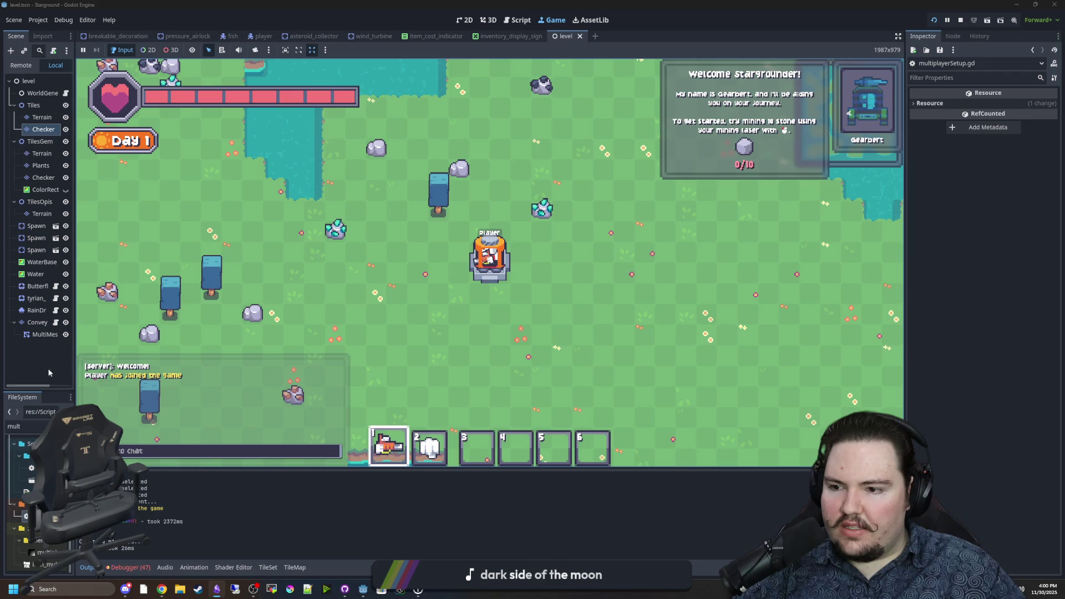
Widen the scene tree panel and walk the player up, right, down past the lake and back
drag(74, 383, 139, 377)
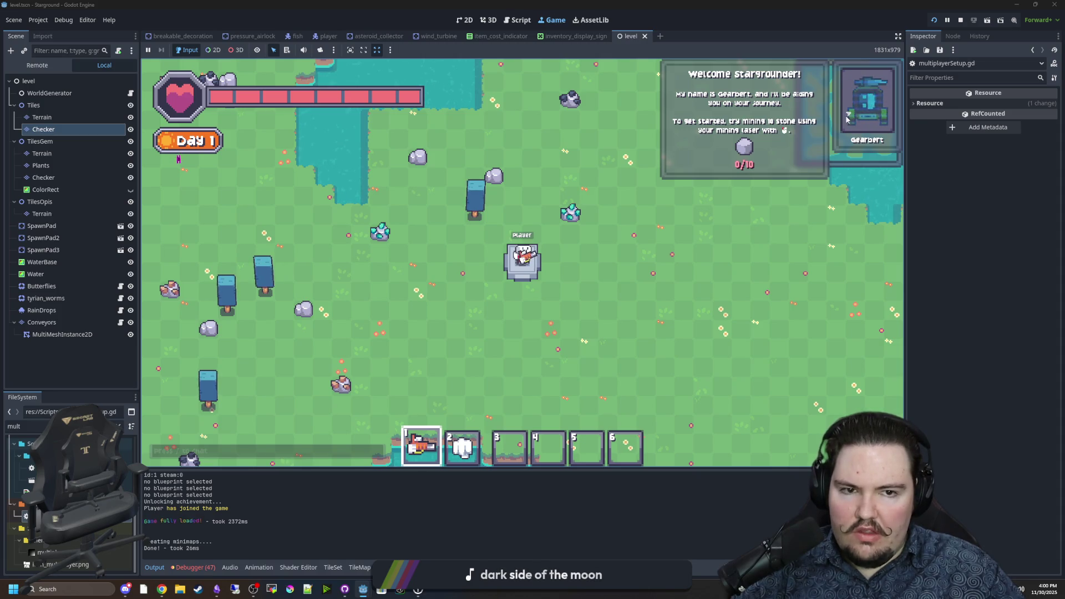
key(w)
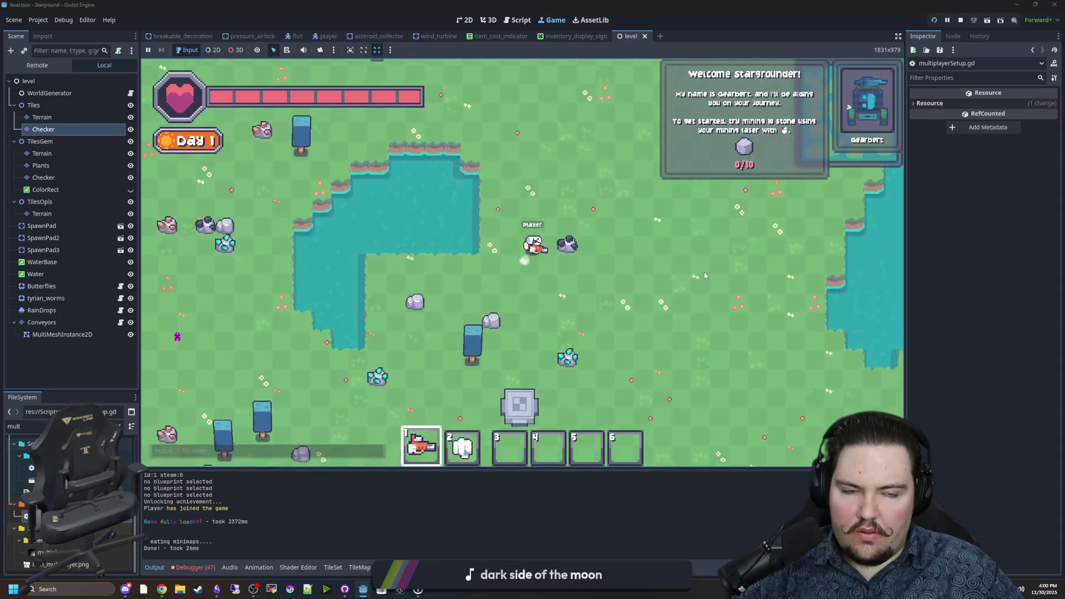
key(d)
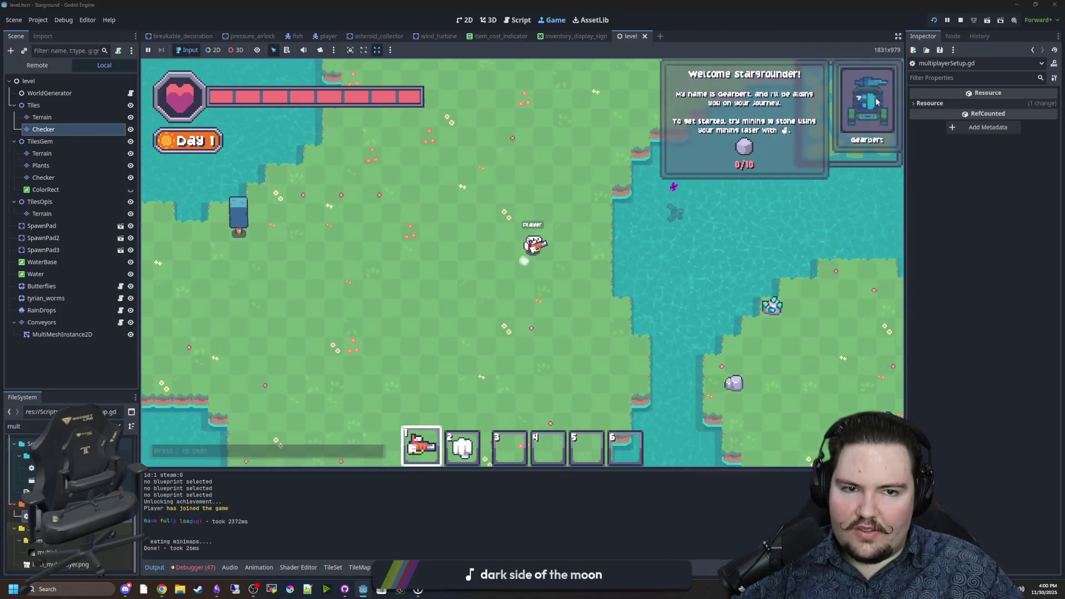
key(w)
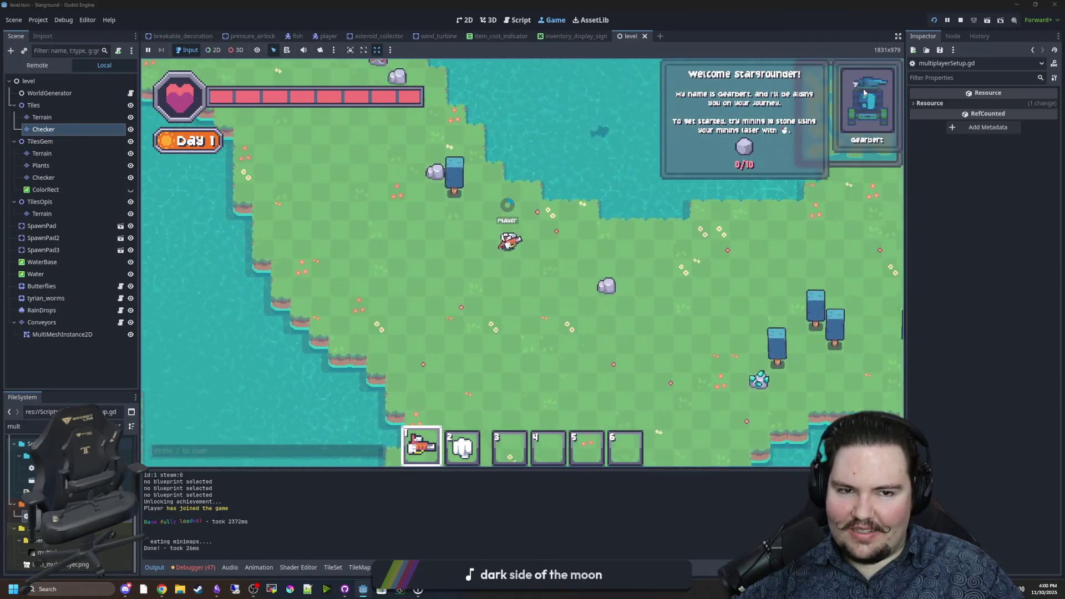
key(d)
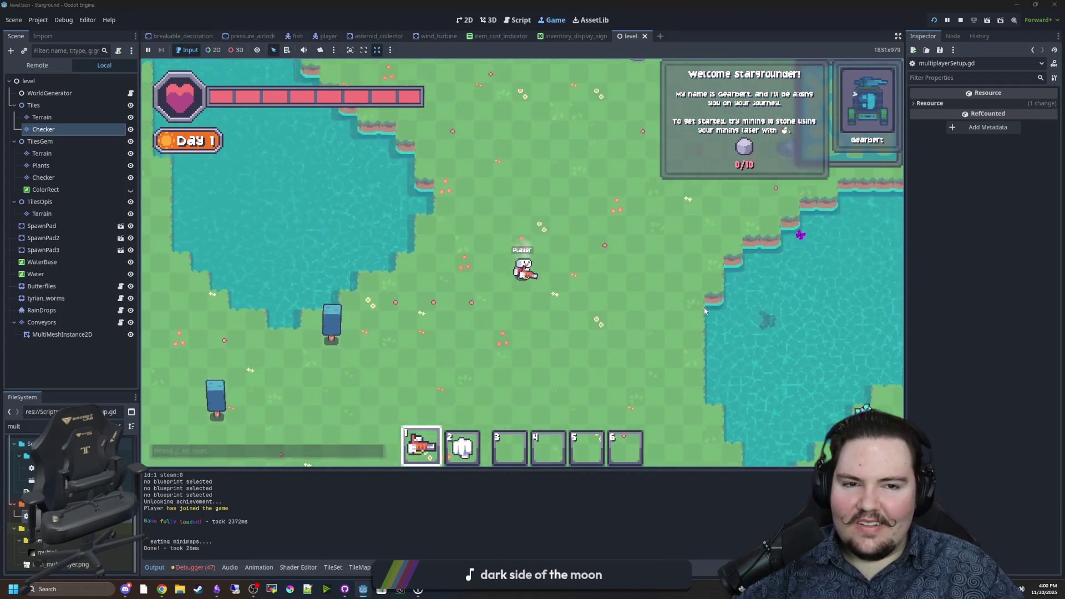
key(s)
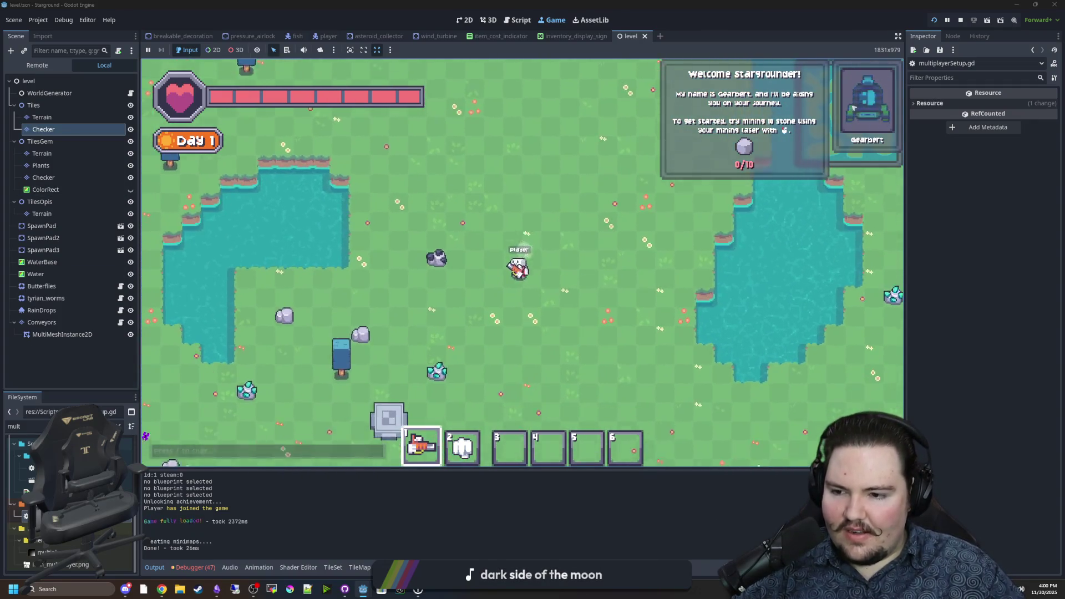
key(s)
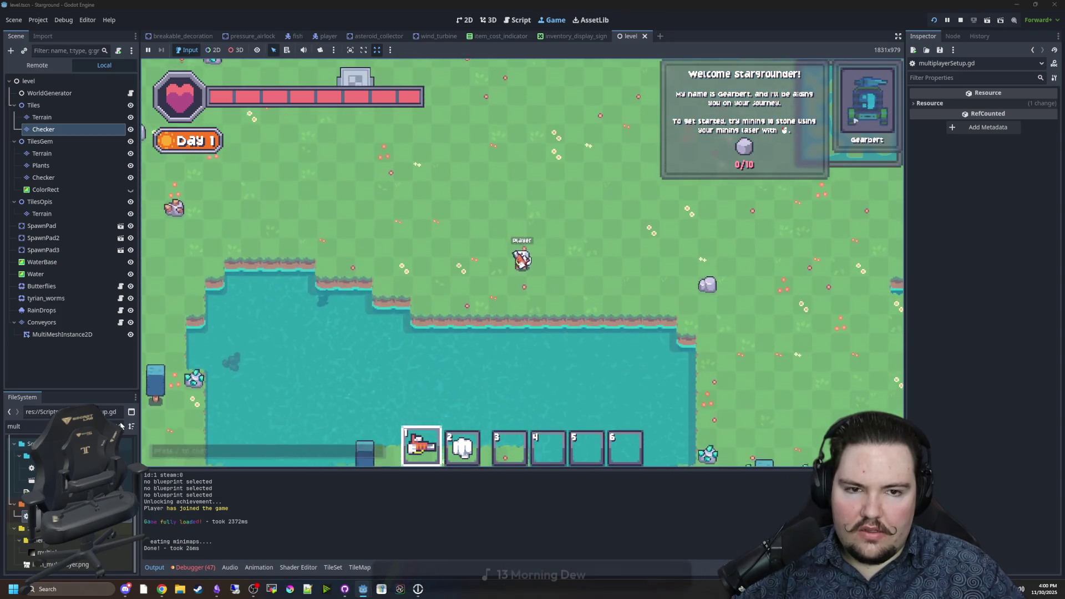
key(s)
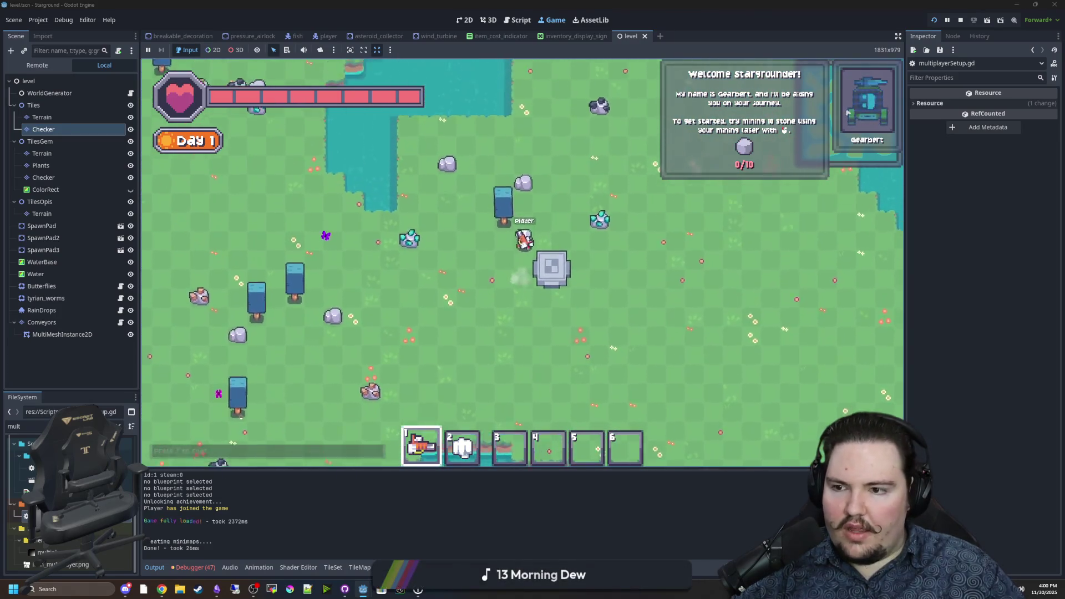
key(w)
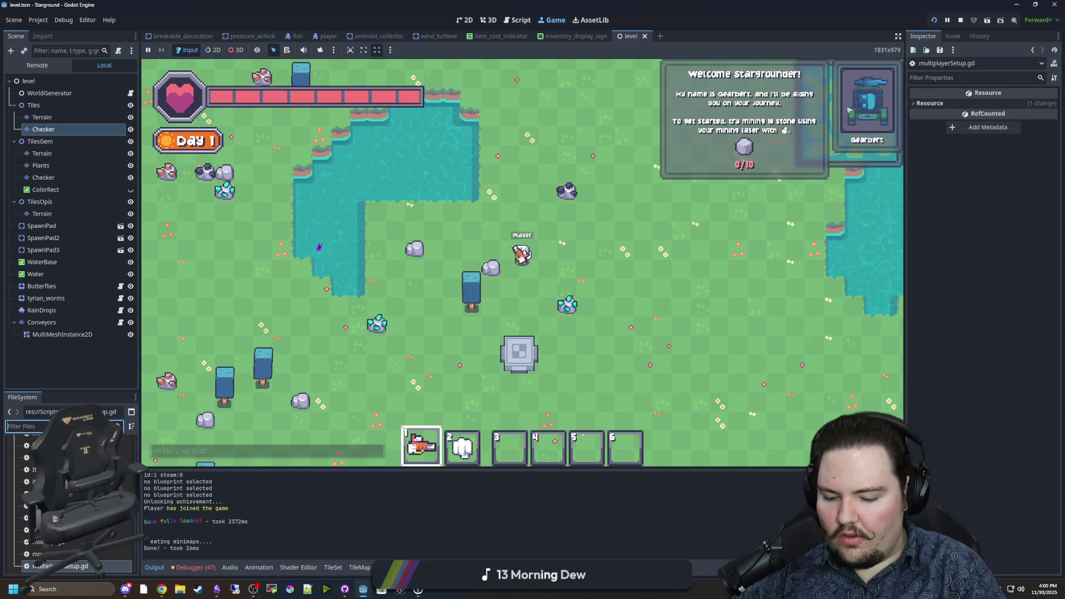
Filter the FileSystem for 'player' and open player.tscn
text(player)
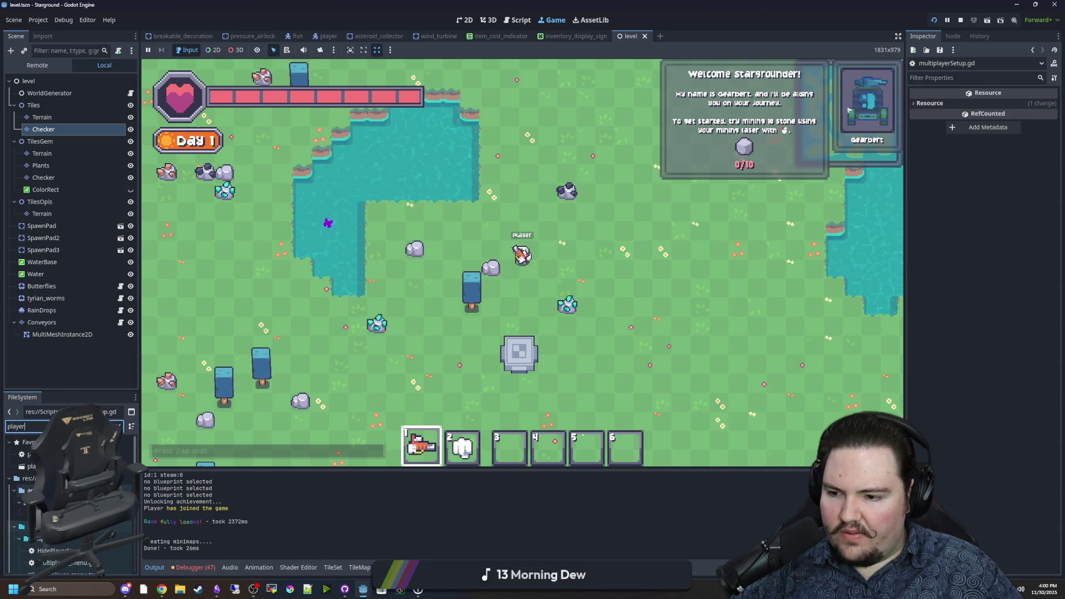
double_click(78, 528)
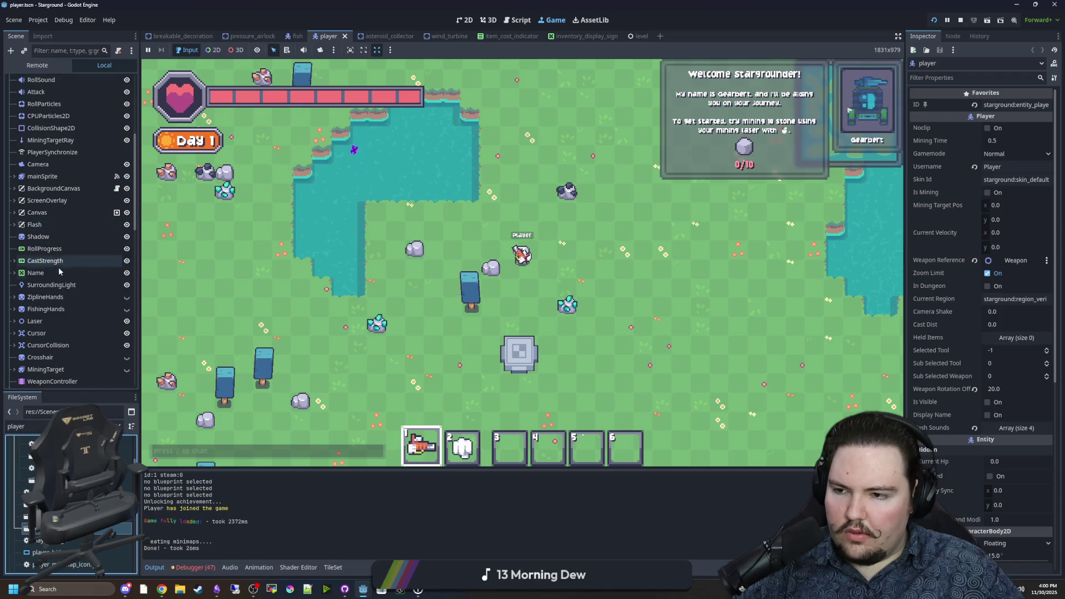
scroll(78, 219, down, 3)
scroll(78, 219, down, 10)
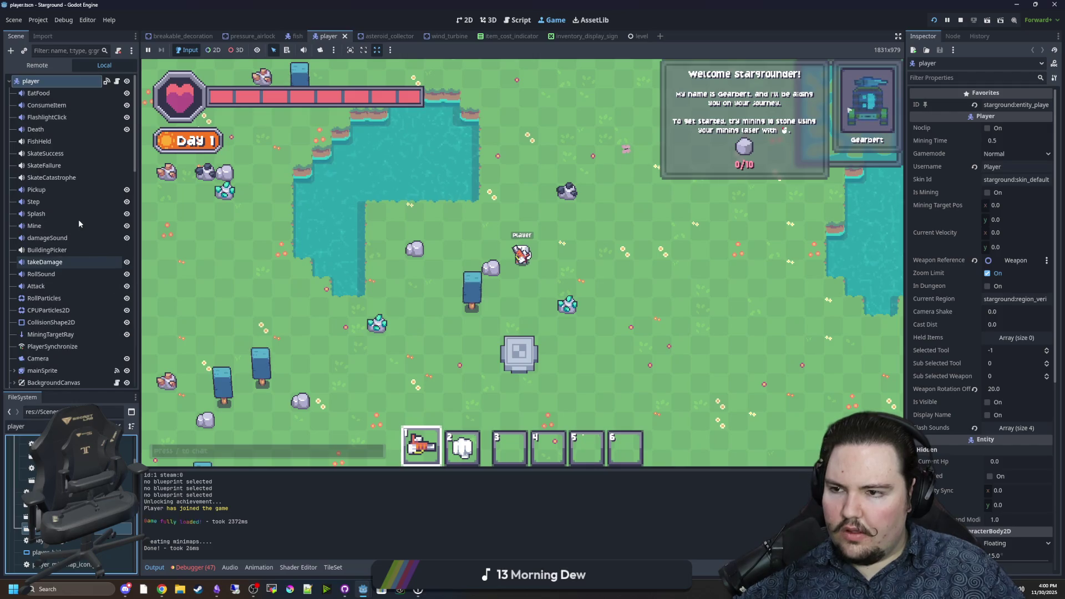
scroll(79, 219, up, 10)
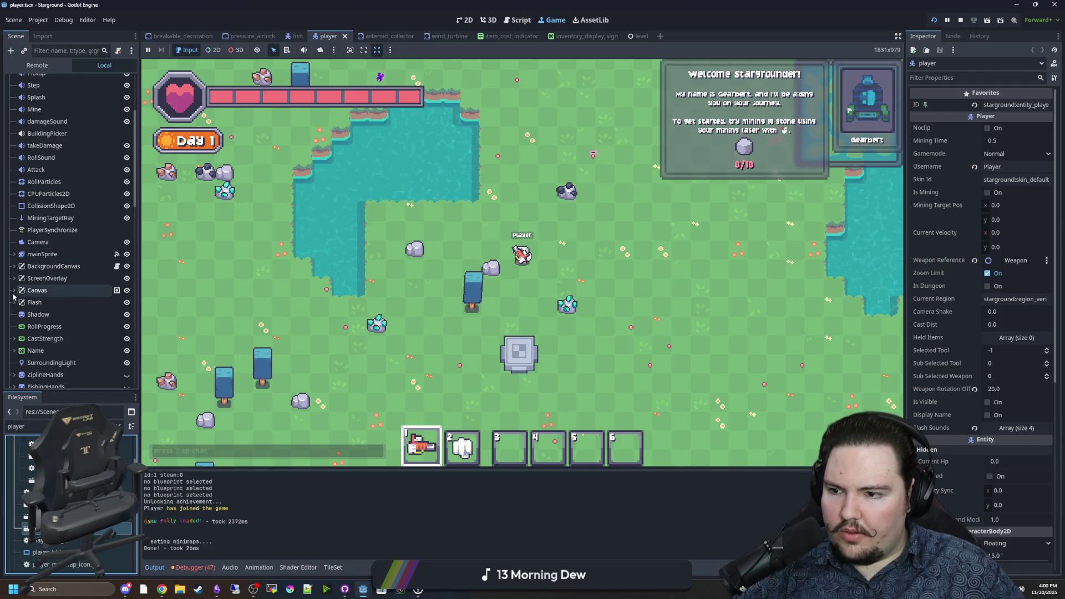
Expand Canvas, inspect the minimap nodes, and select Main with its Ordering properties shown
click(14, 290)
scroll(50, 301, down, 7)
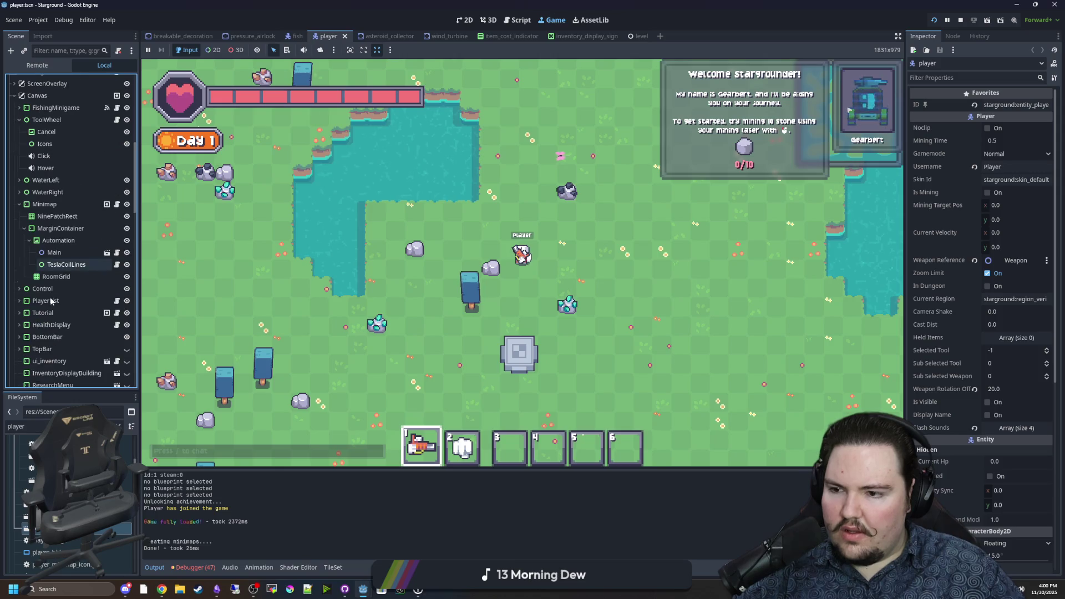
click(53, 252)
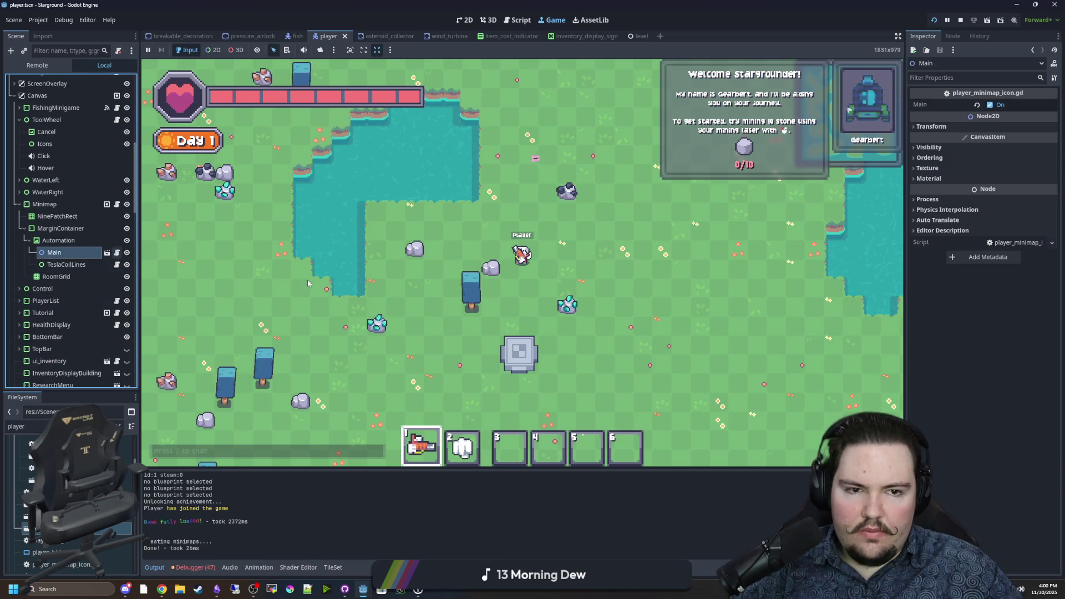
click(954, 158)
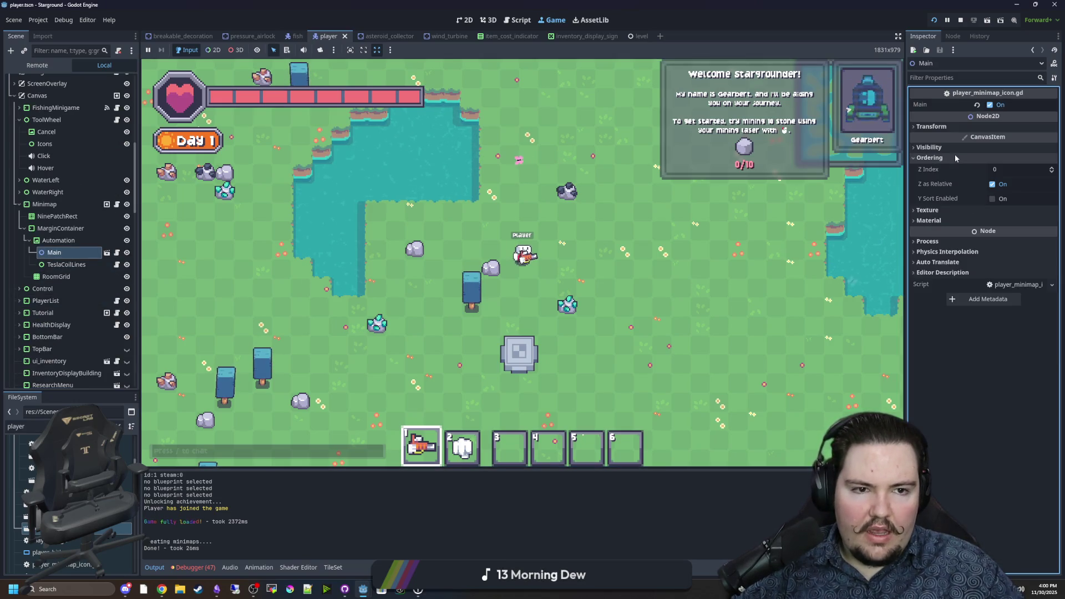
click(56, 241)
click(64, 228)
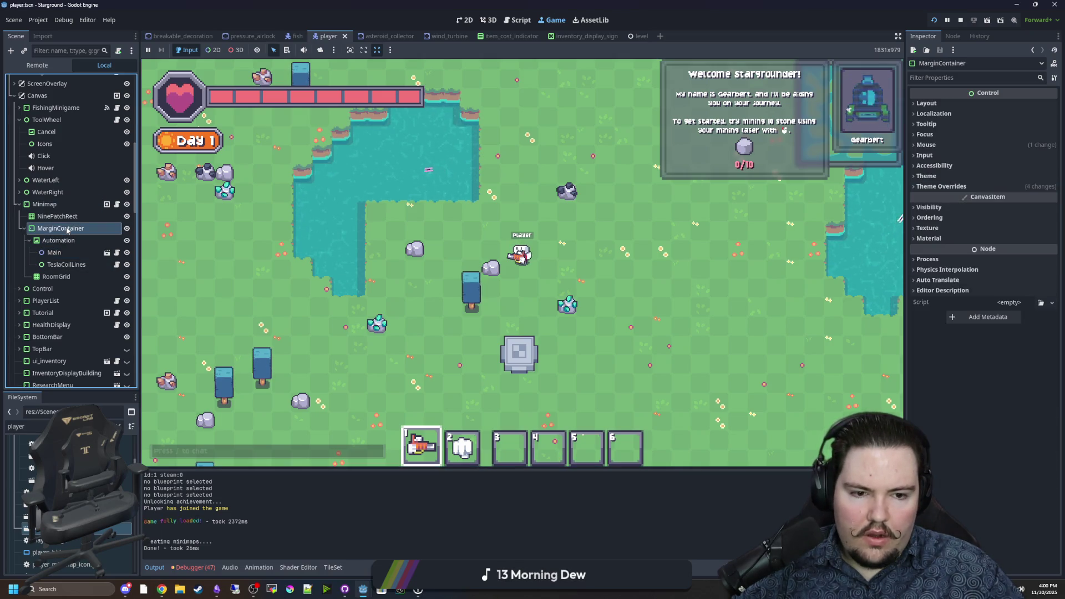
click(57, 216)
click(55, 241)
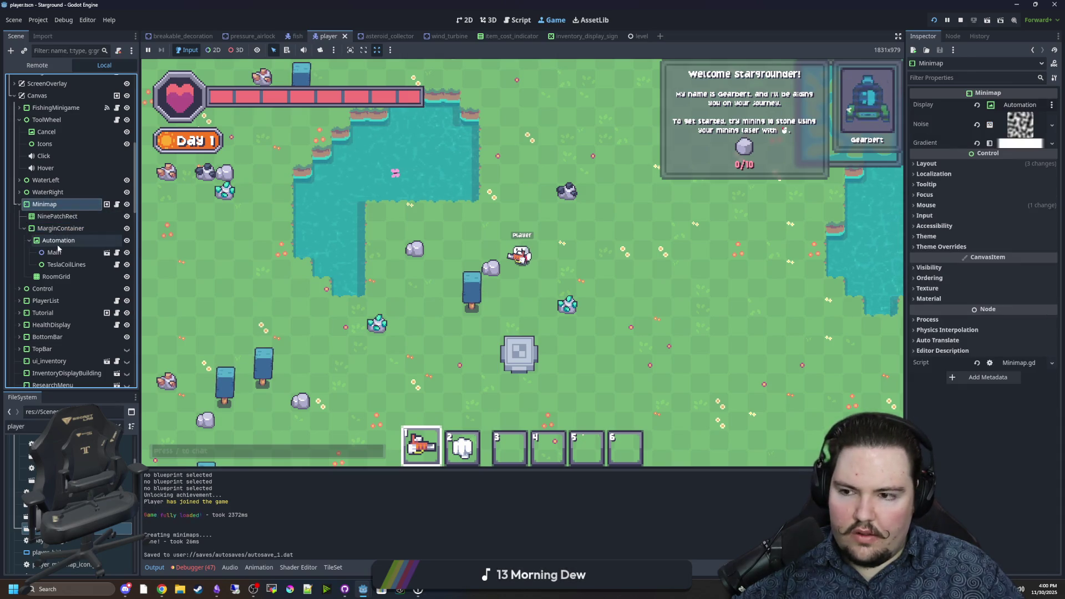
click(58, 253)
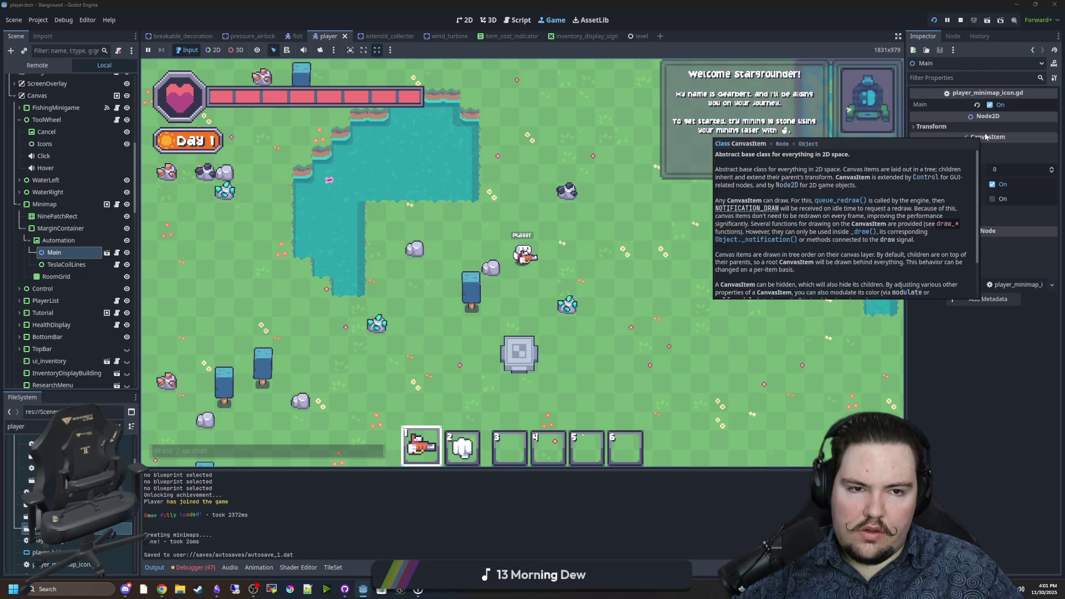
Toggle the Main icon's Z Index between 1 and 0, leaving it at 0
click(1051, 170)
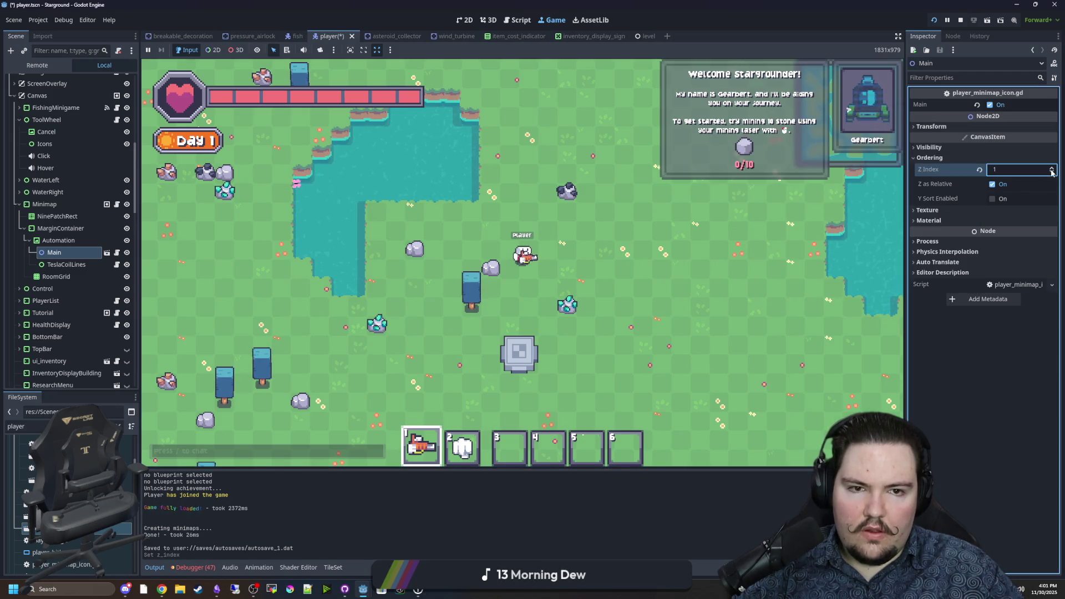
click(1052, 173)
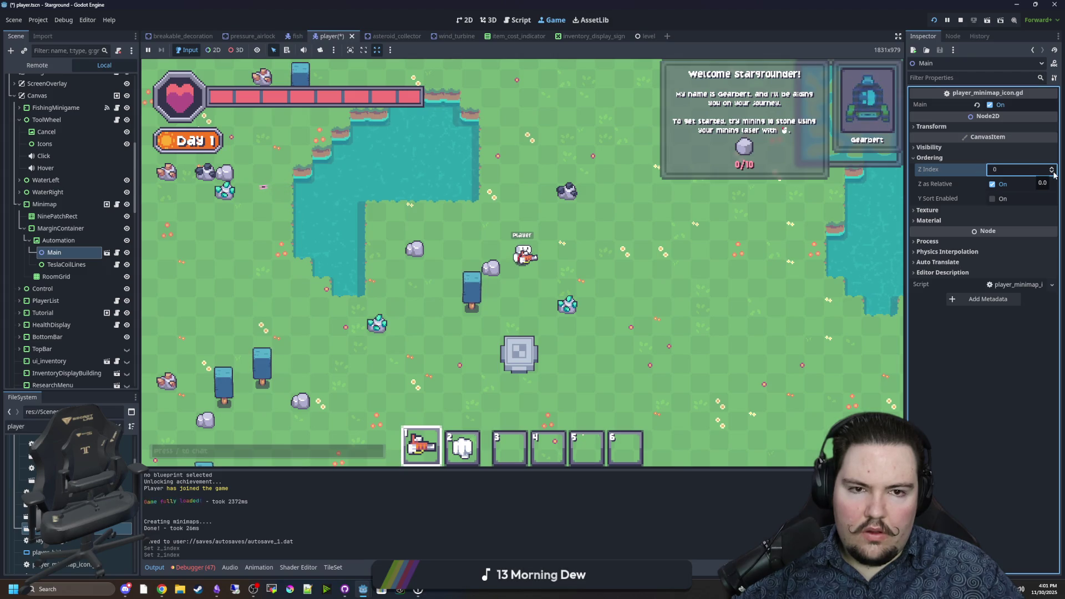
click(1053, 168)
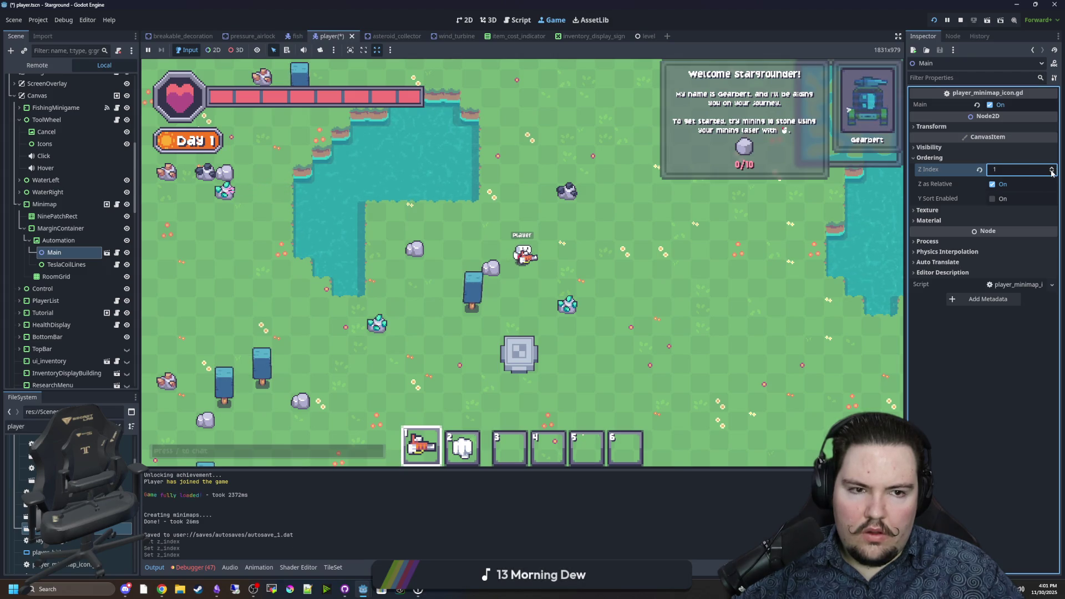
click(1053, 173)
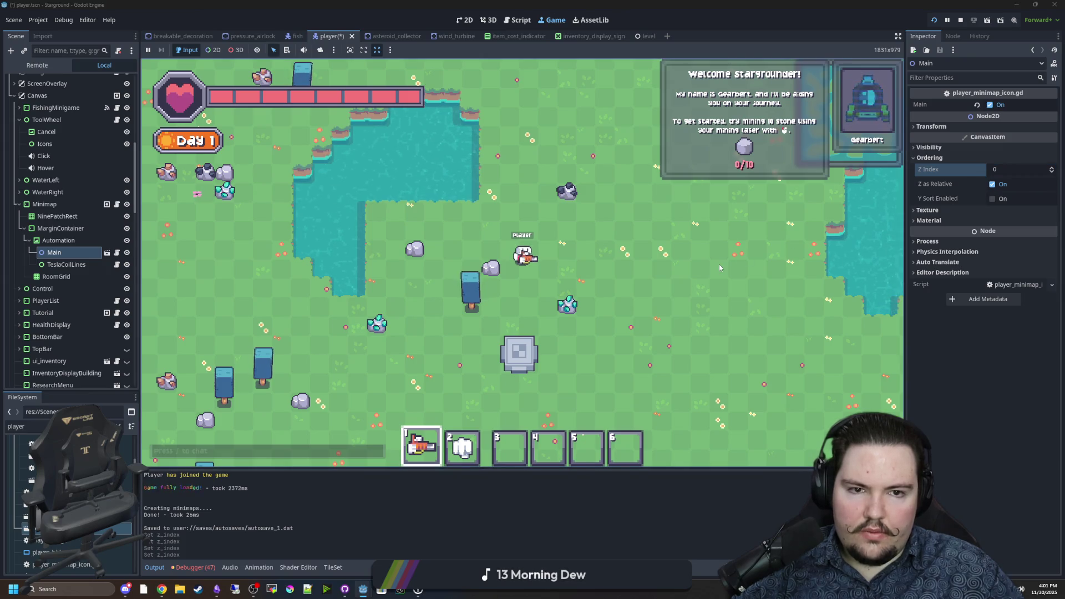
Test the result in the running game, then switch to player_minimap_icon.gd
key(Escape)
key(Escape)
key(Escape)
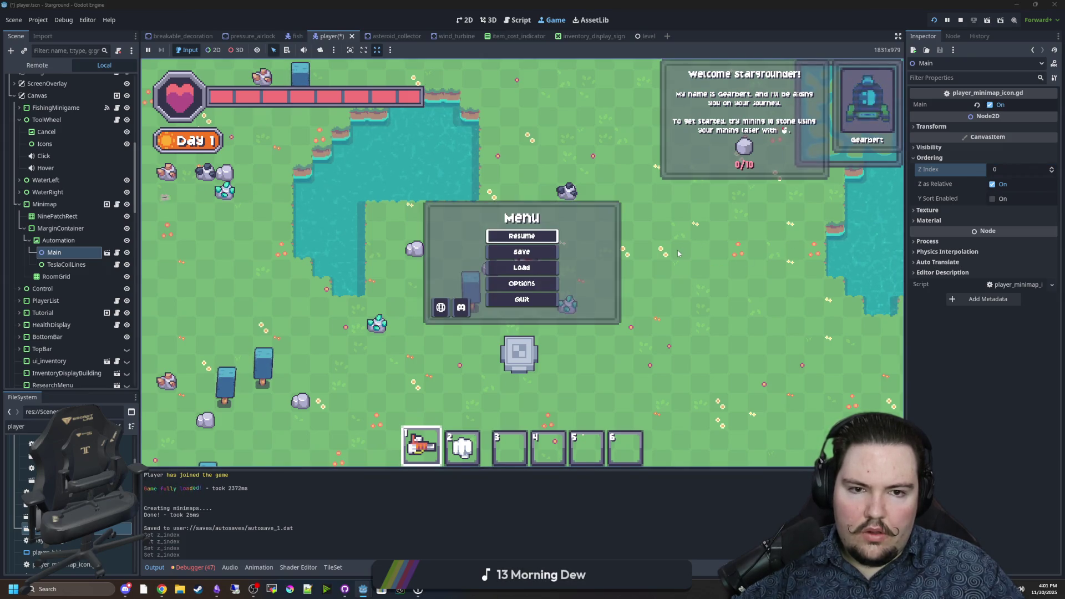
click(547, 284)
key(Escape)
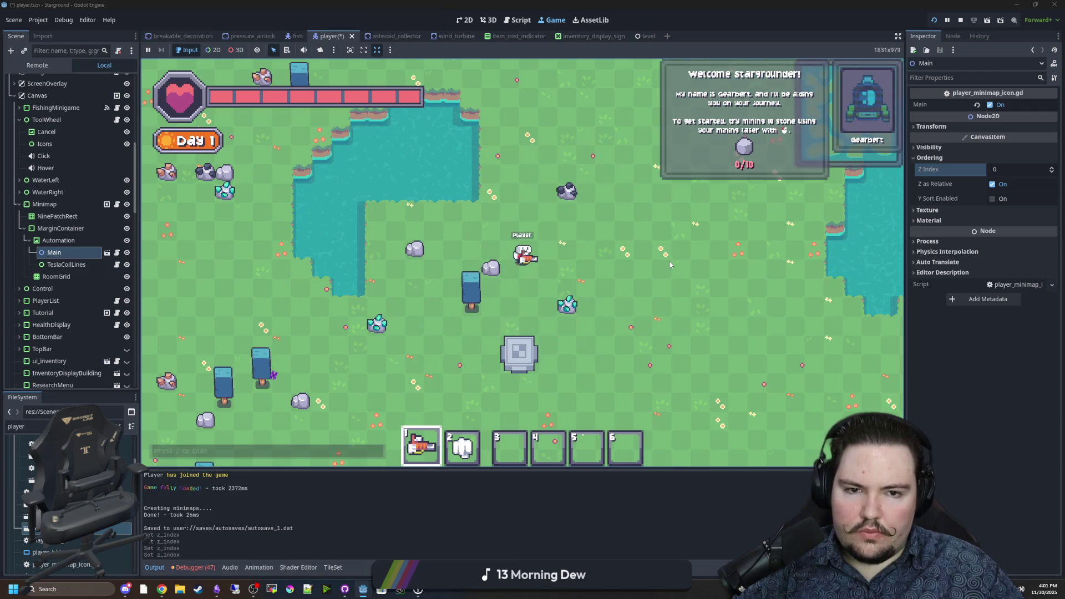
key(d)
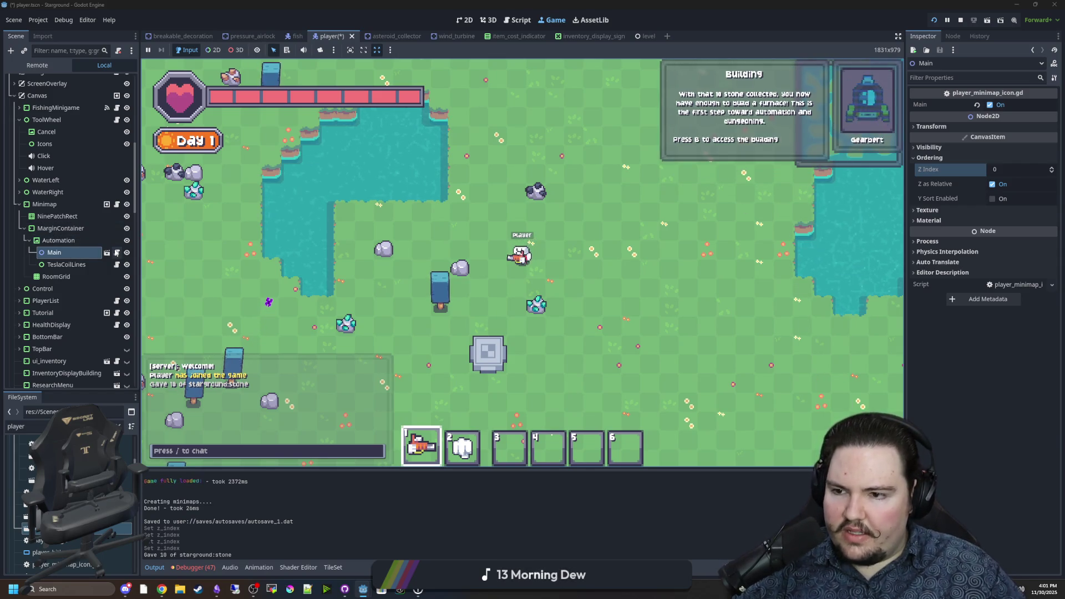
key(ctrl+F3)
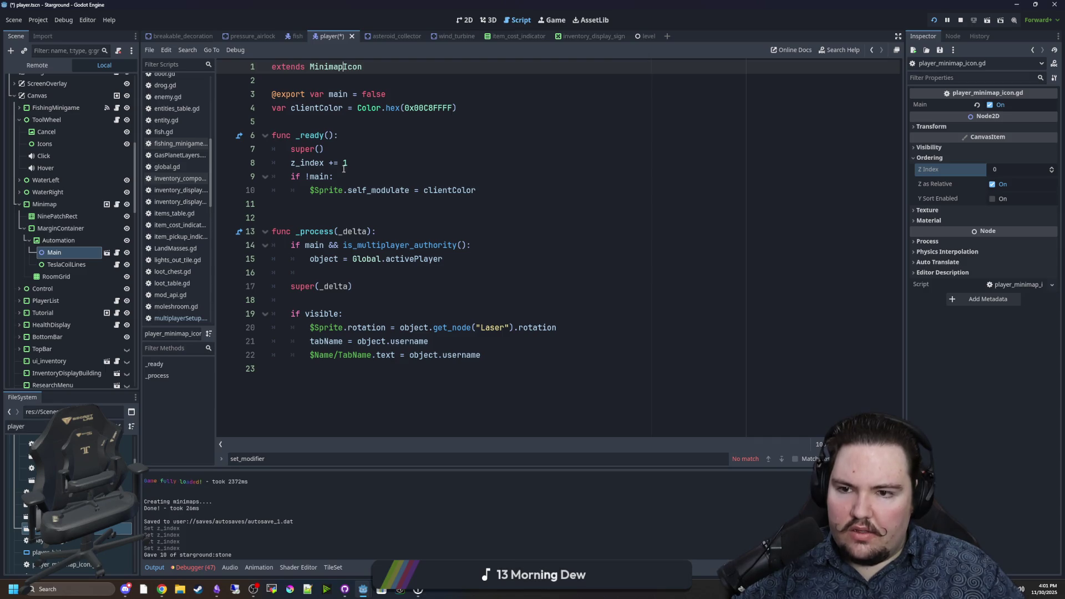
Comment out z_index += 1 on line 8, save, and return to the game view
click(292, 163)
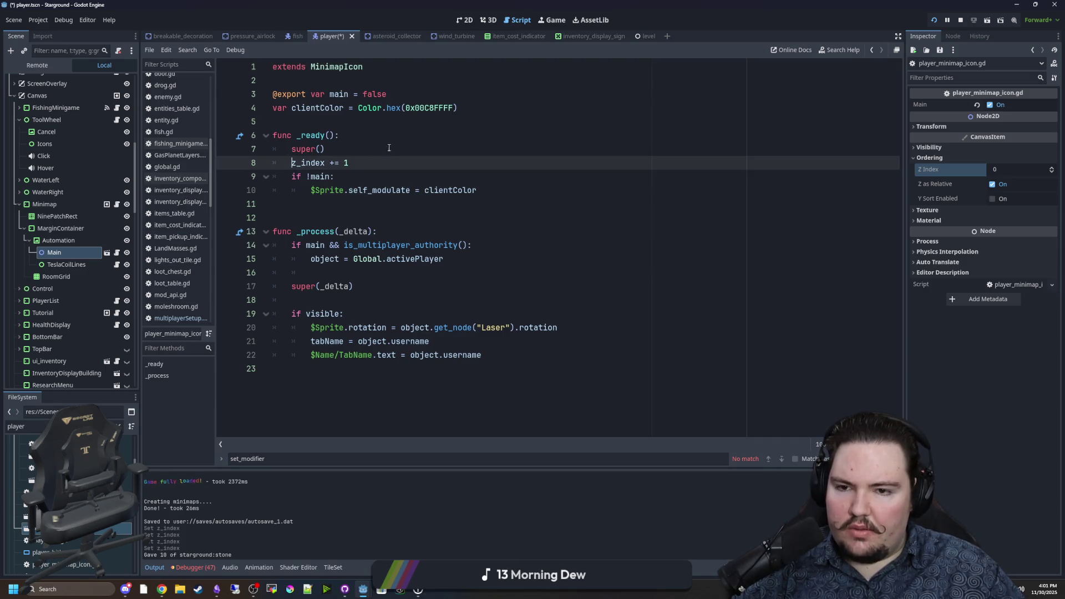
text(#)
click(352, 127)
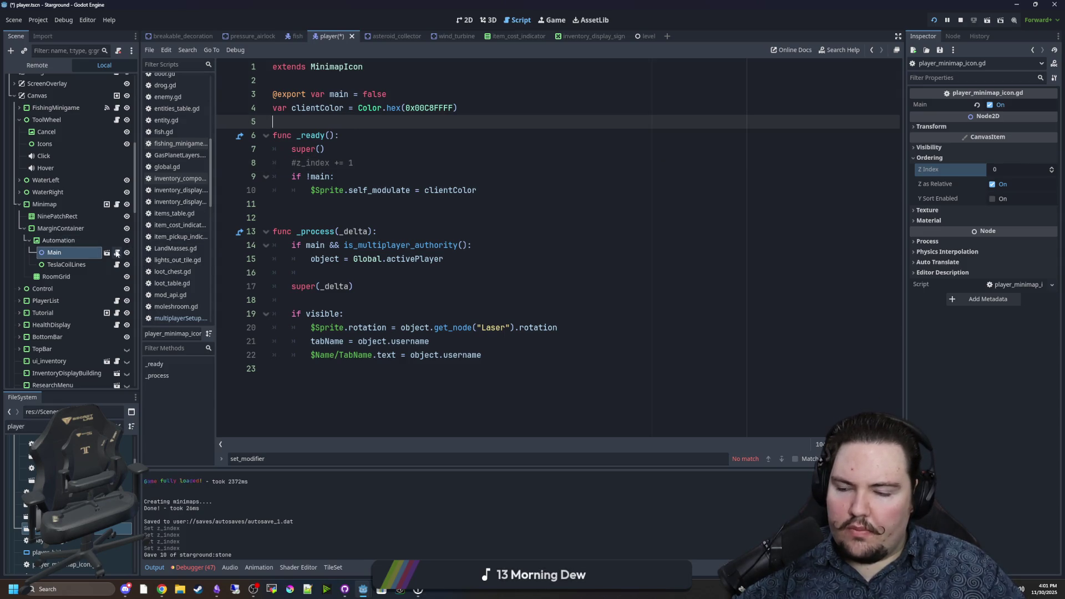
click(492, 153)
key(ctrl+s)
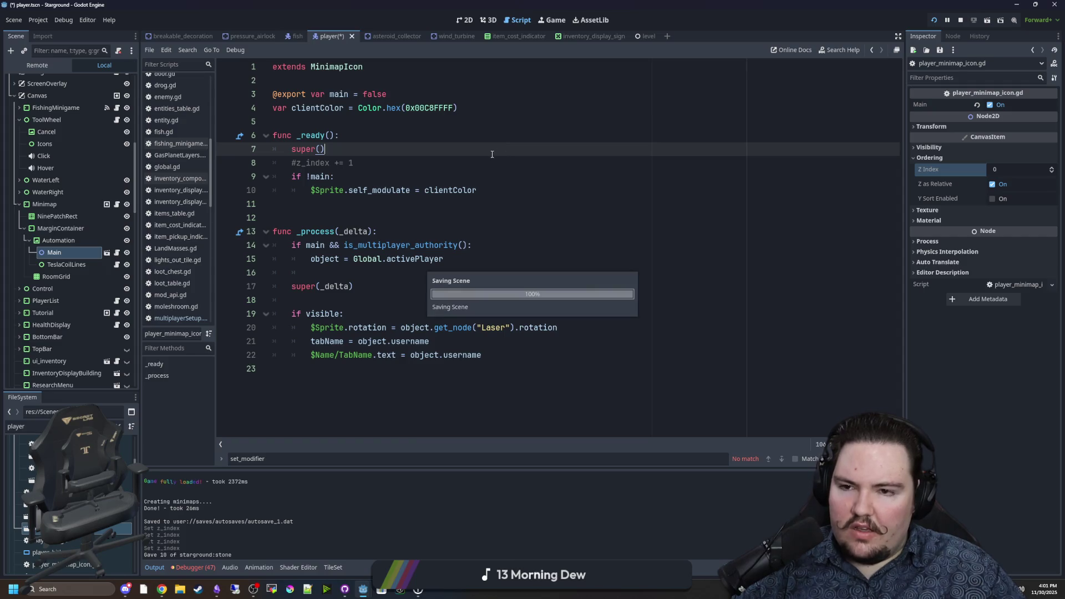
click(553, 24)
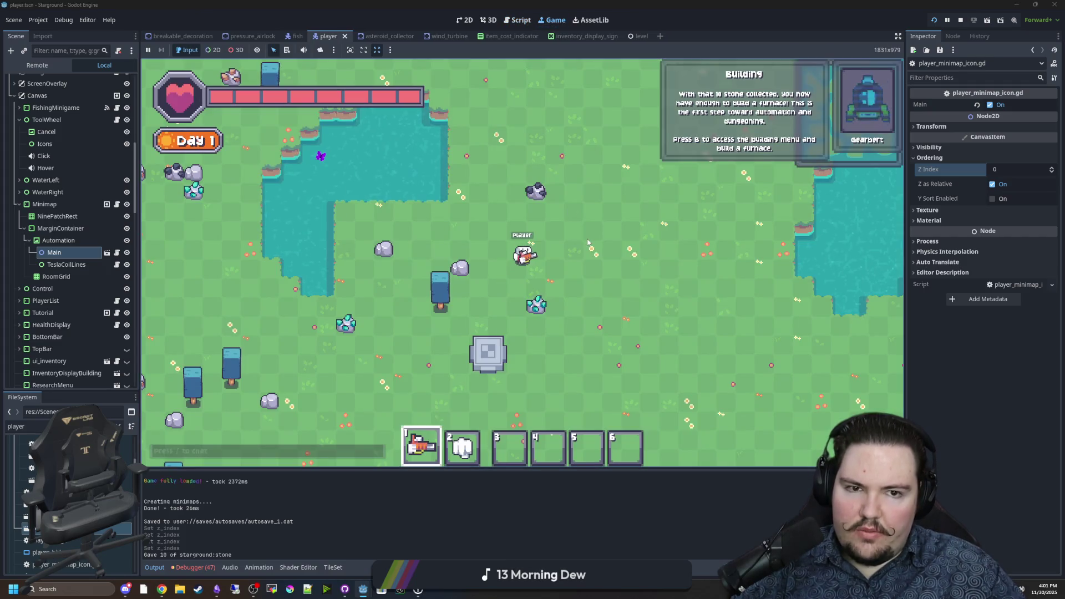
Walk the player around the map in the running game, briefly opening and closing the pause menu
key(w)
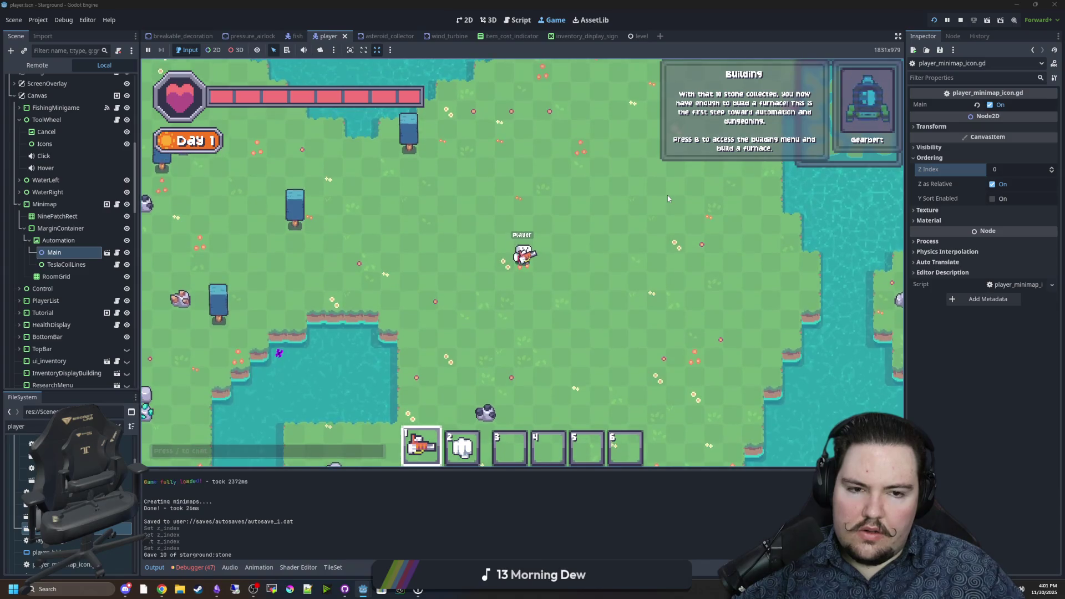
key(s)
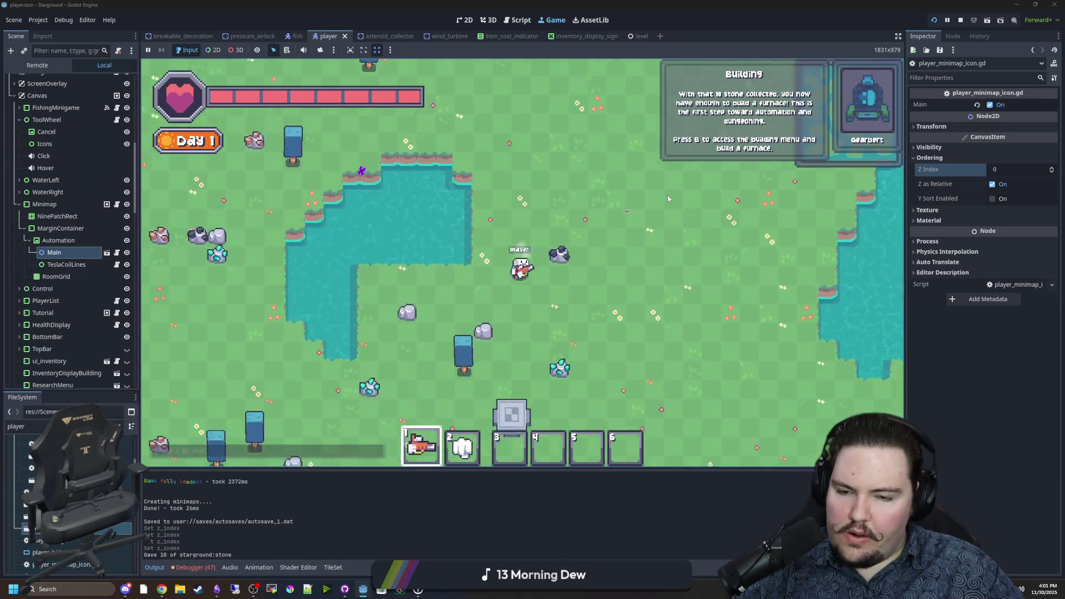
key(w)
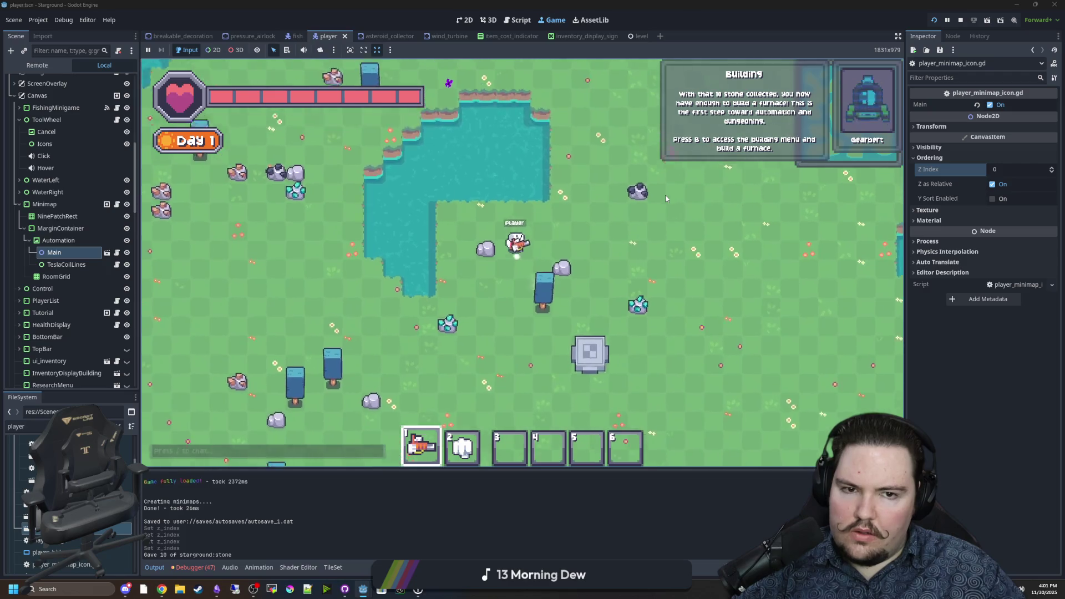
key(Escape)
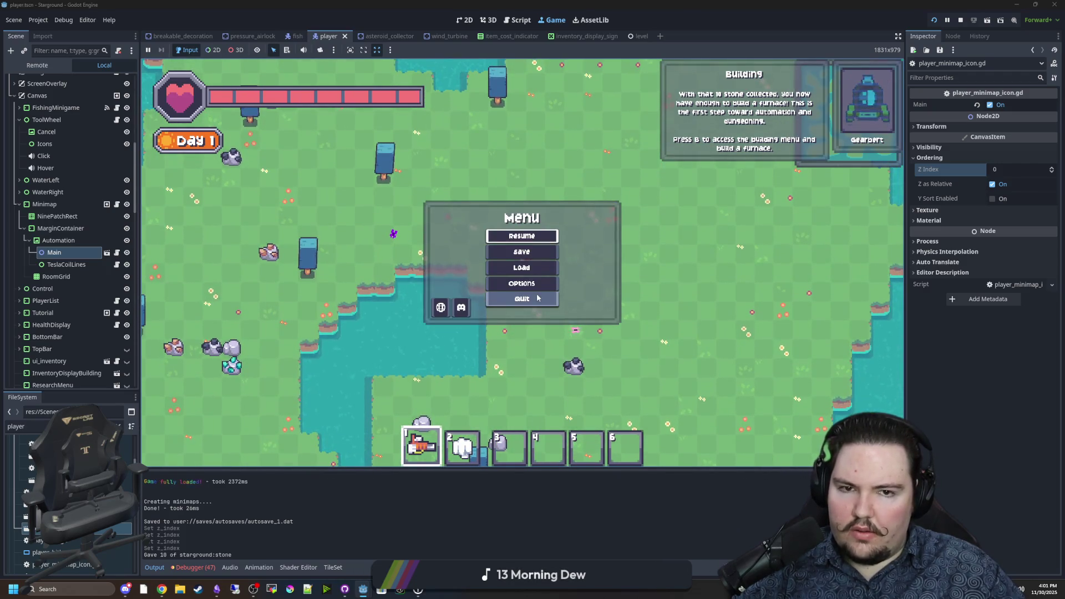
key(Escape)
key(w)
key(d)
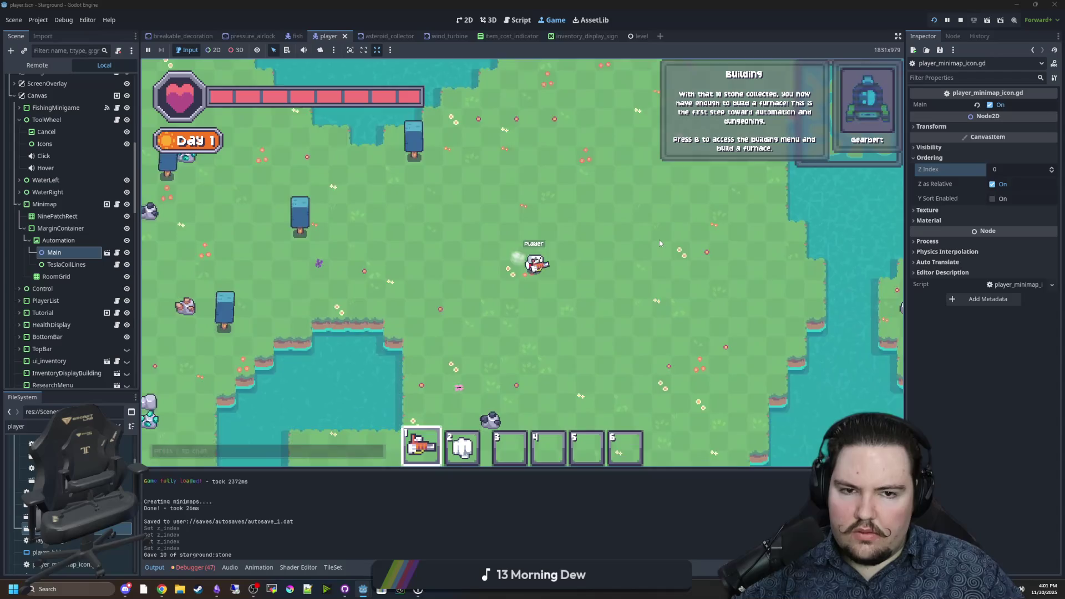
key(s)
key(s)
Build a Furnace from the Building Menu and dismiss the Basics Complete tutorial box
key(b)
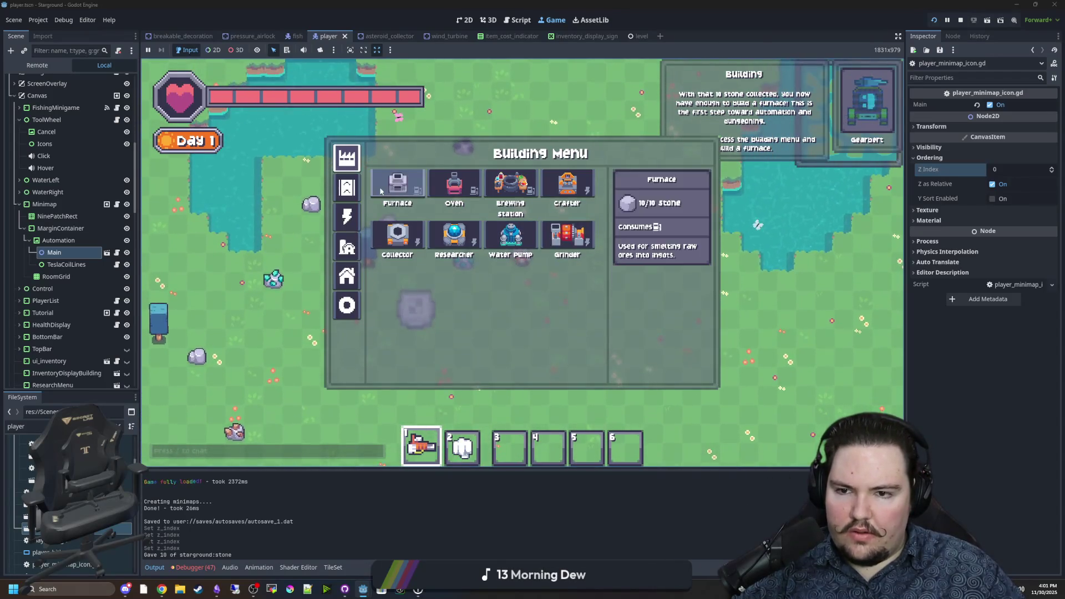
click(565, 184)
click(568, 177)
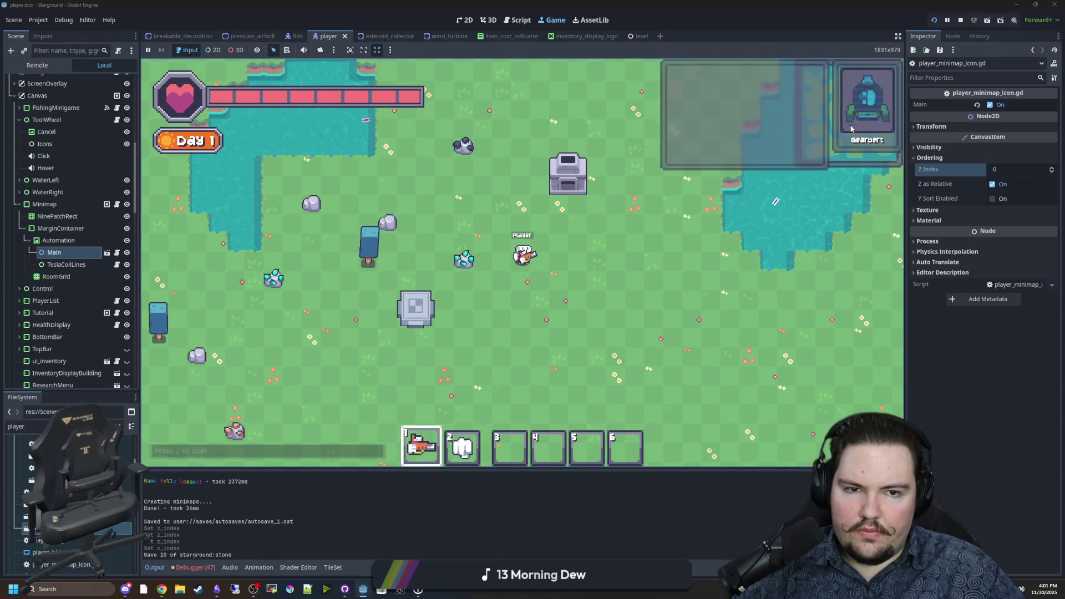
key(s)
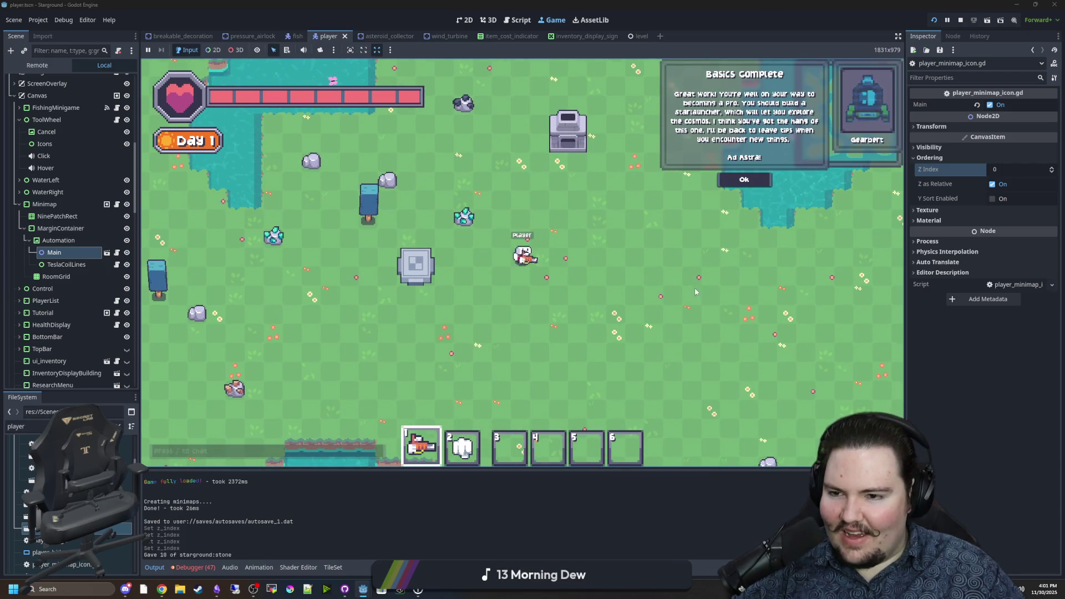
click(744, 185)
Expand the Tutorial node in the remote scene tree and open its Tutorial.gd script
key(w)
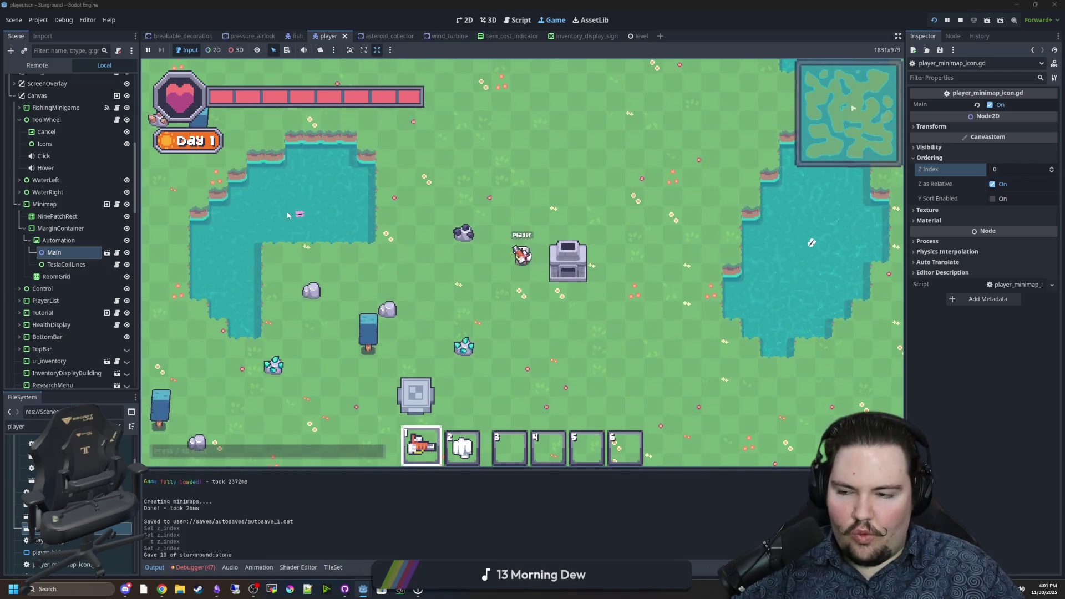
key(w)
scroll(67, 211, down, 2)
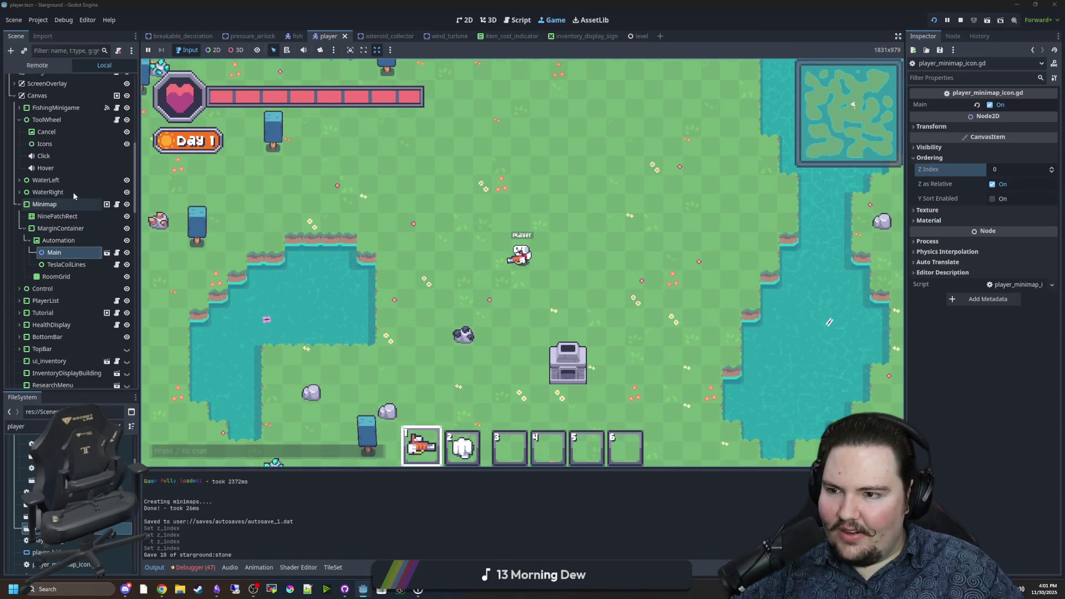
key(w)
scroll(73, 192, down, 2)
key(w)
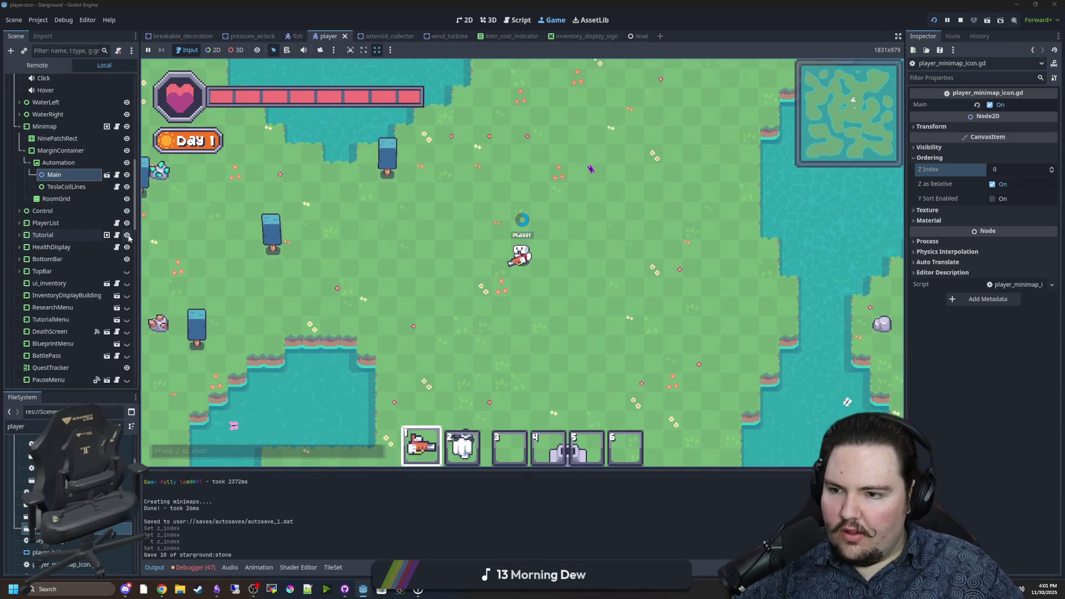
click(20, 235)
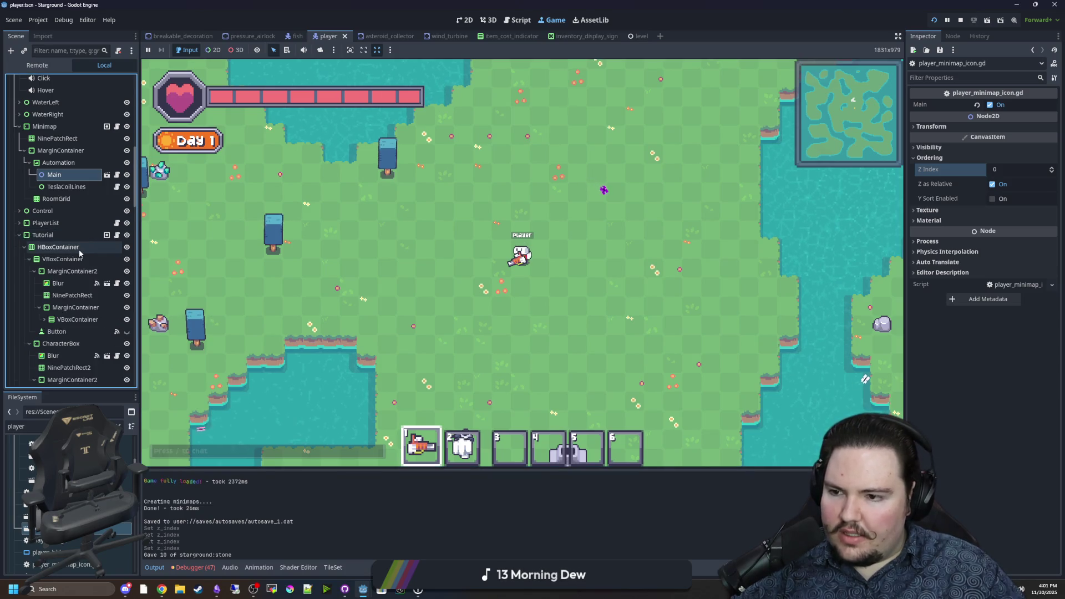
click(116, 235)
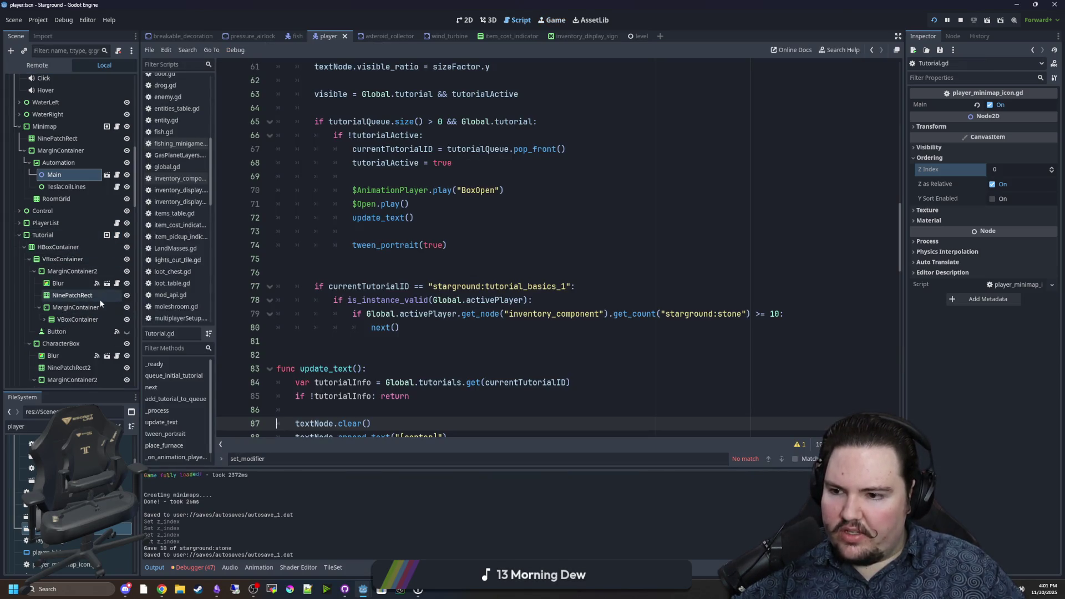
Place the cursor on empty lines 76 and 75 of Tutorial.gd, then collapse the Minimap node's children
scroll(99, 299, down, 2)
click(379, 270)
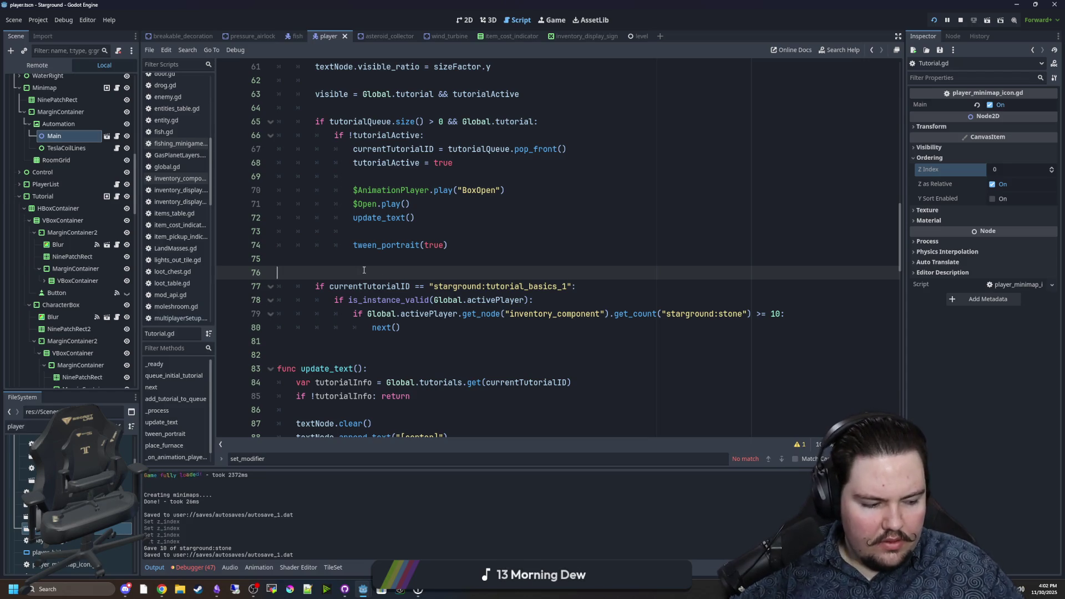
click(382, 264)
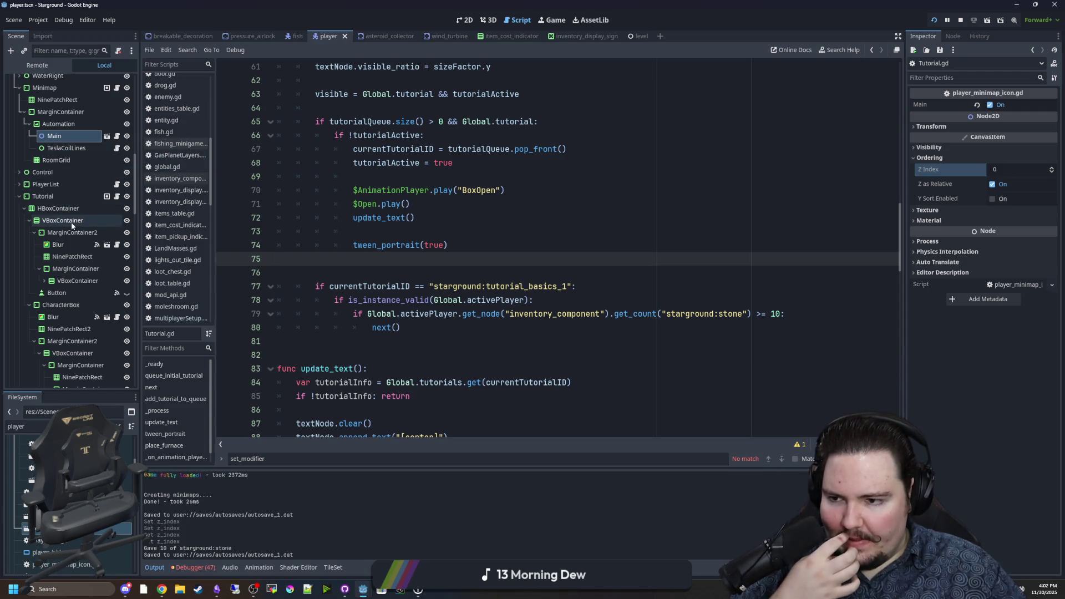
scroll(35, 205, up, 3)
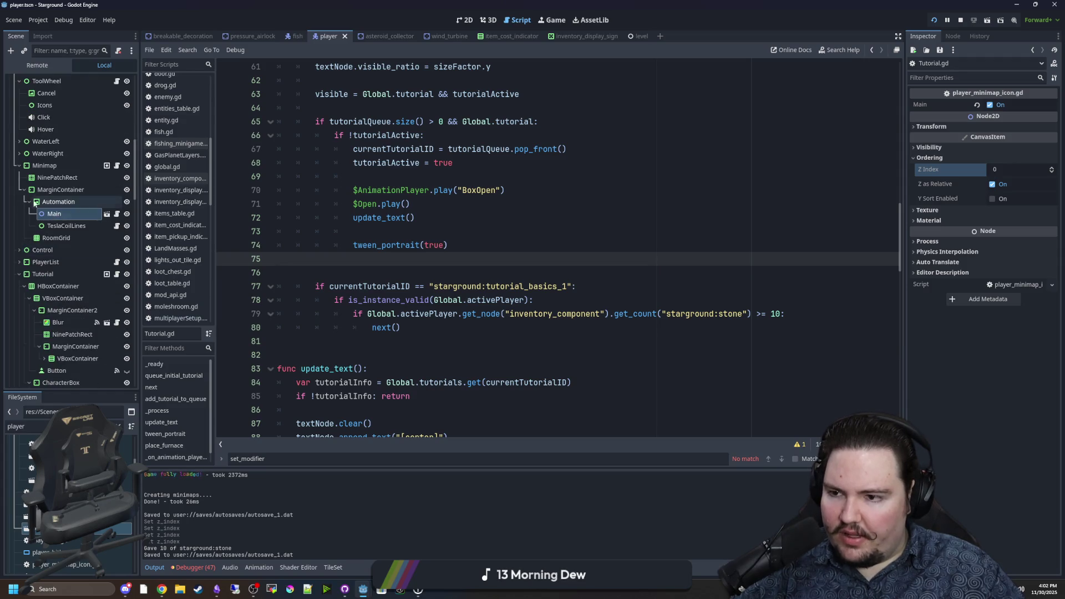
click(19, 166)
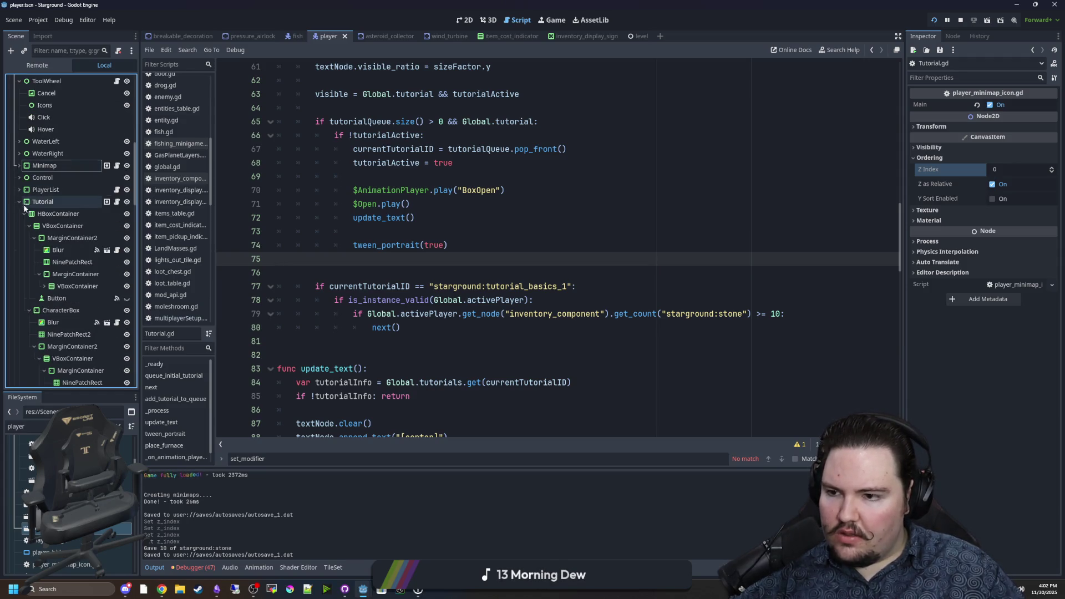
Back in the 2D view, expand Tutorial's VBoxContainer and select its RichTextLabel
click(471, 26)
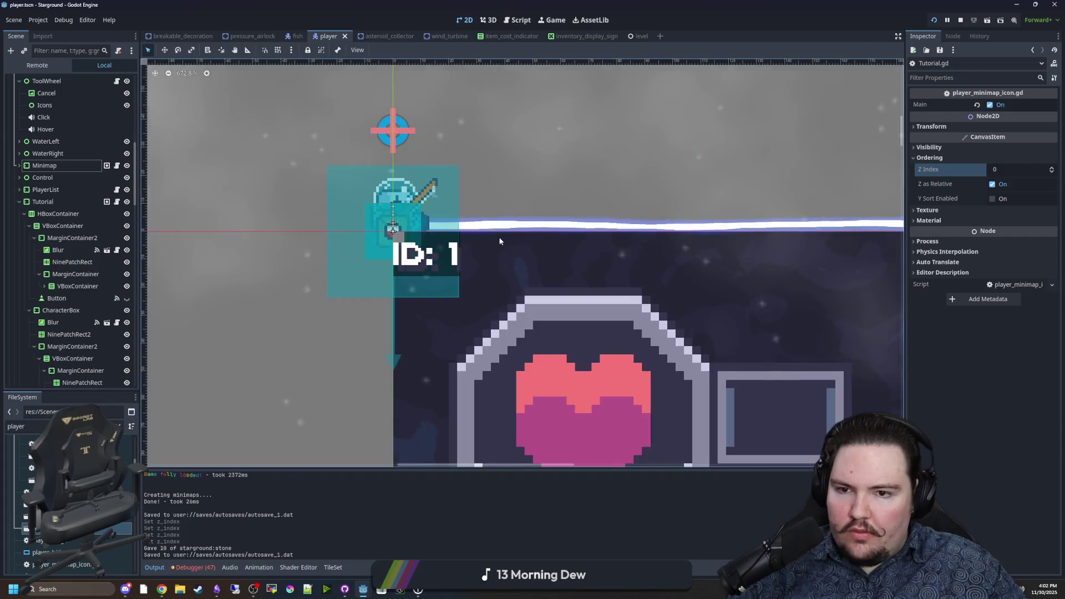
scroll(499, 238, down, 5)
scroll(640, 235, up, 6)
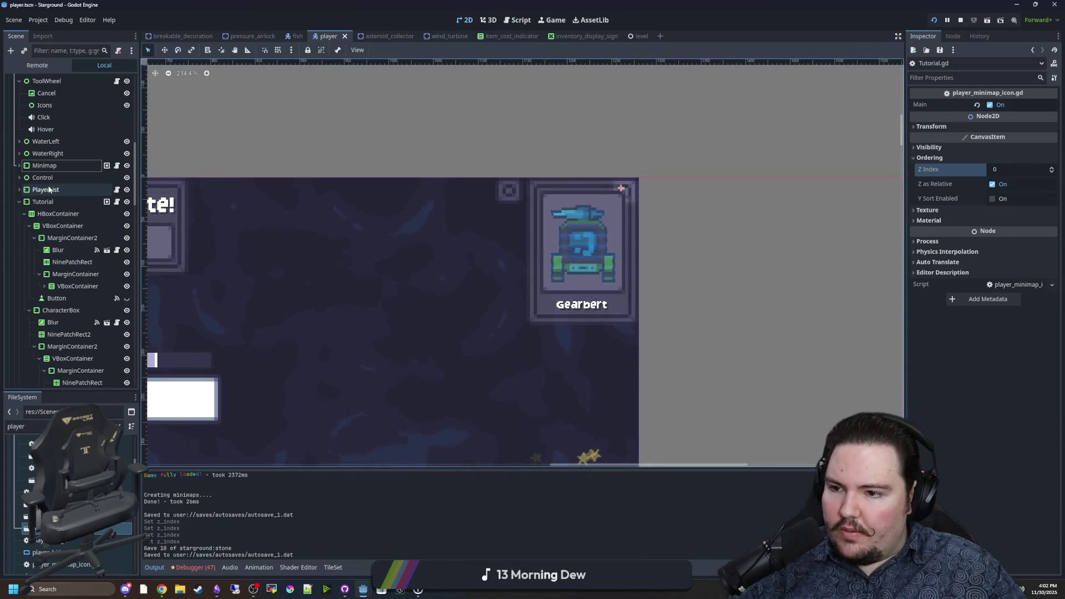
click(68, 290)
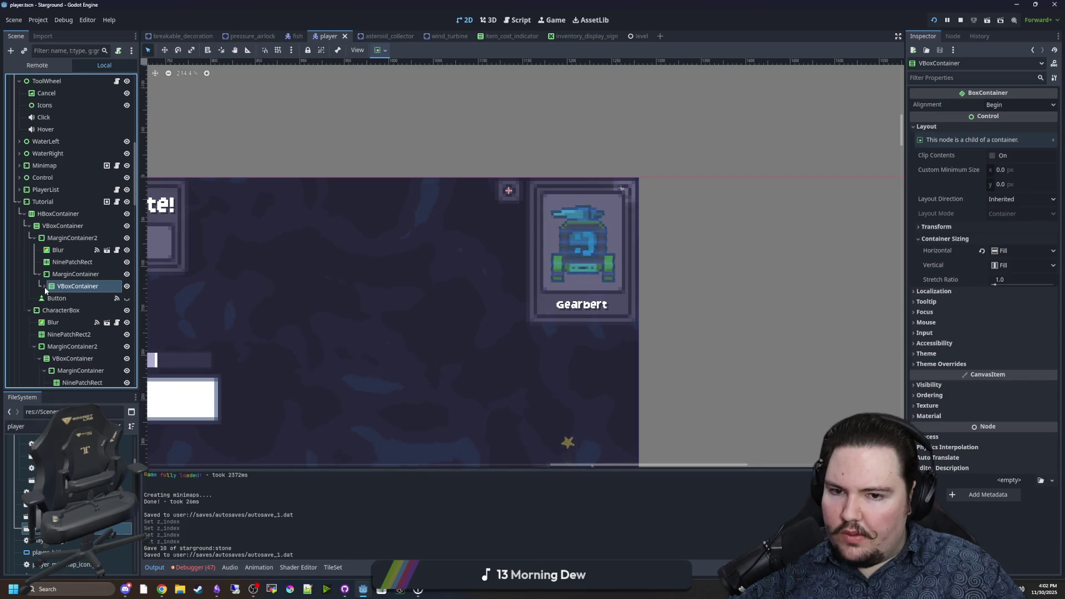
click(45, 286)
click(71, 301)
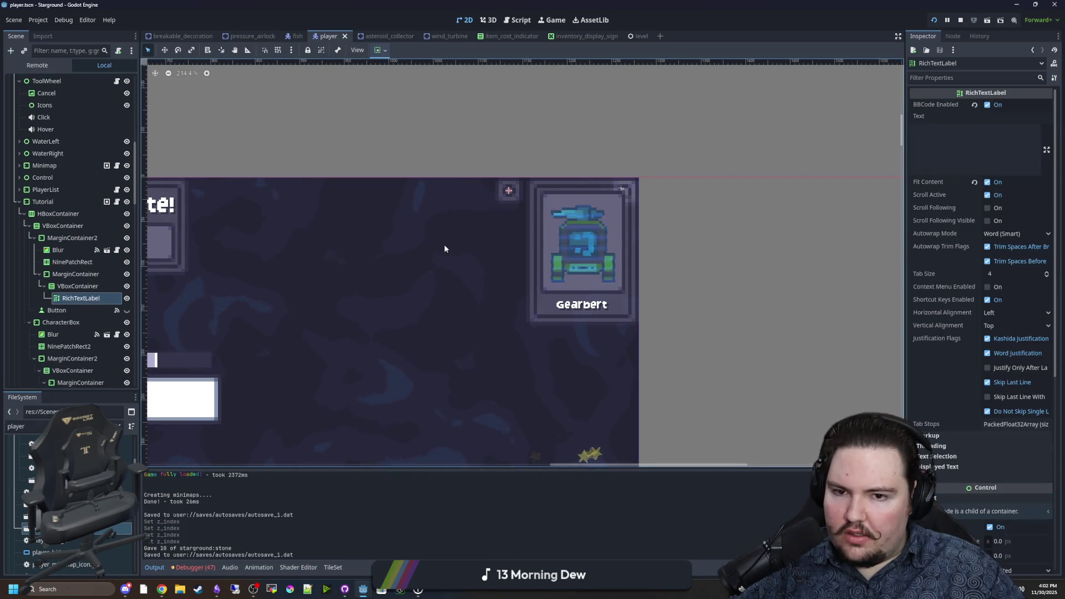
scroll(514, 196, up, 10)
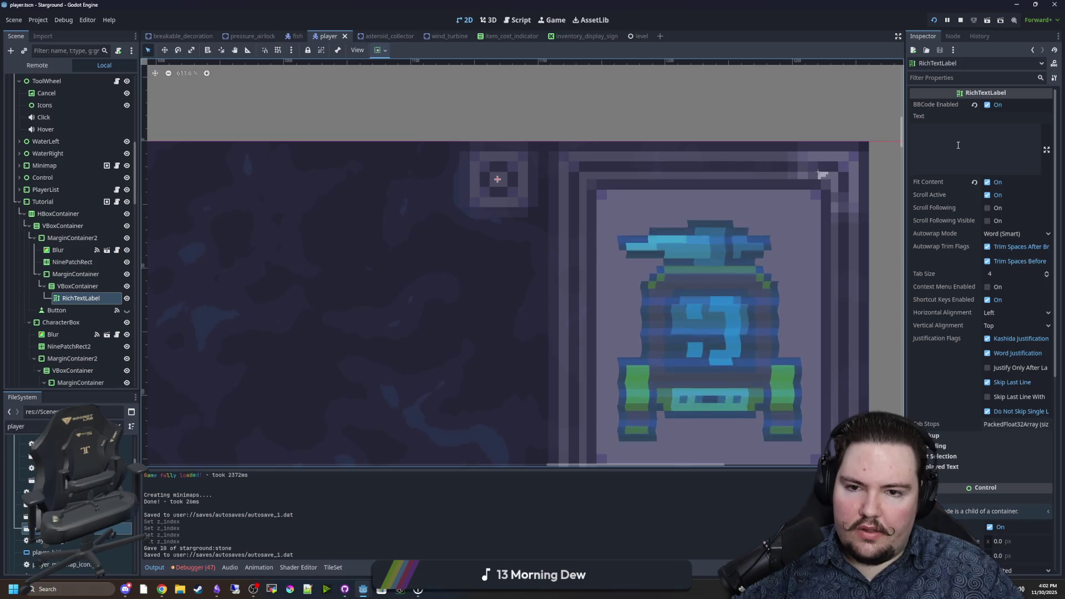
scroll(590, 85, down, 6)
Type filler text 'ddwasdwasdwas…' into the label's Text property, then delete it all
click(954, 129)
text(ddwasdwasdwas)
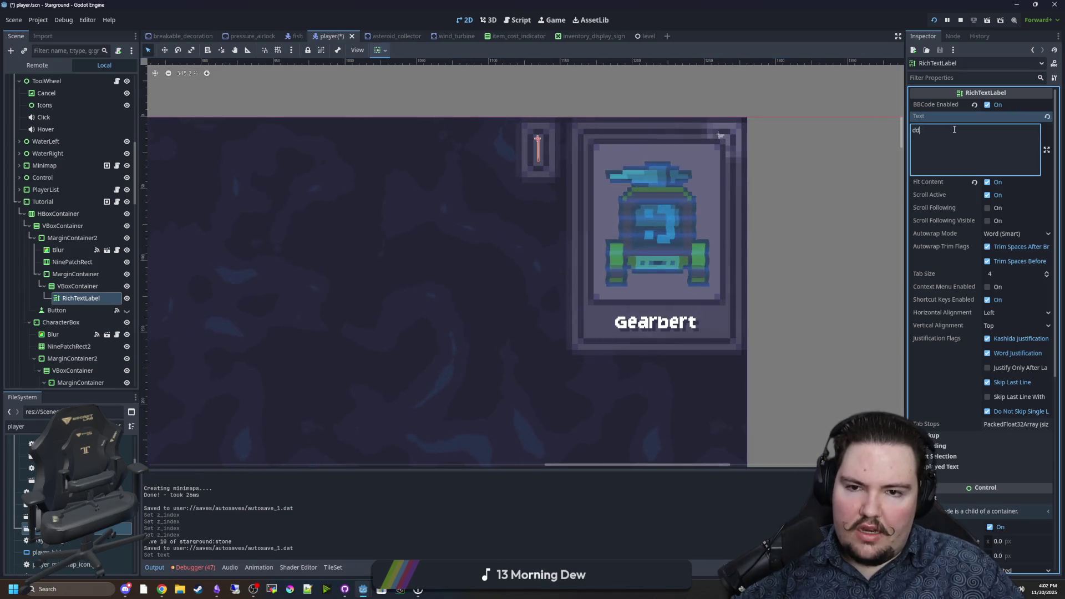
scroll(576, 125, down, 9)
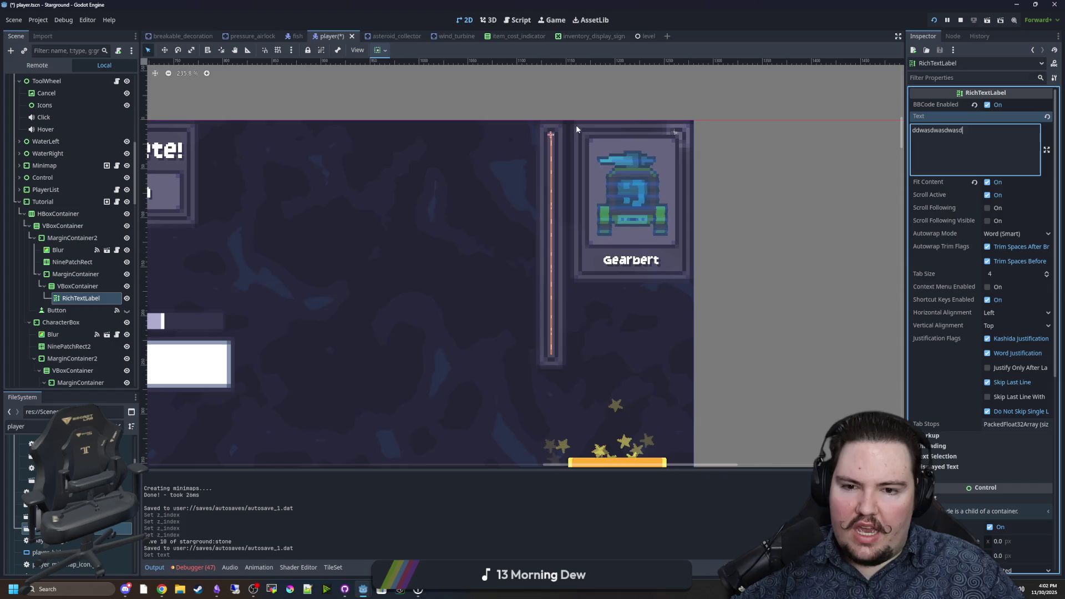
text(ddwasdwasd)
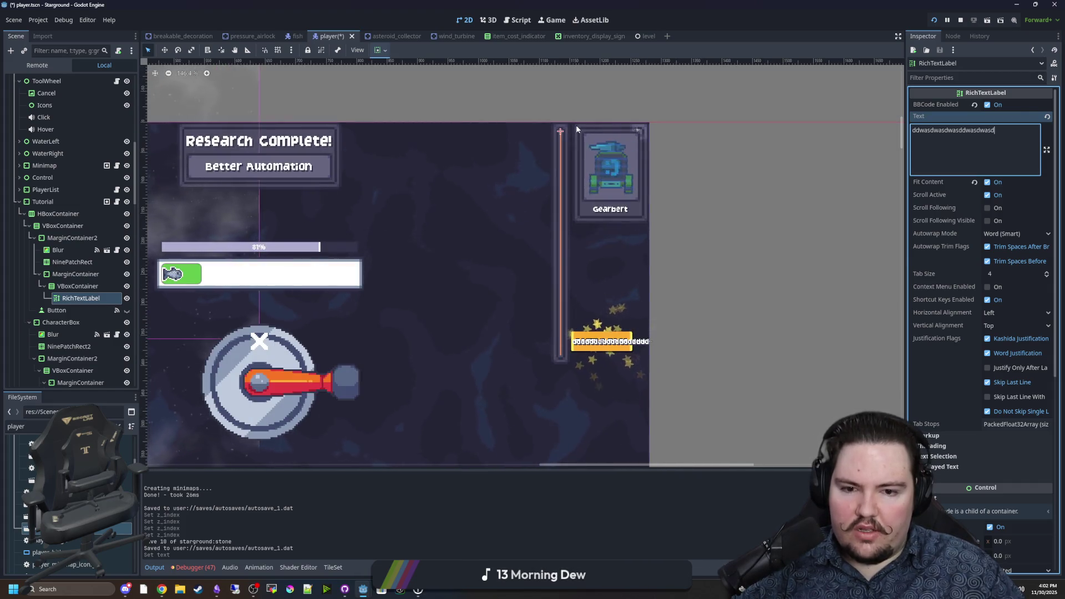
scroll(570, 158, up, 2)
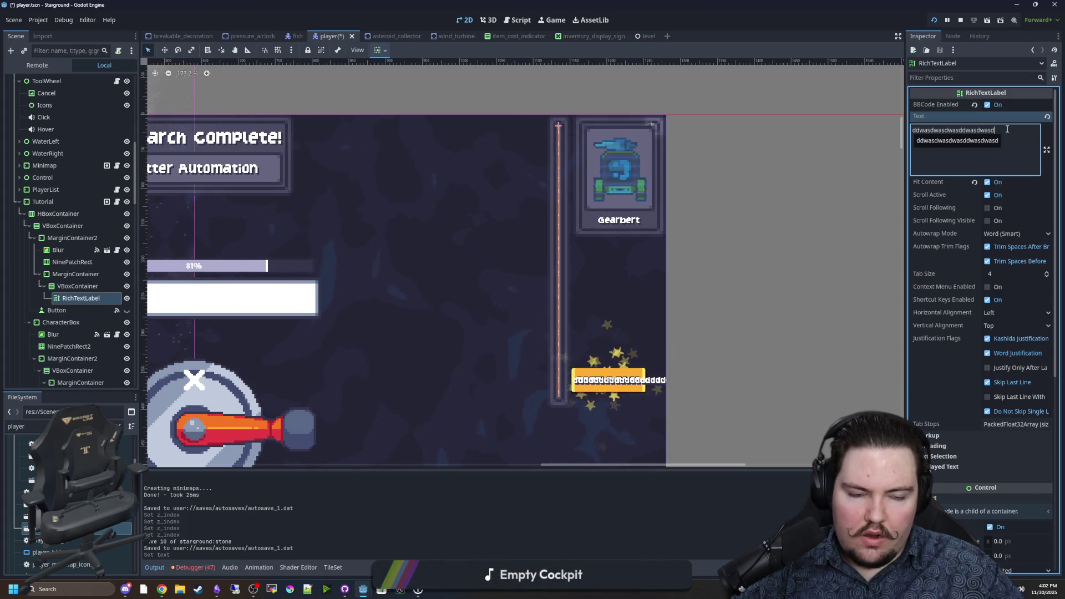
drag(1007, 129, 857, 120)
key(BackSpace)
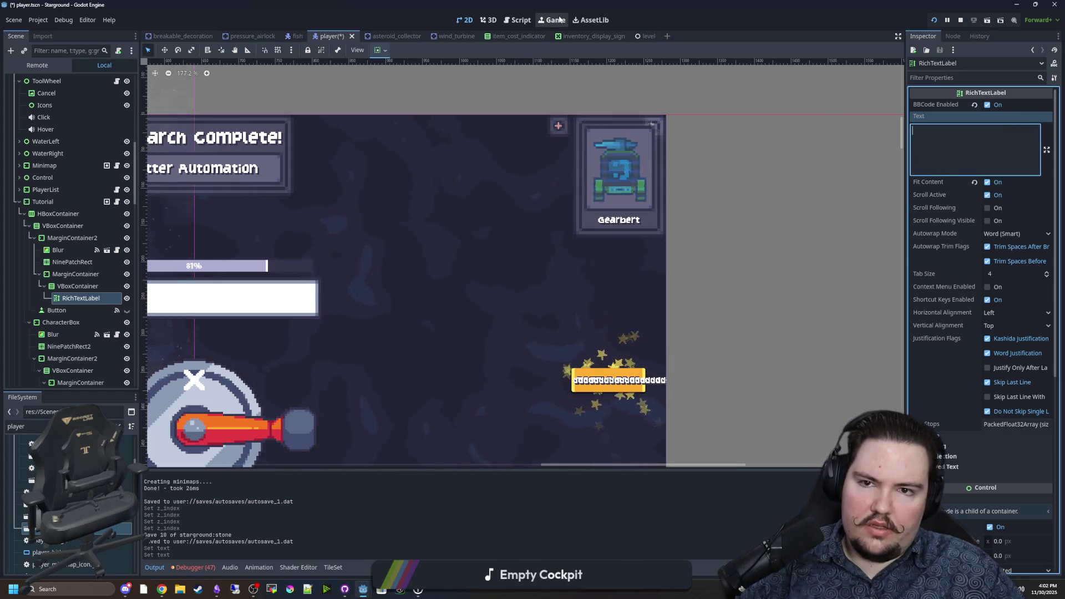
Send '/give apple' in the game chat and dismiss the Food tutorial dialog
click(553, 19)
text(w)
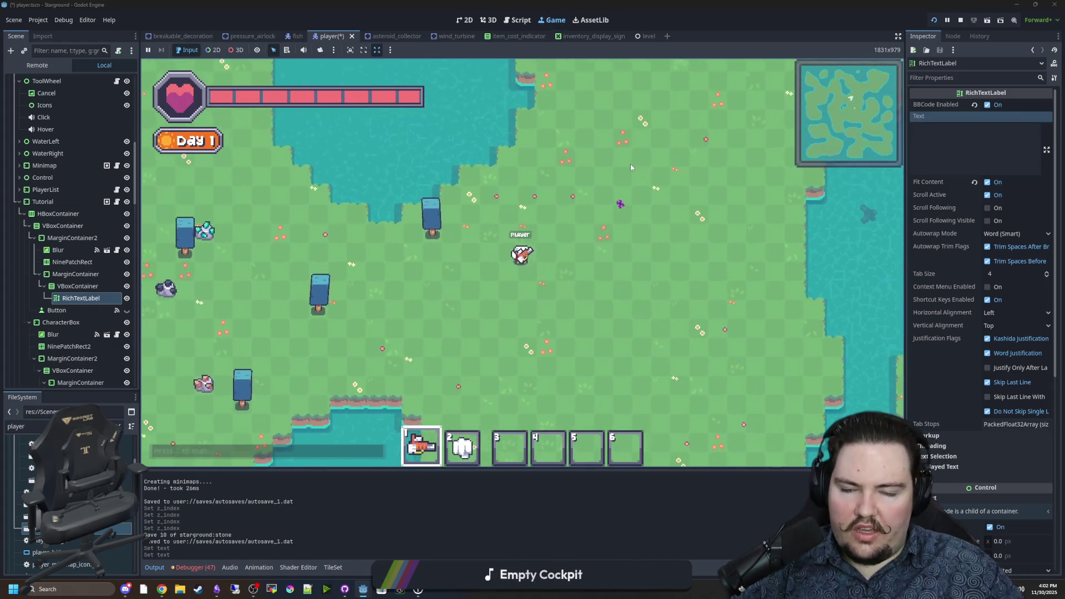
text(d/ive apple)
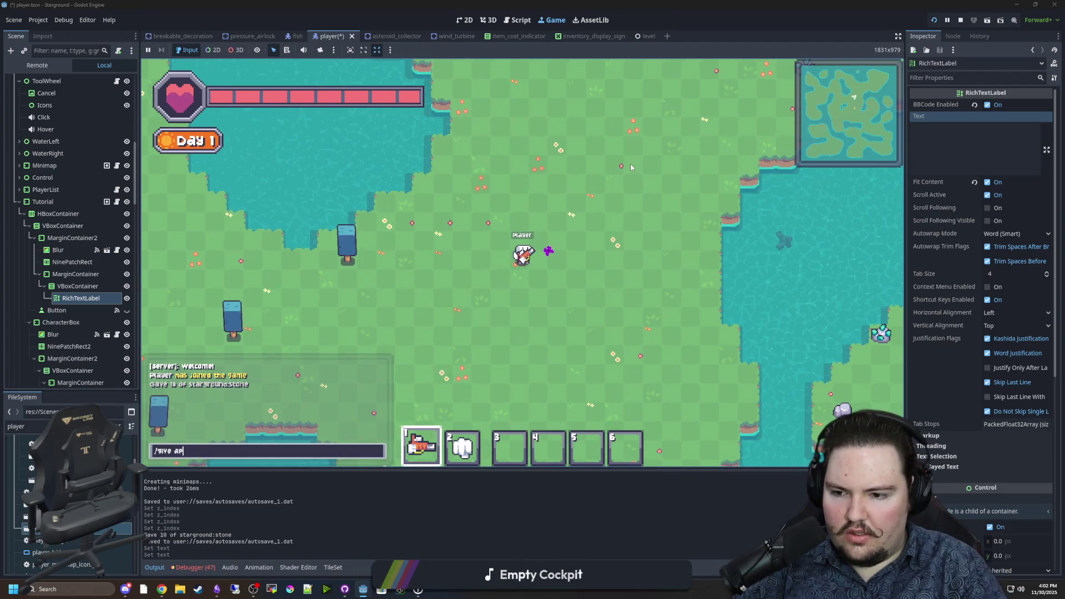
key(Return)
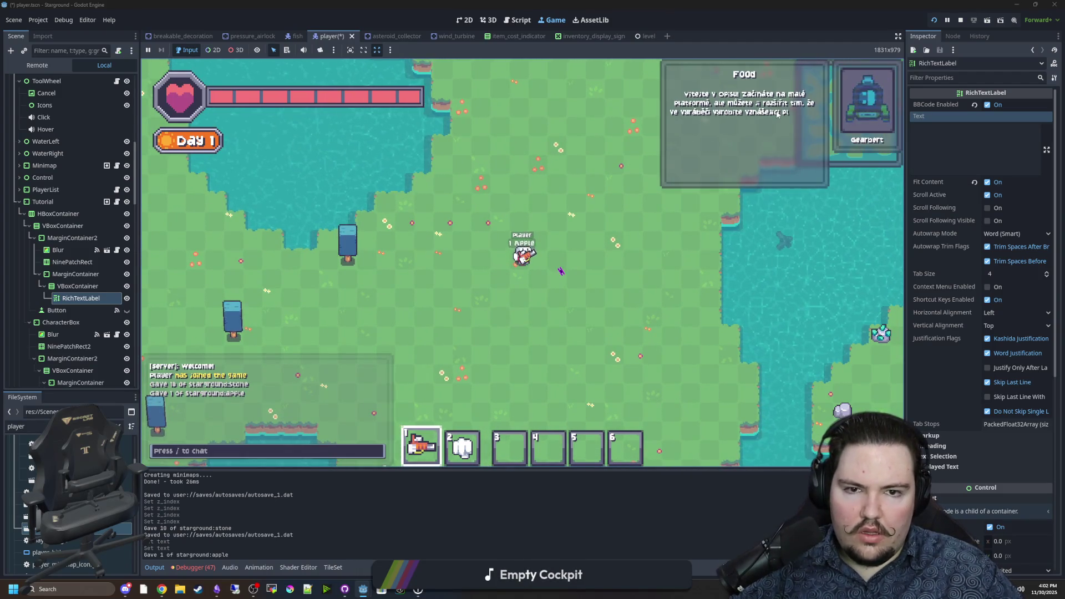
click(749, 198)
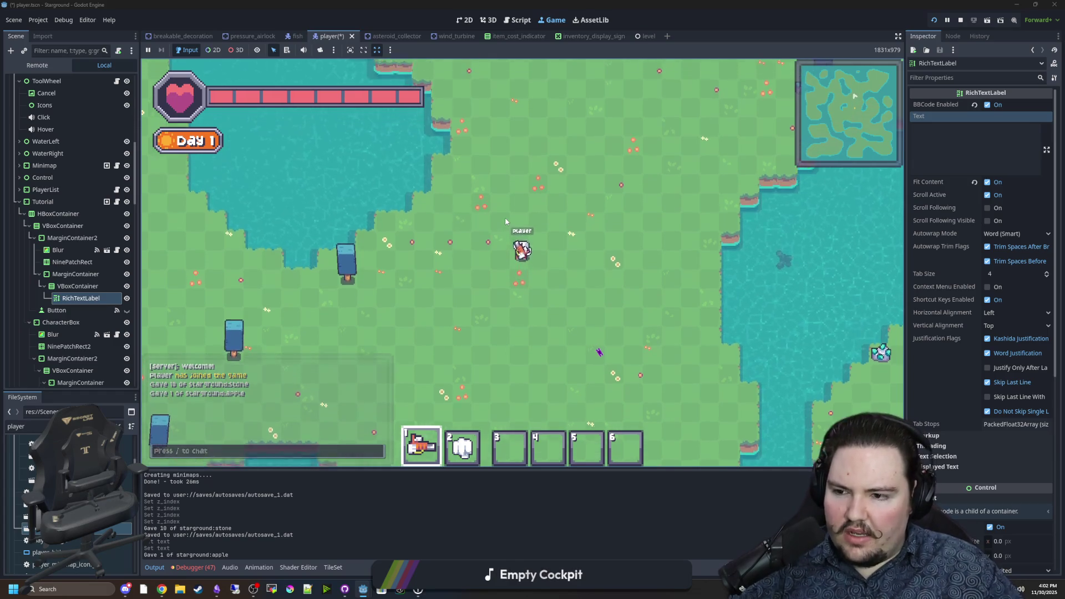
key(s)
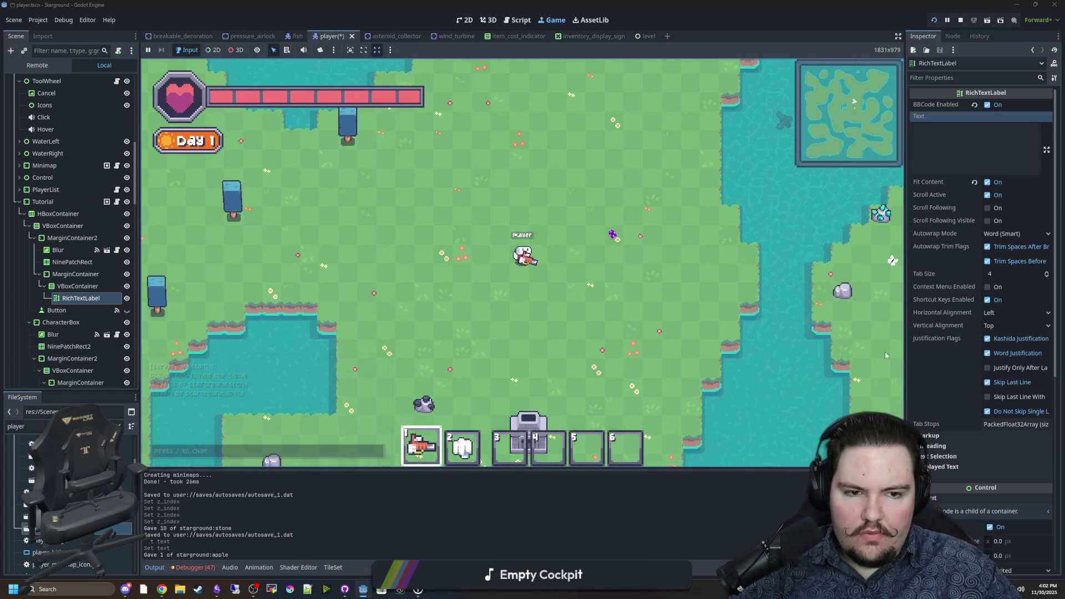
scroll(923, 318, down, 5)
Expand the label's Displayed Text section and choose Characters After Shaping for Visible Characters Behavior
click(954, 347)
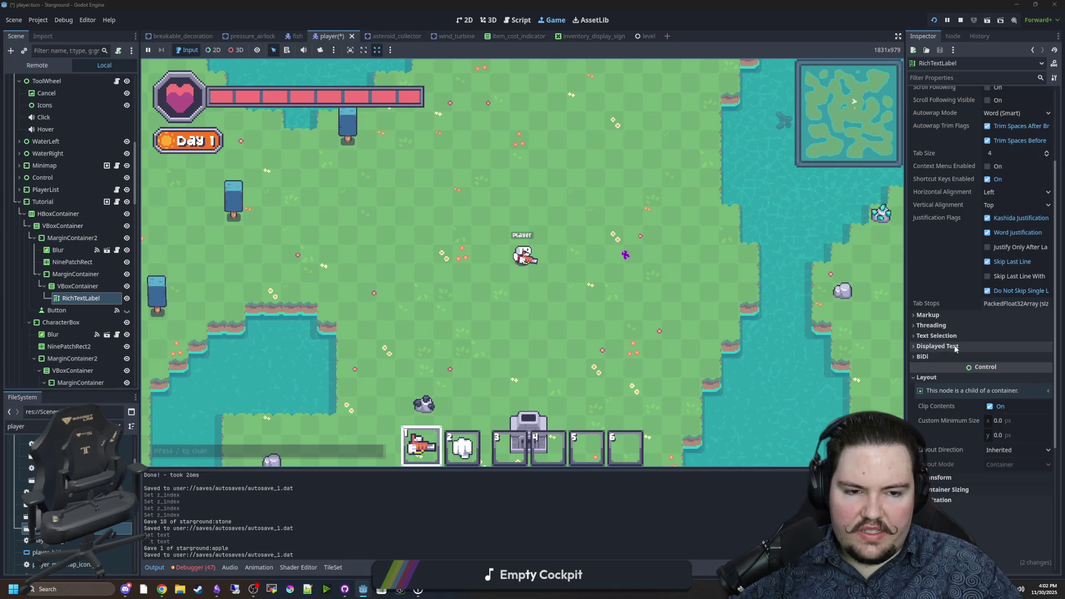
mouse_move(976, 372)
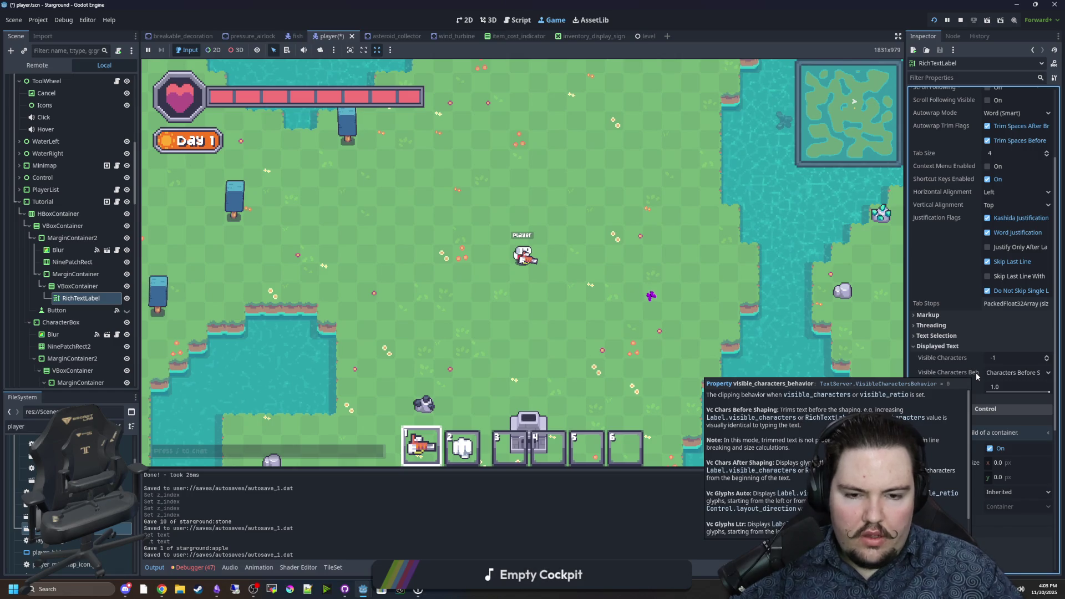
click(988, 376)
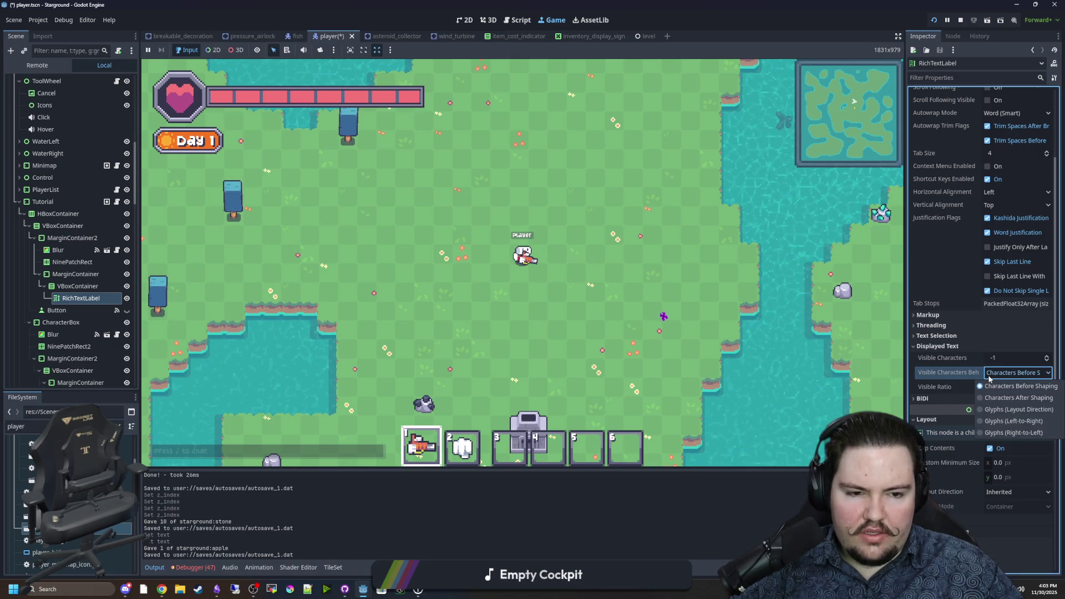
click(990, 379)
mouse_move(952, 378)
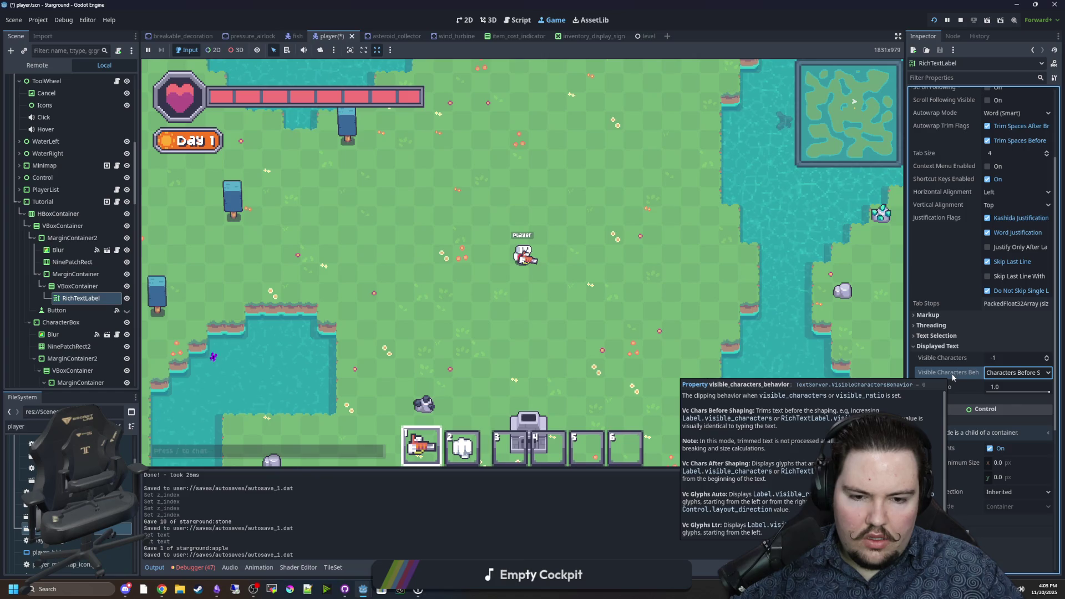
click(1001, 373)
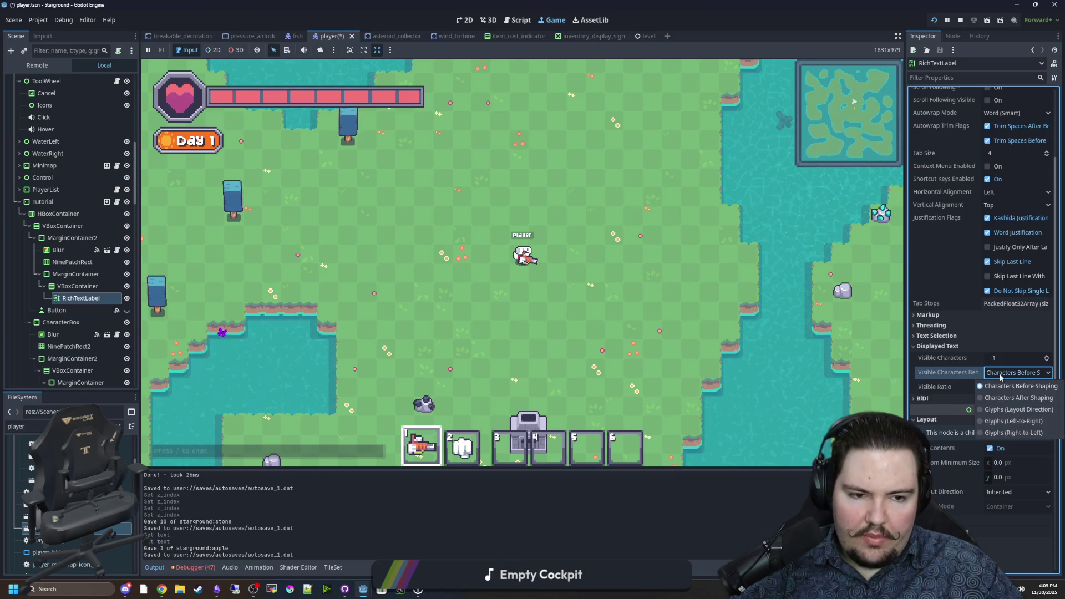
click(1019, 398)
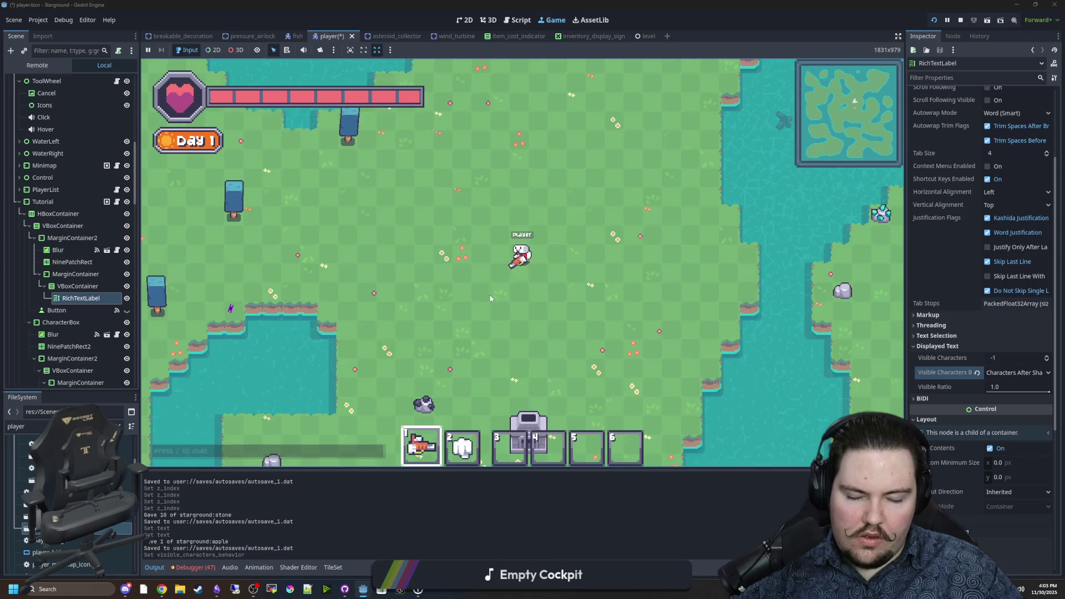
Move the player around, then pick the Burner from the Building Menu's power category
key(w)
key(a)
key(s)
key(d)
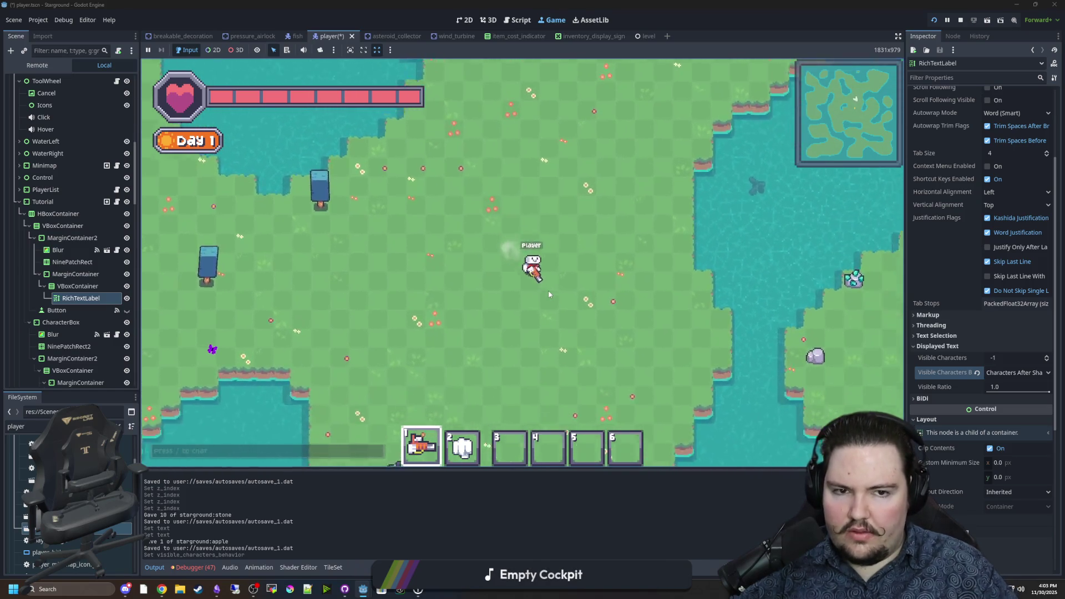
key(b)
click(347, 216)
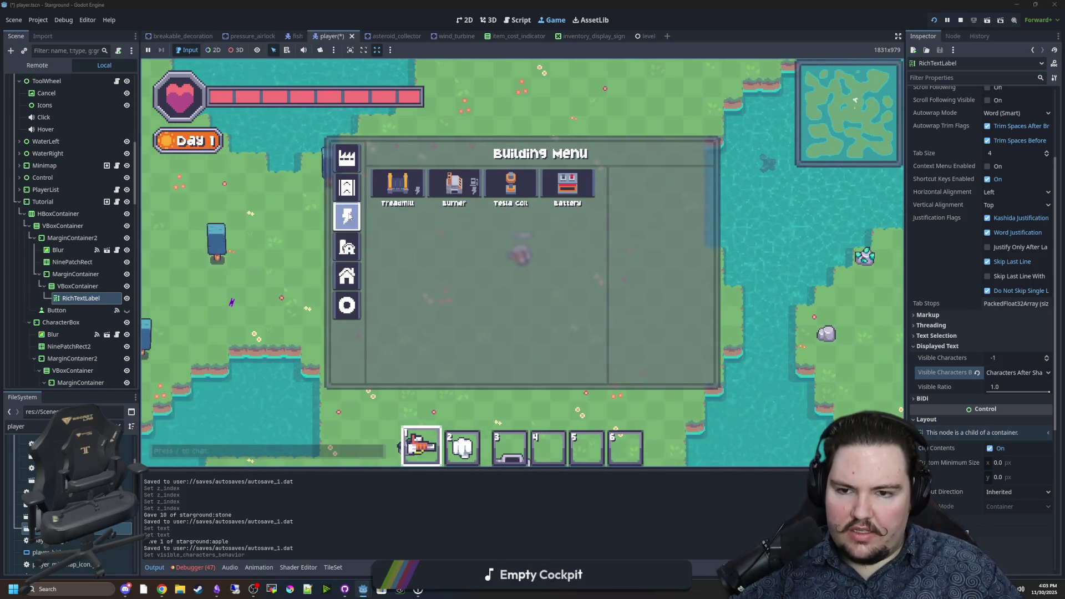
click(450, 181)
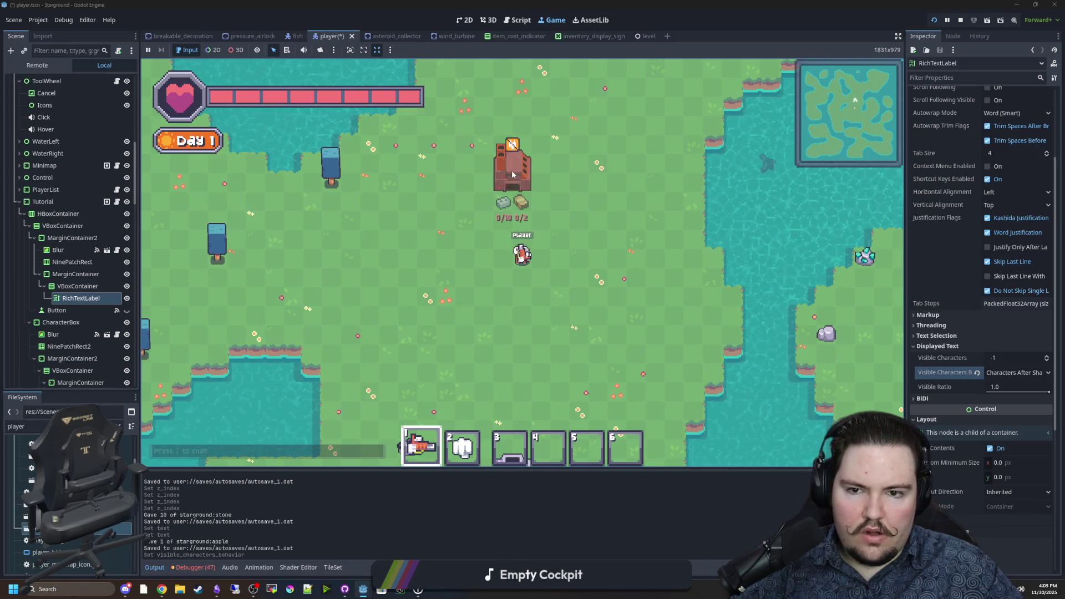
Switch to creative mode with '/gamemode creative' and place a Burner on the map
key(Escape)
text(/ga)
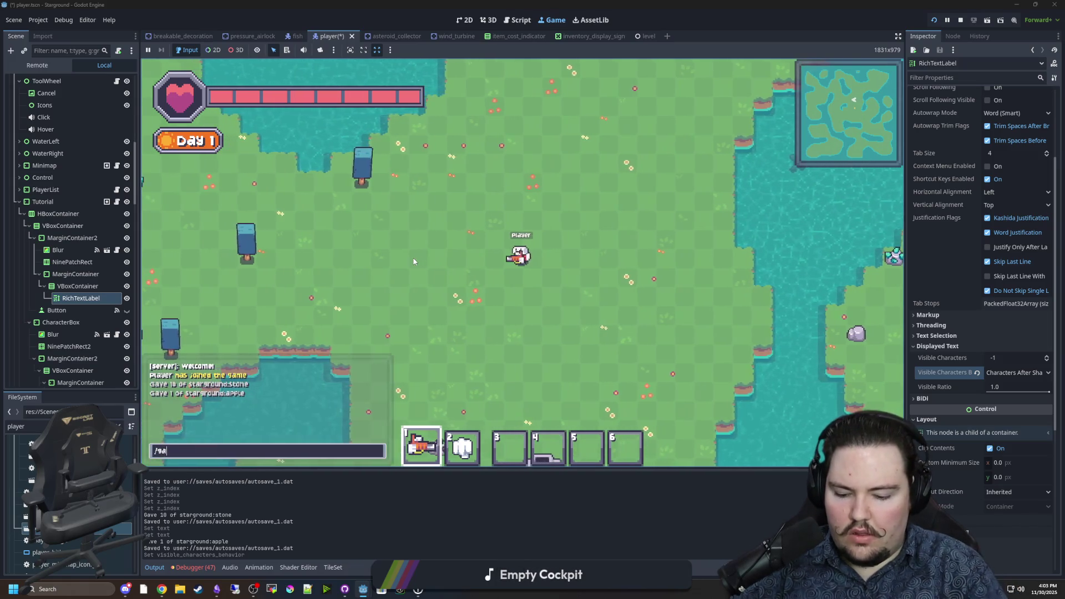
text(memodeive)
key(Return)
key(b)
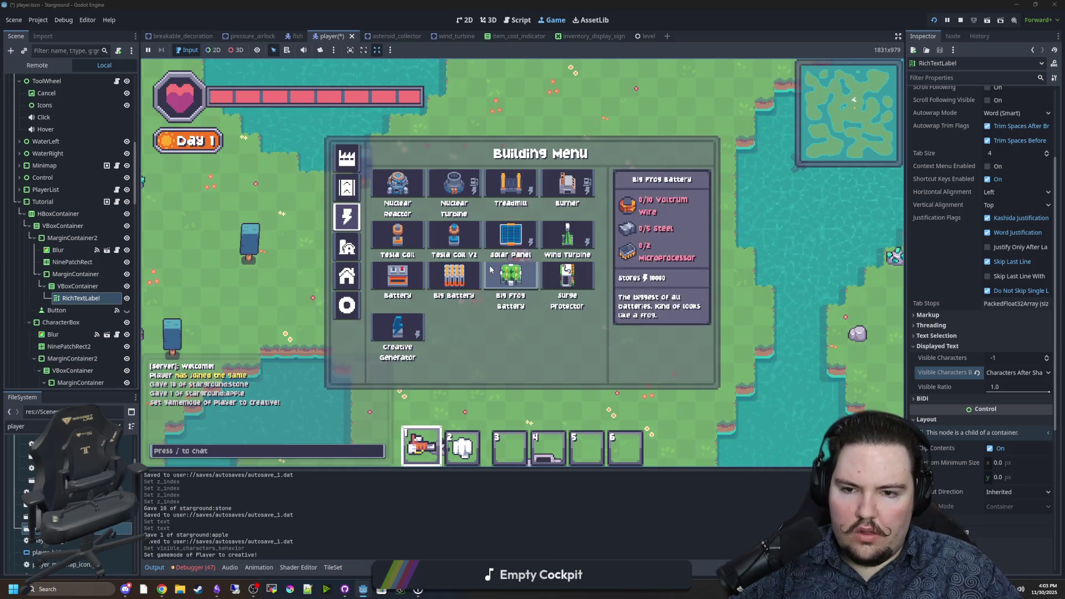
click(452, 183)
click(465, 232)
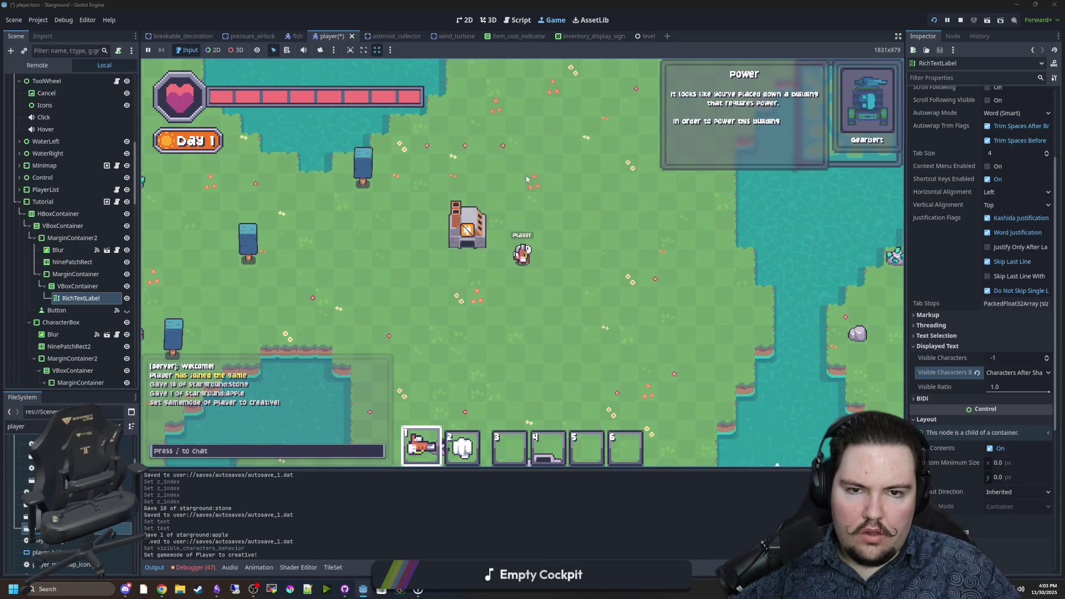
click(1004, 375)
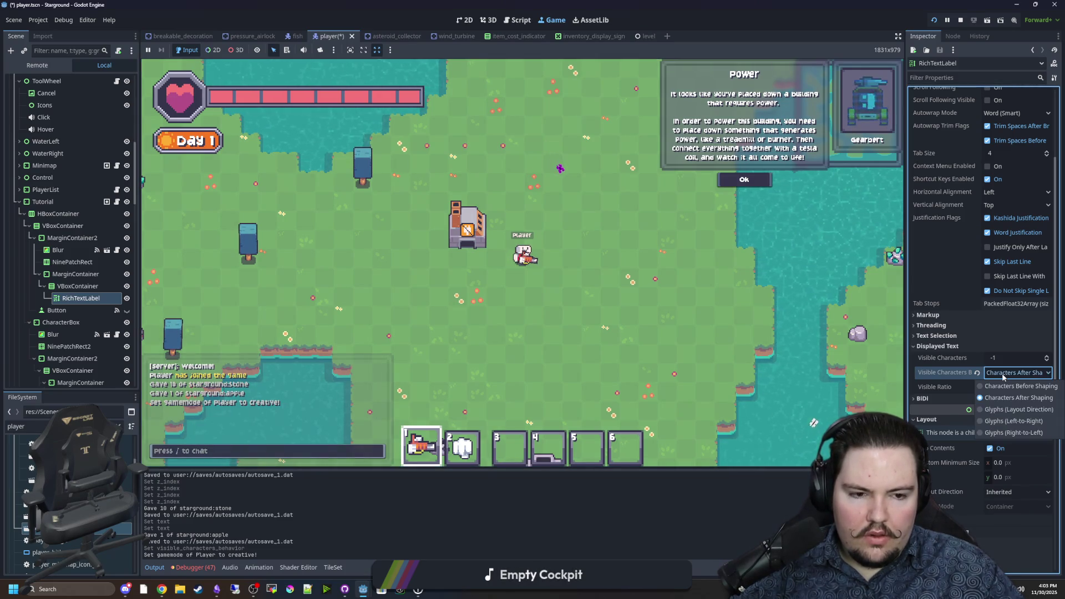
Set Visible Characters Behavior to Characters Before Shaping and dismiss the in-game Power tutorial dialog
click(1003, 377)
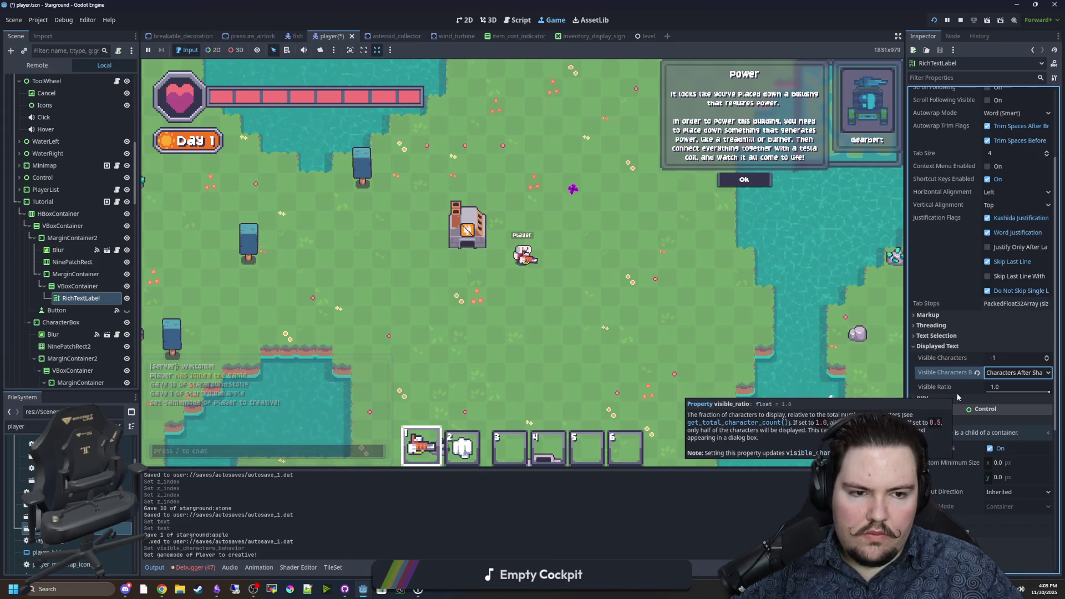
scroll(945, 299, up, 5)
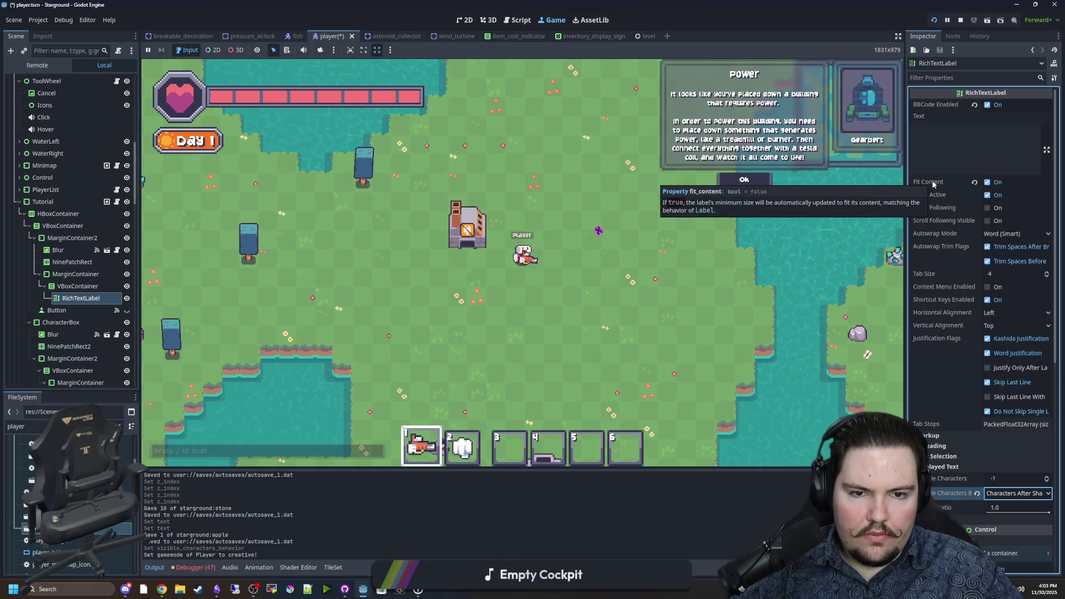
scroll(935, 192, down, 7)
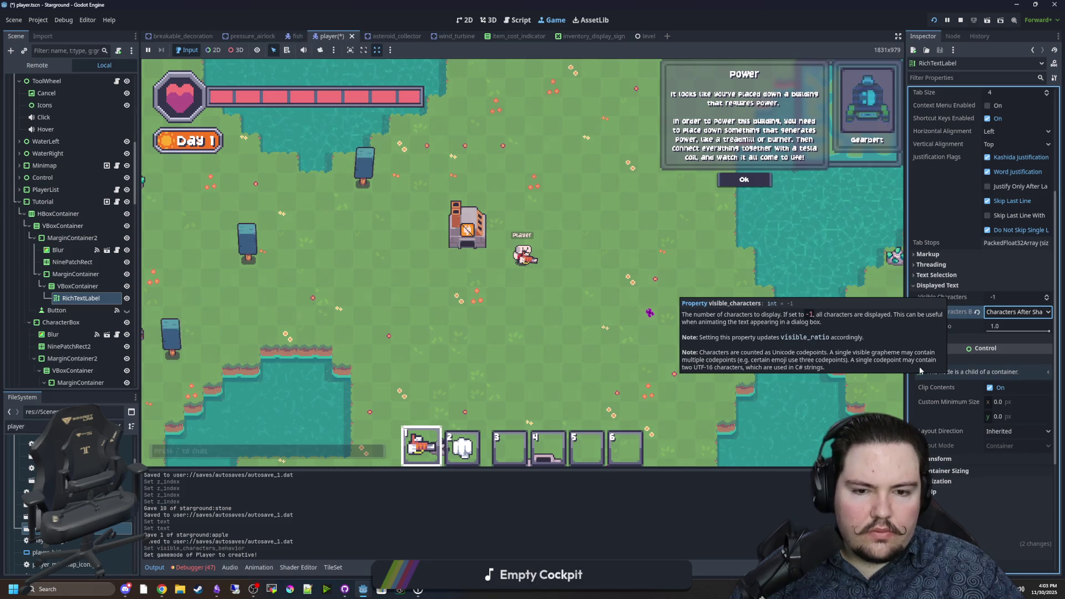
click(993, 313)
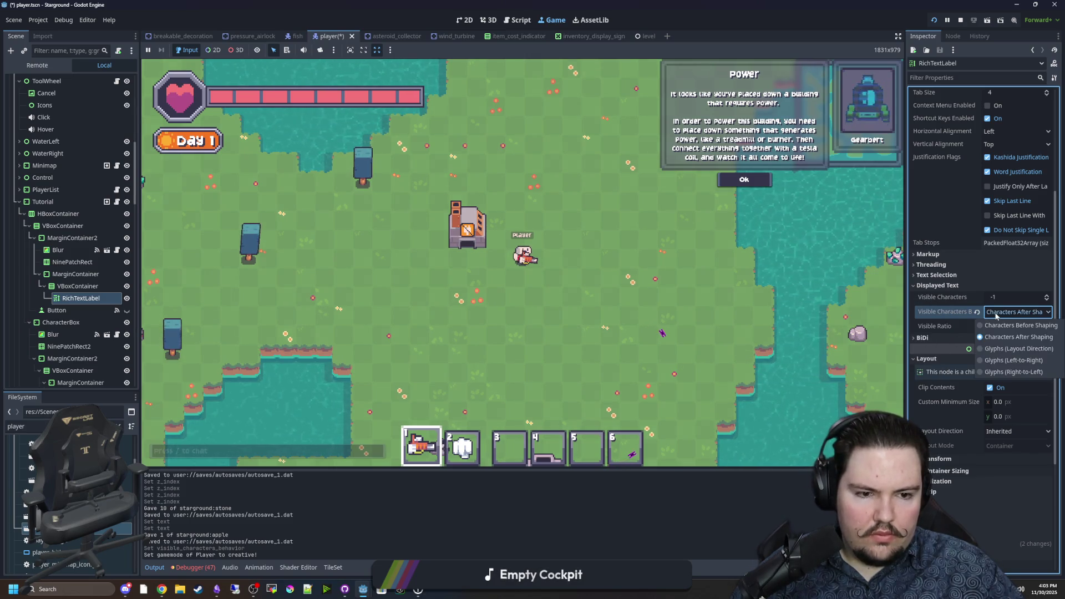
click(971, 314)
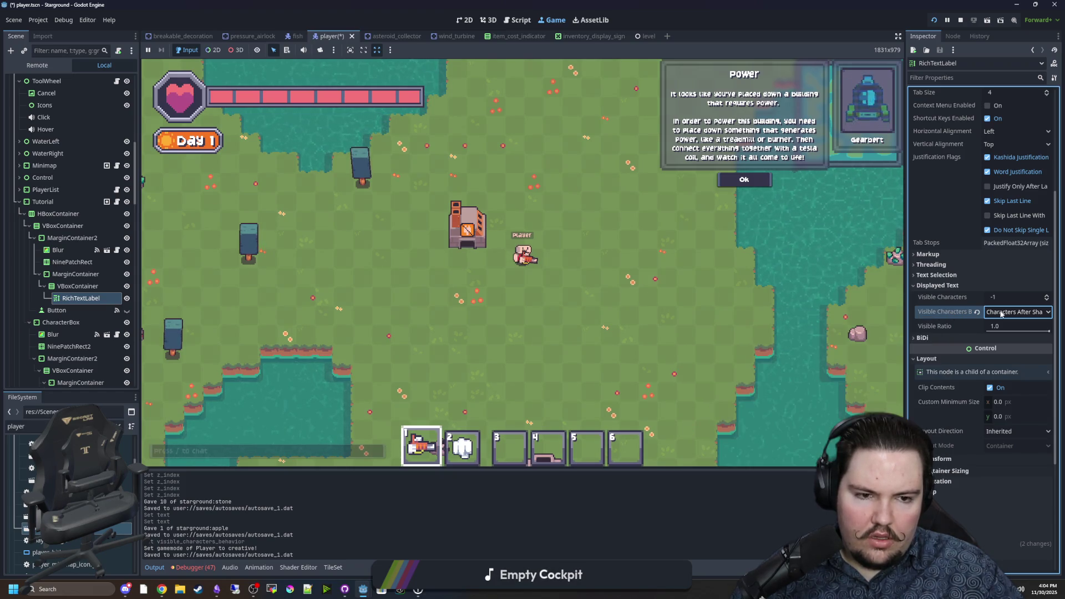
click(1017, 312)
click(1019, 328)
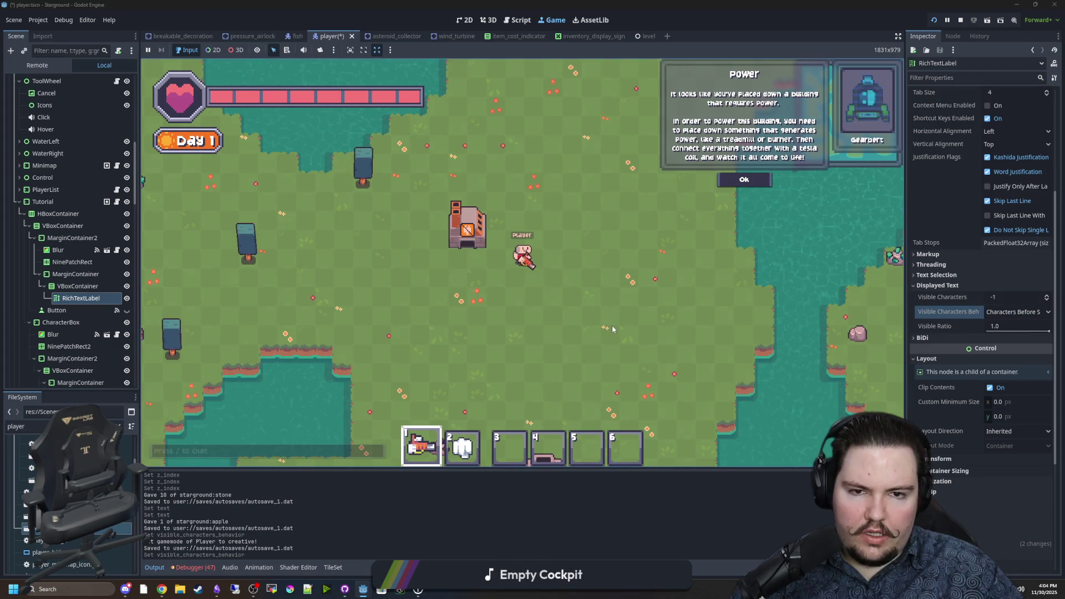
click(744, 179)
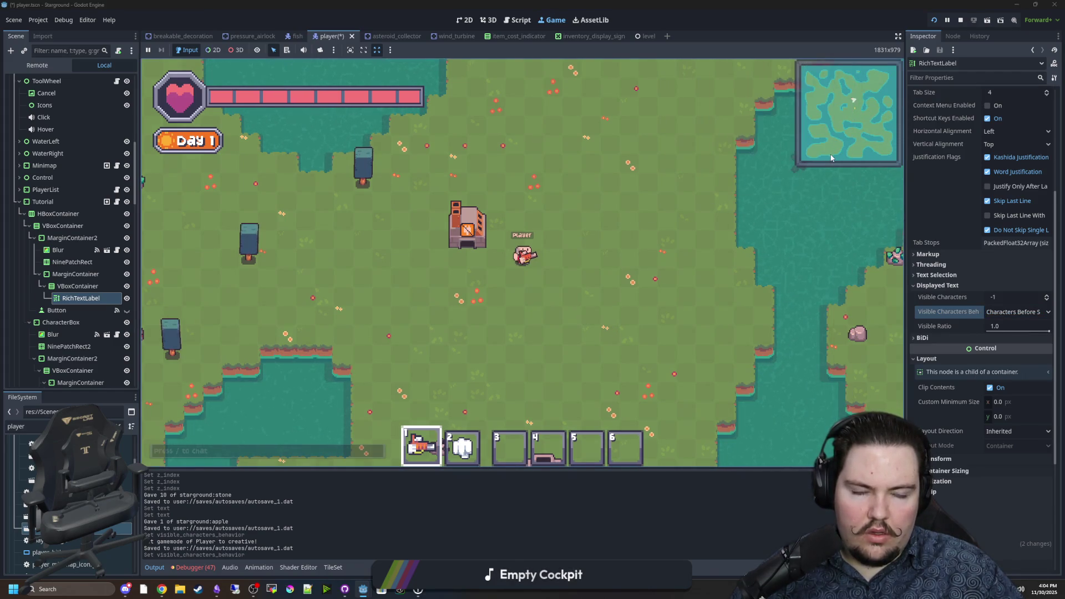
key(w)
key(d)
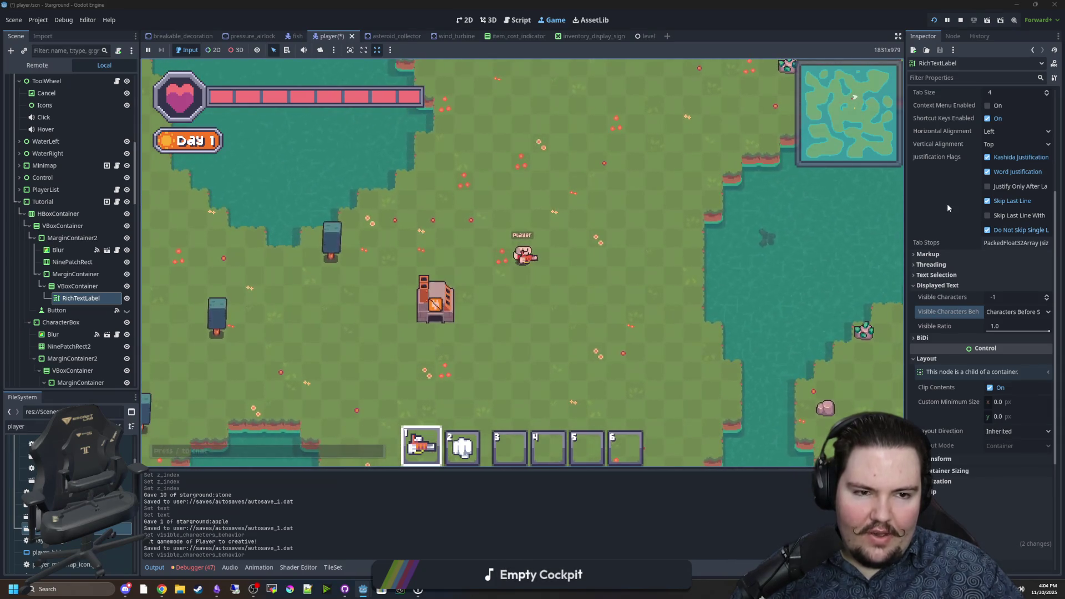
scroll(947, 204, up, 3)
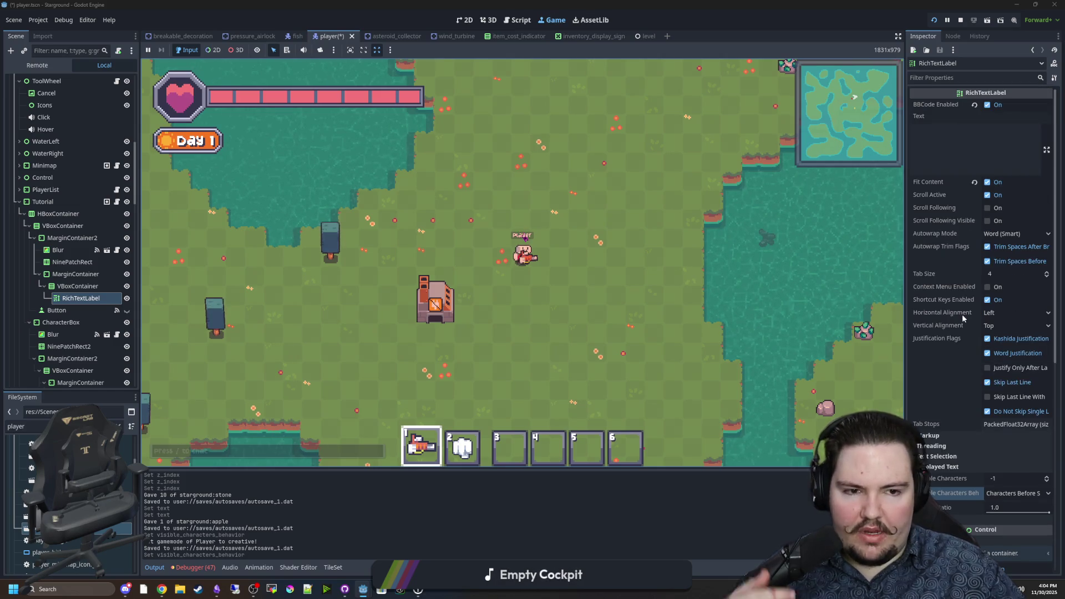
scroll(965, 315, up, 2)
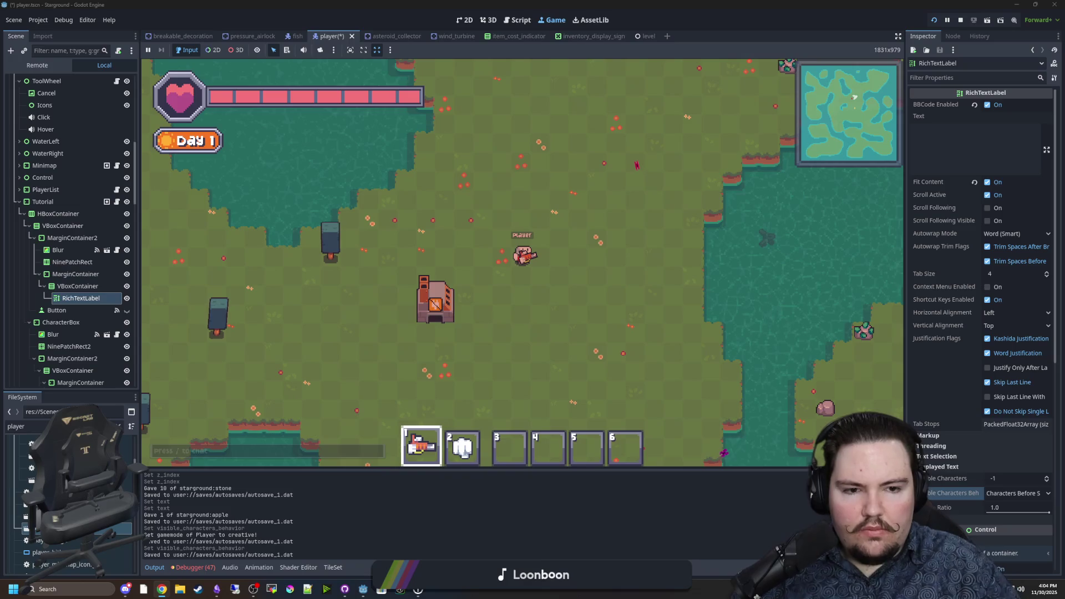
scroll(946, 307, down, 5)
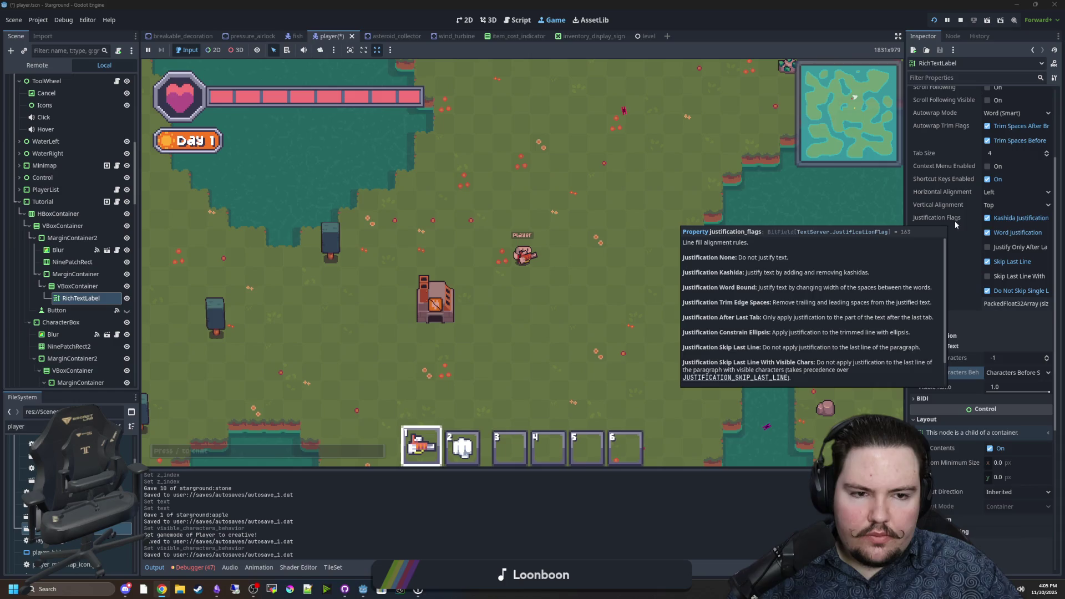
scroll(999, 236, down, 3)
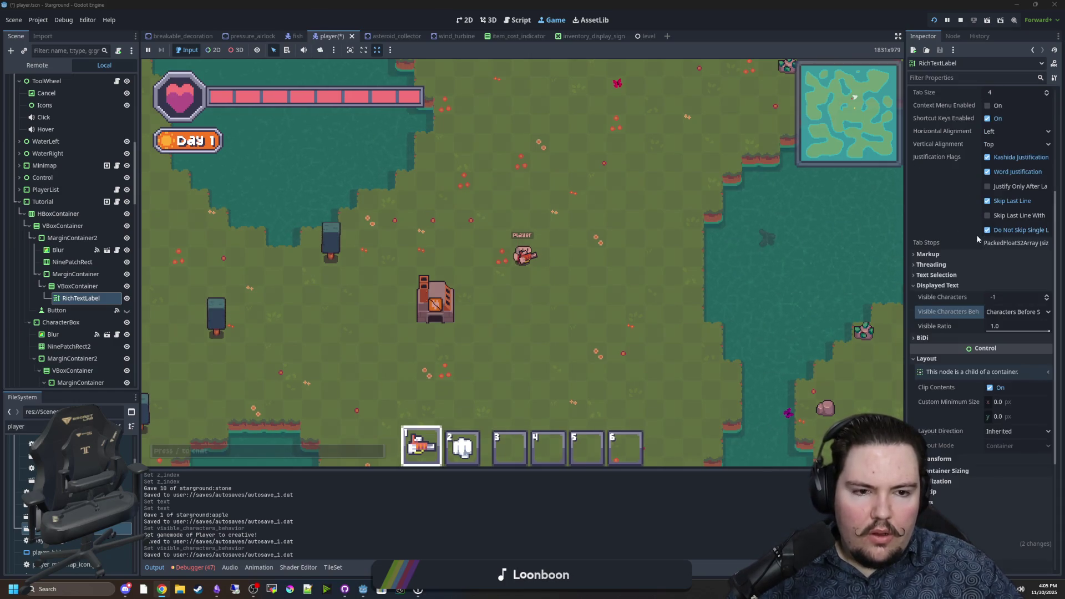
click(955, 256)
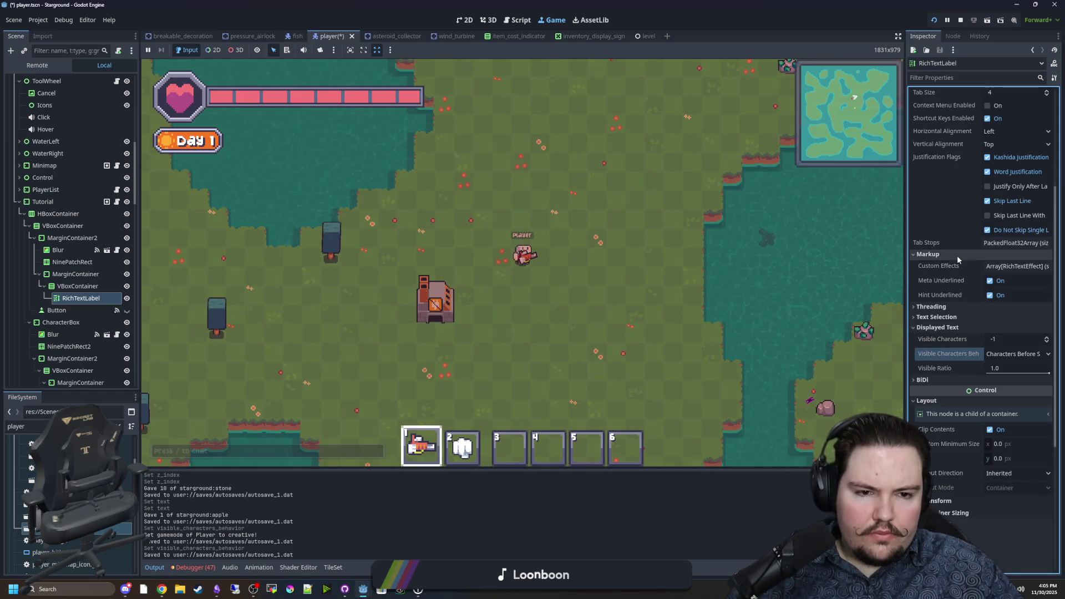
click(957, 255)
click(946, 265)
click(945, 266)
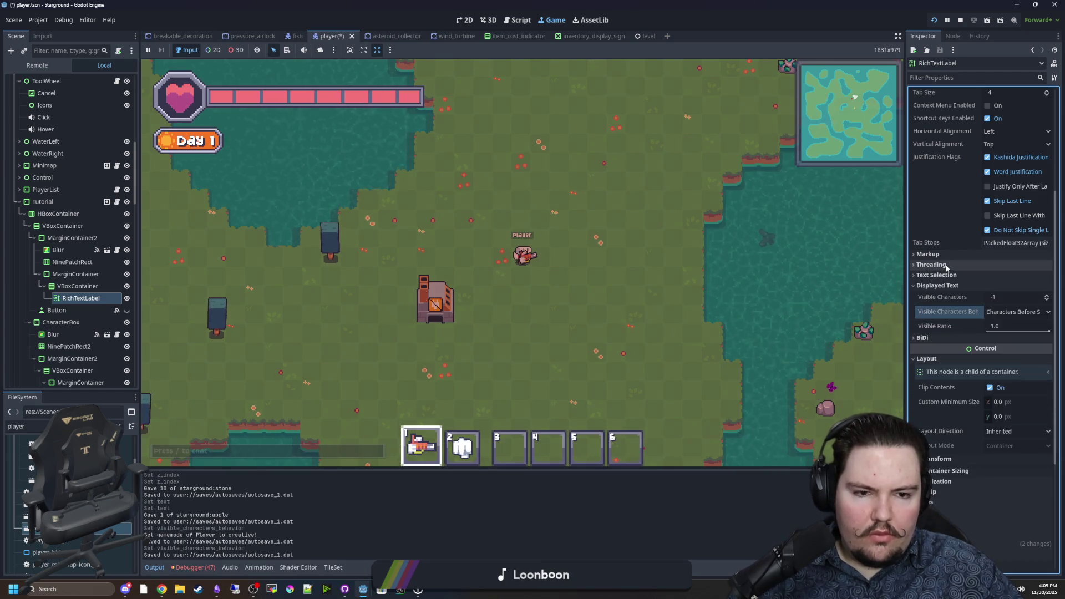
scroll(946, 267, down, 3)
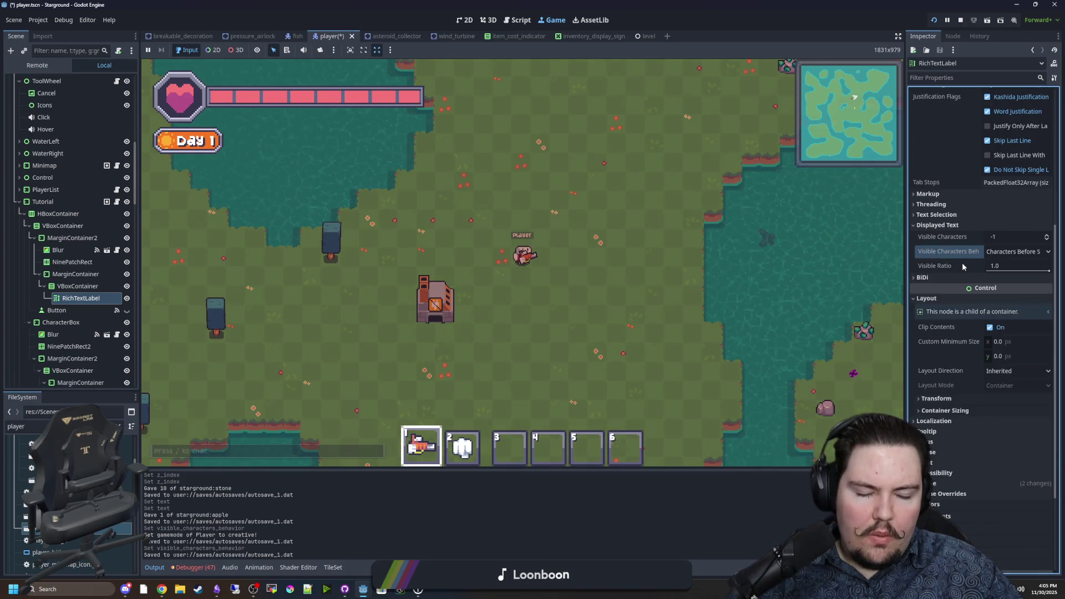
click(922, 278)
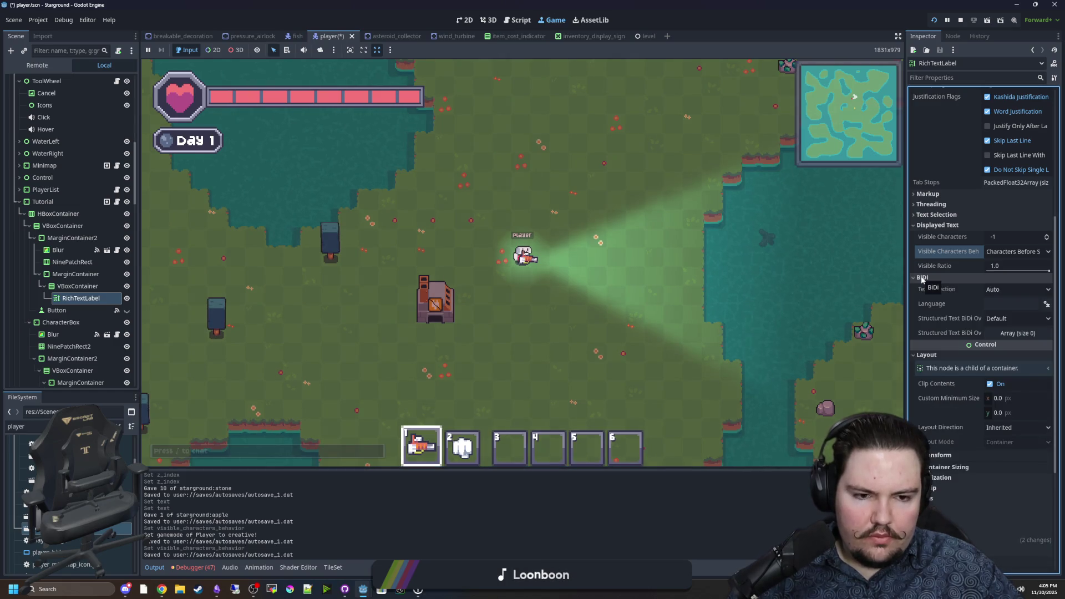
click(923, 278)
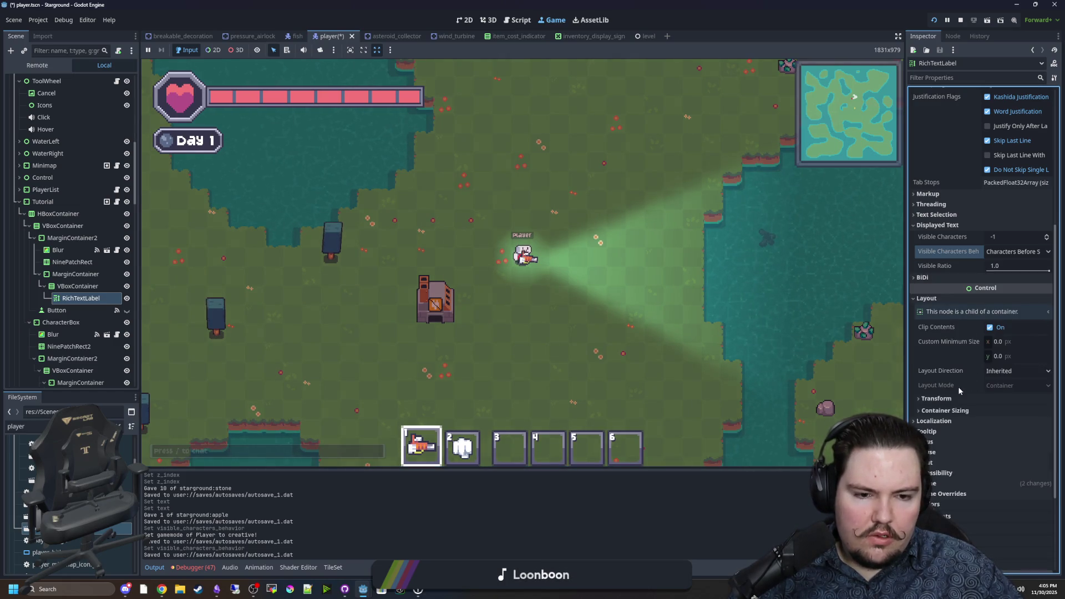
scroll(961, 363, down, 2)
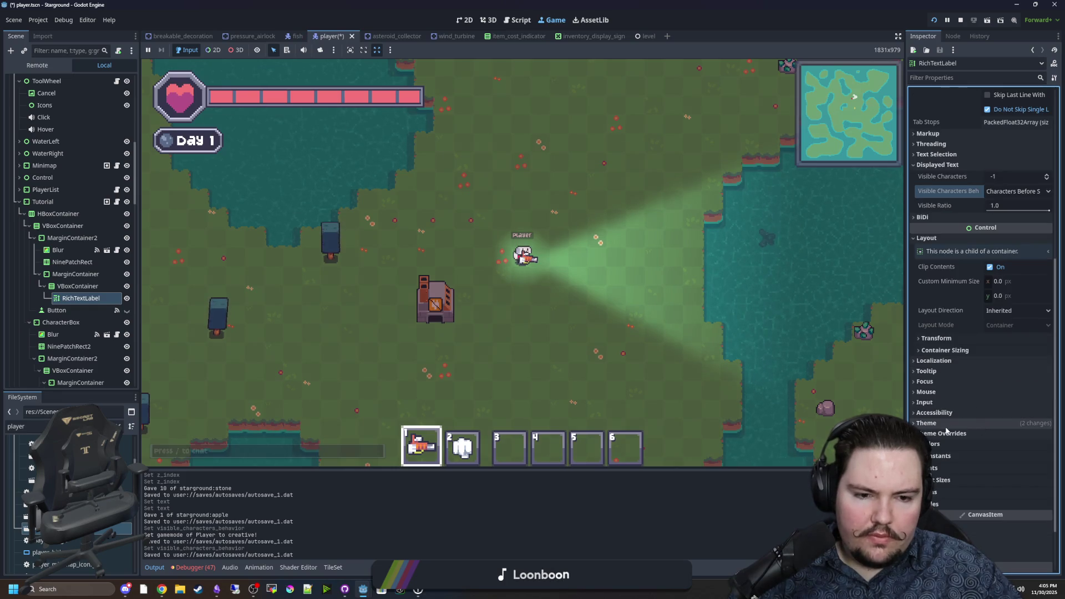
scroll(946, 430, up, 4)
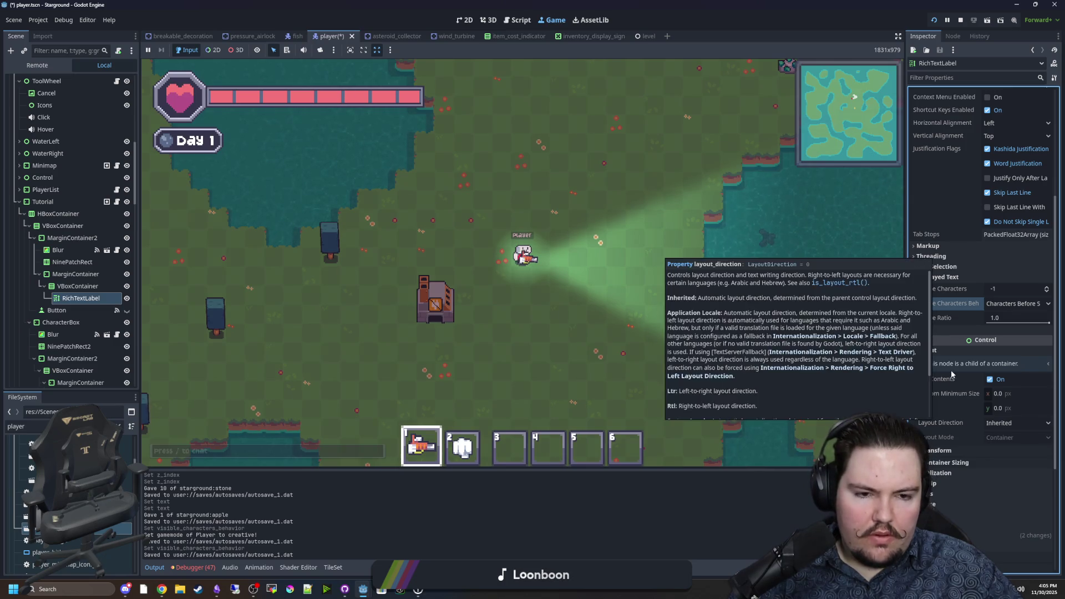
scroll(951, 371, up, 2)
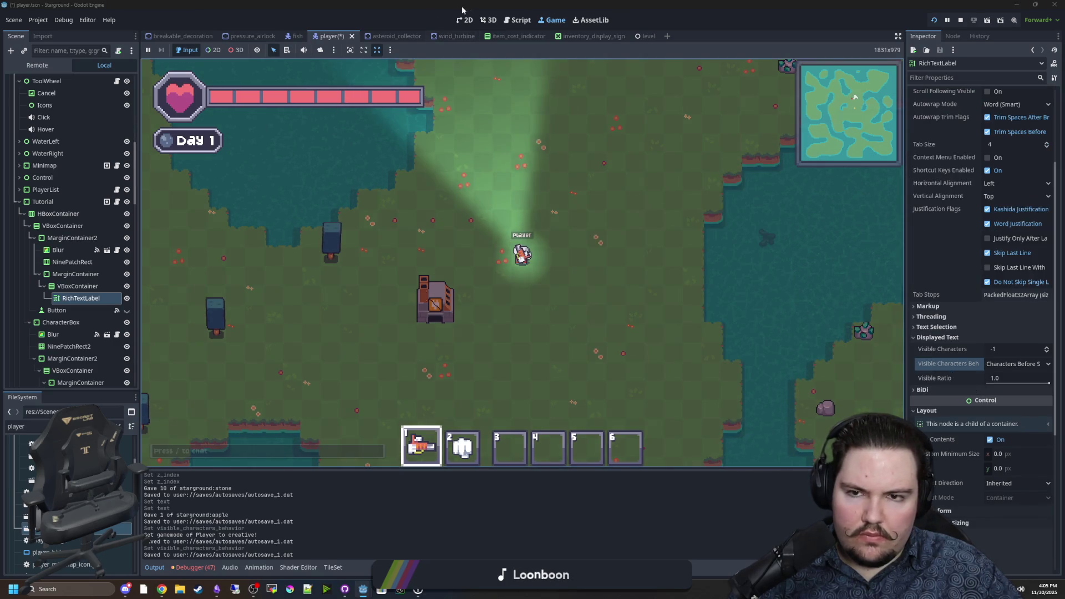
In the 2D editor, test the label's Visible Ratio slider values, then save the player scene with Ctrl+S
click(464, 20)
scroll(964, 178, up, 4)
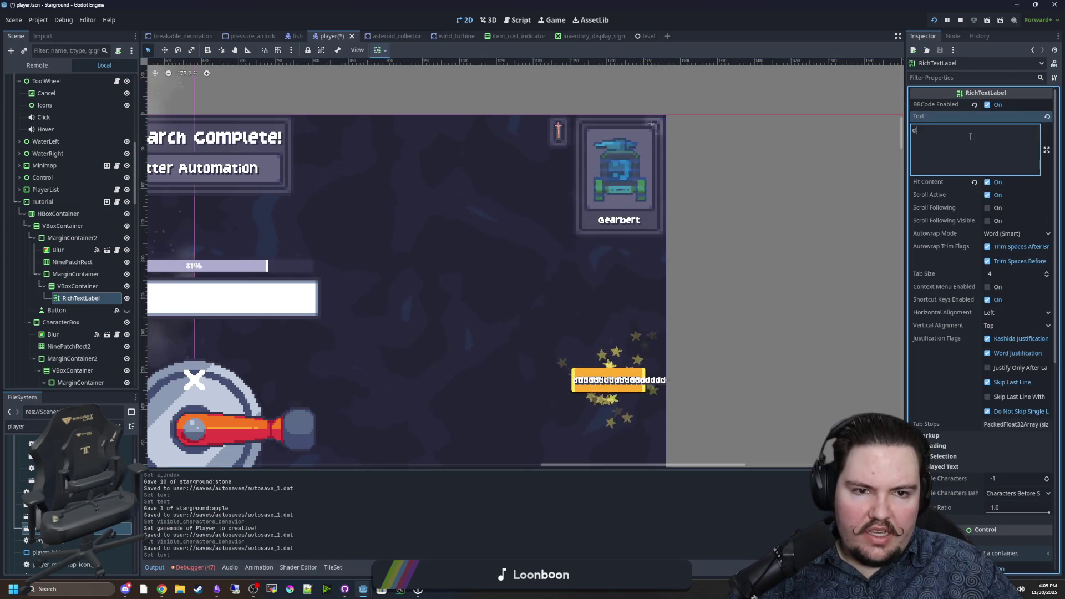
click(971, 136)
scroll(1027, 389, down, 4)
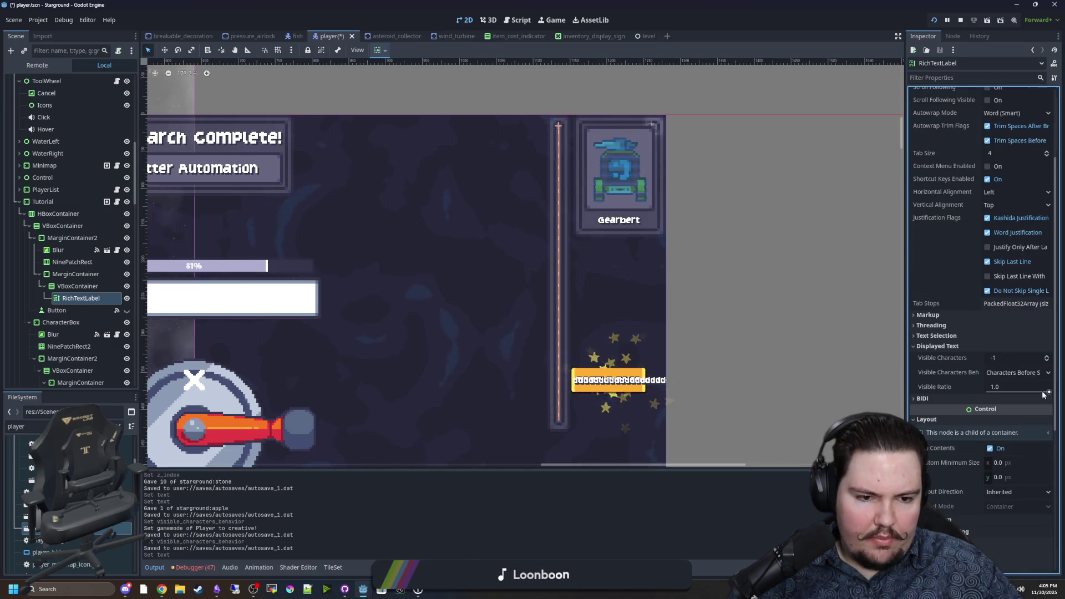
click(1042, 391)
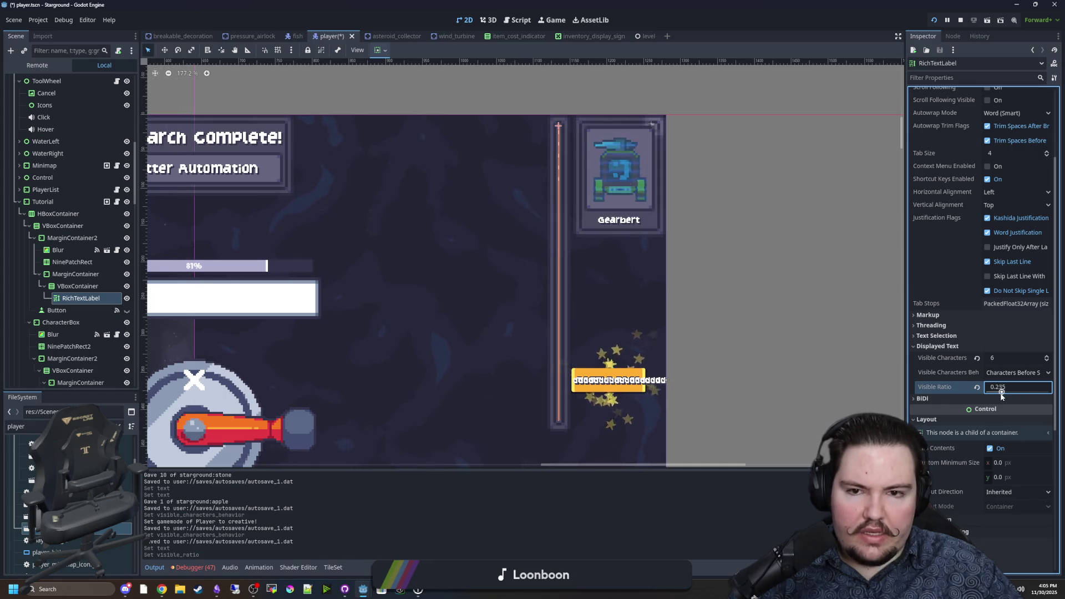
mouse_move(1042, 392)
mouse_down()
mouse_move(980, 392)
mouse_move(1054, 393)
mouse_up()
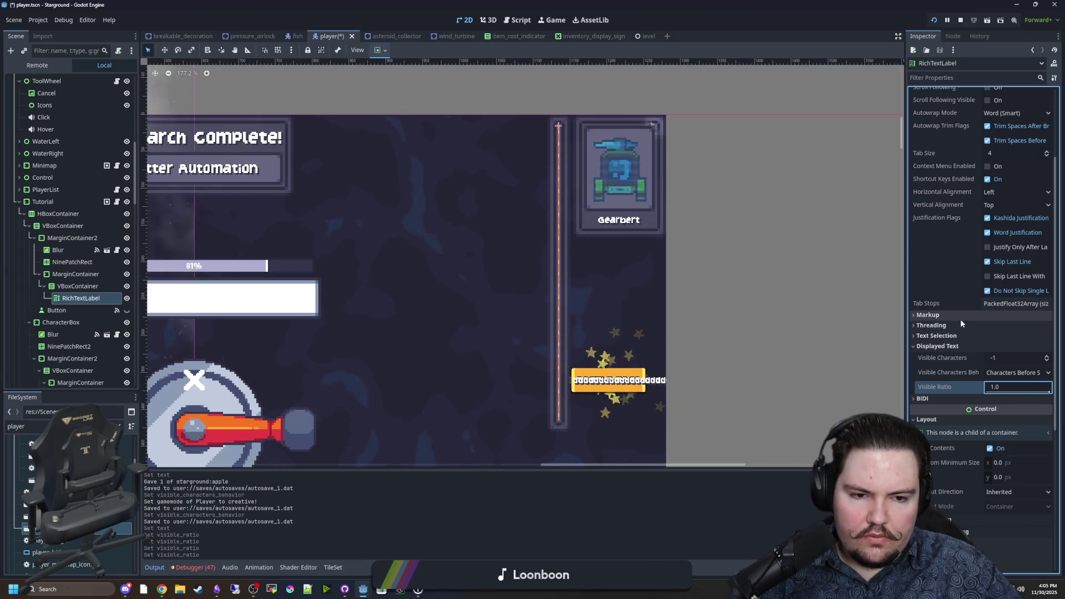
mouse_move(1049, 392)
mouse_down()
mouse_move(997, 391)
mouse_move(1056, 395)
mouse_up()
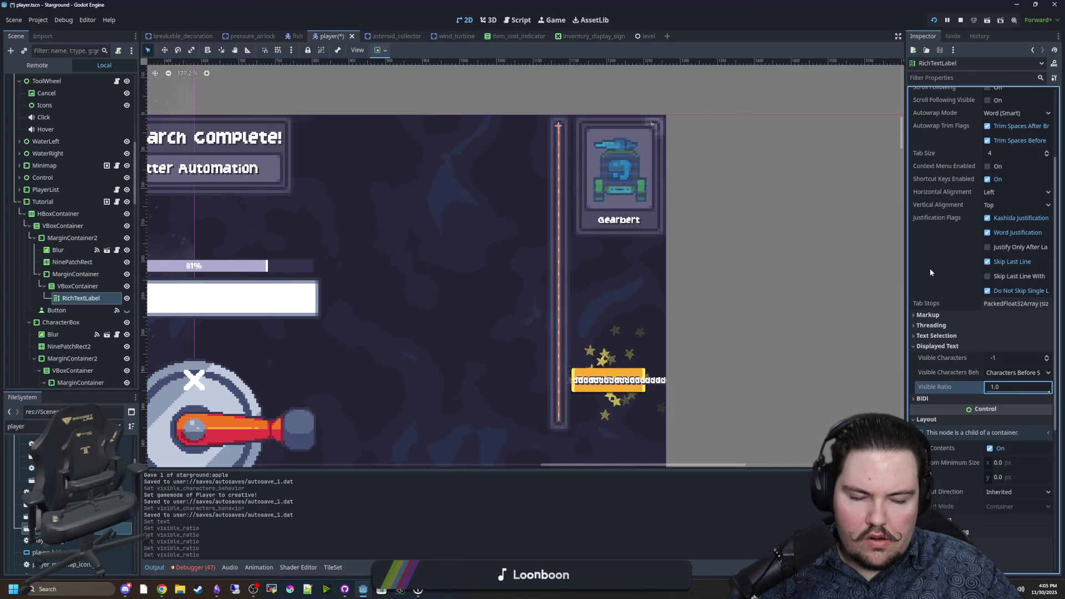
scroll(943, 272, up, 4)
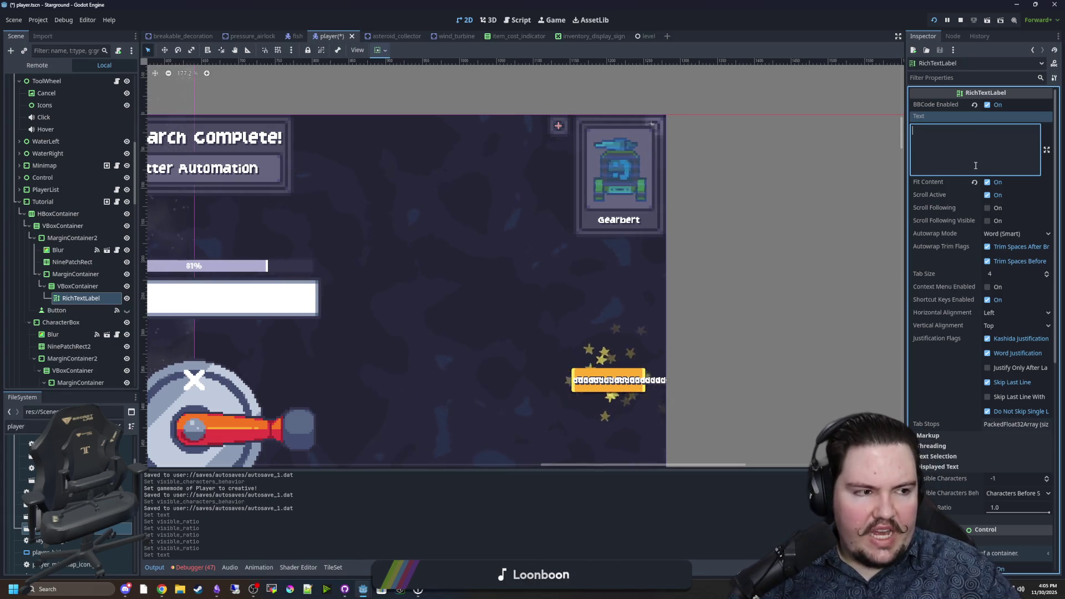
scroll(948, 369, down, 5)
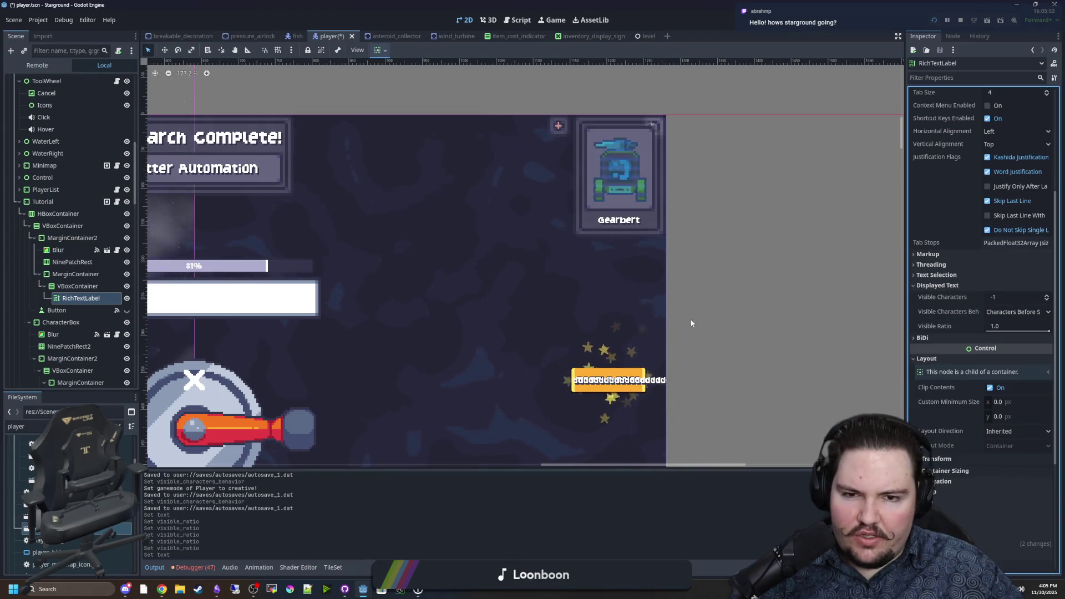
key(ctrl+s)
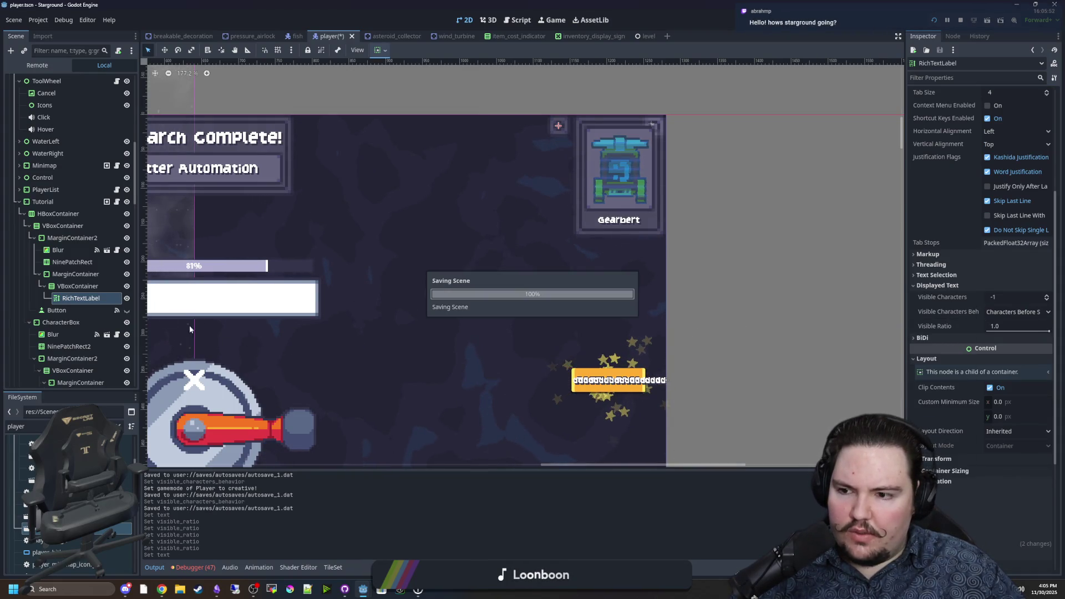
click(117, 203)
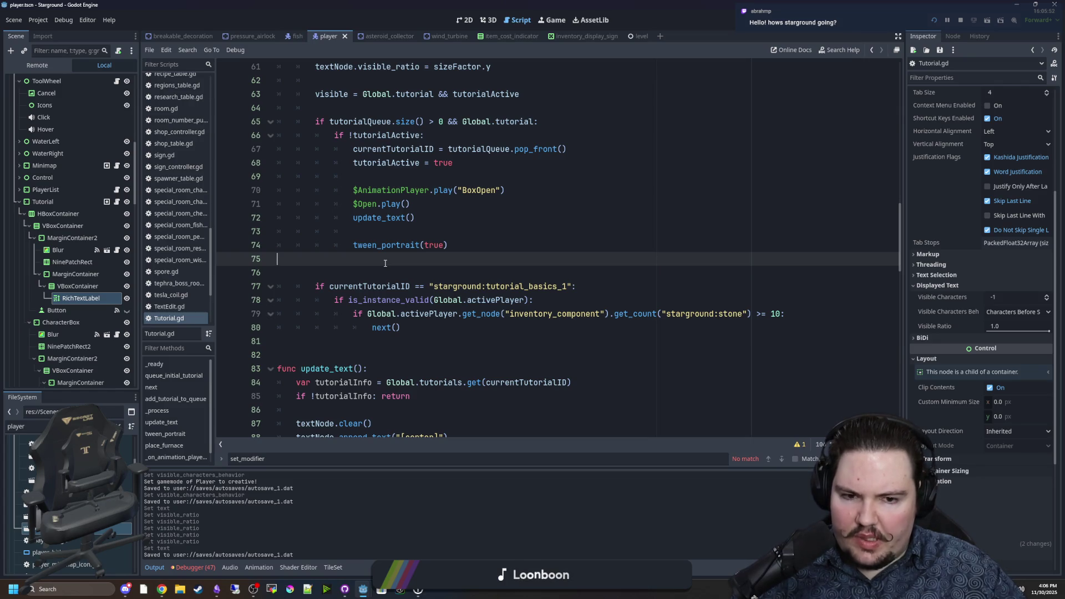
click(465, 20)
Fill the label's Text with 24 d's and drag Visible Ratio to 0.315, showing 7 characters
scroll(522, 188, up, 6)
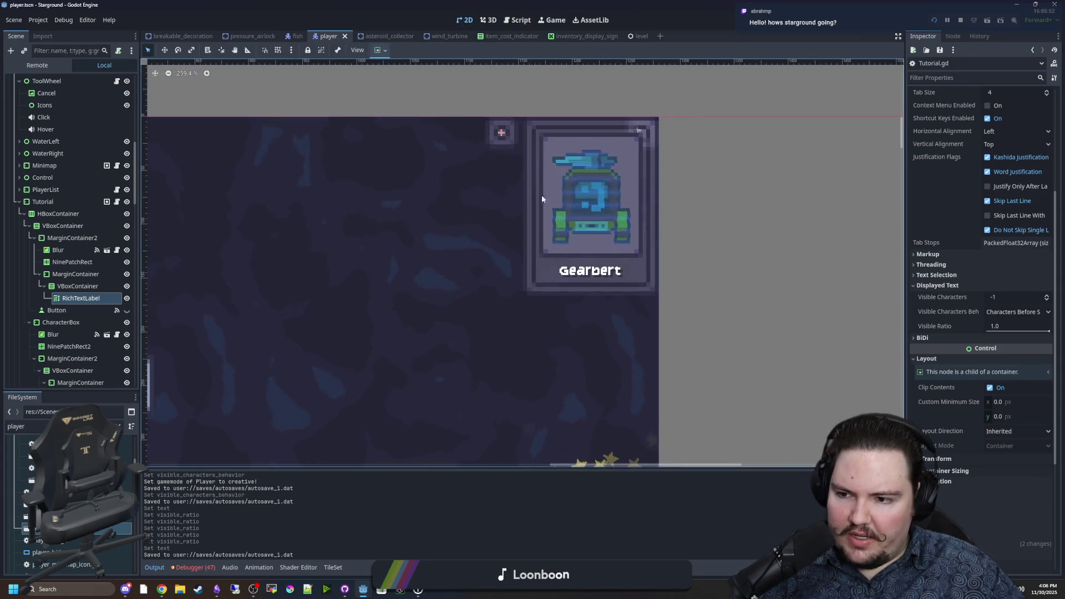
scroll(908, 251, up, 5)
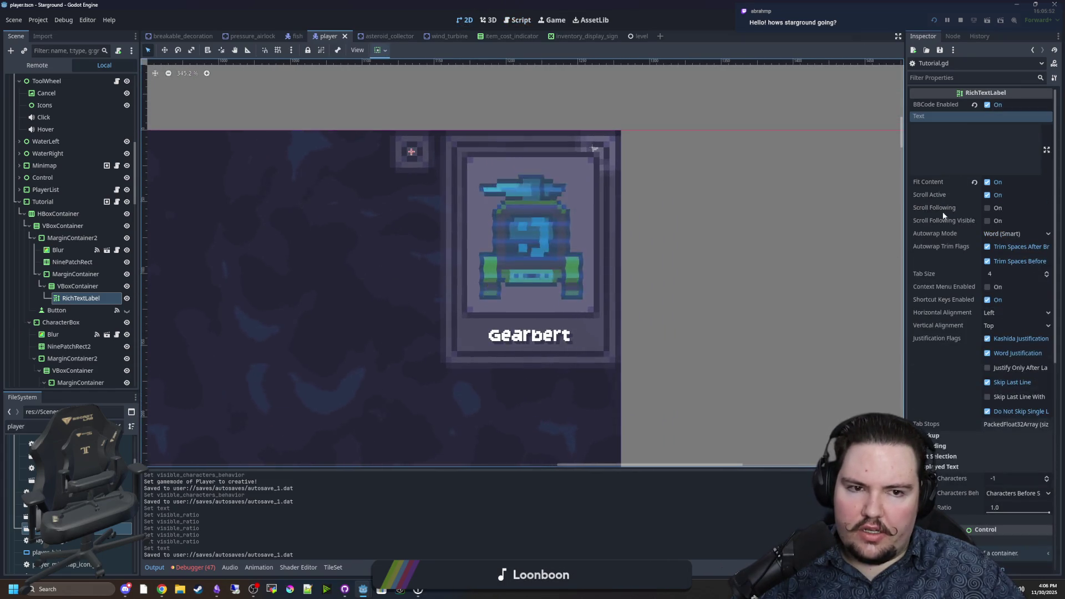
click(971, 147)
text(dddddddddd)
scroll(550, 212, down, 6)
text(ddddddddd)
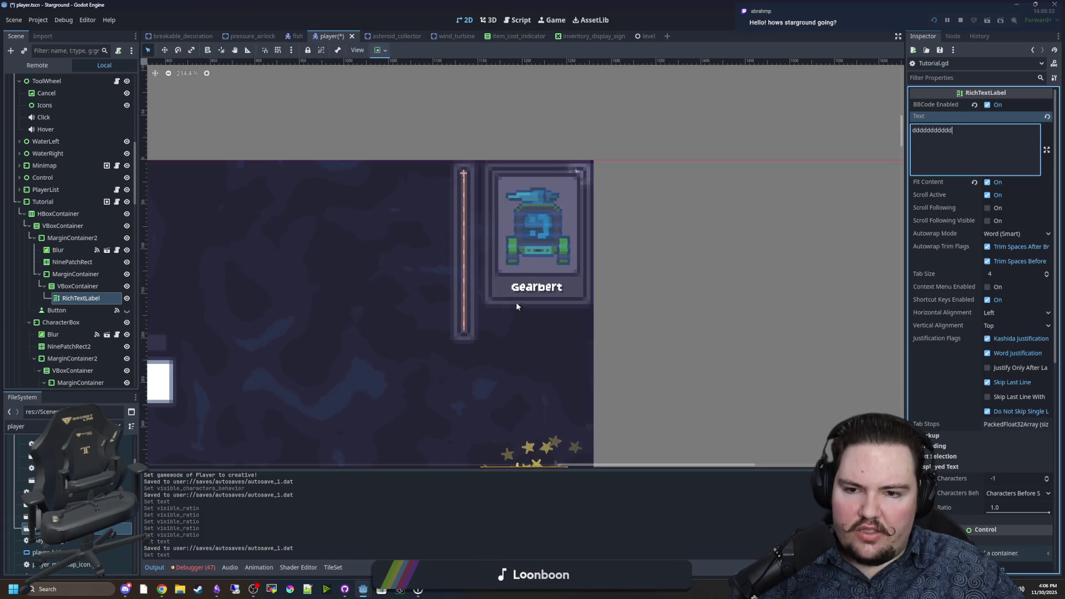
scroll(559, 254, up, 1)
text(ddddddddddddd)
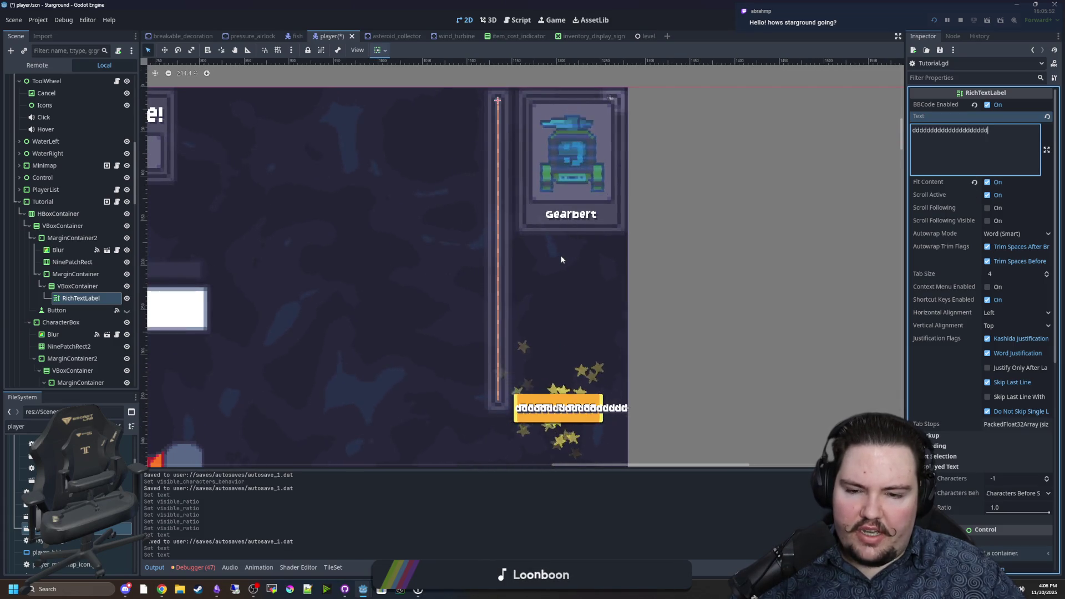
click(1033, 512)
drag(1032, 513, 1007, 514)
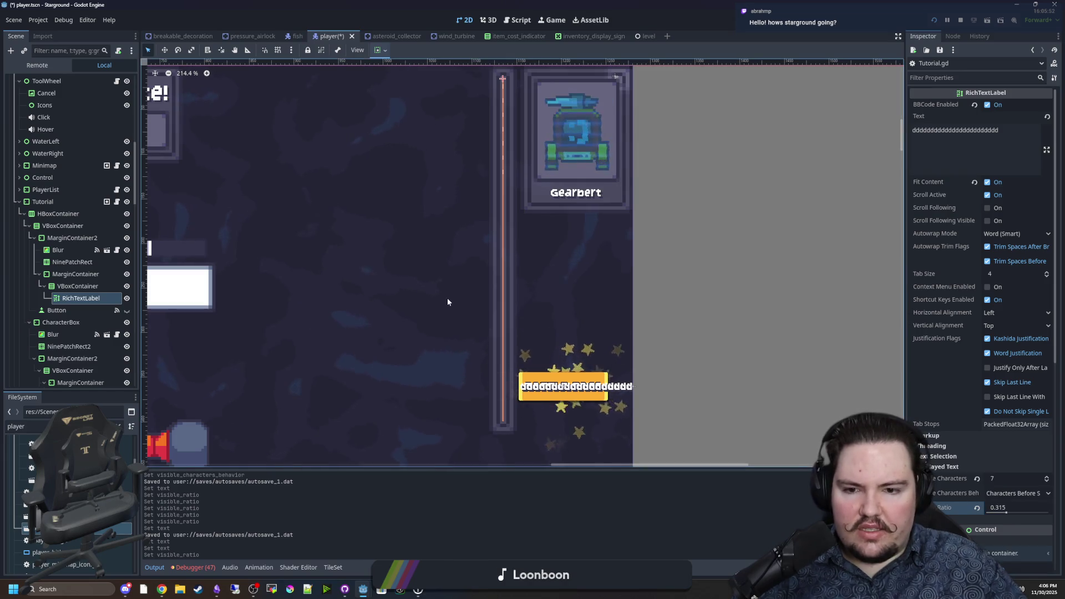
Set Visible Characters Behavior to Glyphs (Layout Direction)
click(1017, 493)
click(1033, 515)
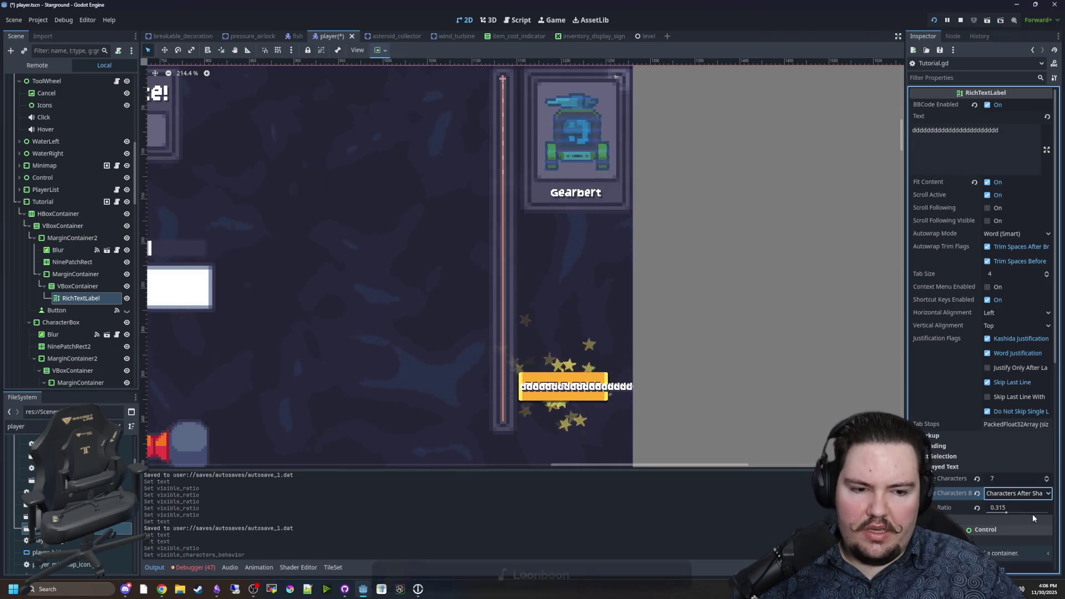
click(1017, 493)
click(1019, 530)
Try Glyphs (Right-to-Left) and Characters After Shaping, then return Visible Characters Behavior to Characters Before Shaping
click(1018, 493)
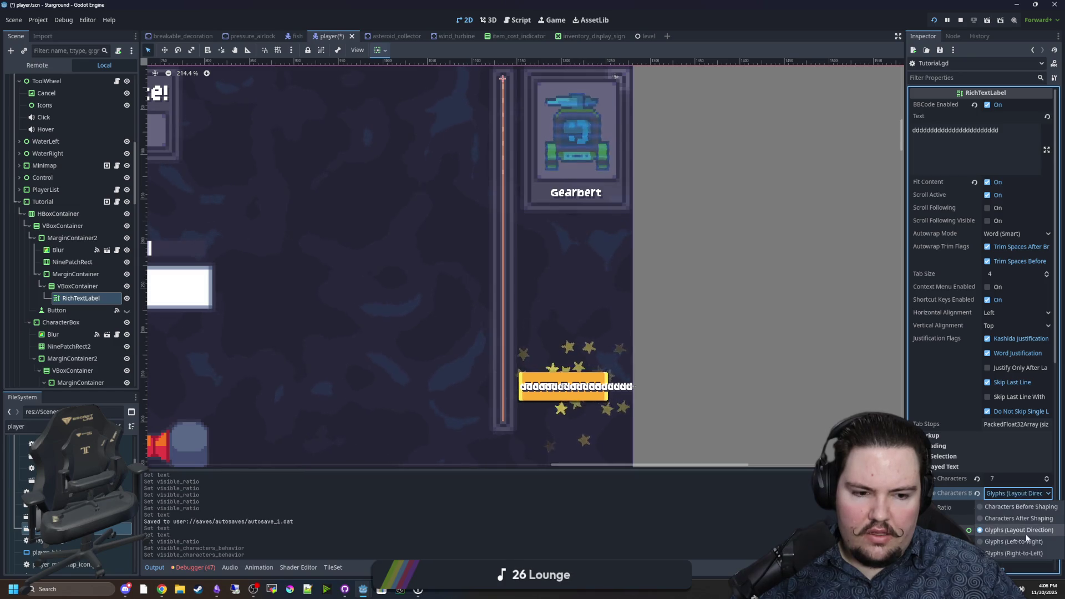
click(1022, 542)
click(1021, 493)
click(1028, 555)
click(1018, 493)
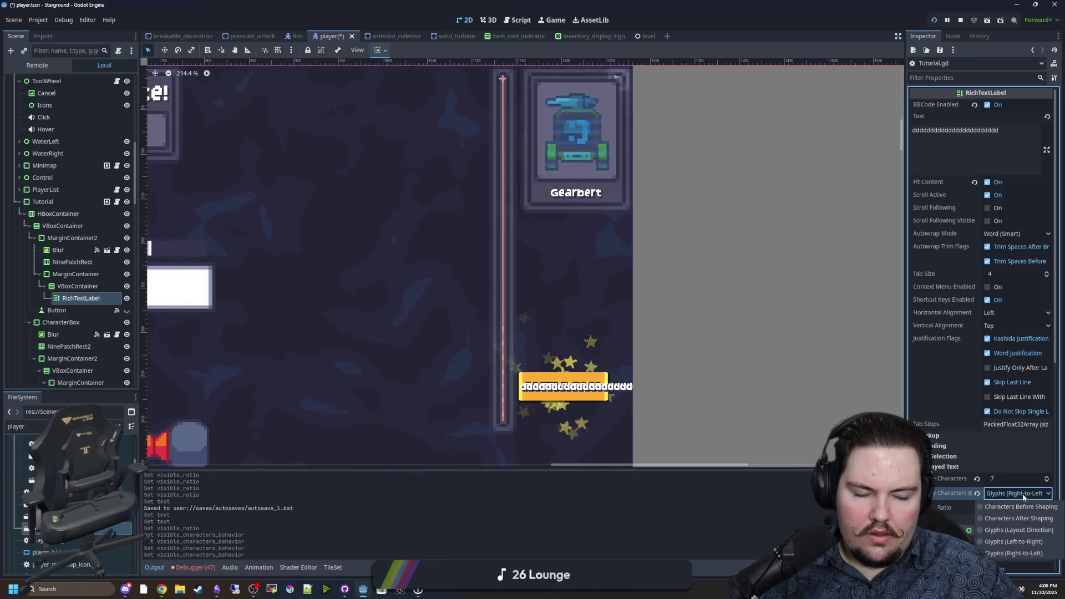
click(1027, 517)
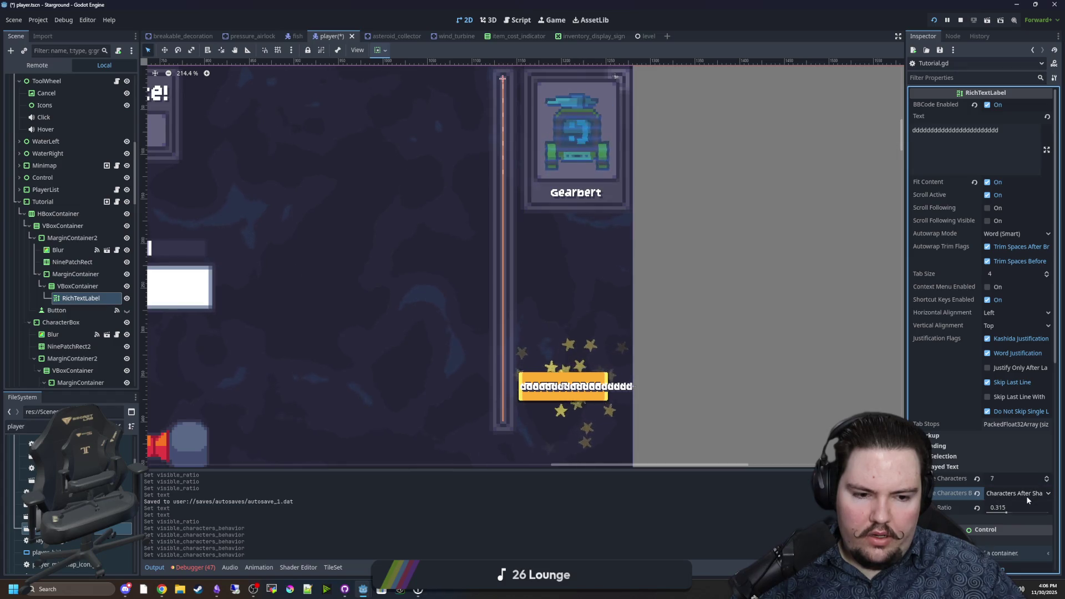
click(1026, 496)
click(1026, 505)
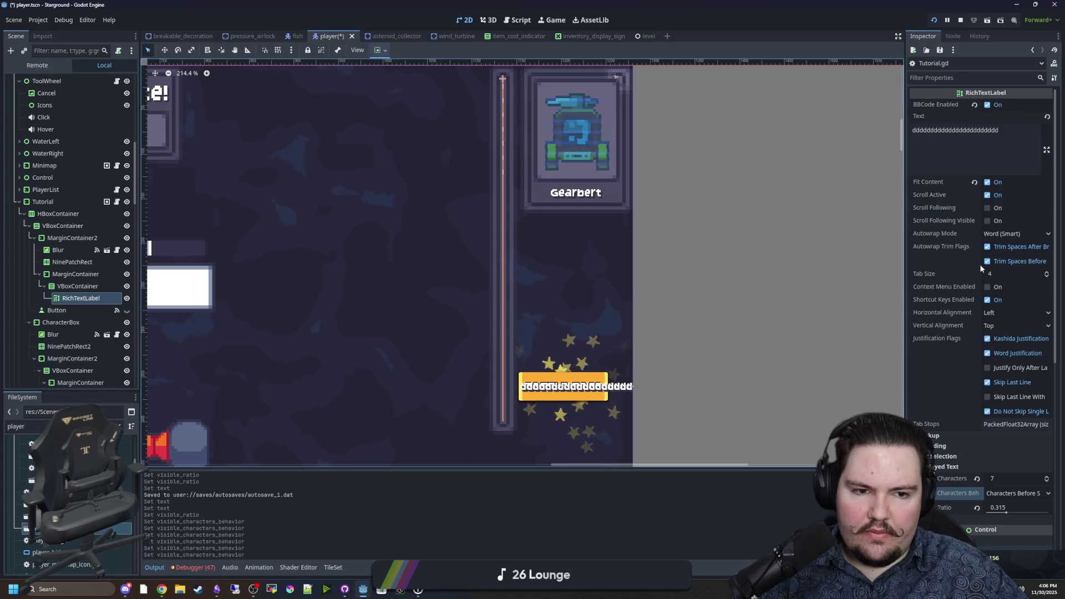
Turn off trimming spaces after line breaks and cycle Autowrap Mode through Word, Arbitrary and Off, then back to Word
click(988, 249)
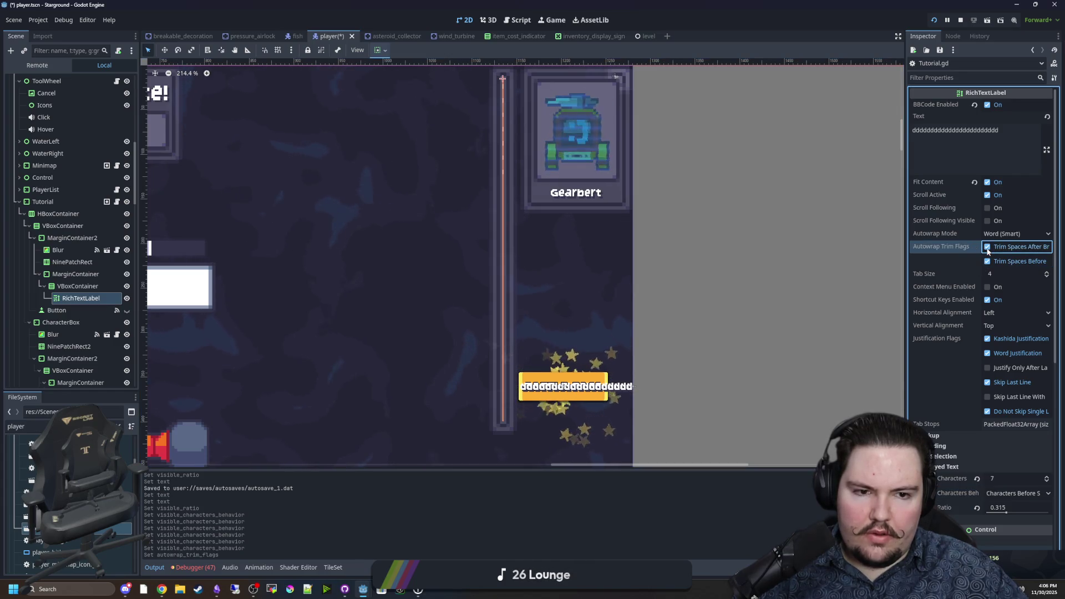
click(1015, 233)
click(999, 271)
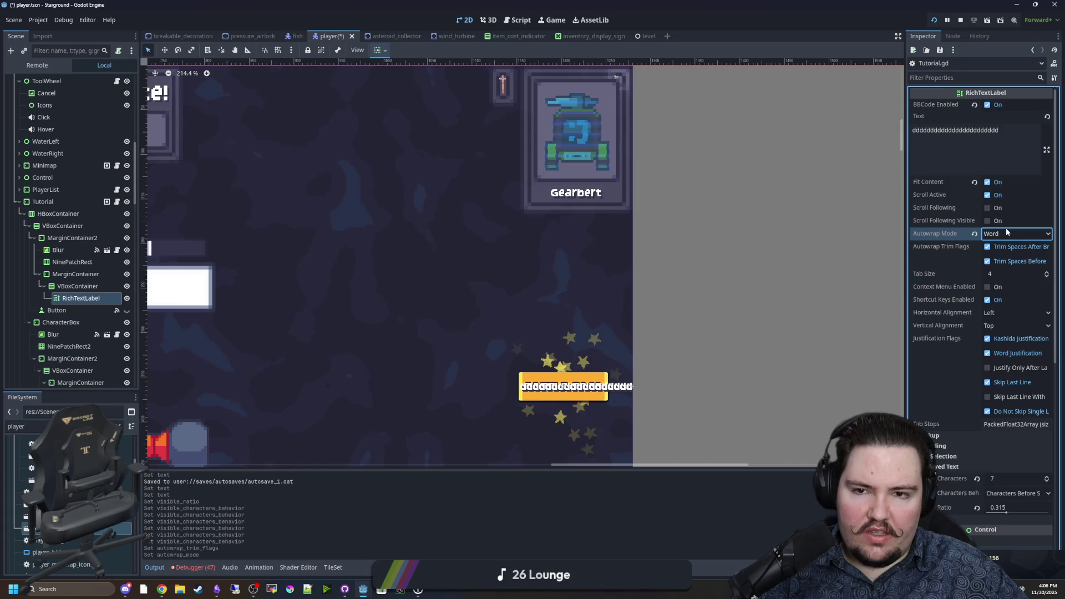
click(991, 235)
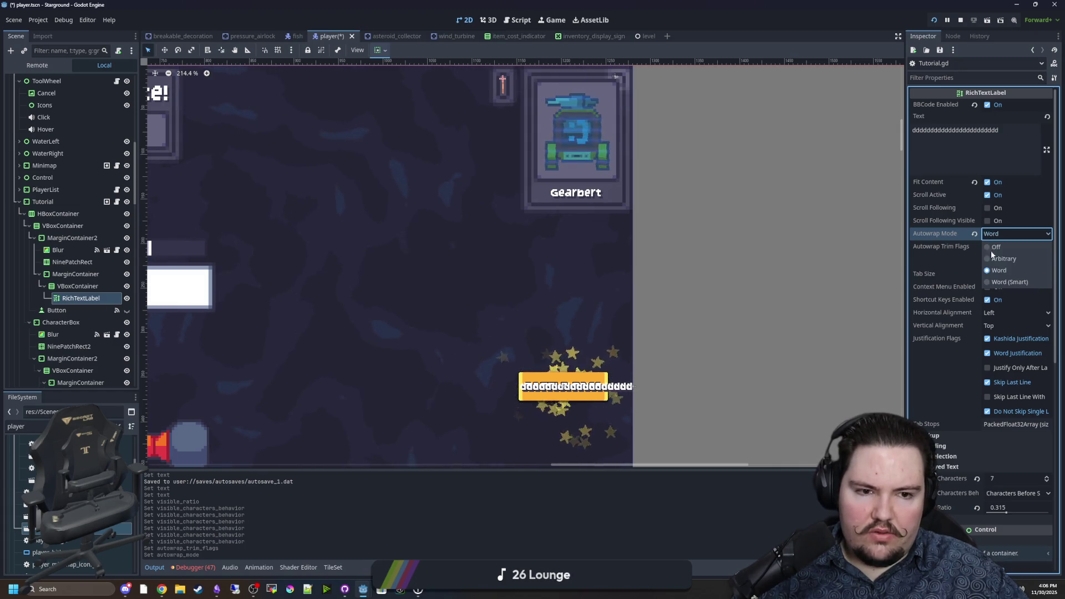
click(1001, 259)
click(1005, 235)
click(1005, 247)
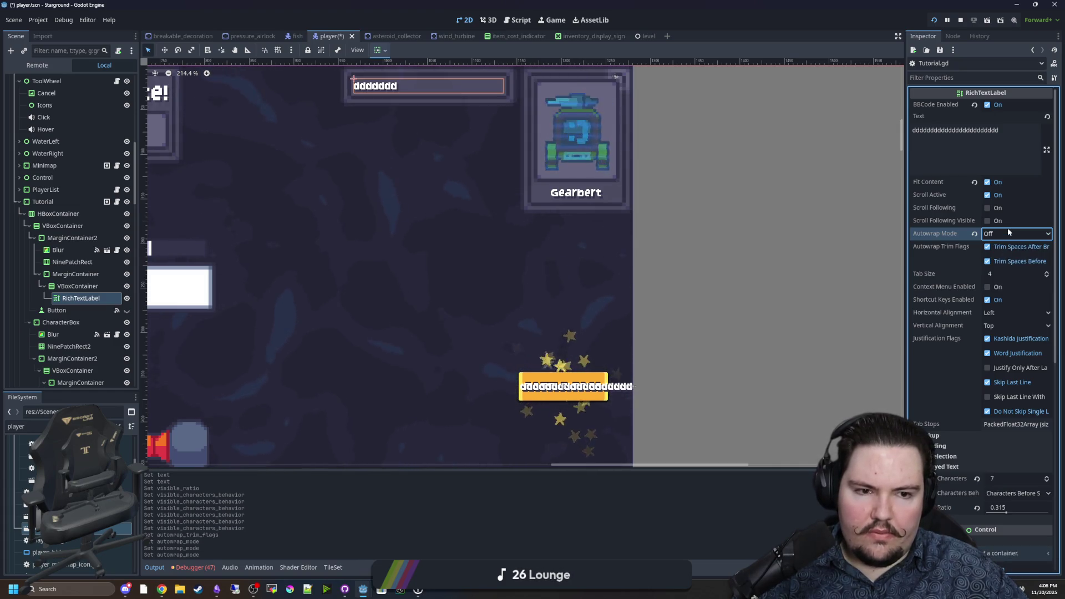
click(1005, 230)
click(1003, 271)
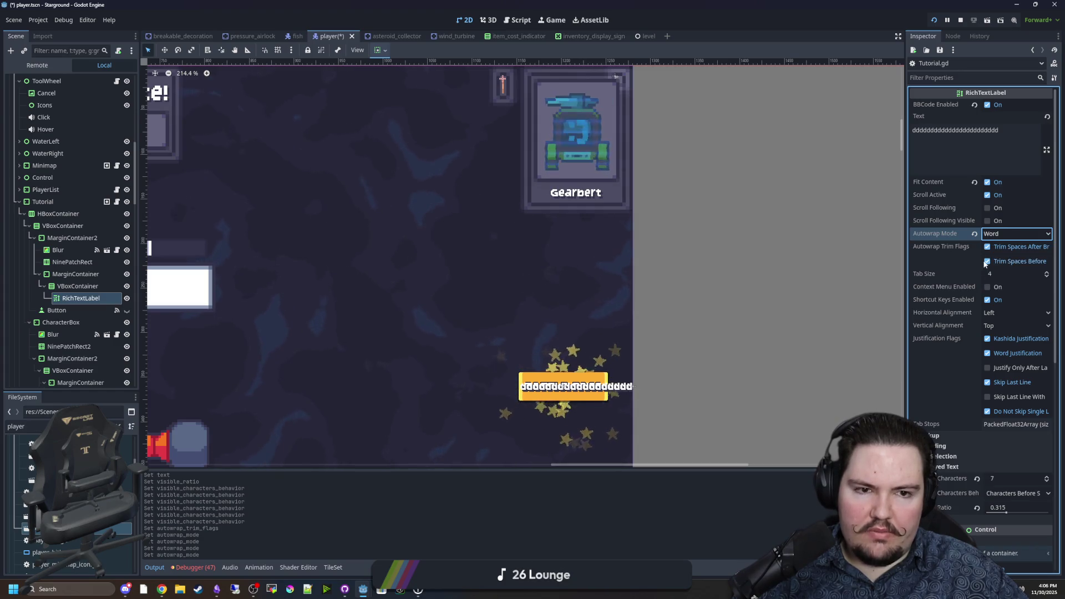
click(1008, 140)
Replace the label's Text with the sample words 'dwa dwasdw dwasd wasd wasdw'
text(dwasdwa)
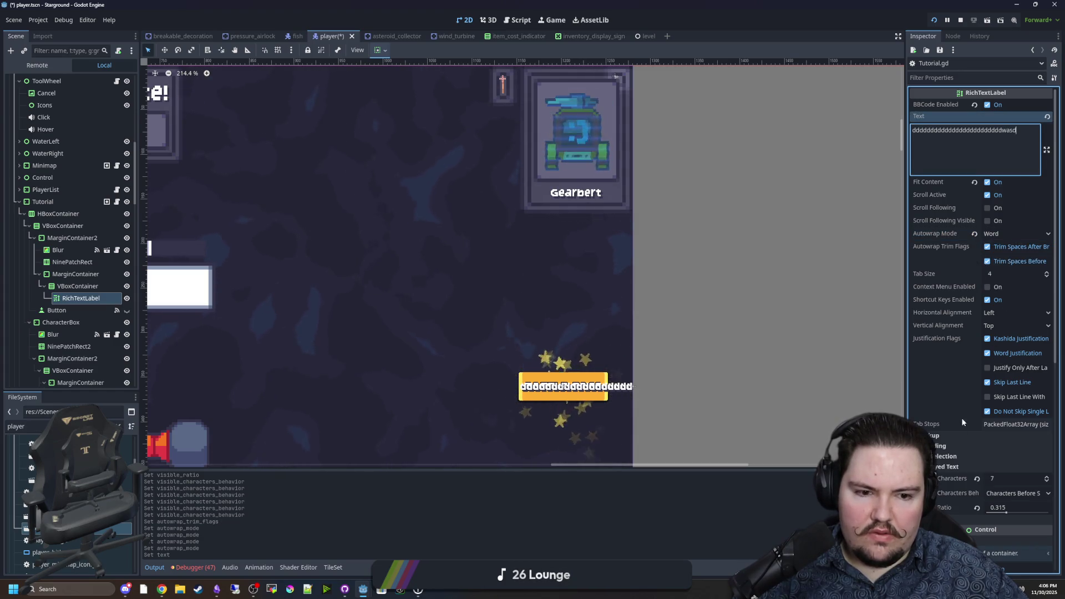
drag(1006, 513, 1036, 514)
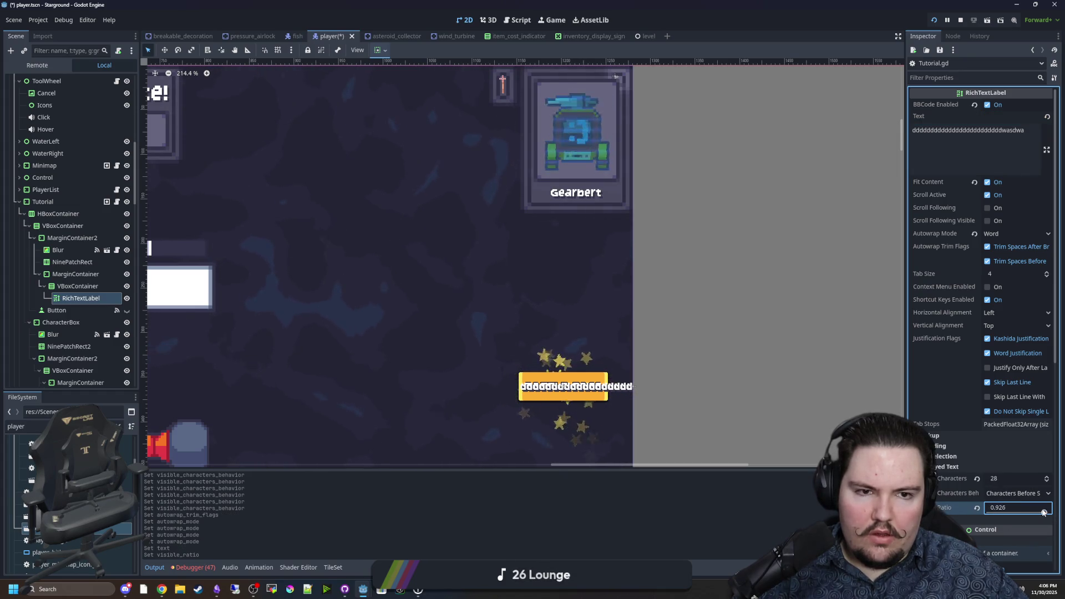
drag(1025, 128, 930, 129)
text(d)
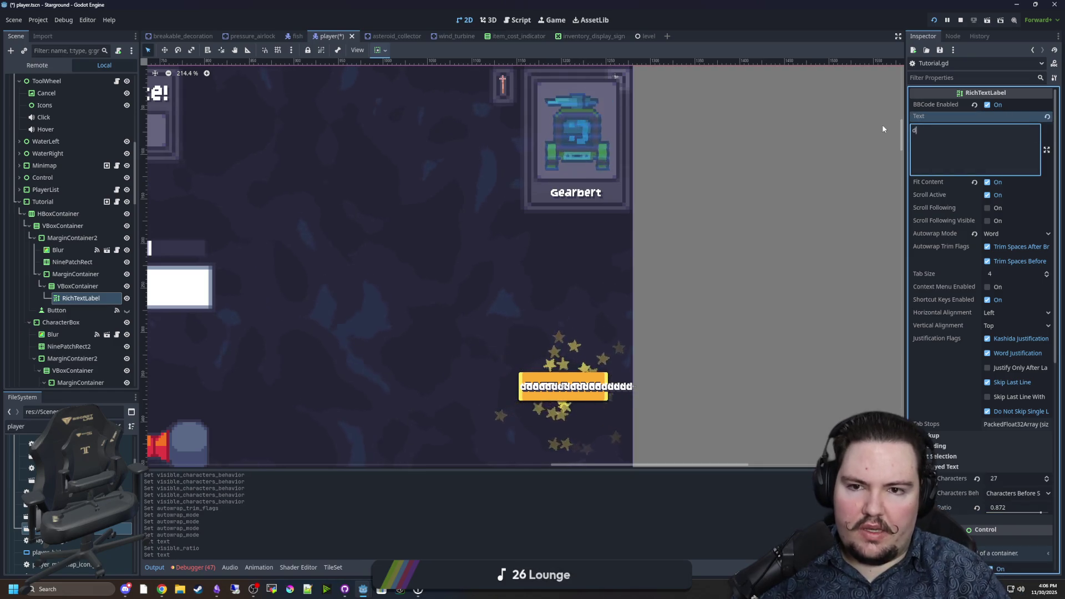
text(wa dwasdw dwasd wasd wasdw)
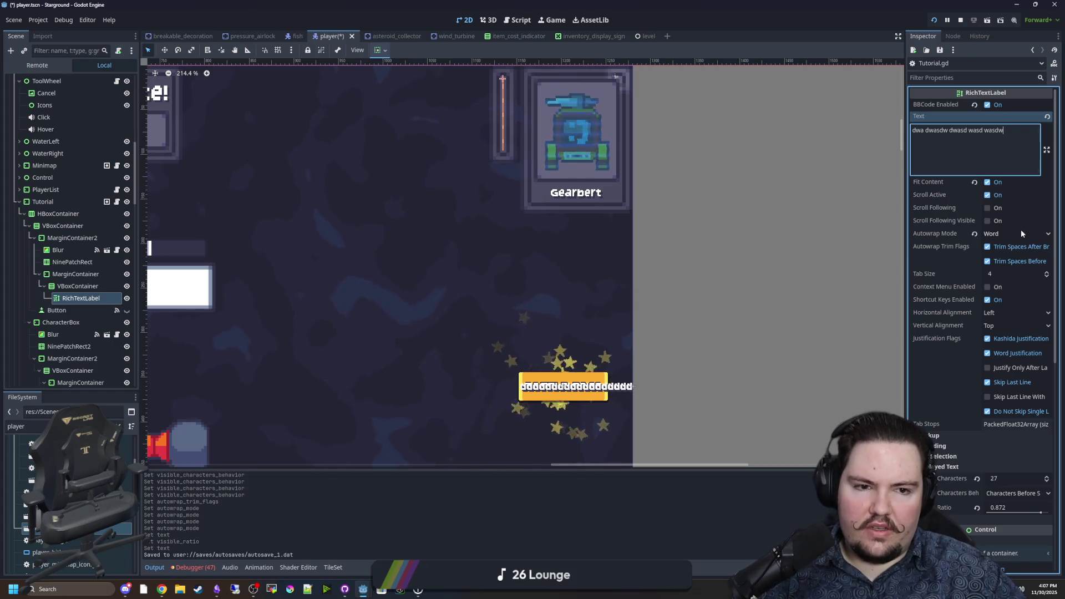
Set the label's Autowrap Mode to Word (Smart) and turn Scroll Active off
click(1020, 233)
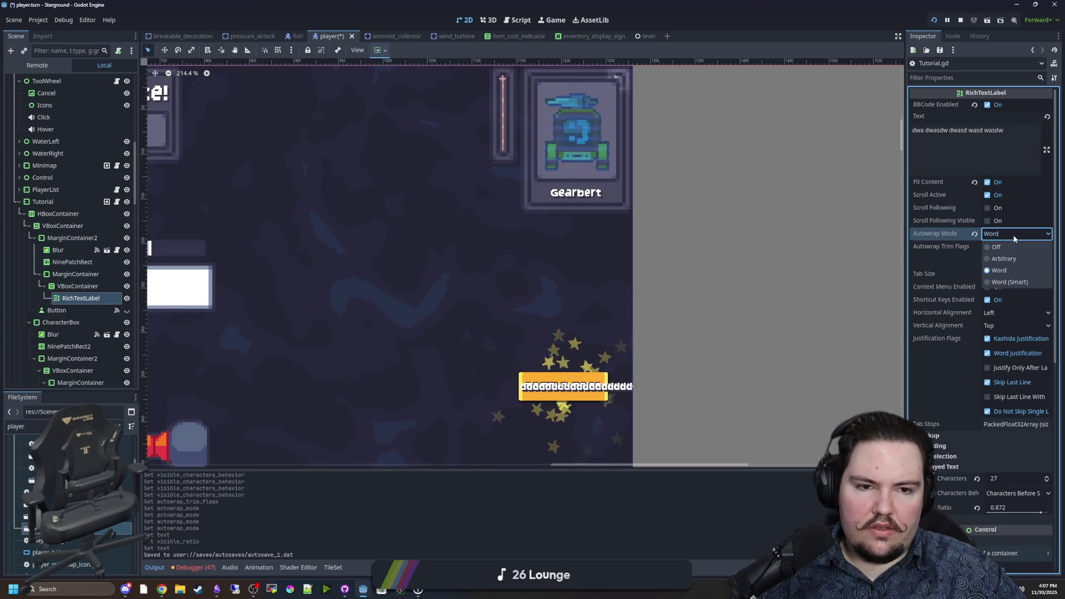
click(1008, 282)
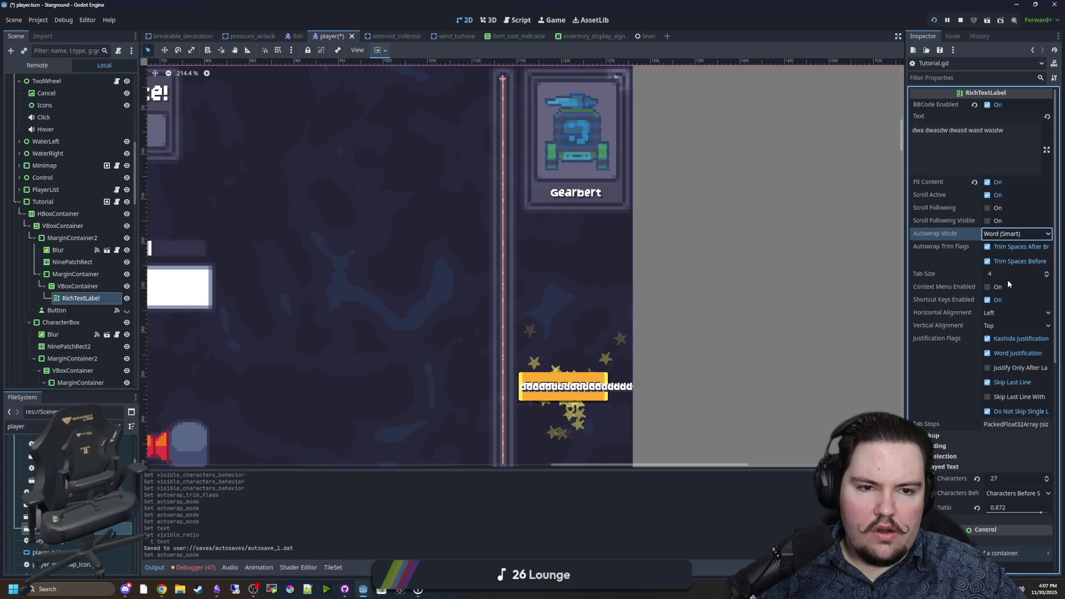
click(986, 209)
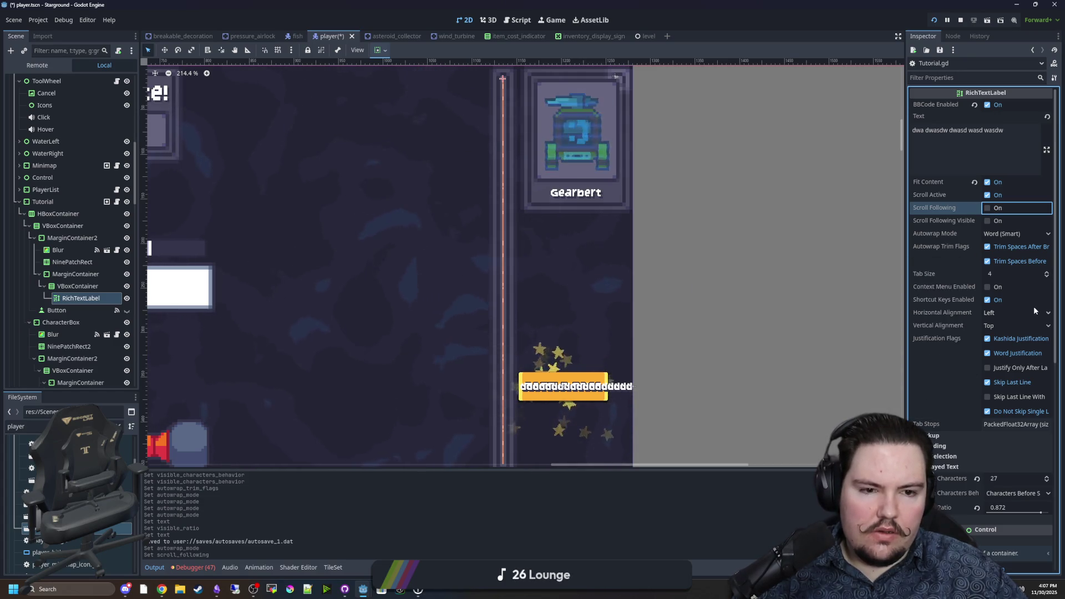
click(987, 196)
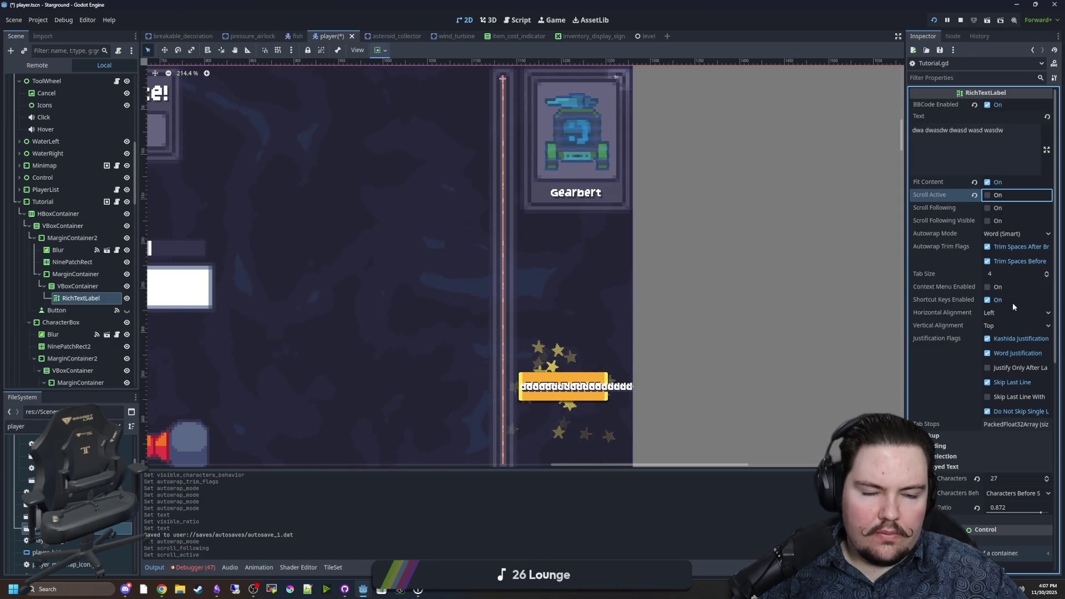
Clear the three Justification Flags and drag the label's Visible Ratio down to 0.0
scroll(947, 318, down, 2)
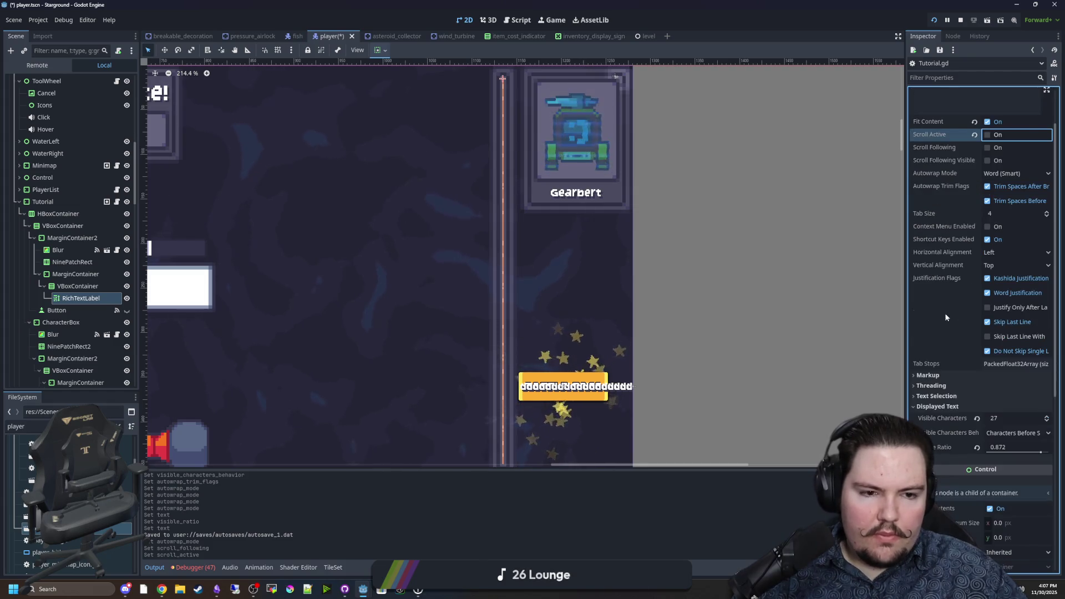
click(987, 293)
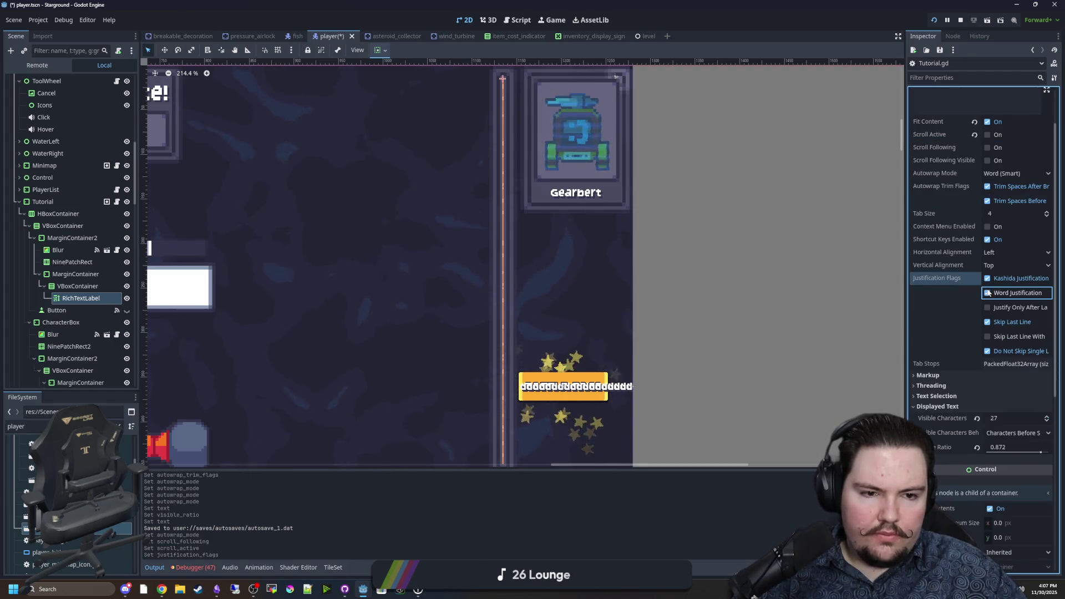
click(988, 323)
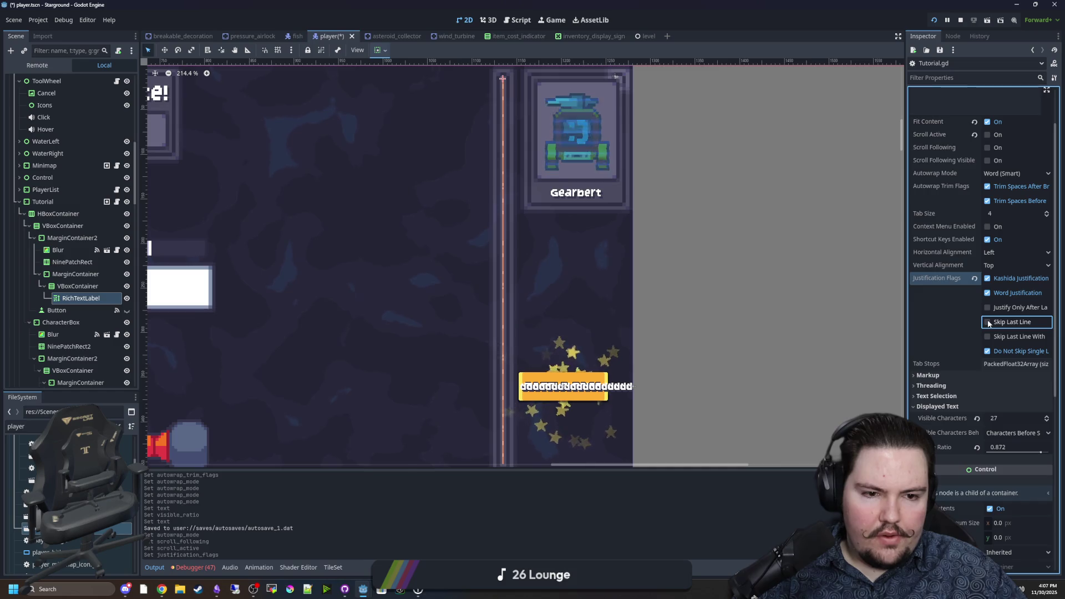
click(990, 352)
scroll(957, 359, down, 2)
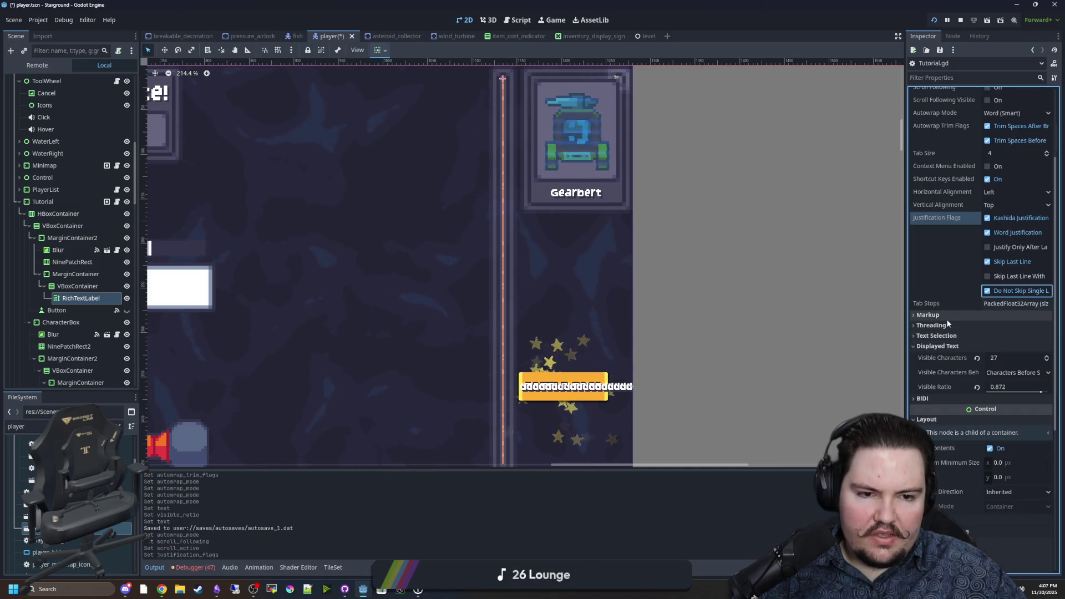
click(947, 316)
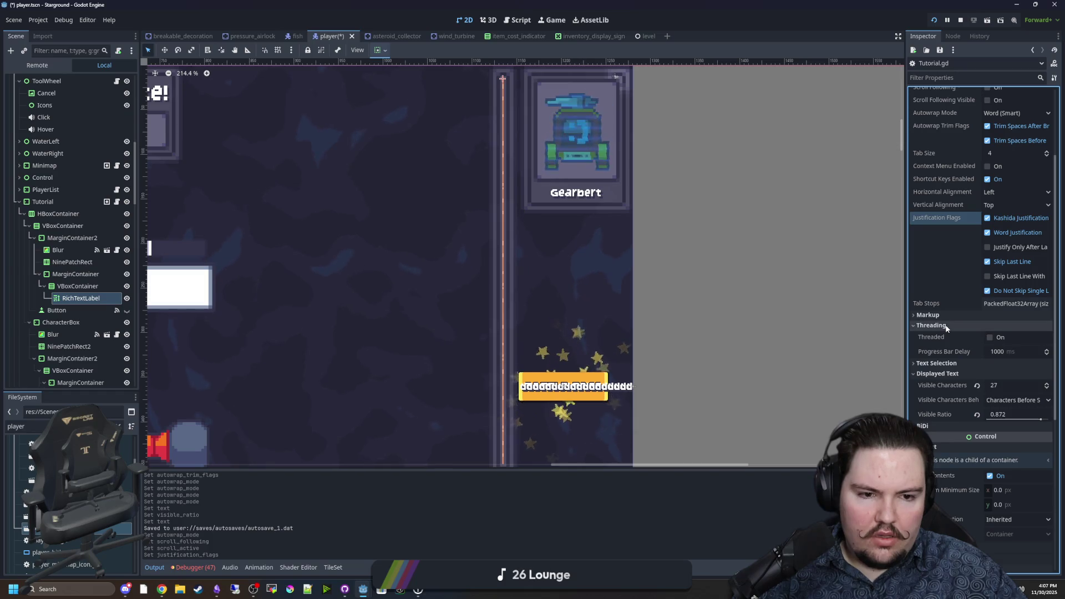
click(947, 327)
click(1041, 391)
drag(1042, 391, 1007, 393)
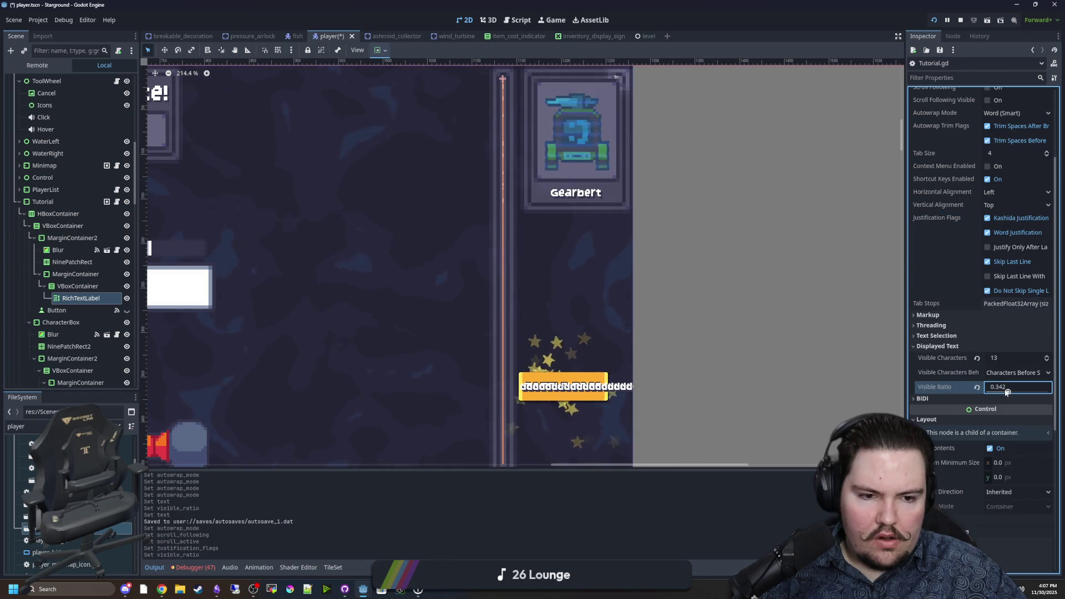
Re-enable the justification flags, turn on Shortcut Keys Enabled, and re-enable Trim Spaces After Break
scroll(989, 281, up, 2)
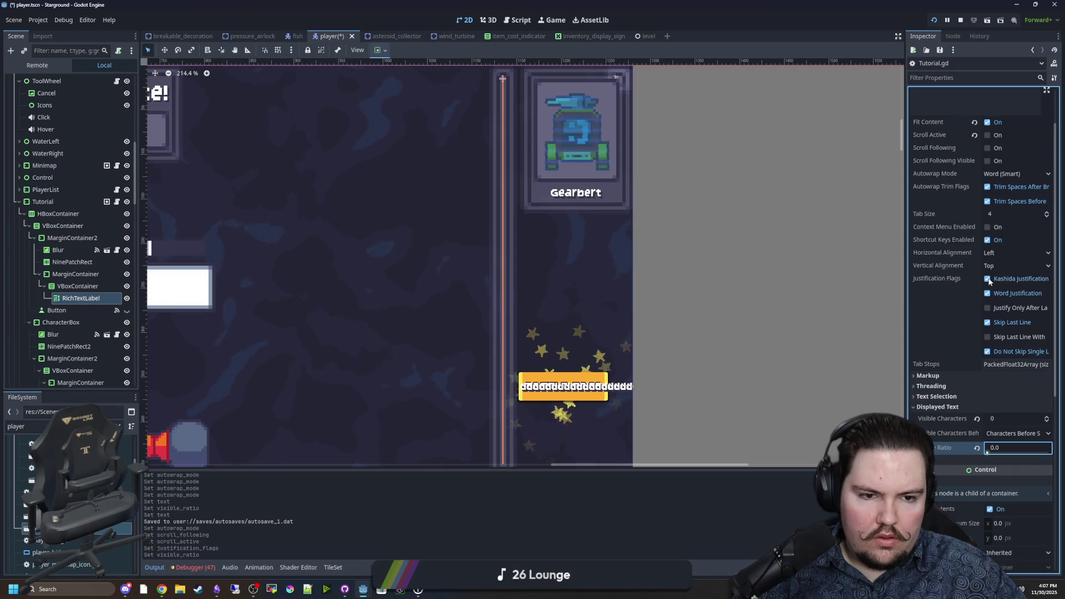
click(988, 294)
click(988, 323)
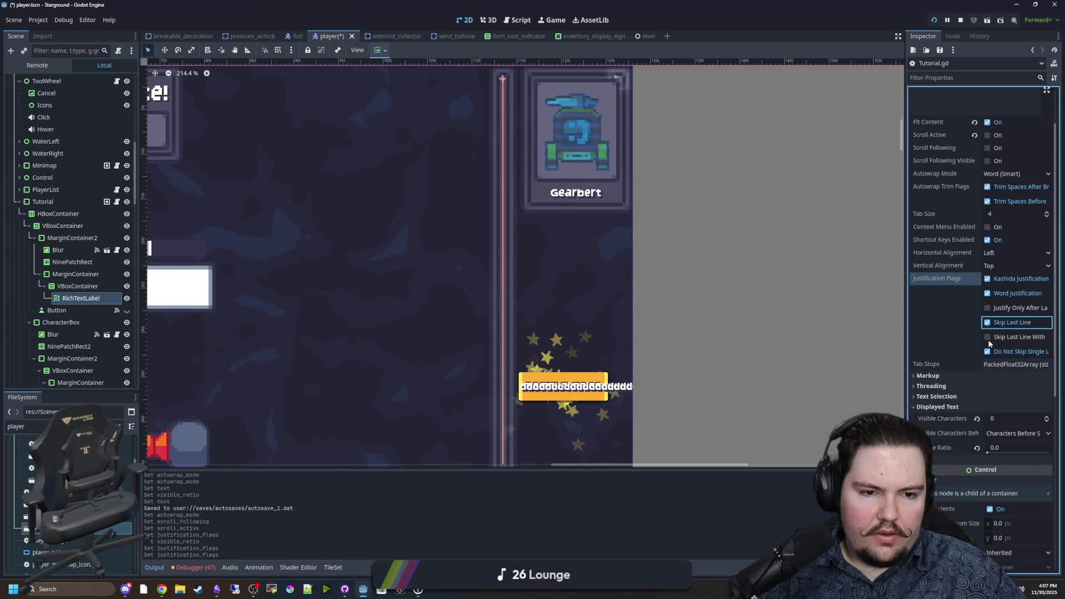
click(989, 351)
click(988, 241)
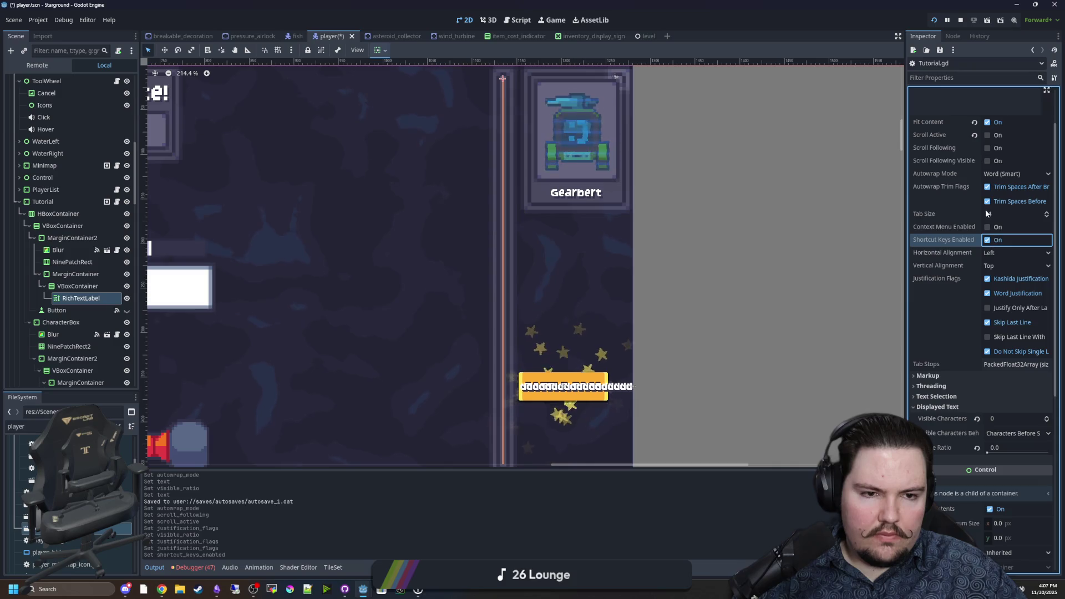
click(987, 187)
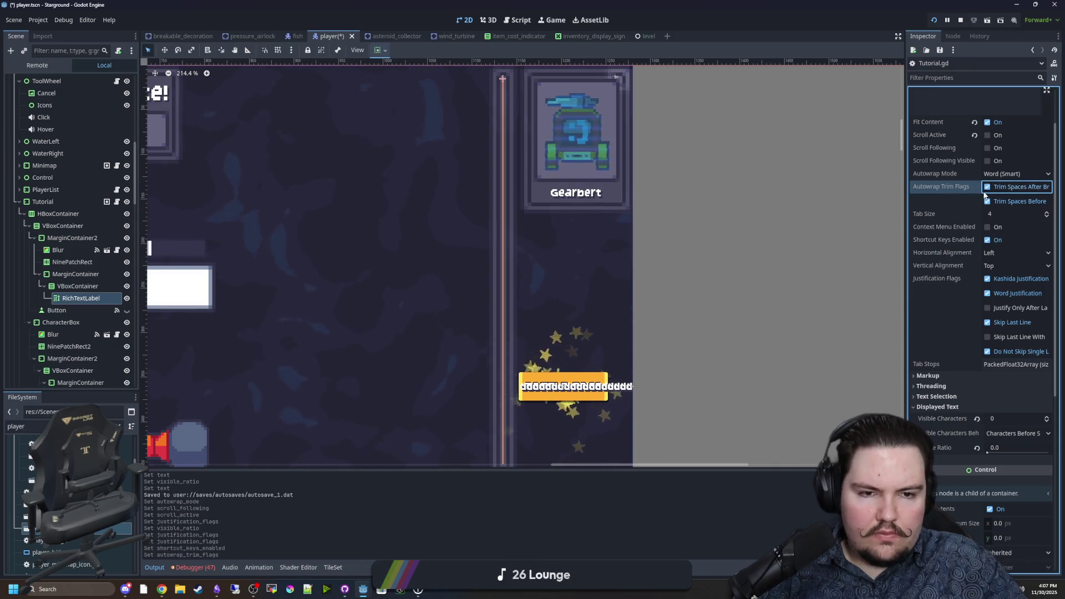
scroll(933, 241, down, 2)
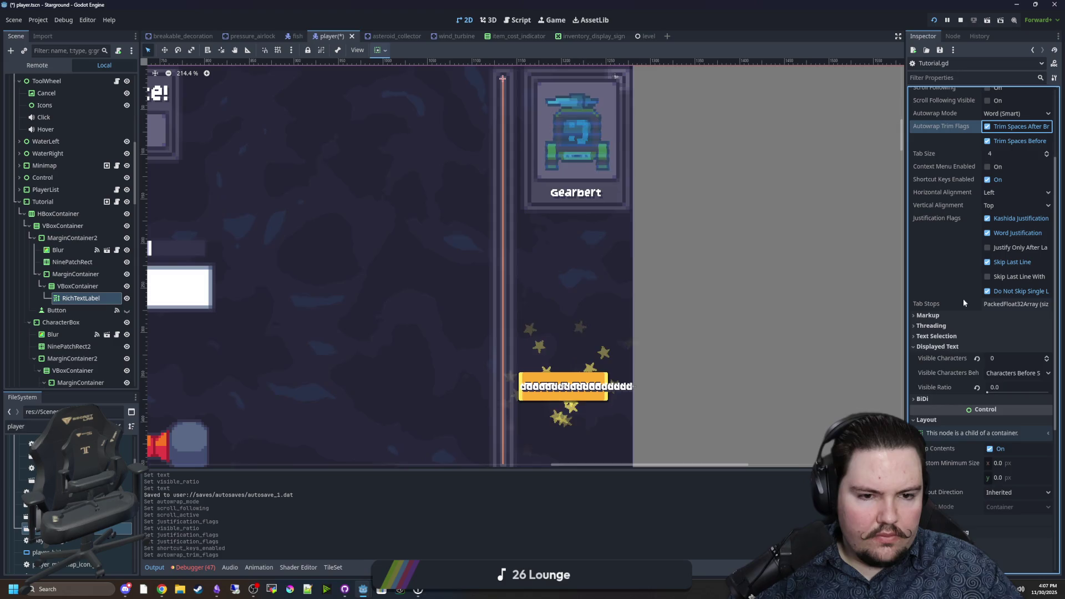
click(947, 327)
click(947, 328)
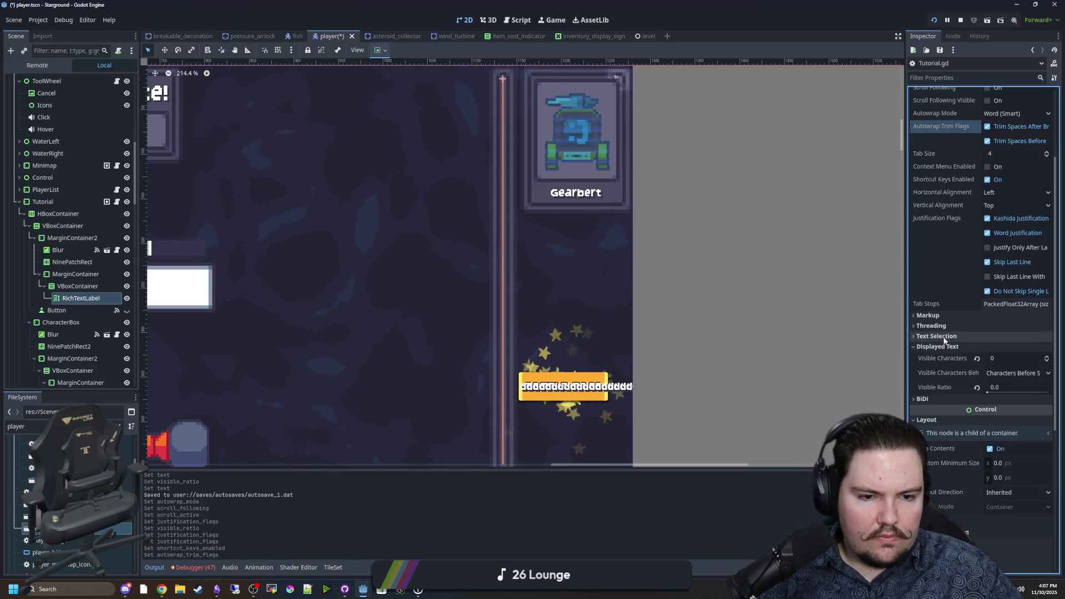
click(945, 338)
click(945, 337)
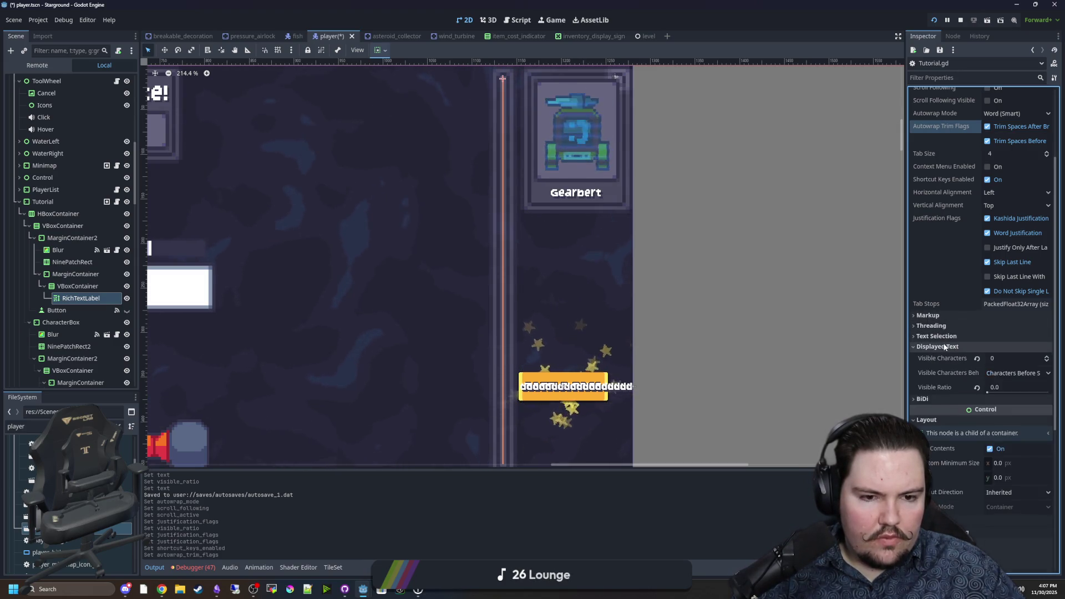
scroll(934, 341, down, 2)
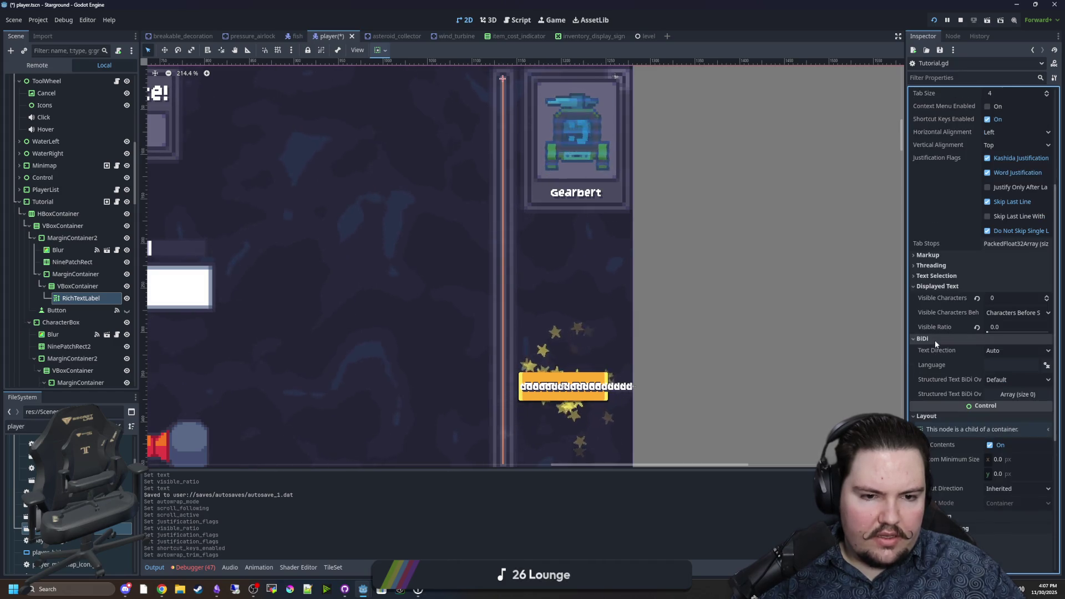
scroll(935, 344, down, 4)
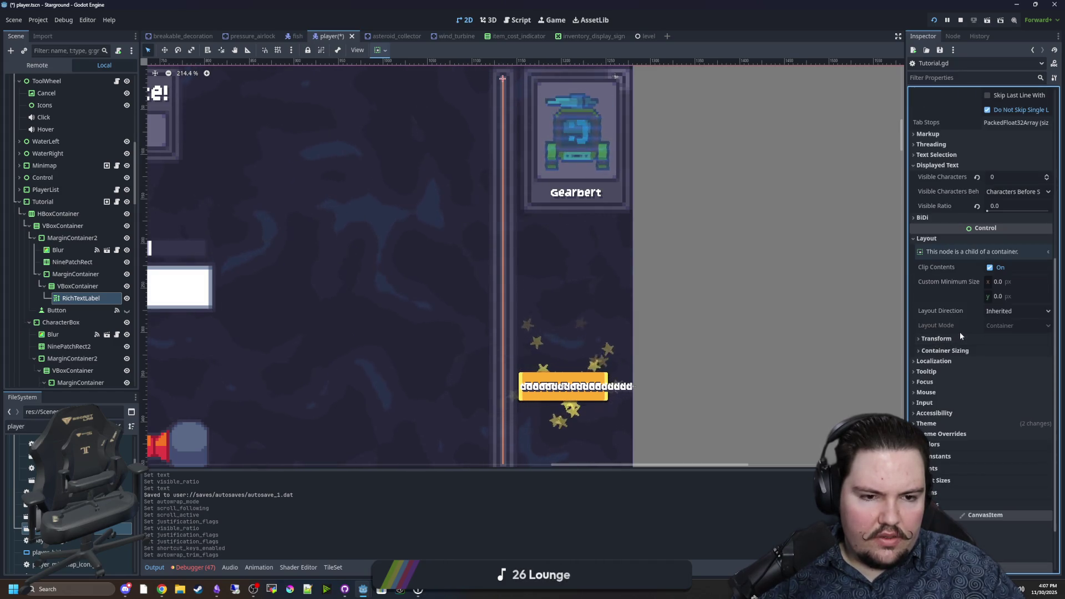
Try Shrink Begin for the label's vertical container sizing, then set it back to Fill
click(956, 337)
click(956, 337)
click(941, 350)
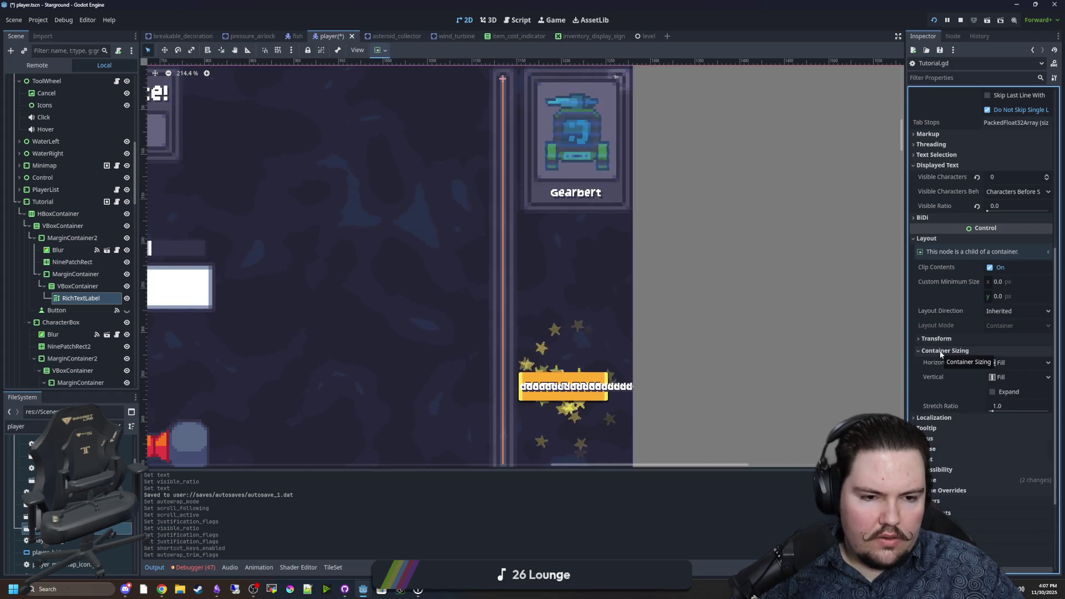
click(993, 393)
click(1007, 378)
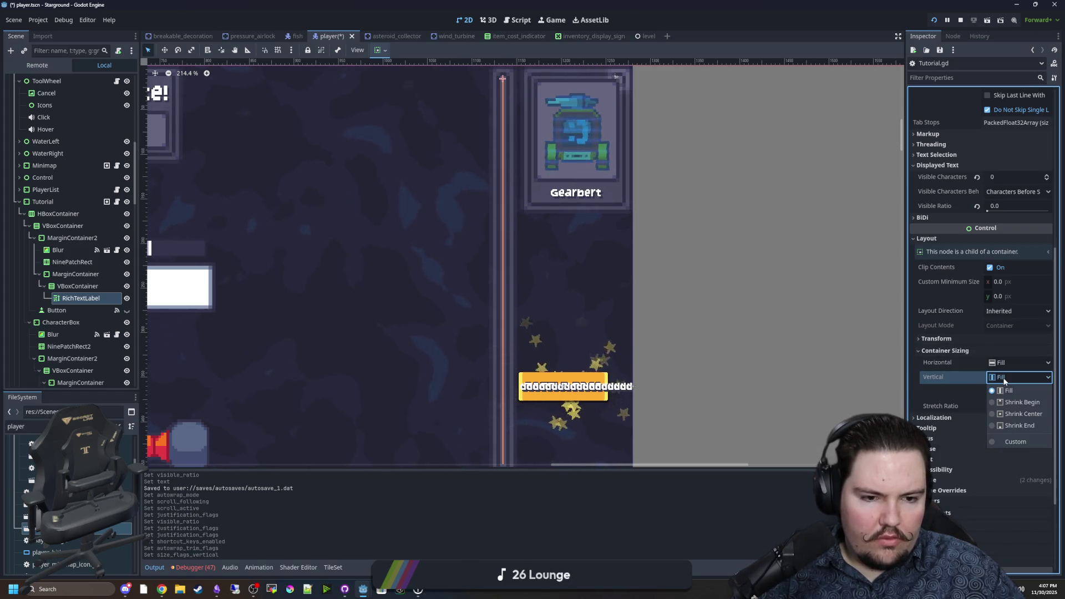
click(1013, 401)
click(1008, 380)
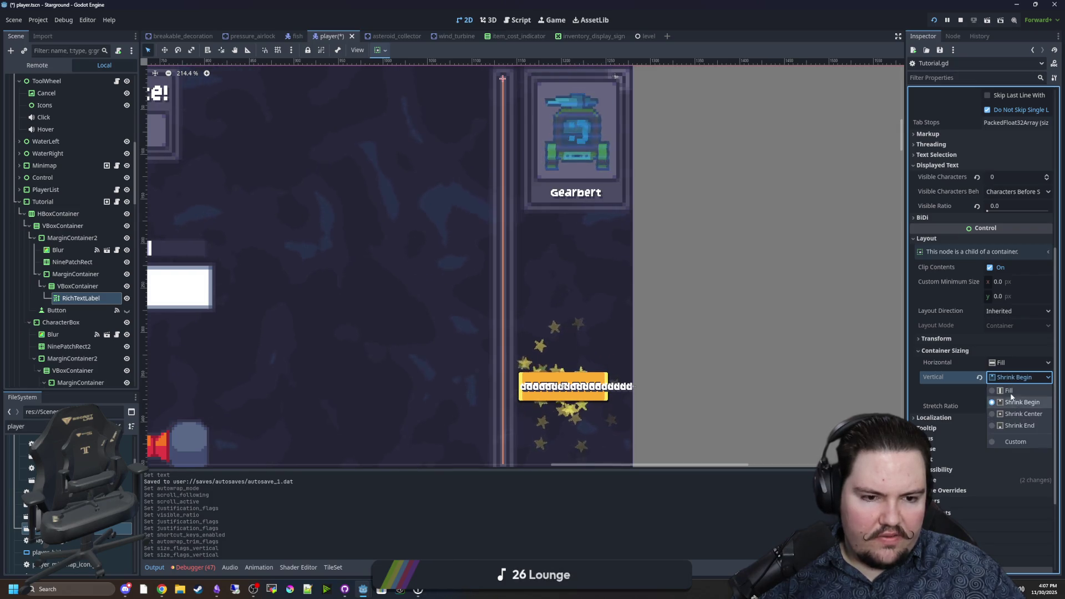
click(1008, 391)
click(937, 352)
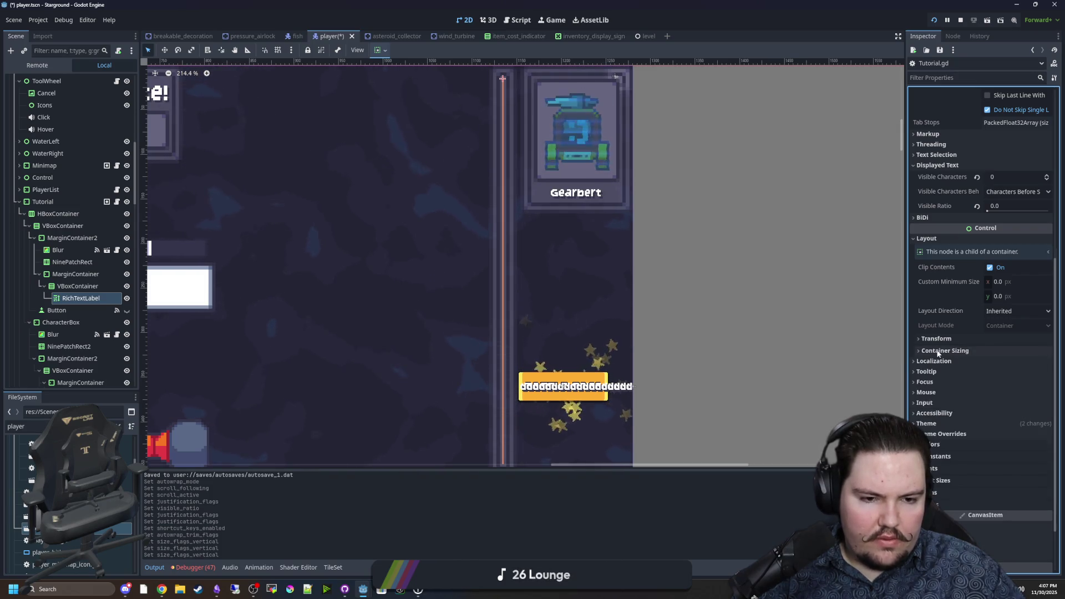
Select the label's placeholder text and deselect it, leaving it unchanged
scroll(946, 344, up, 2)
scroll(948, 328, up, 8)
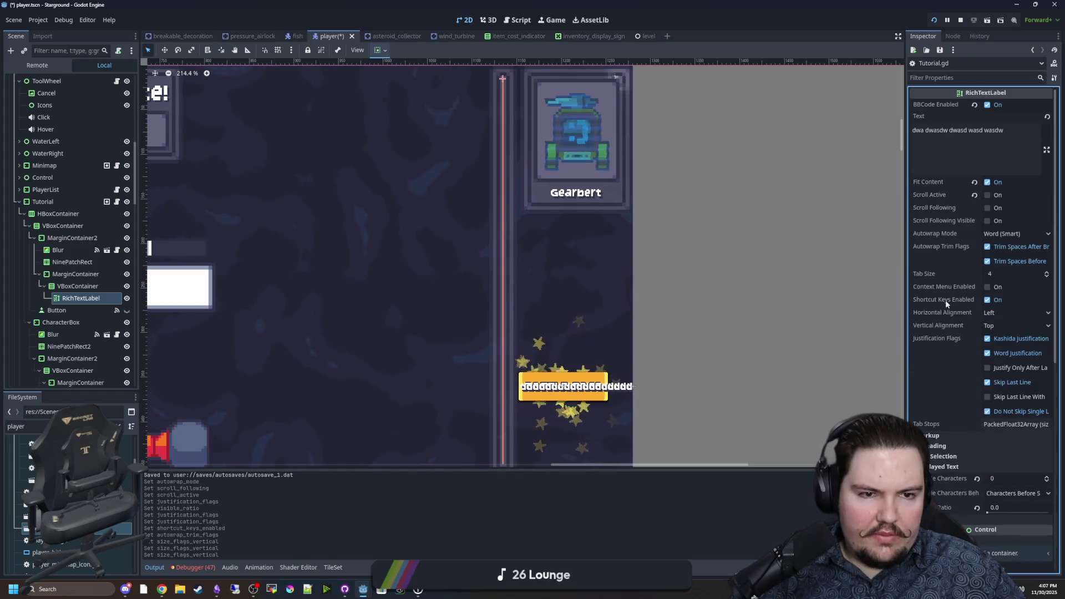
triple_click(963, 139)
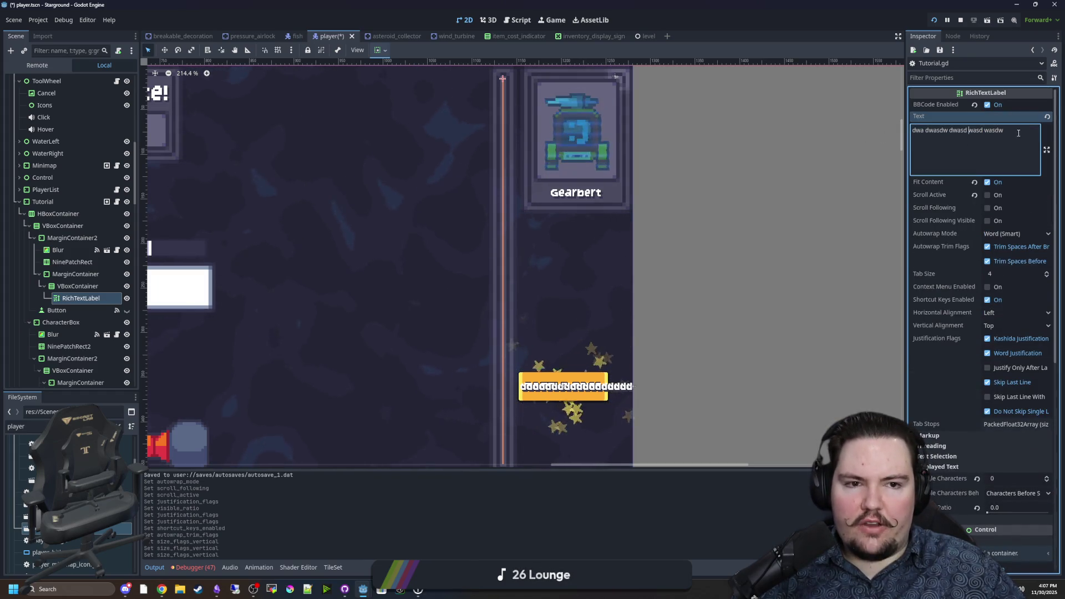
key(Right)
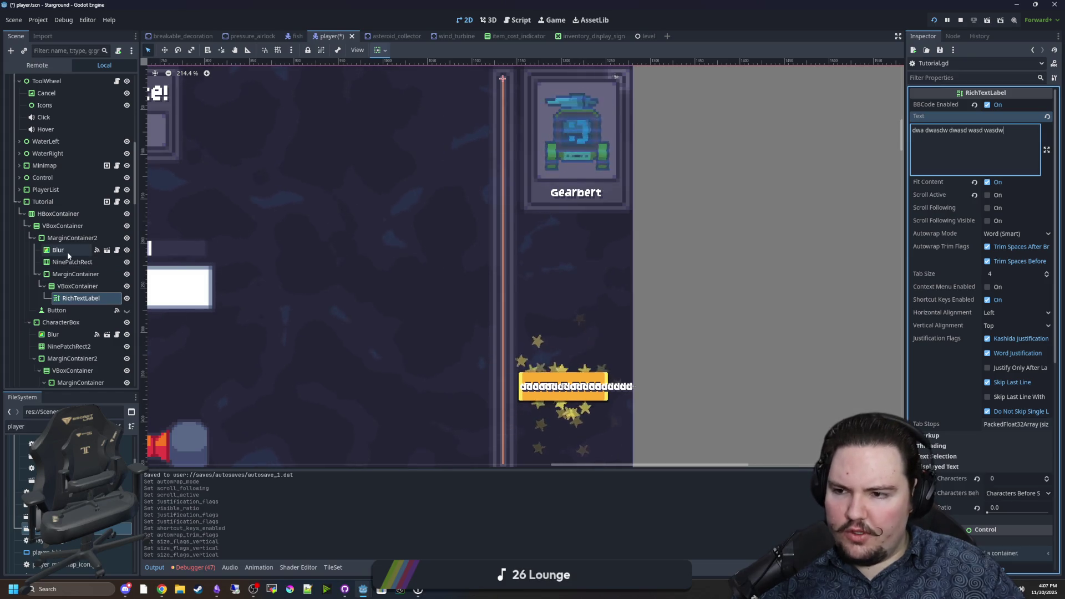
click(117, 201)
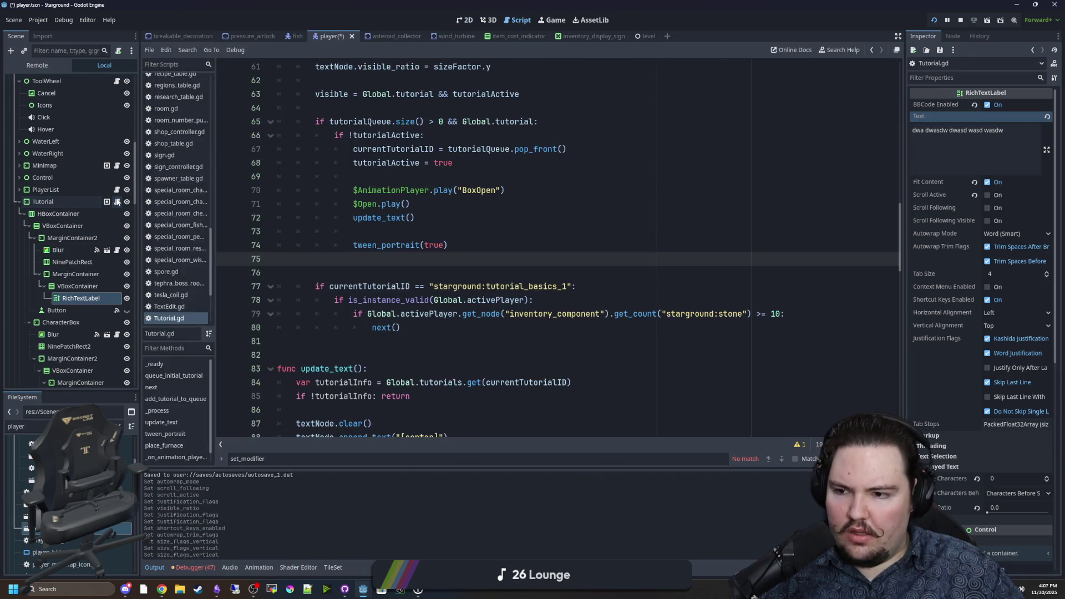
scroll(487, 268, up, 4)
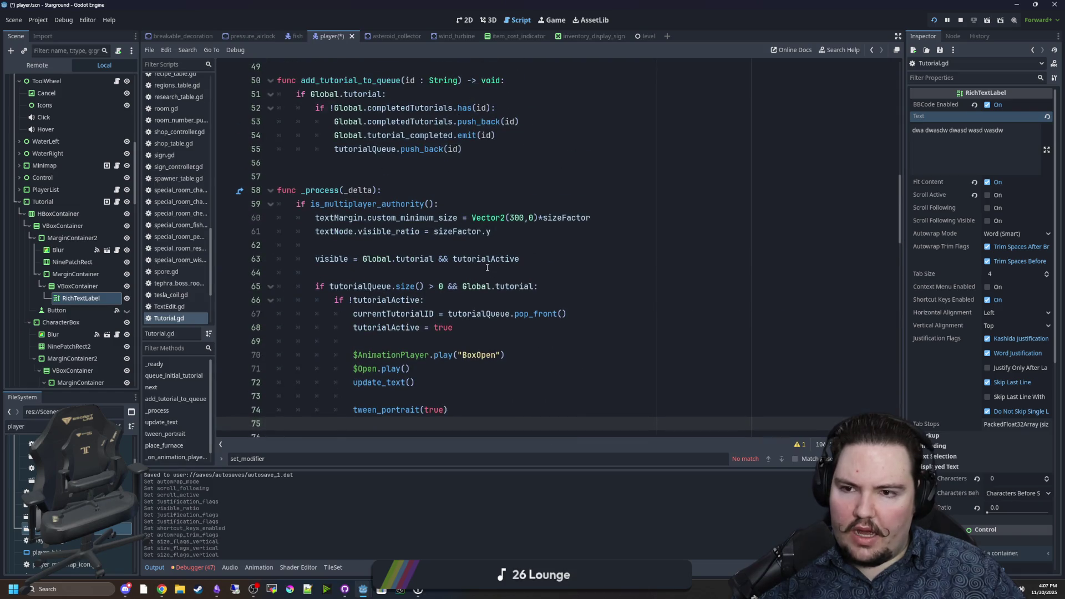
scroll(487, 268, up, 5)
scroll(487, 267, down, 16)
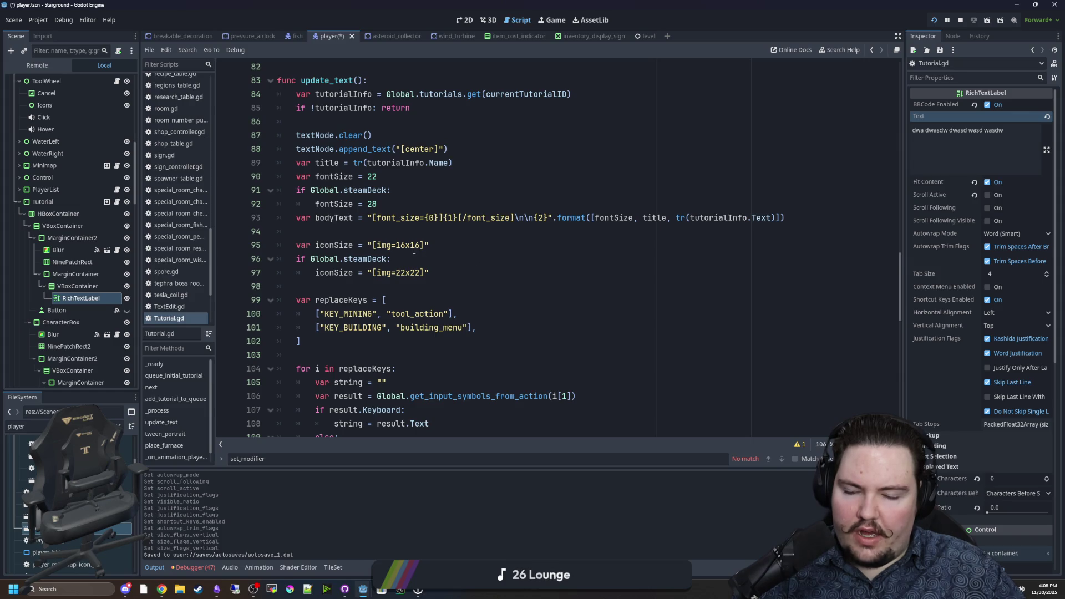
scroll(414, 251, down, 8)
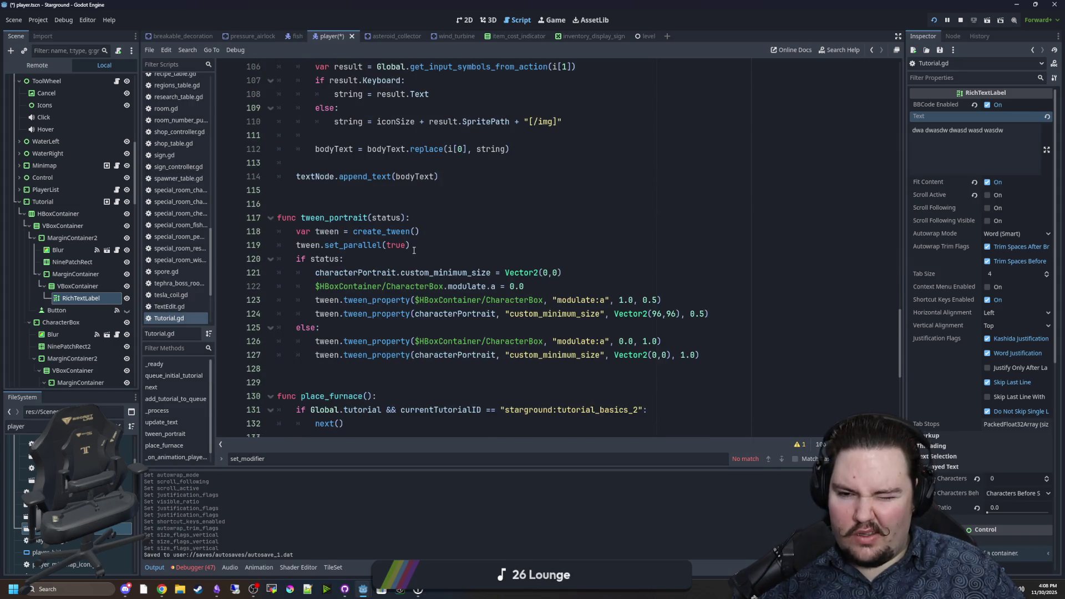
mouse_move(571, 355)
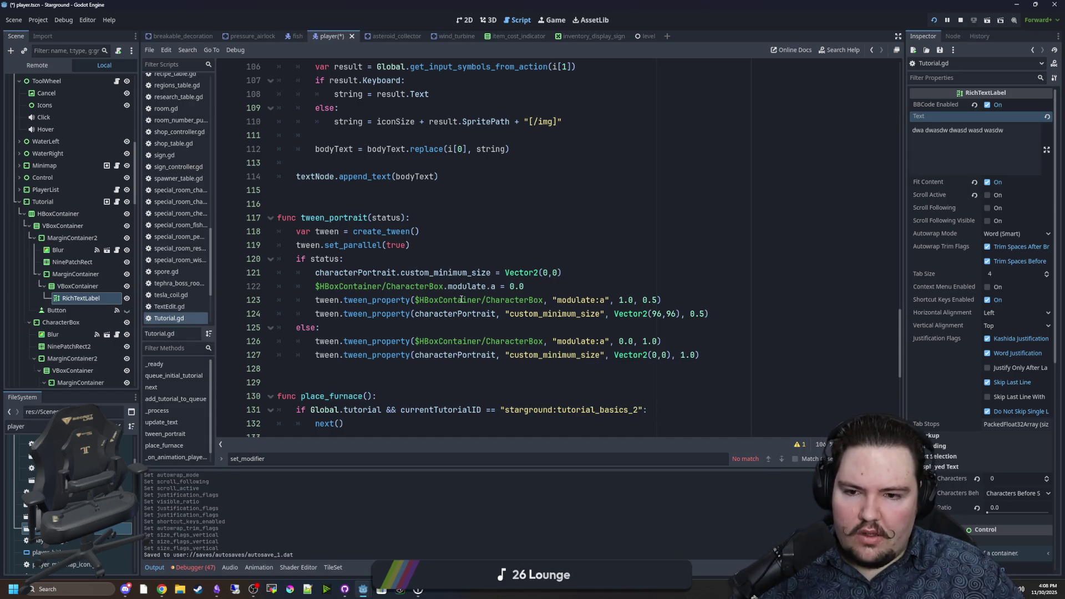
mouse_move(481, 364)
scroll(480, 365, down, 2)
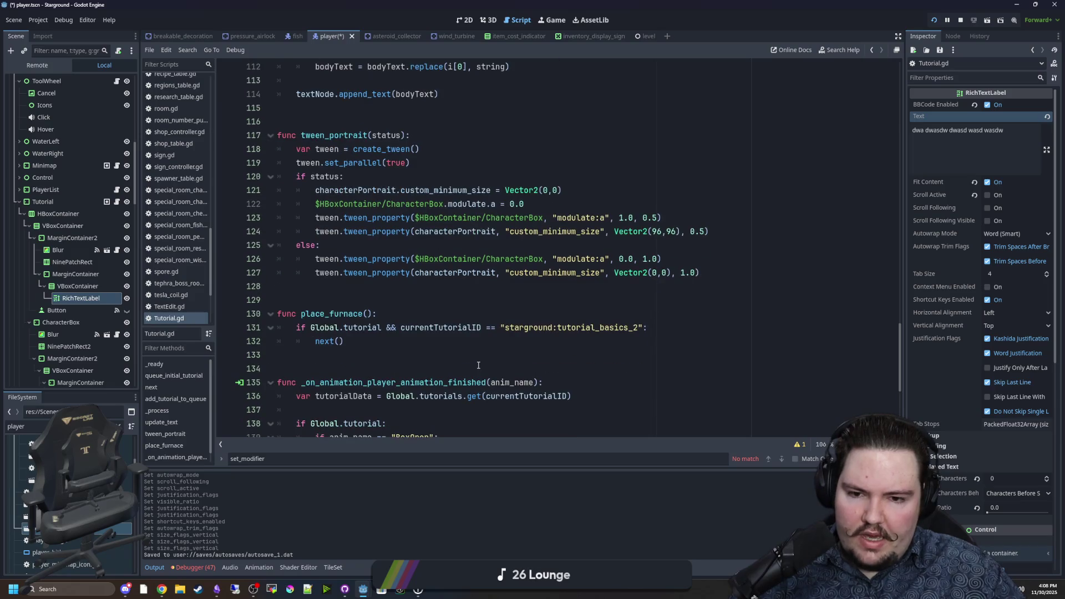
scroll(478, 365, down, 3)
scroll(478, 365, down, 3)
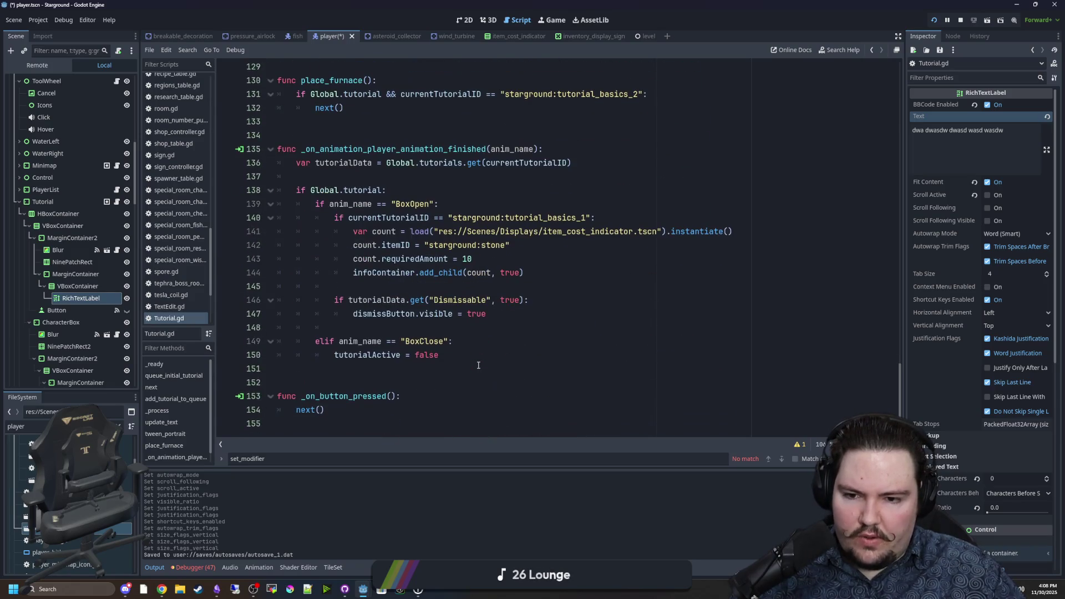
scroll(478, 366, up, 15)
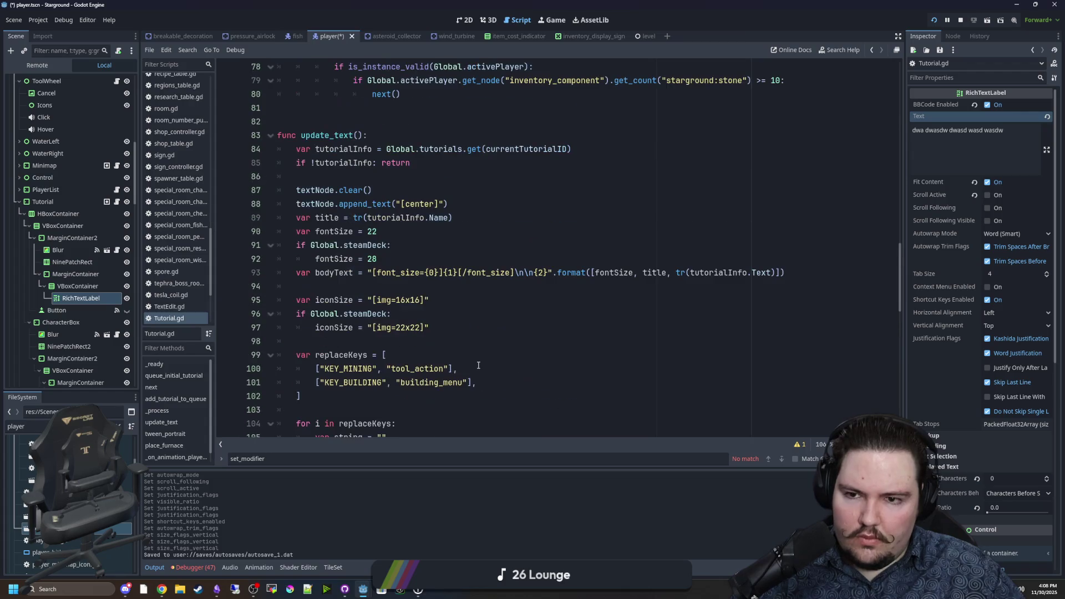
scroll(478, 365, up, 13)
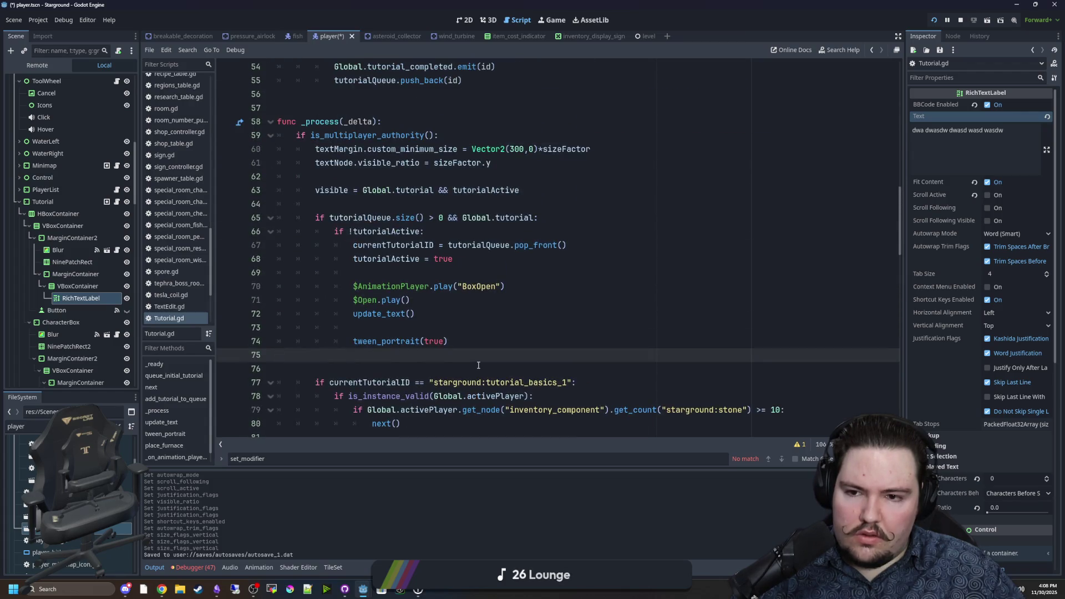
scroll(478, 365, up, 6)
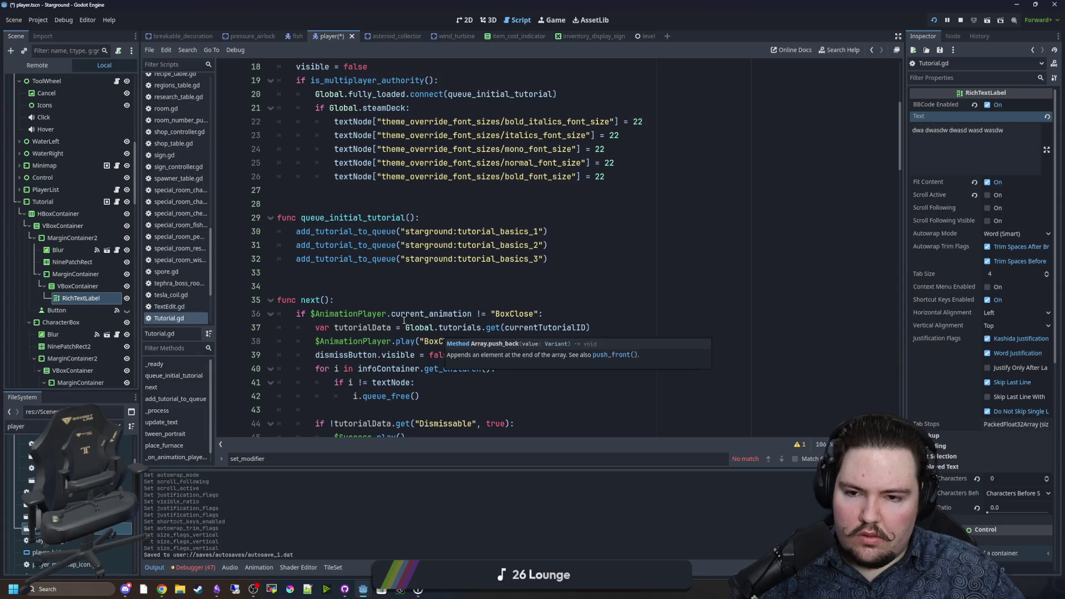
scroll(404, 289, down, 3)
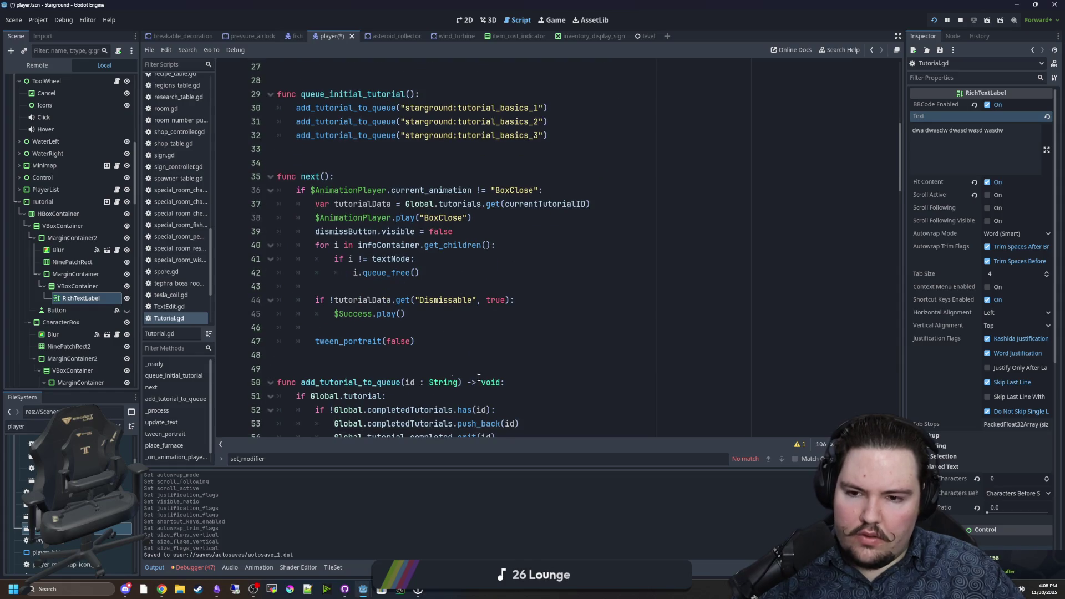
ctrl+click(354, 342)
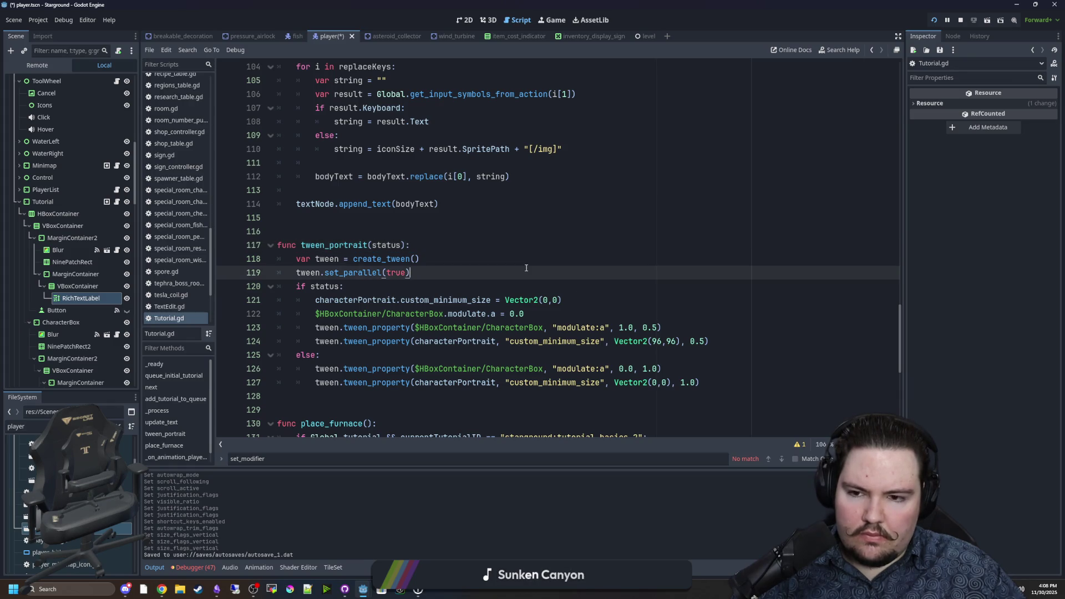
Search Tutorial.gd for visible_ratio, then go back to the 2D scene view
key(ctrl+f)
text(visible_rat)
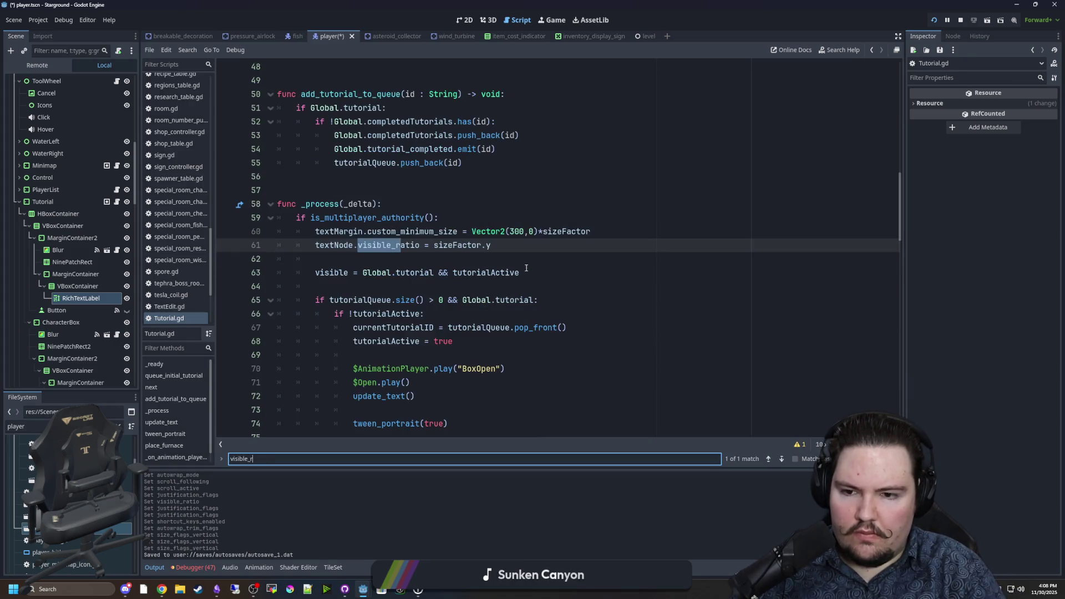
text(io)
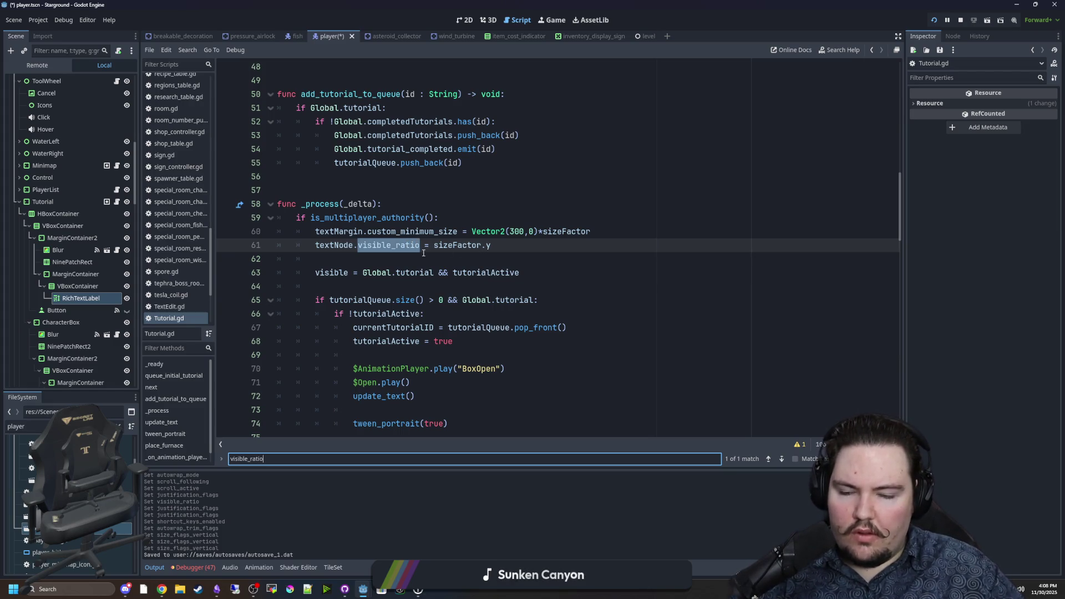
click(360, 260)
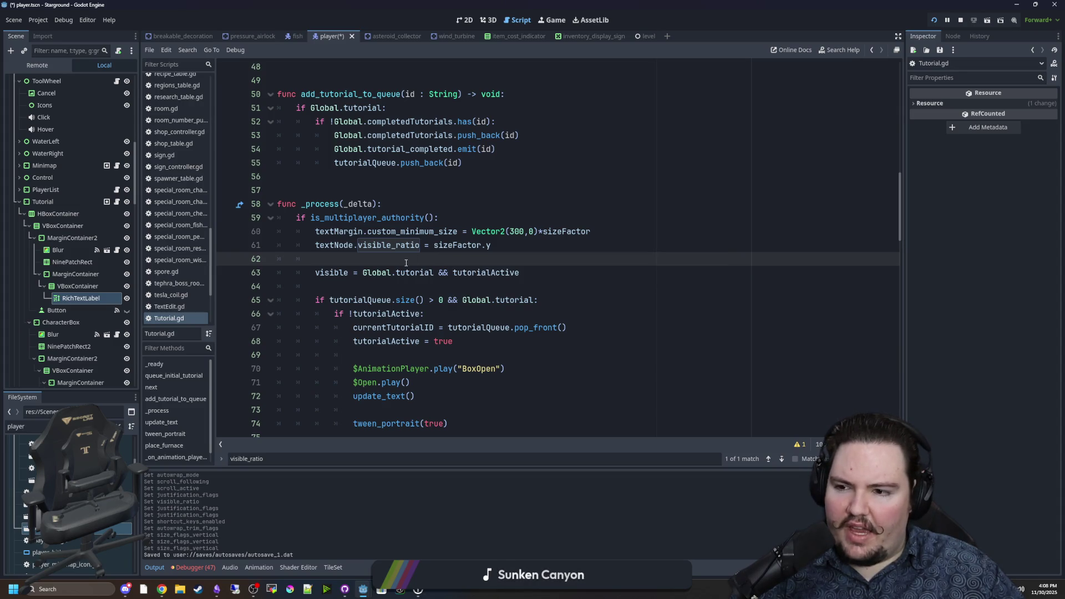
click(464, 20)
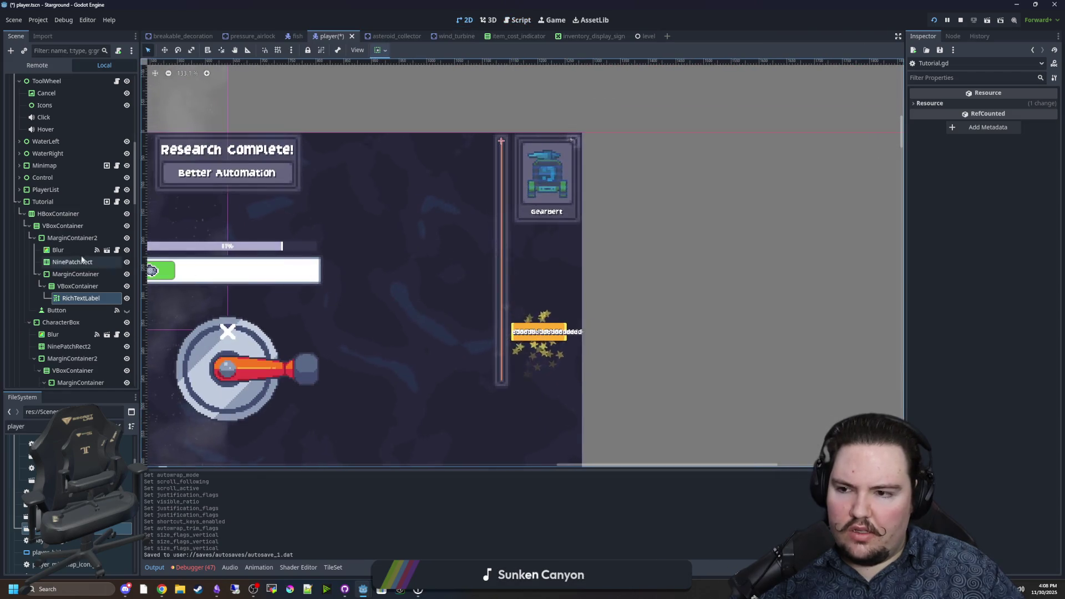
Select the RichTextLabel node and select all of its Text in the Inspector
click(81, 297)
scroll(517, 226, up, 2)
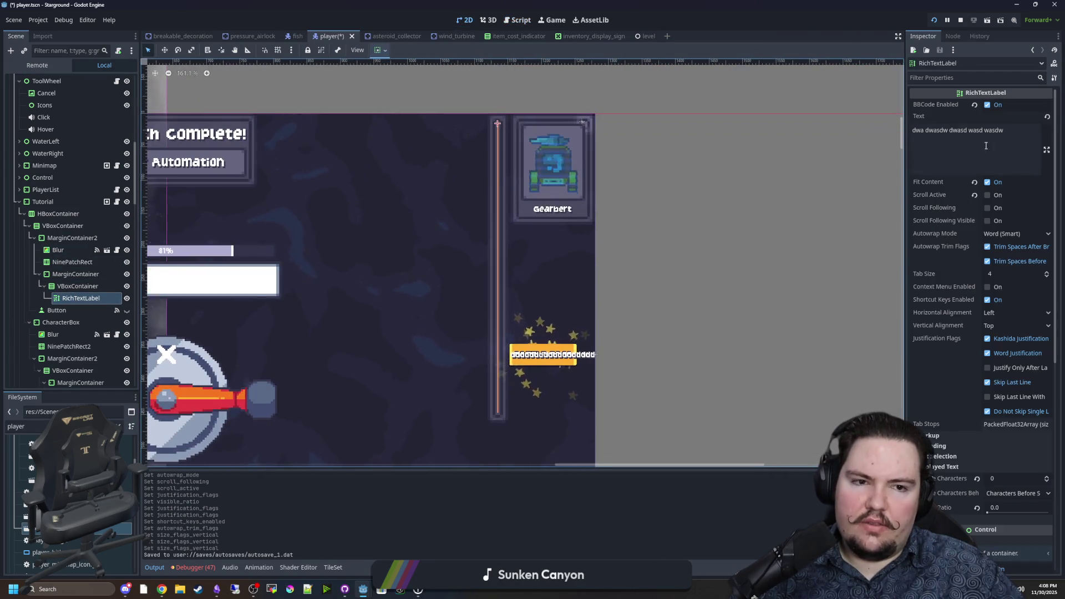
click(986, 146)
key(ctrl+a)
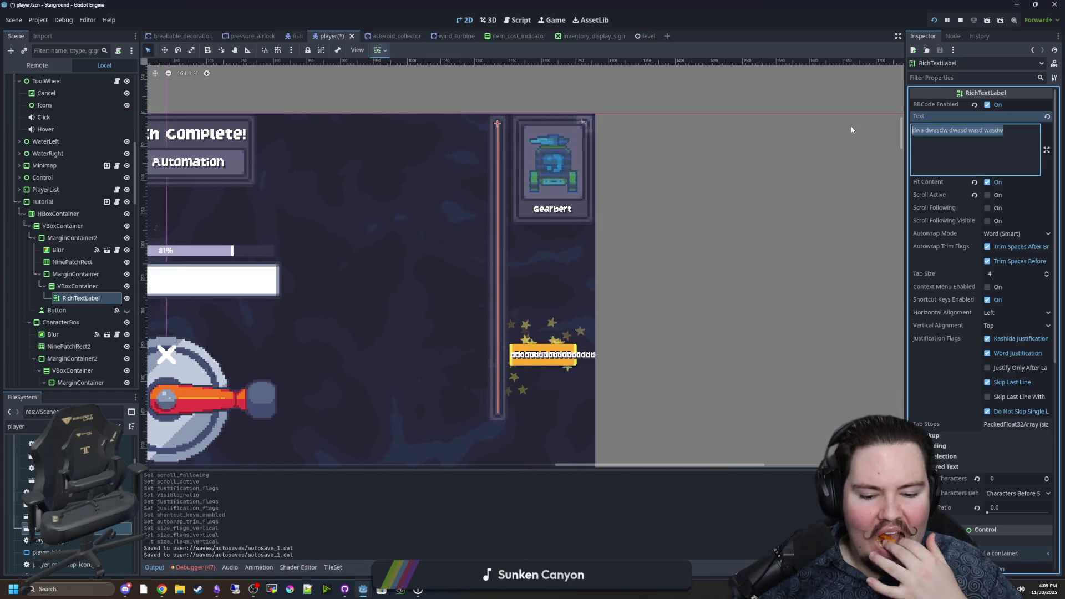
Try Autowrap Mode Off and Arbitrary, return to Word (Smart), and toggle Trim Spaces After Break
click(1016, 234)
click(1010, 250)
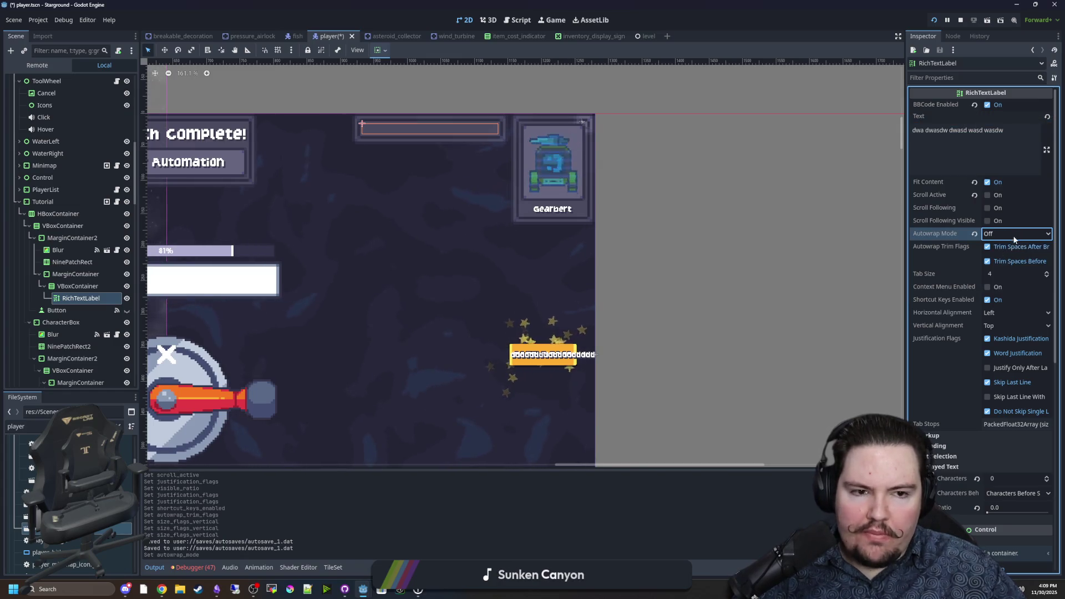
click(1016, 233)
click(1004, 259)
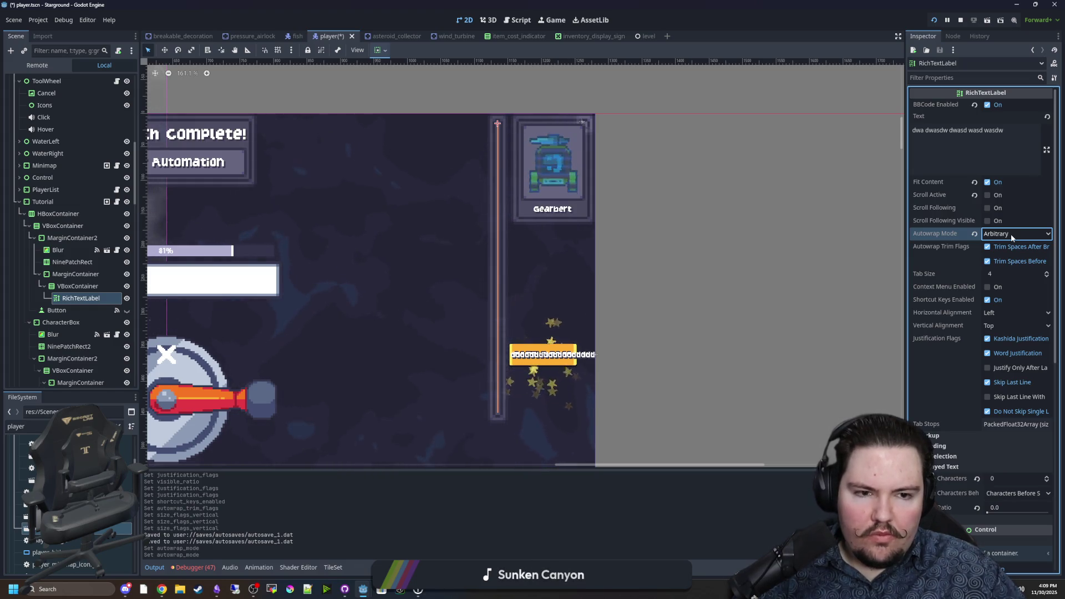
click(1012, 236)
click(1006, 281)
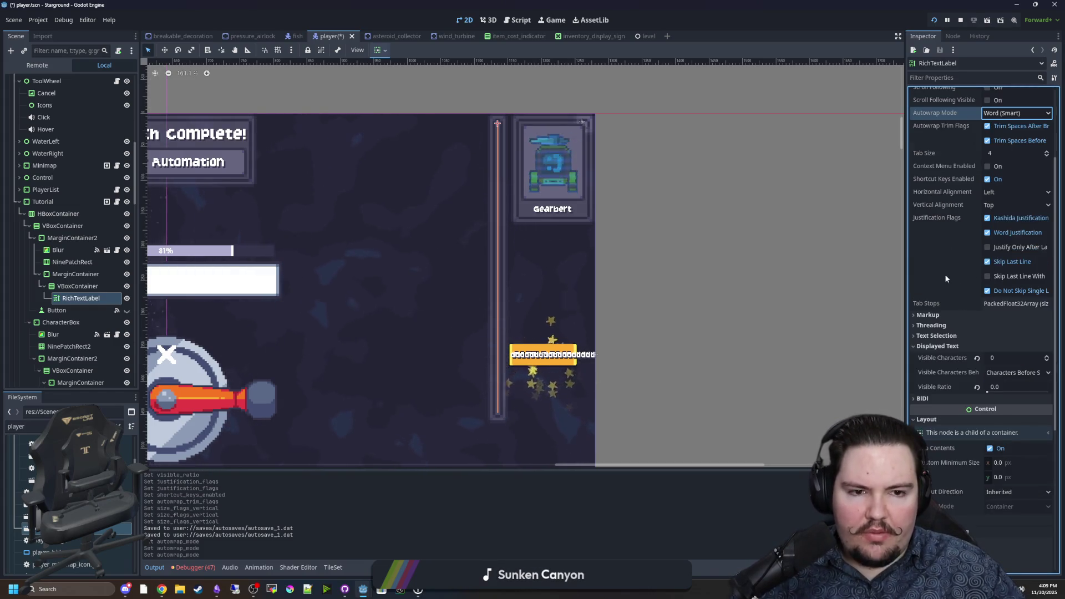
click(988, 247)
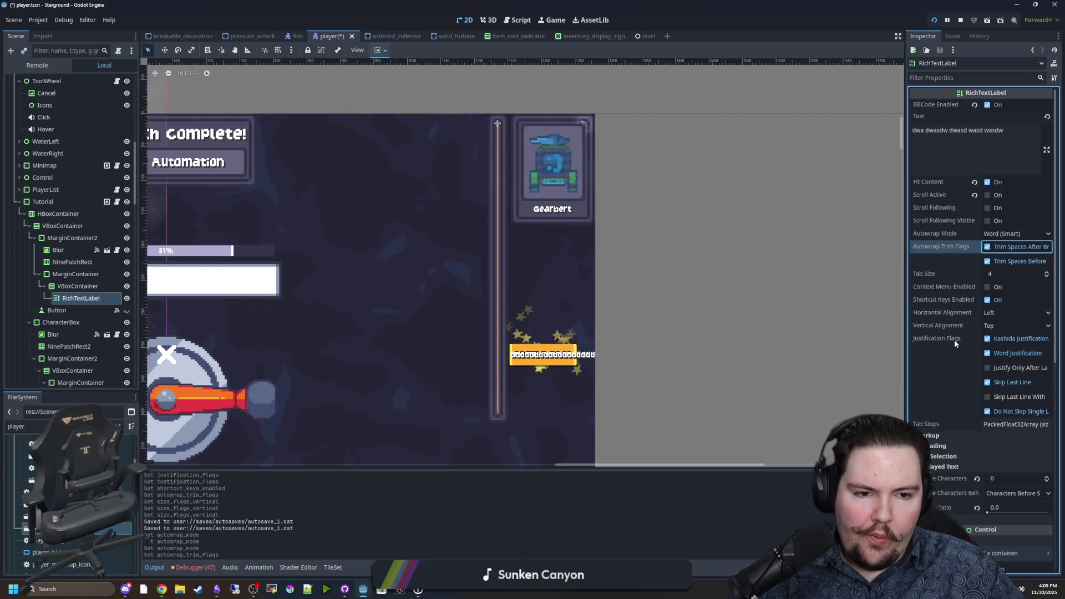
mouse_move(955, 342)
mouse_move(948, 291)
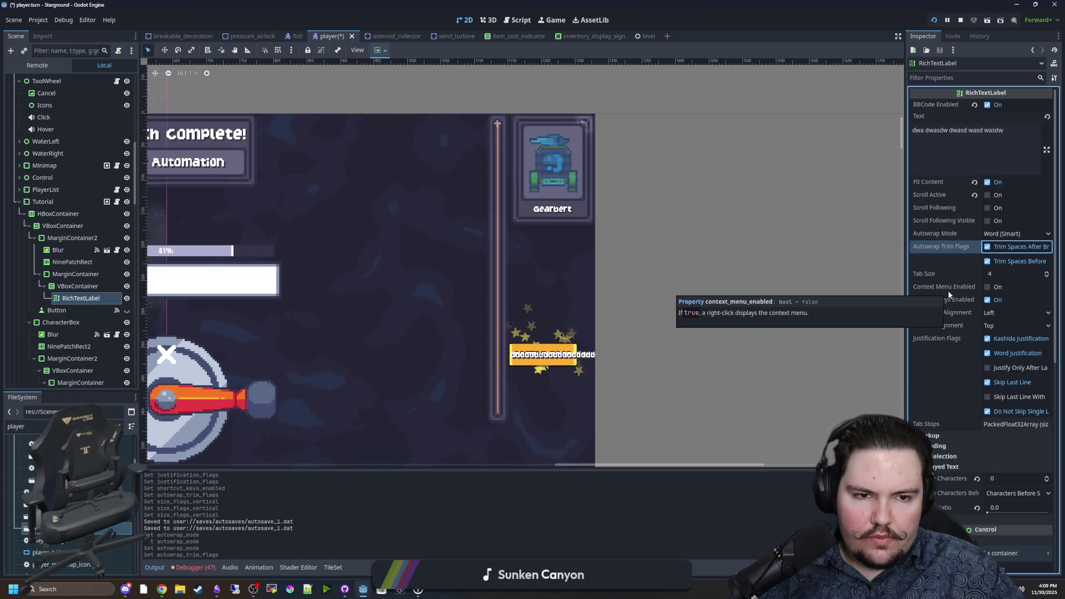
Drag the label's Visible Ratio up to 1.0 and open the Tutorial node's Tutorial.gd script
scroll(934, 224, down, 3)
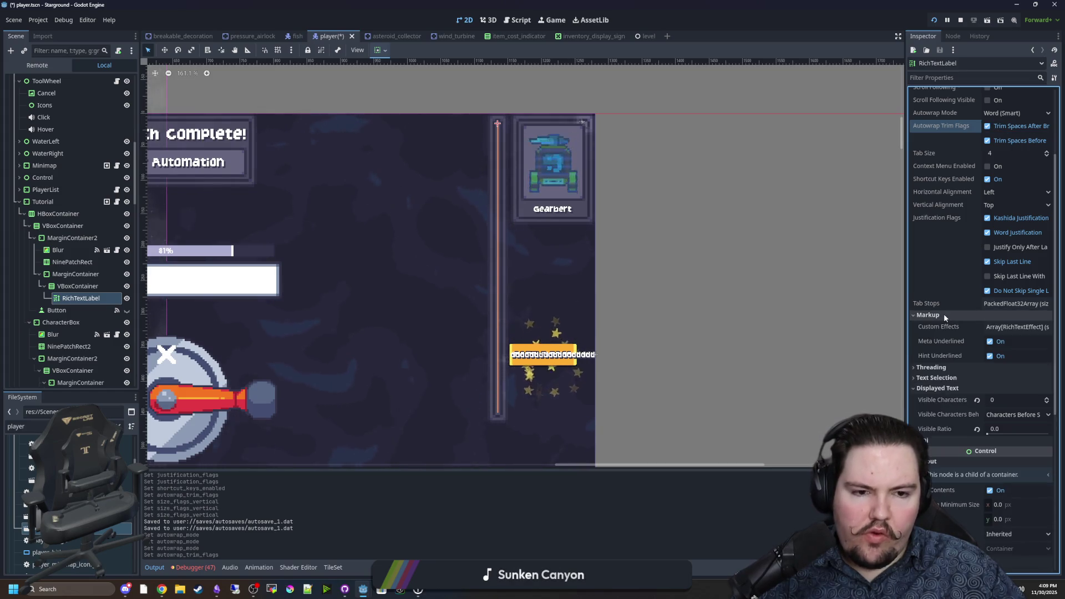
scroll(946, 329, down, 3)
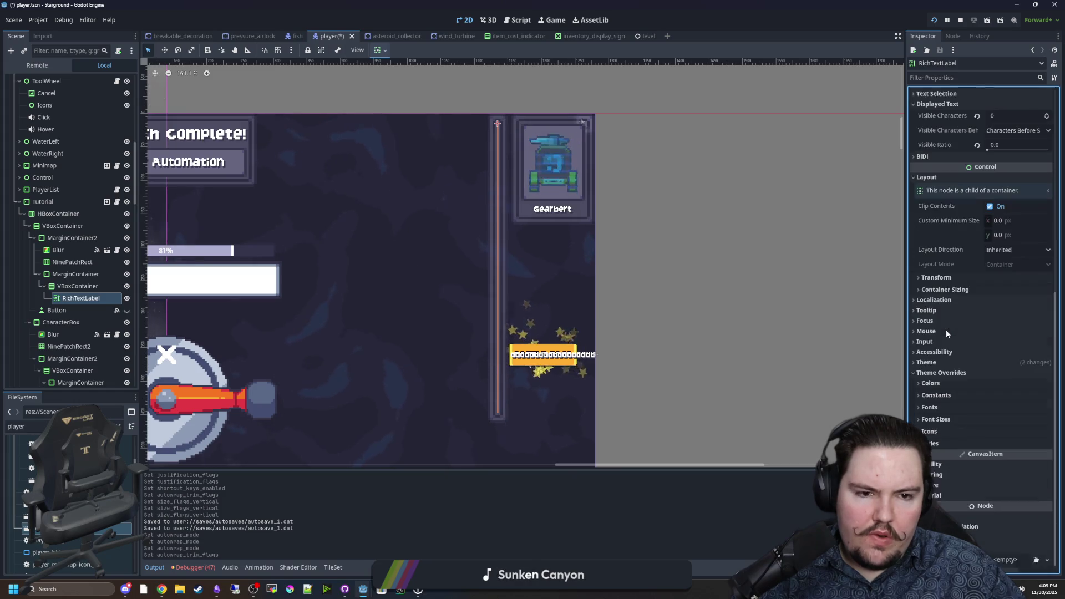
scroll(947, 330, down, 3)
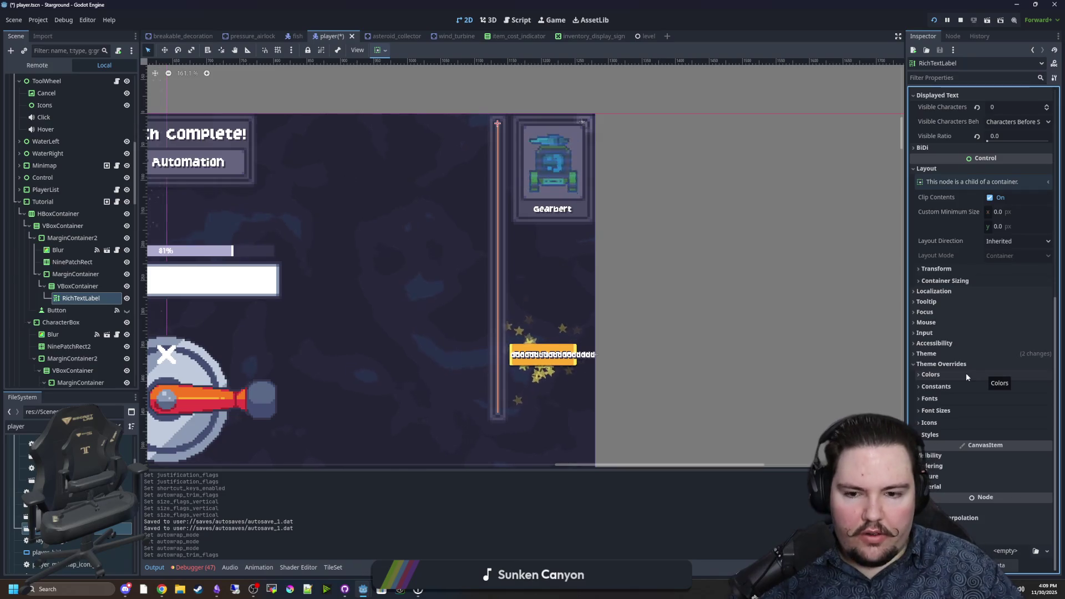
scroll(961, 350, up, 5)
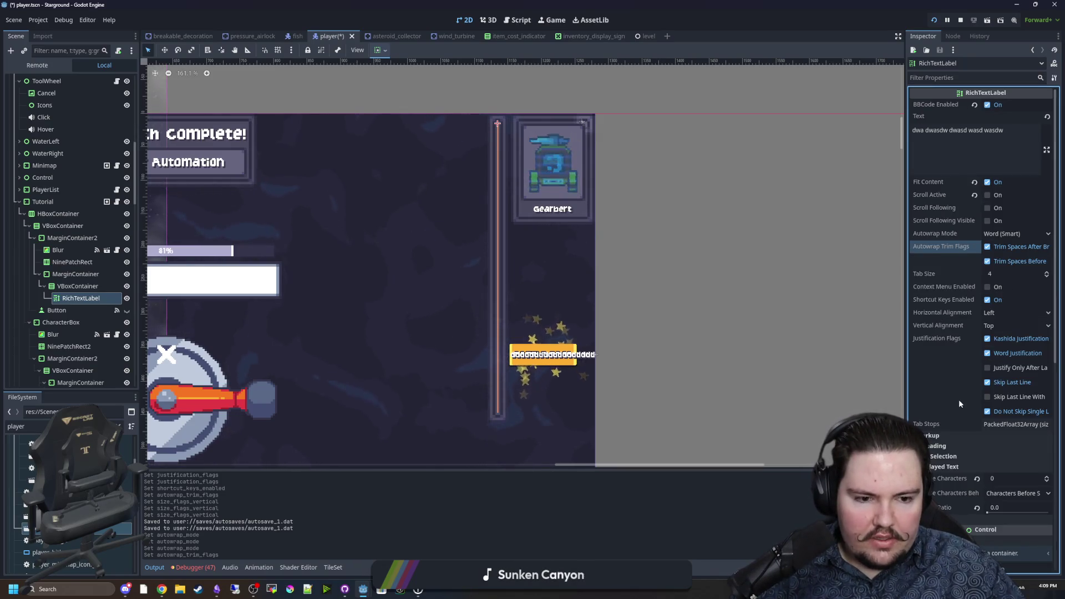
drag(987, 514, 1048, 515)
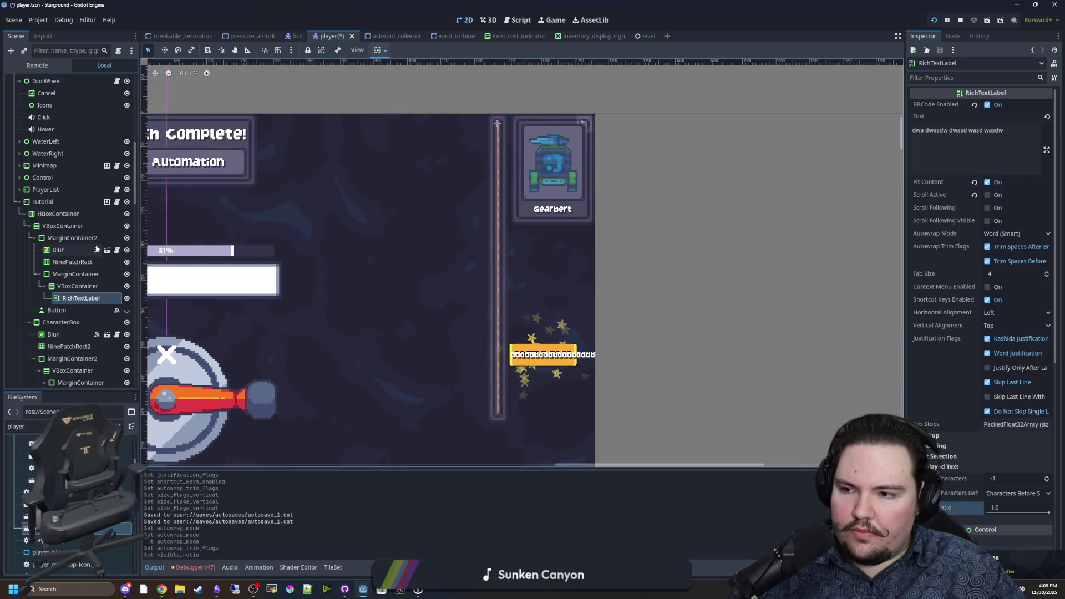
click(115, 202)
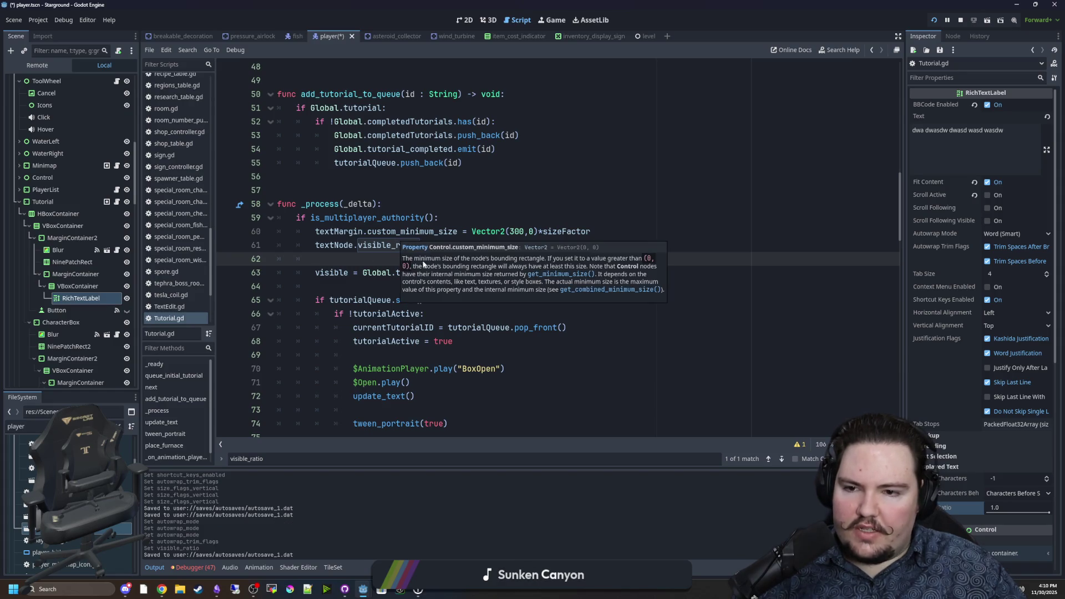
Search Tutorial.gd for the visible_ratio usage on line 61 and the .text assignments
key(ctrl+f)
key(Return)
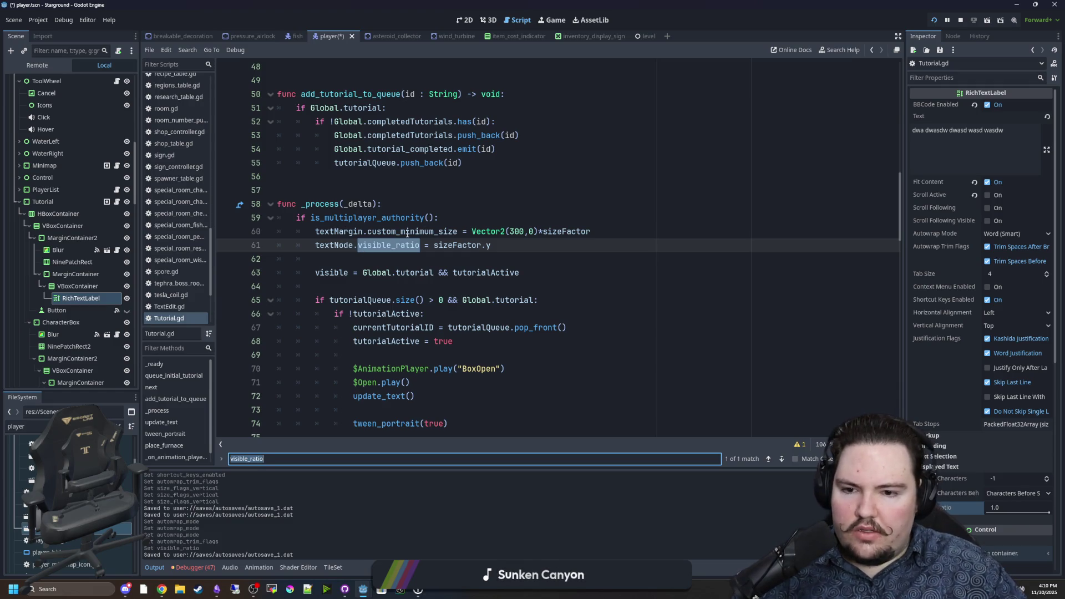
scroll(407, 234, up, 6)
scroll(407, 234, up, 10)
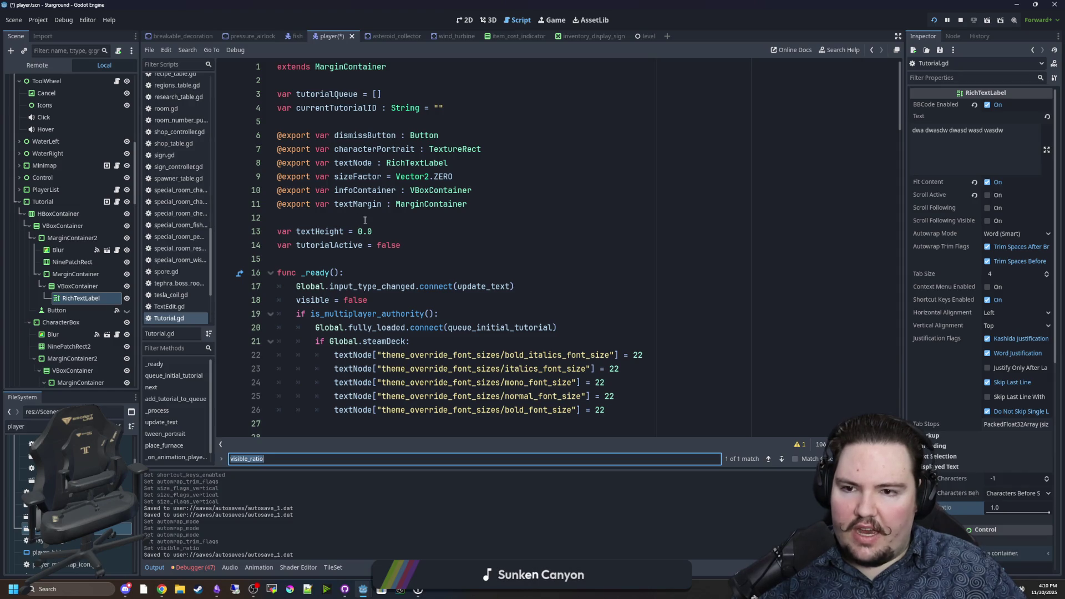
key(Return)
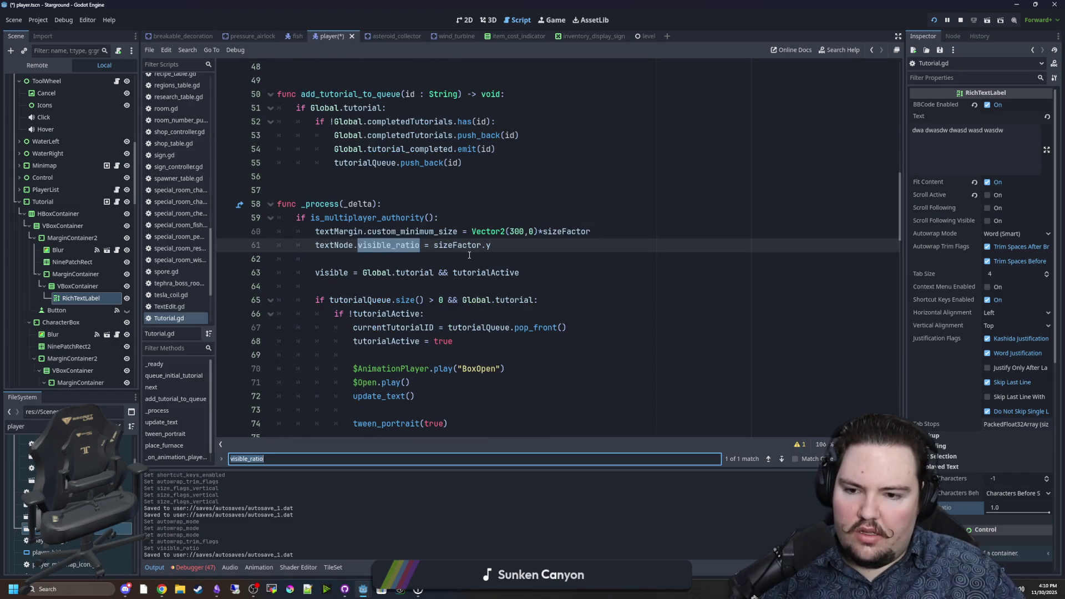
text(.text)
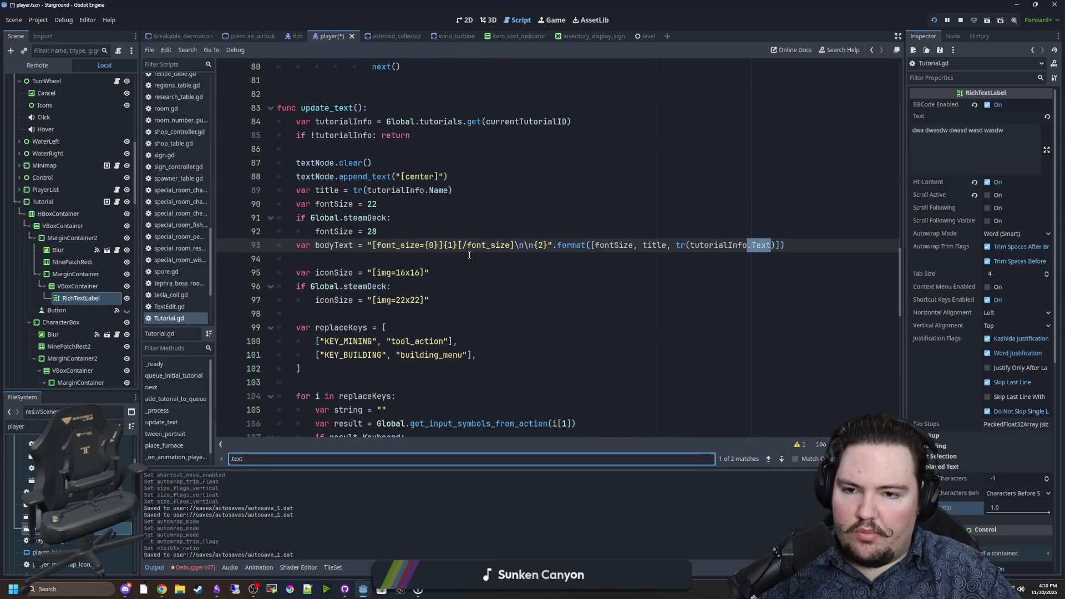
key(Return)
key(Return)
key(Return)
key(Return)
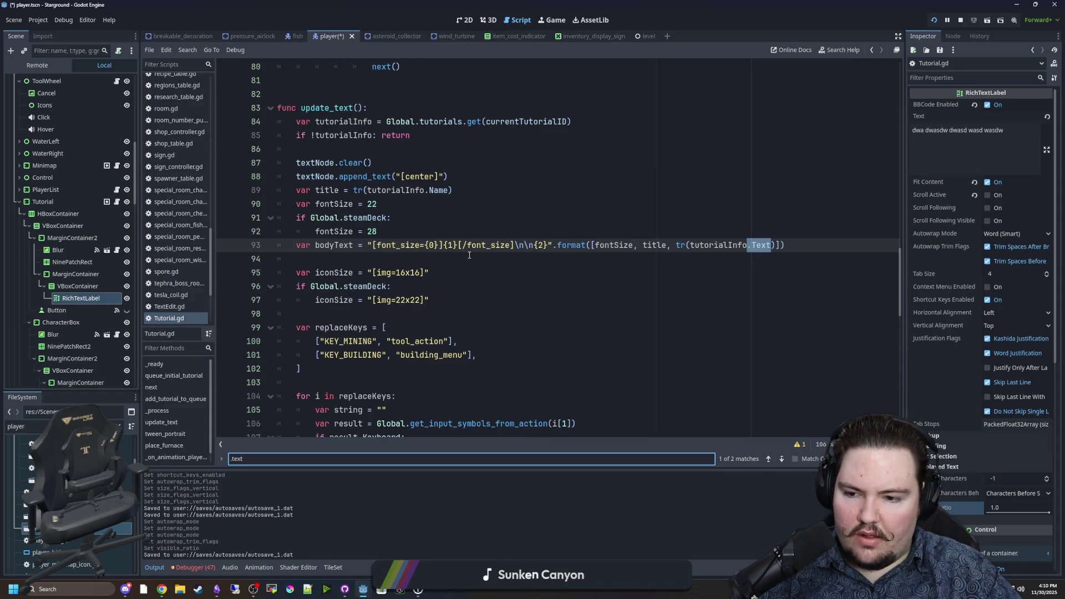
text( =)
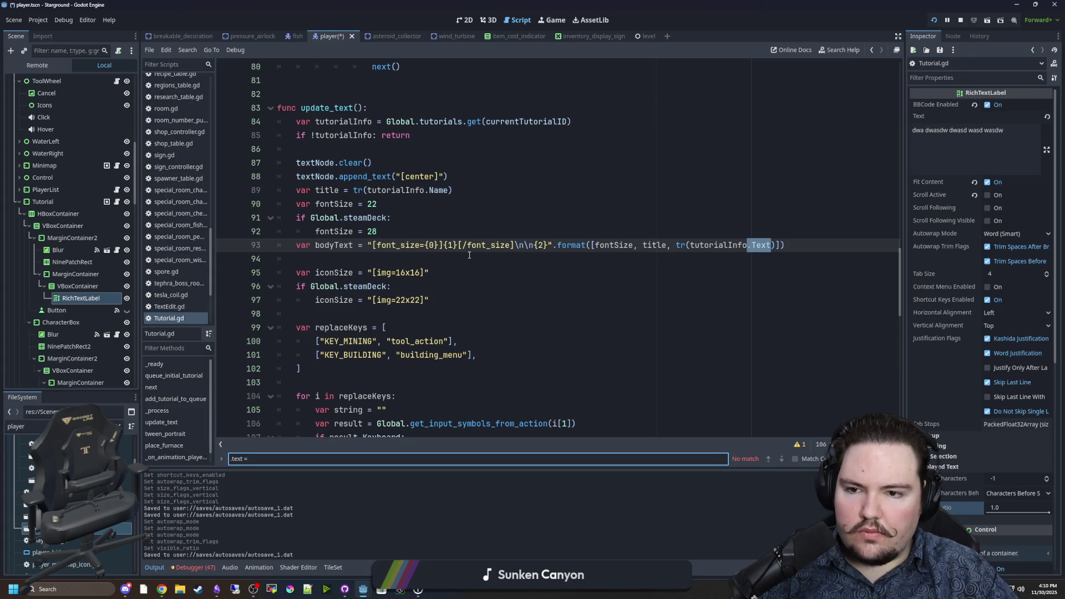
Search for append_text and select the append_text("[center]") line 88
key(ctrl+a)
text(append)
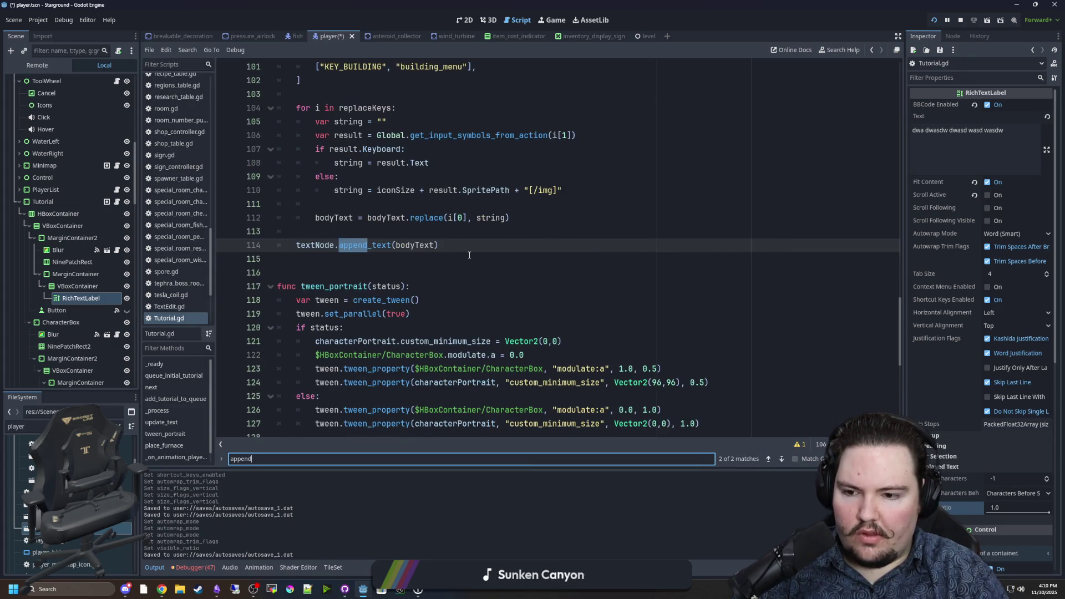
text(_text)
key(Return)
key(Return)
key(Return)
key(Return)
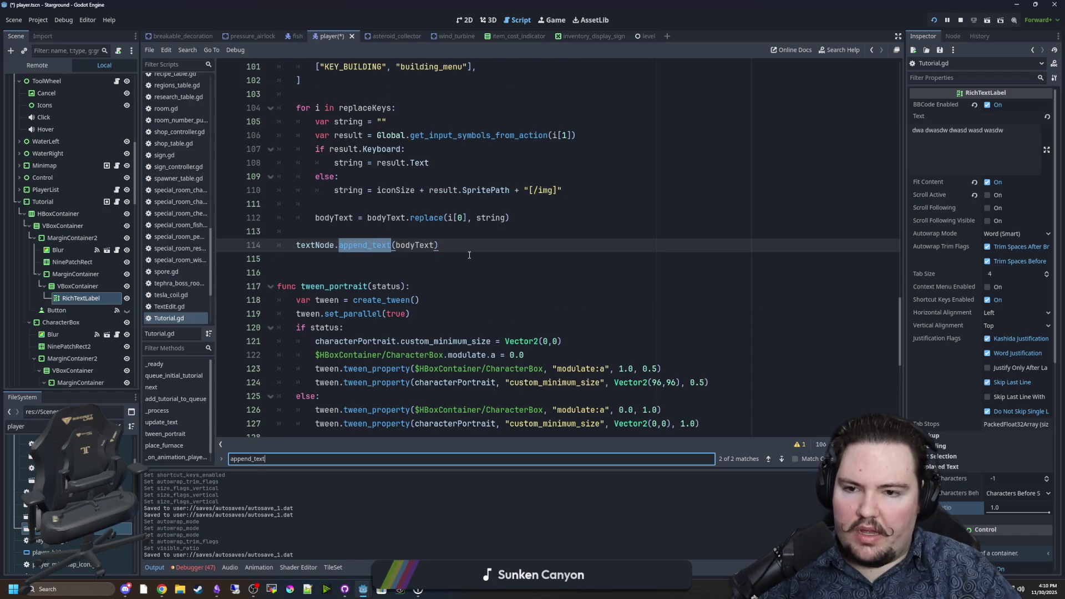
scroll(518, 260, up, 5)
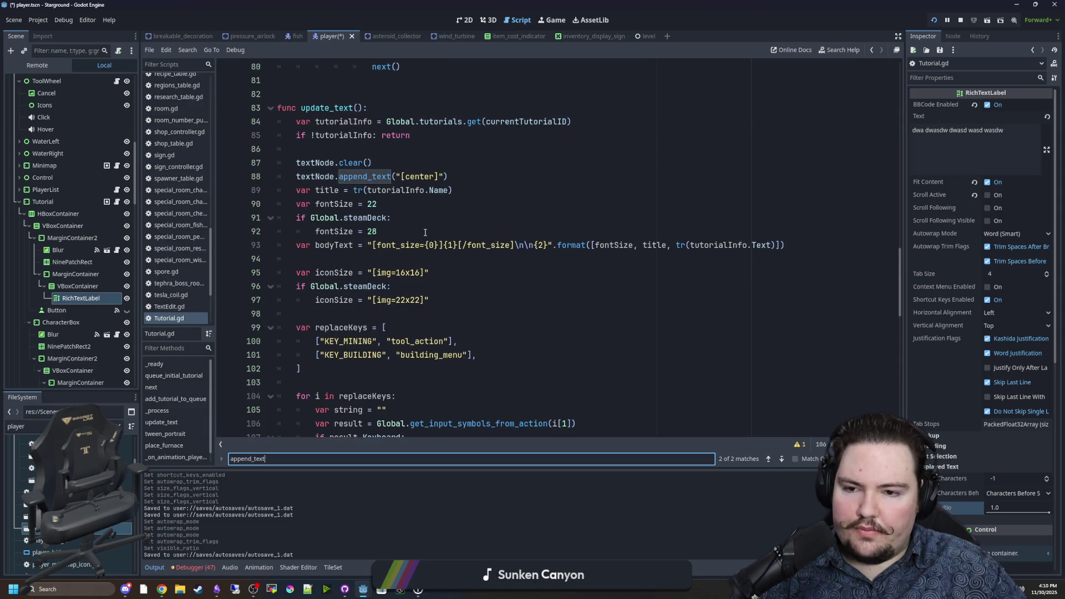
scroll(425, 232, down, 3)
scroll(442, 213, up, 3)
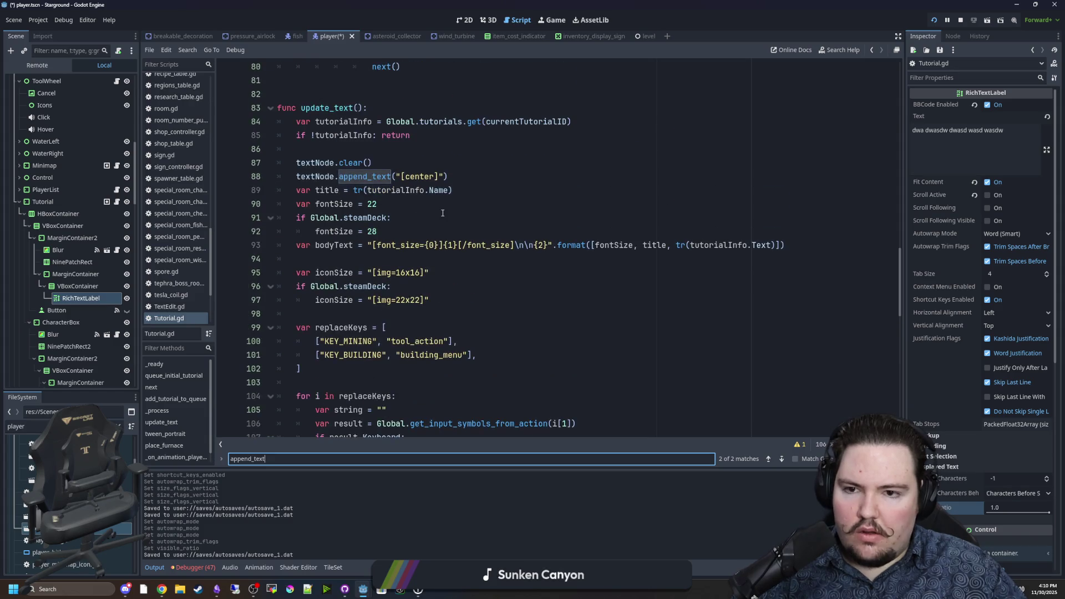
drag(461, 176, 295, 178)
key(ctrl+c)
Delete the [center] append line and paste it directly above append_text(bodyText)
key(BackSpace)
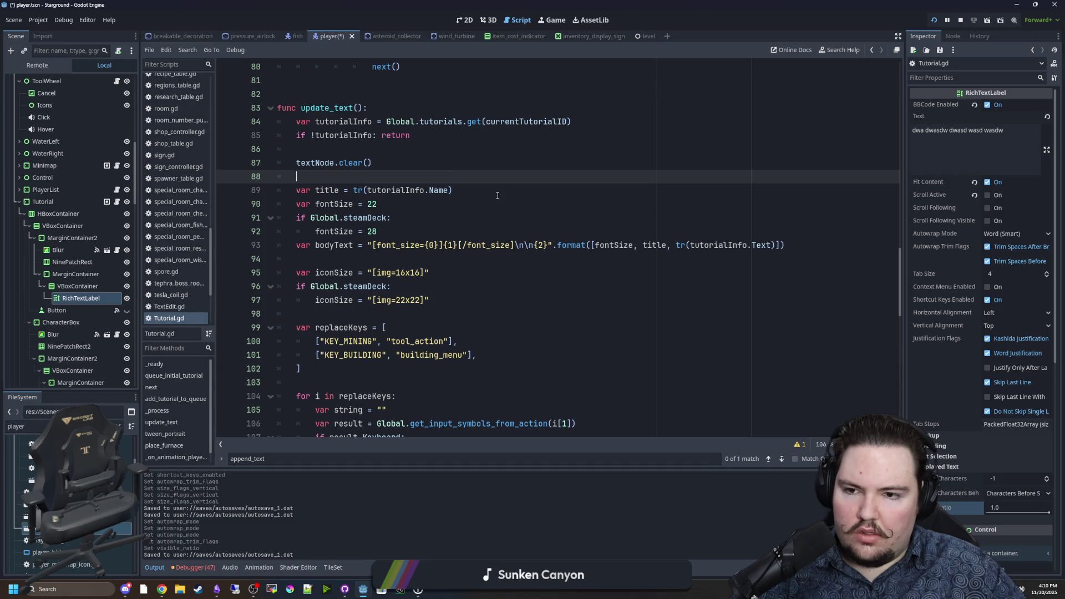
key(BackSpace)
scroll(484, 196, down, 5)
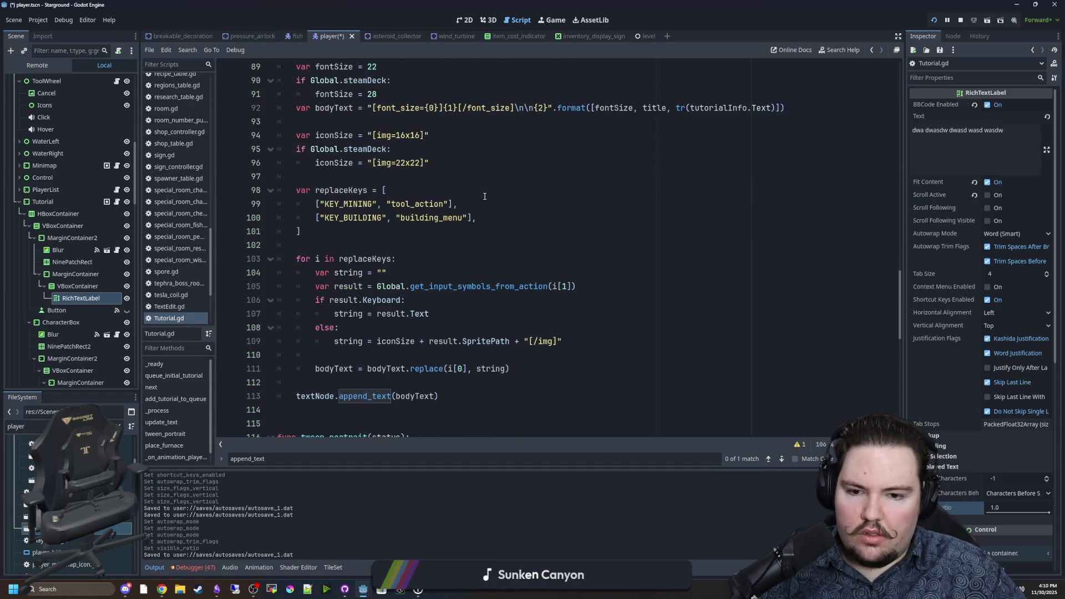
click(316, 299)
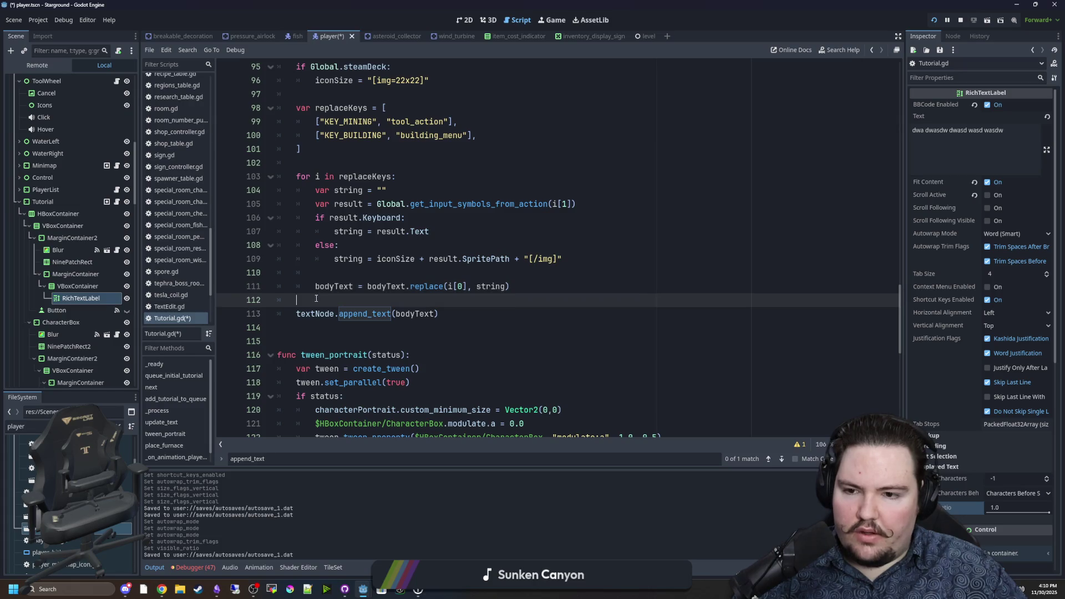
key(ctrl+v)
click(399, 289)
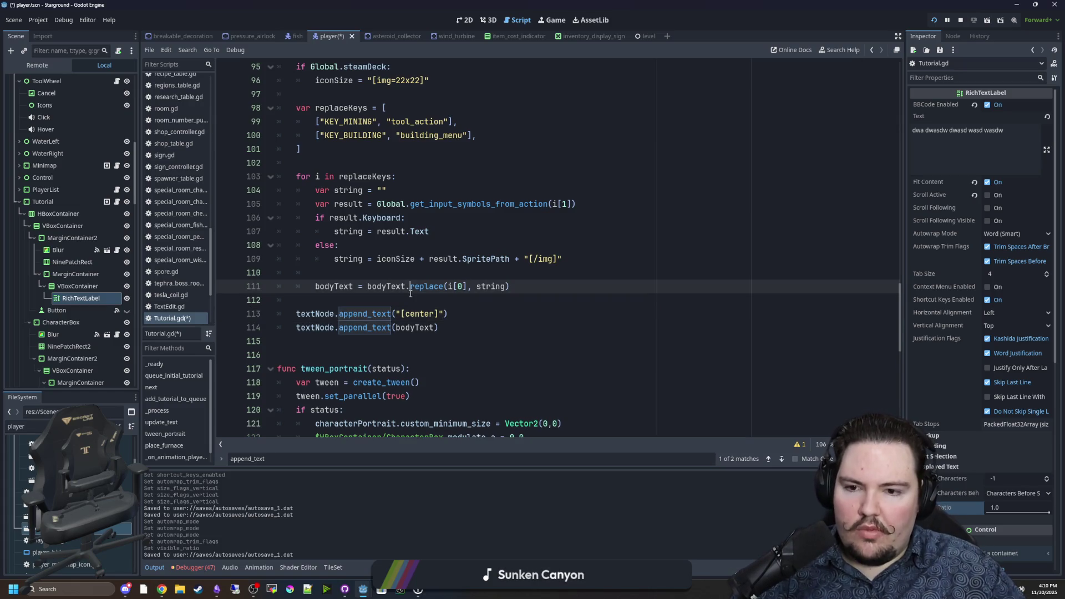
click(409, 300)
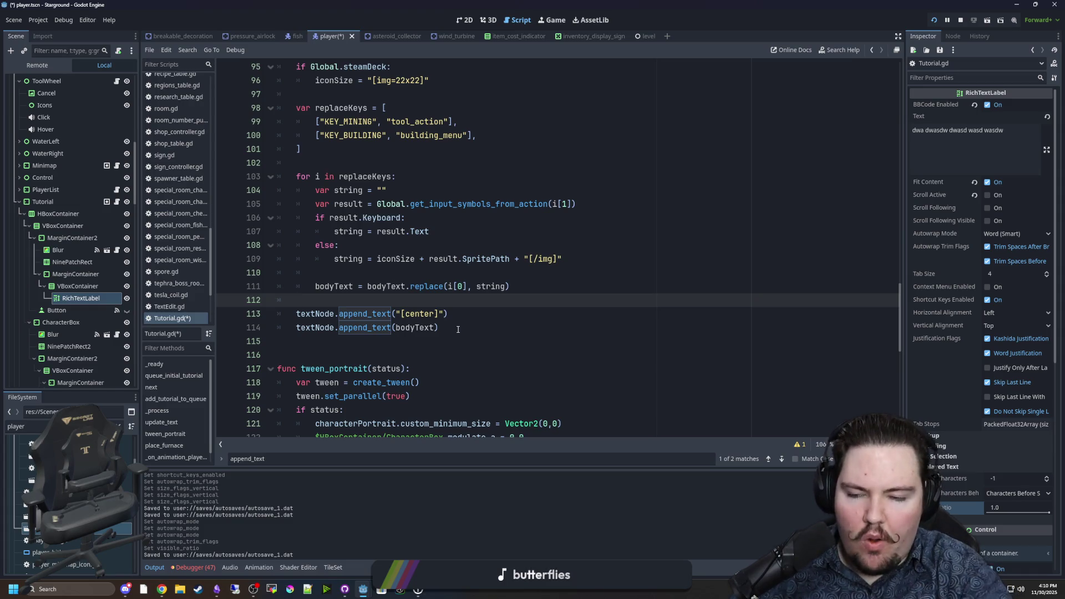
Start a new variable declaration with 'var' on line 13, after the exported variables
scroll(457, 329, up, 20)
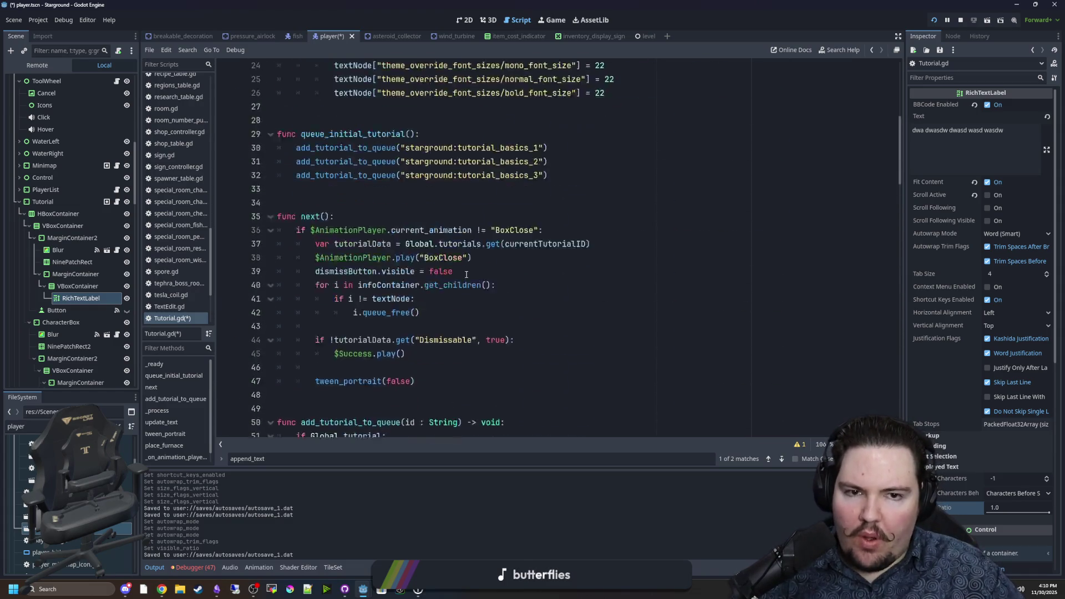
click(507, 204)
key(Return)
key(Return)
text(var fullText : String = ")
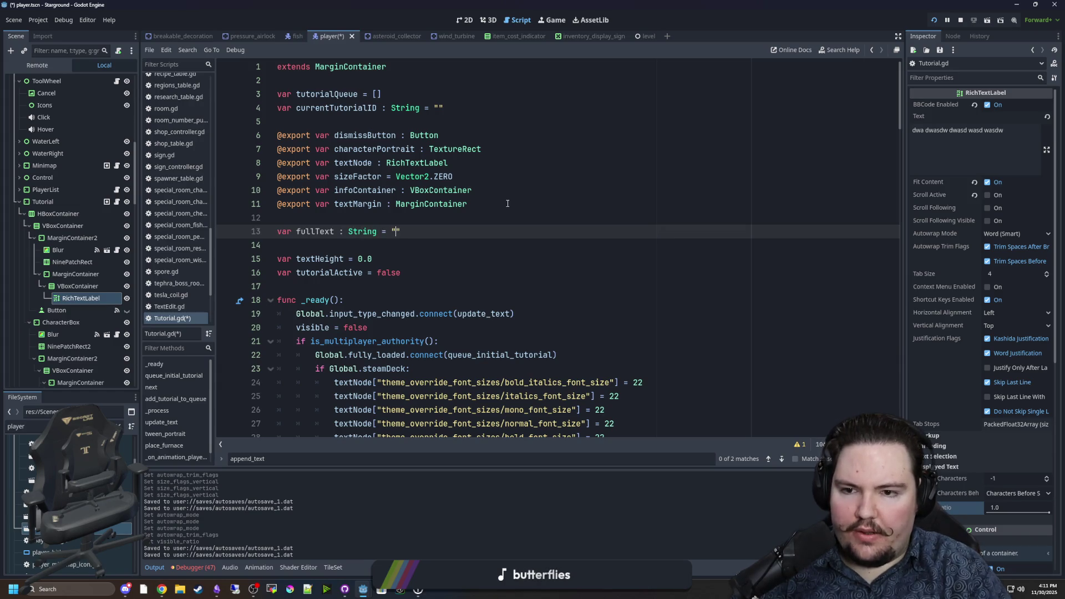
Add a fullText = bodyText assignment above the append_text calls in update_text
scroll(522, 142, down, 20)
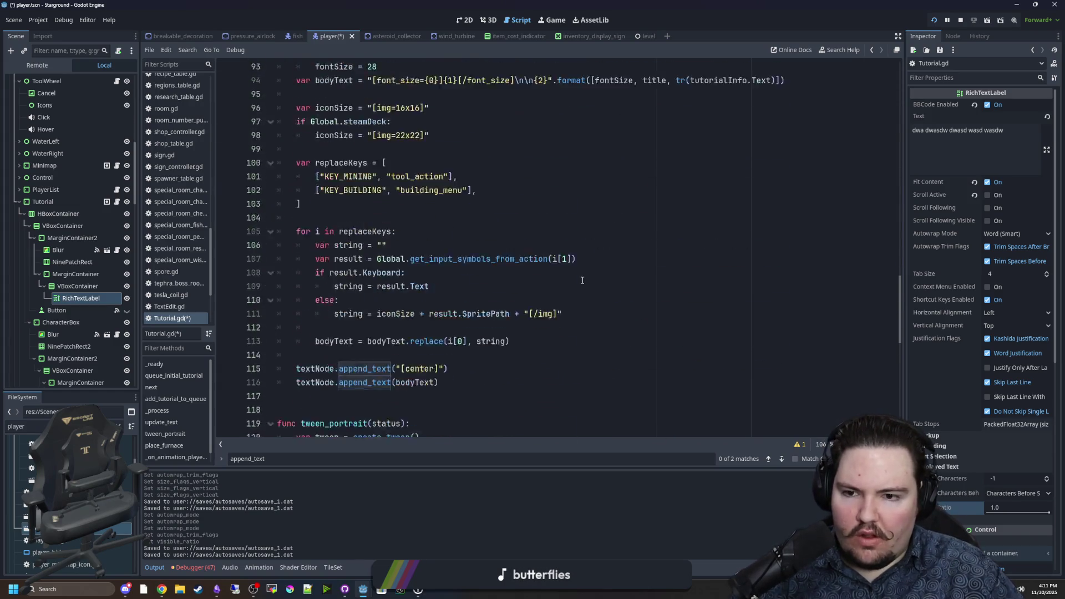
scroll(505, 318, up, 6)
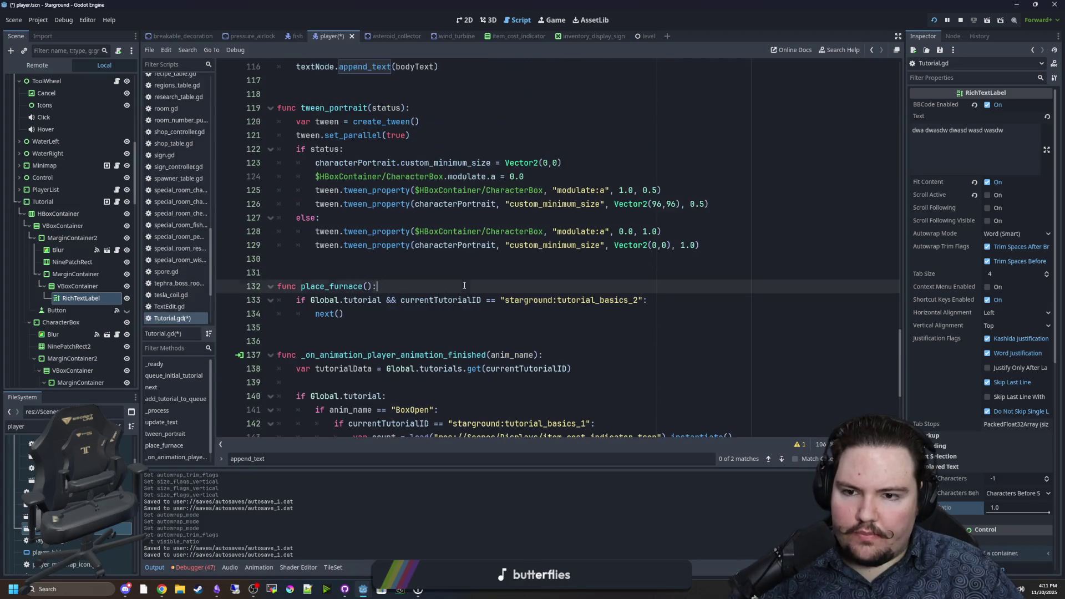
key(ctrl+f)
text(full_te)
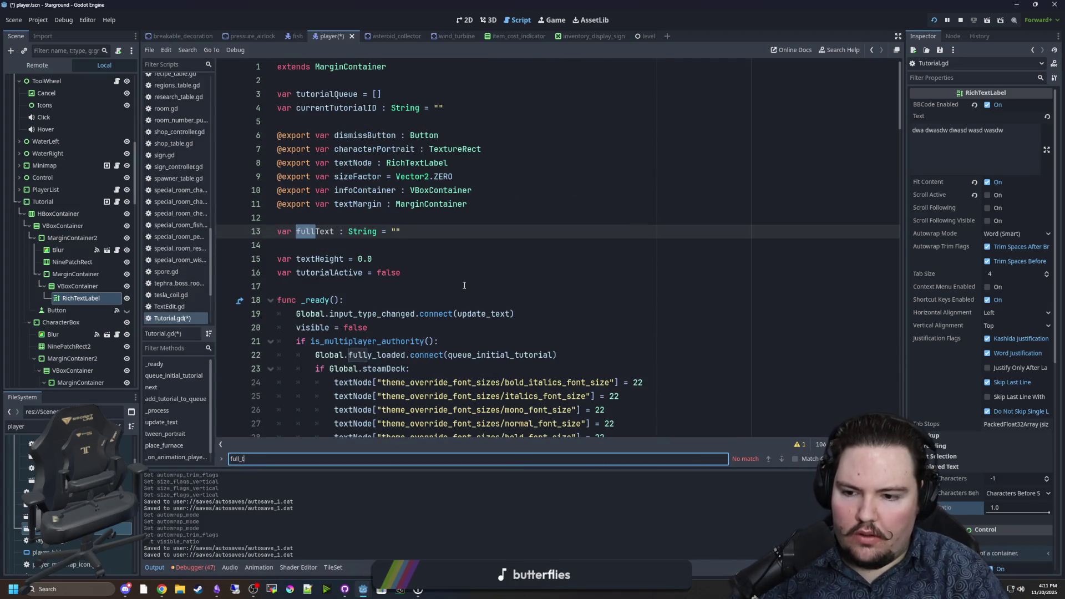
key(BackSpace)
key(BackSpace)
key(BackSpace)
text(append_)
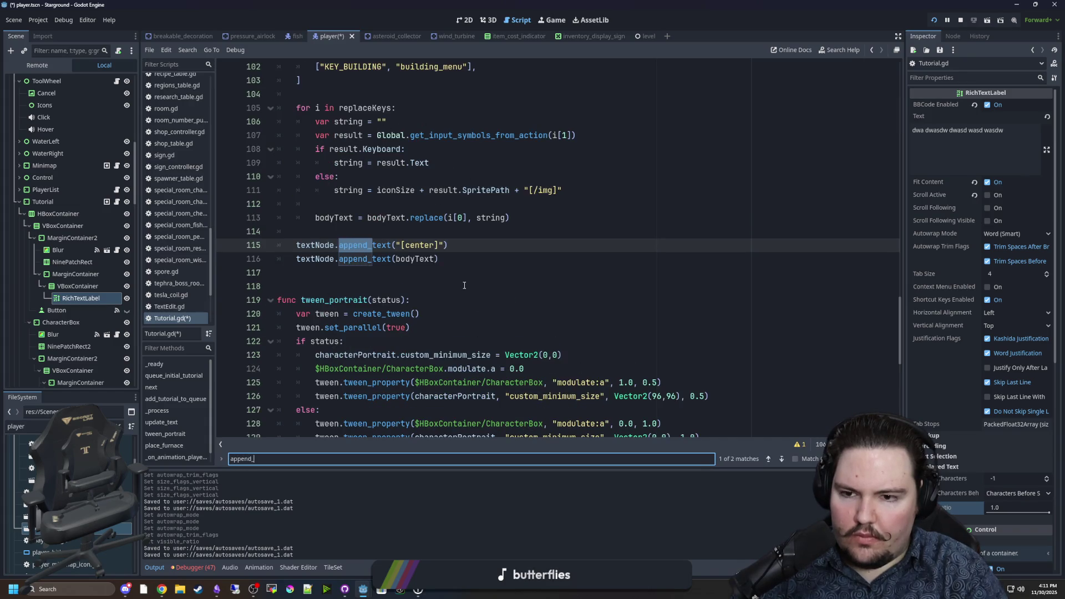
text(te)
scroll(388, 311, up, 2)
click(372, 317)
key(Return)
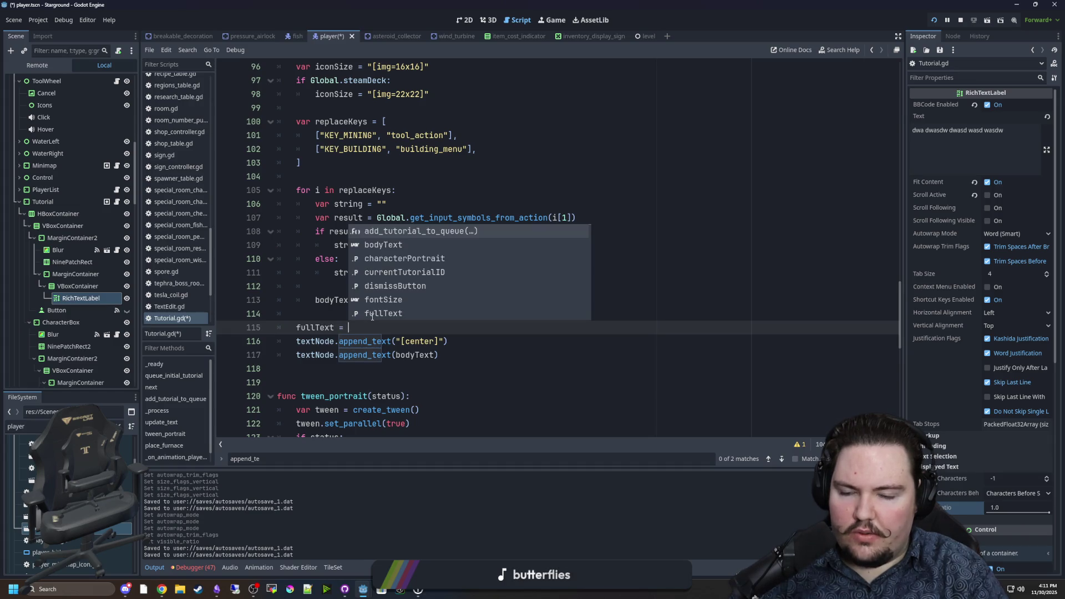
text(bodyText)
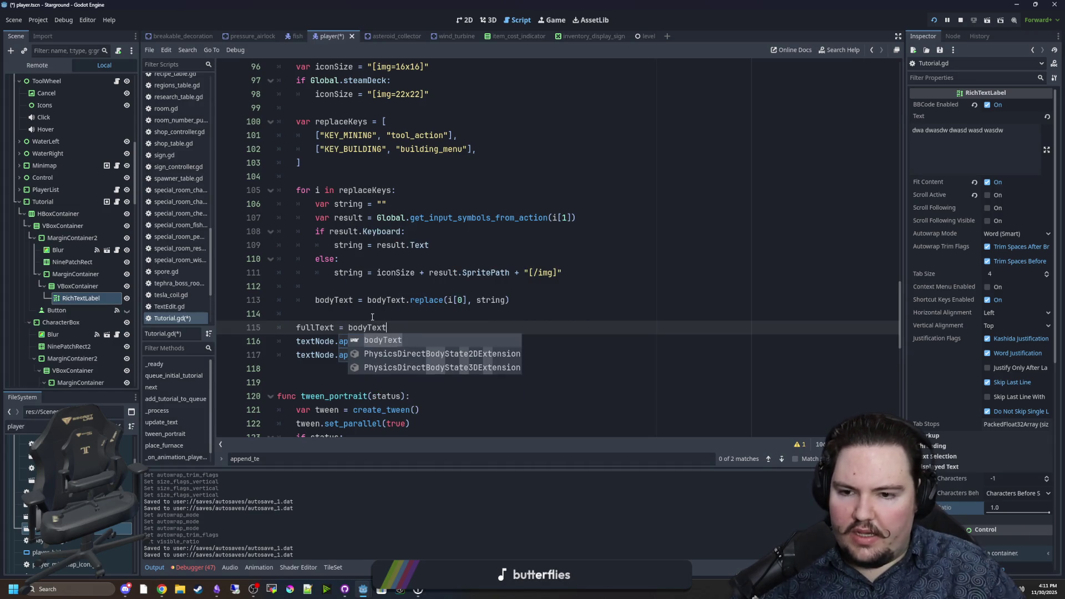
click(372, 317)
Comment out both append_text lines with Ctrl+K and highlight bodyText and fullText uses
drag(298, 354, 297, 341)
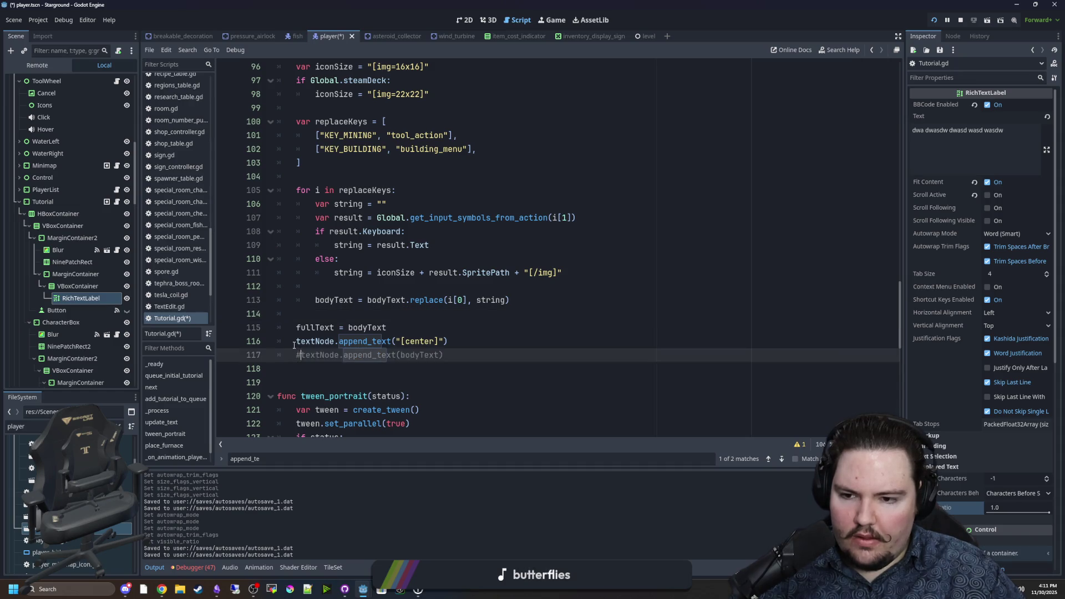
key(ctrl+k)
double_click(415, 355)
double_click(314, 332)
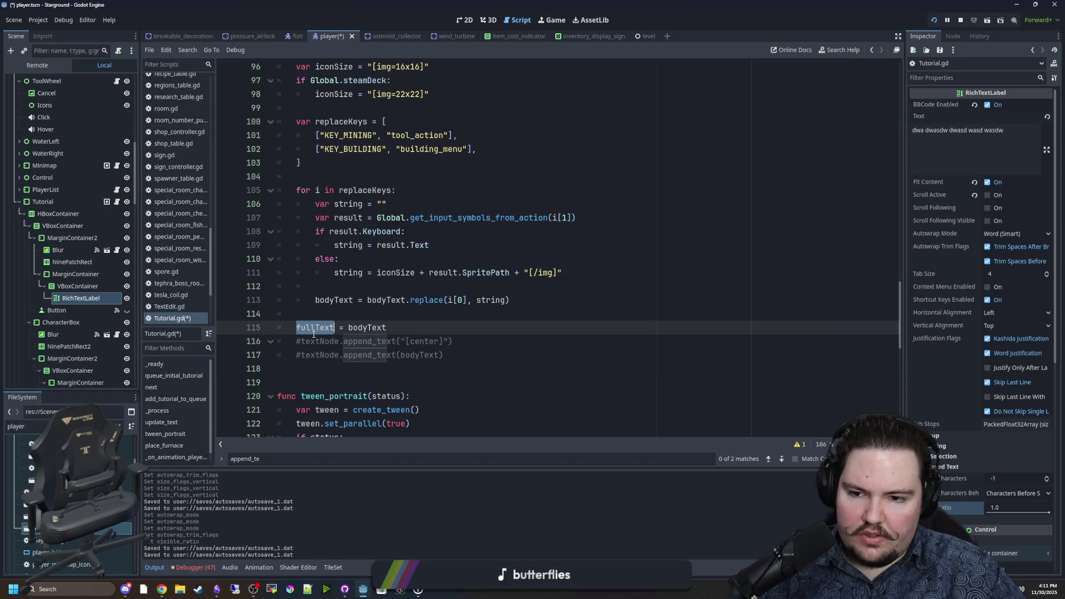
Comment out the visible_ratio line in _process and insert blank lines below it
scroll(390, 239, up, 13)
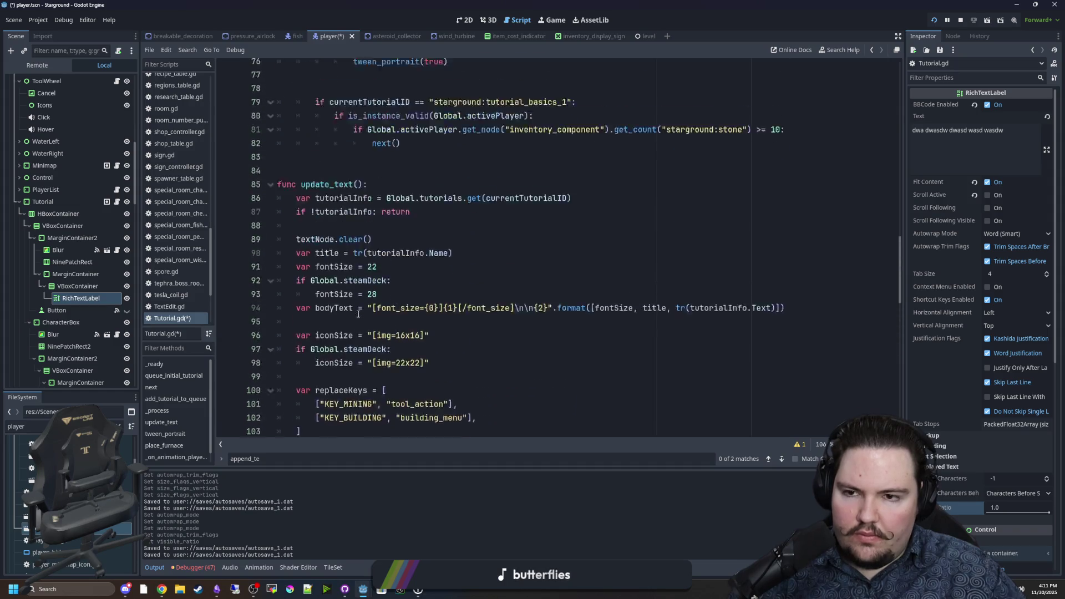
scroll(390, 238, up, 3)
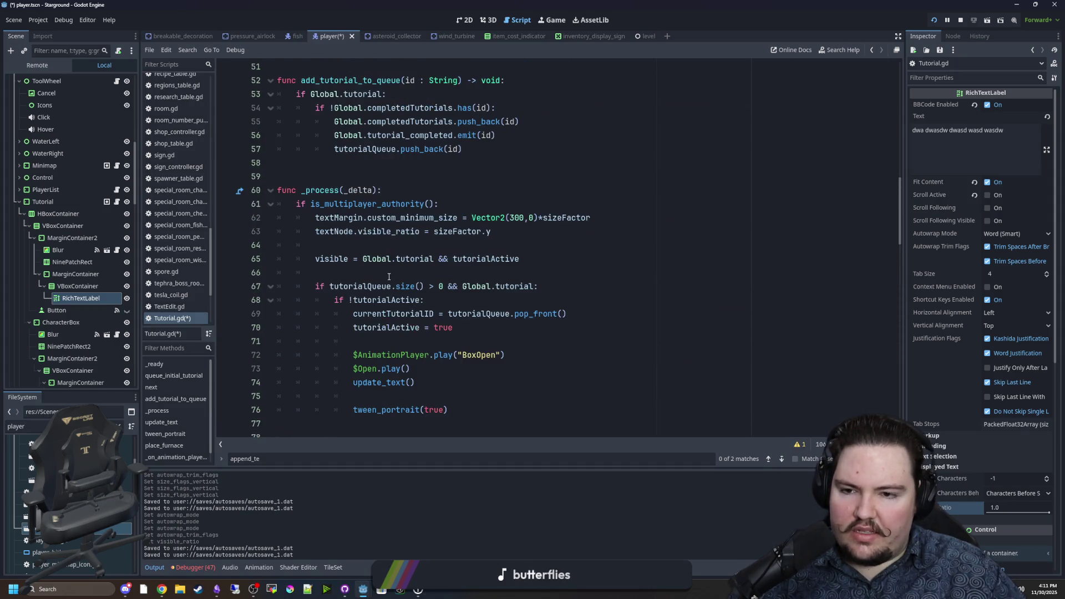
click(317, 272)
key(ctrl+k)
click(529, 272)
key(Return)
key(Return)
key(Return)
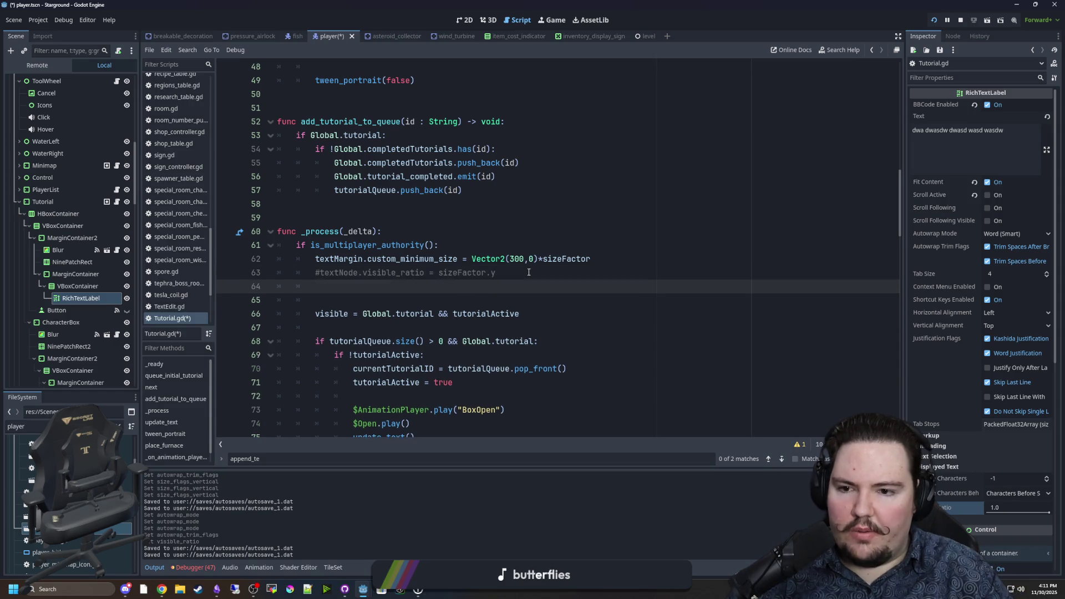
key(Up)
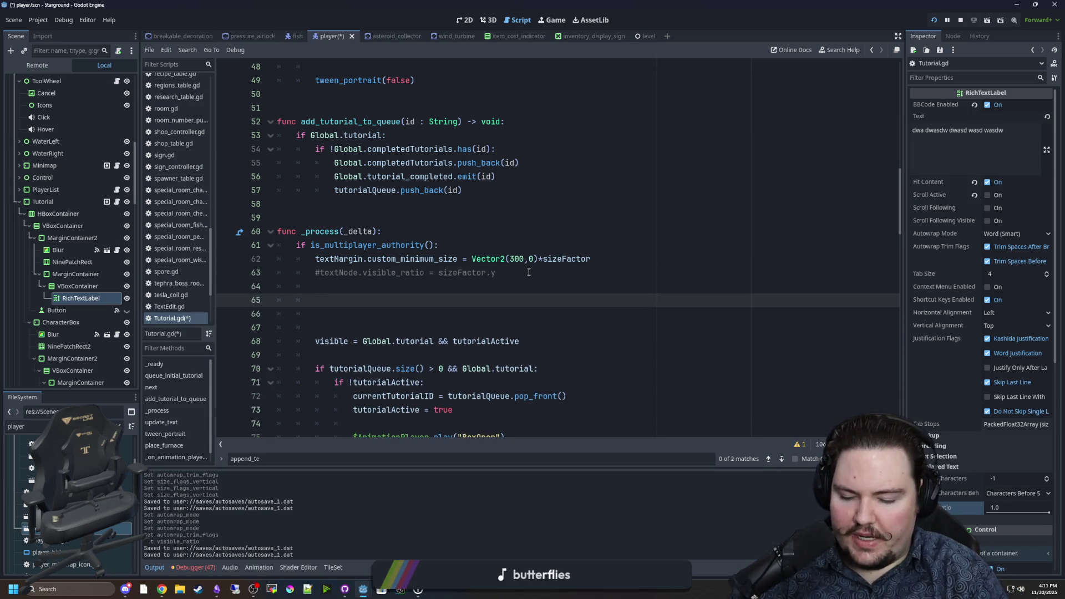
Write a fullText.substr() call on the new line, still without arguments
text(fullText.sub)
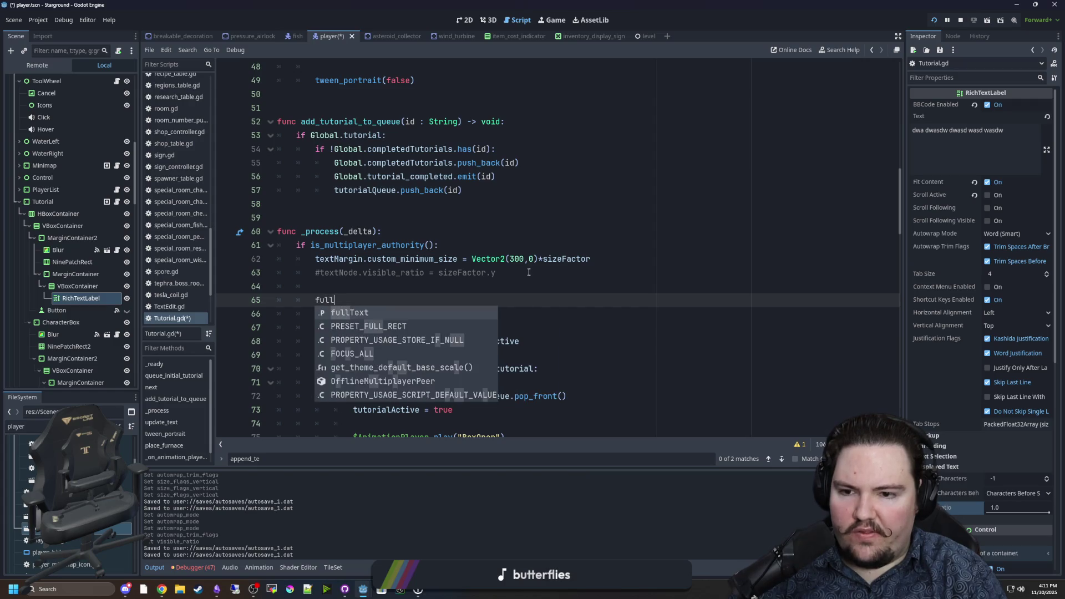
key(Return)
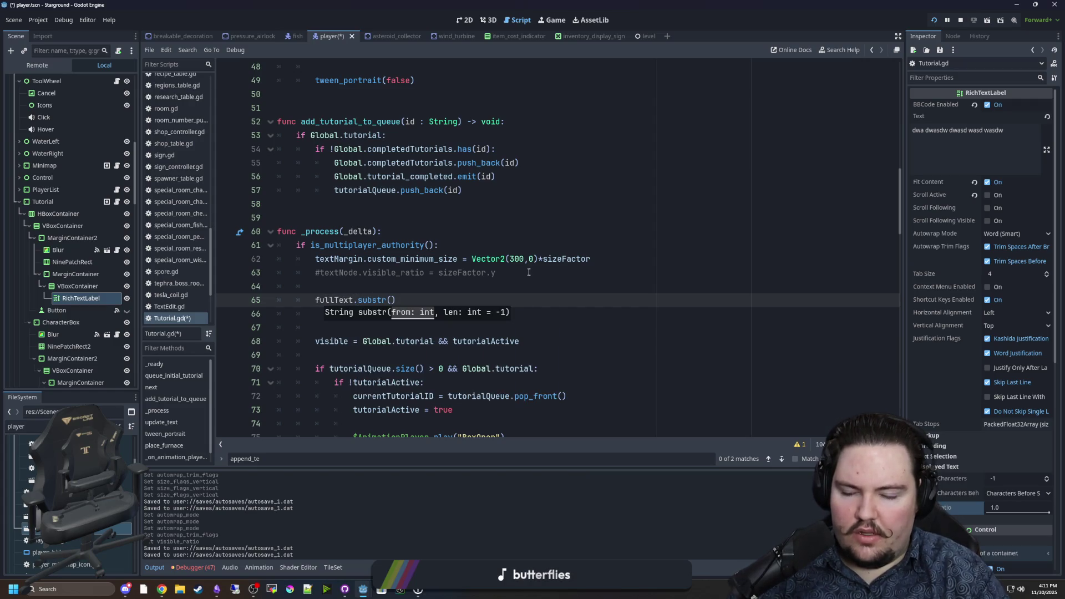
click(314, 304)
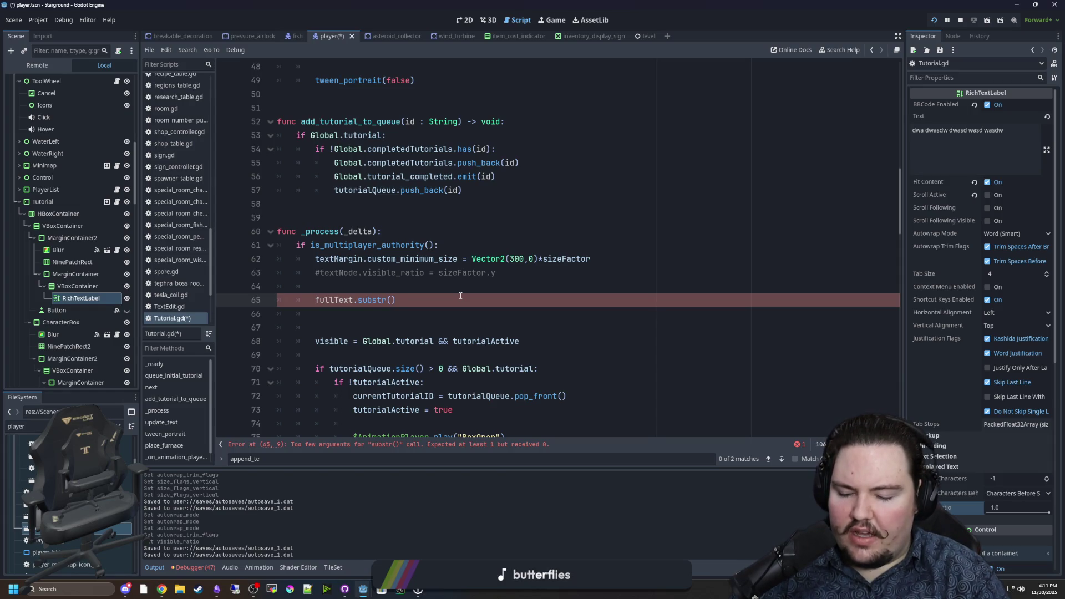
text($ri)
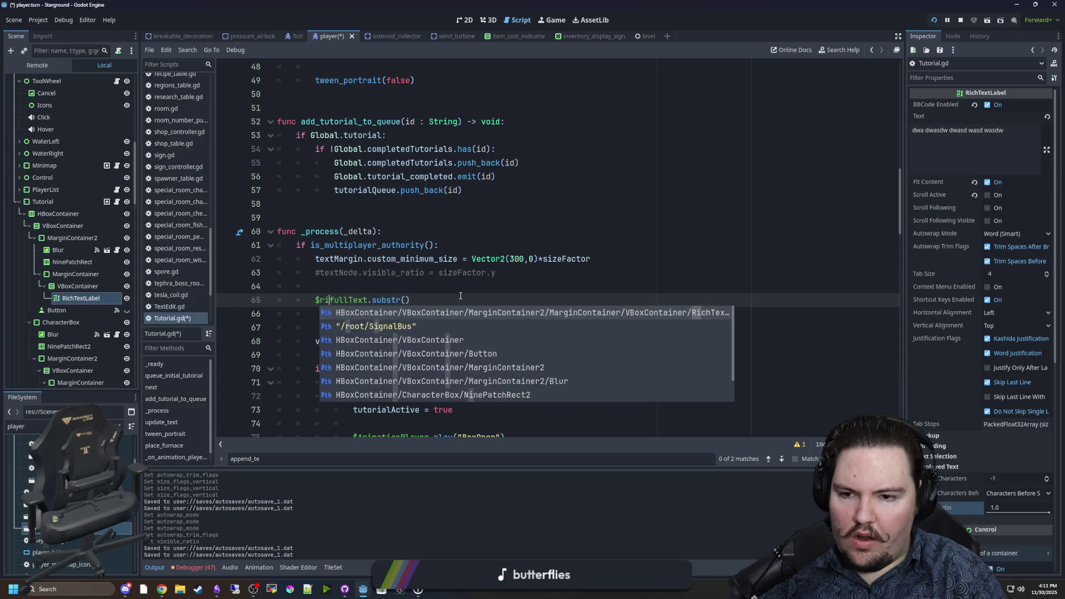
key(BackSpace)
key(BackSpace)
key(BackSpace)
text(tex)
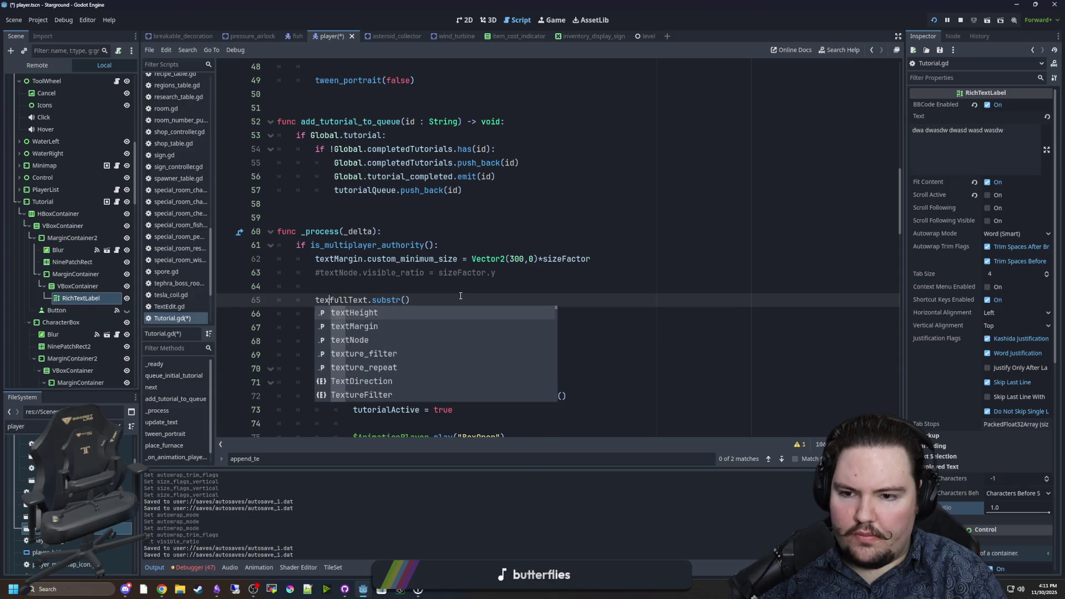
key(BackSpace)
key(BackSpace)
key(BackSpace)
scroll(487, 266, up, 15)
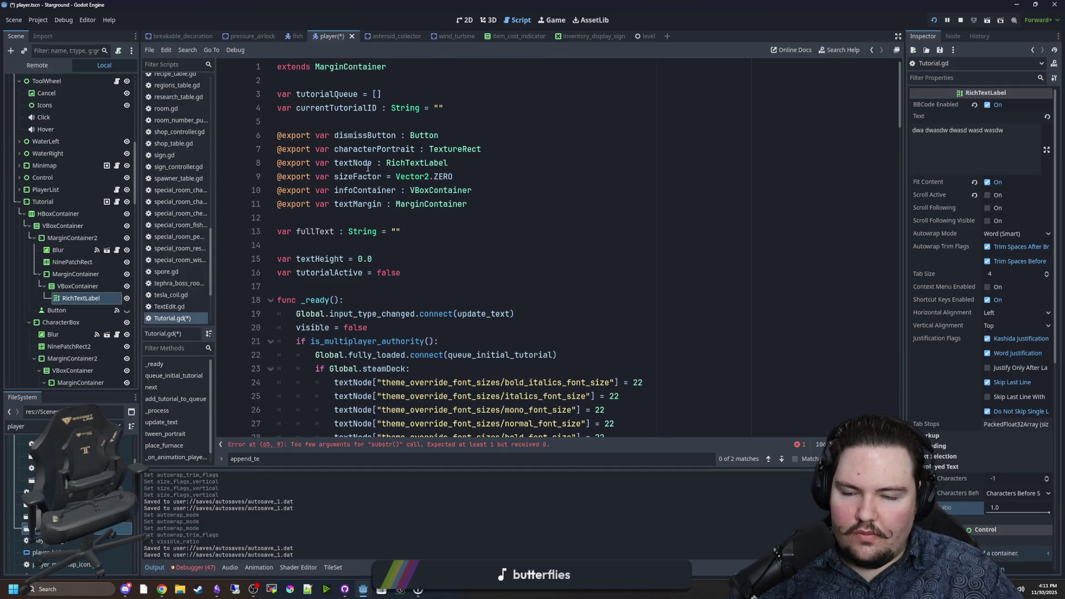
scroll(447, 308, down, 10)
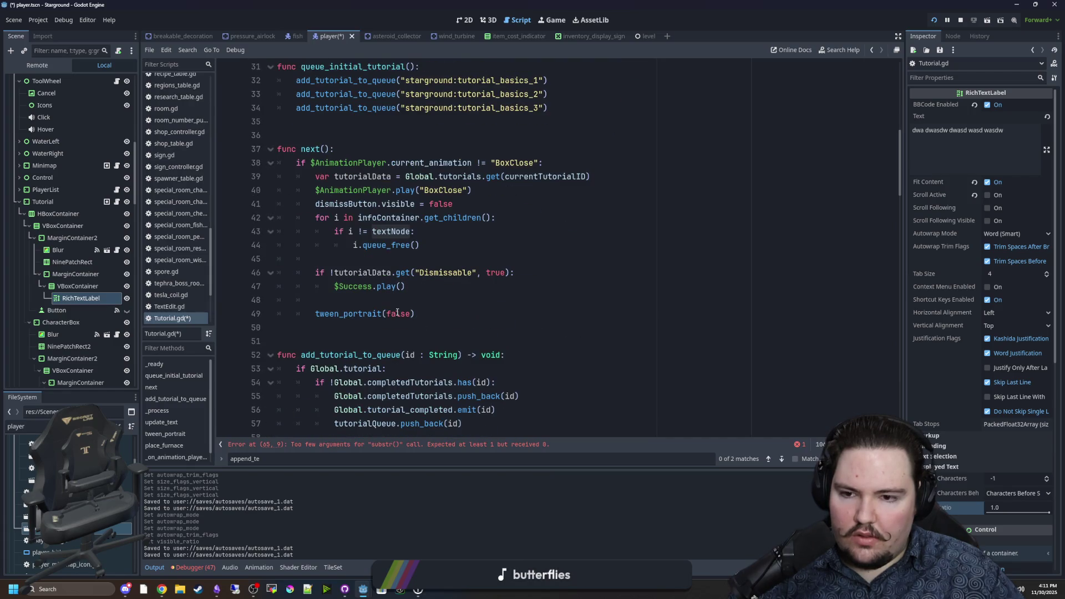
scroll(397, 313, down, 6)
Move fullText.substr() onto a new line textNode.text = "[center]" += and view the substr documentation
click(335, 277)
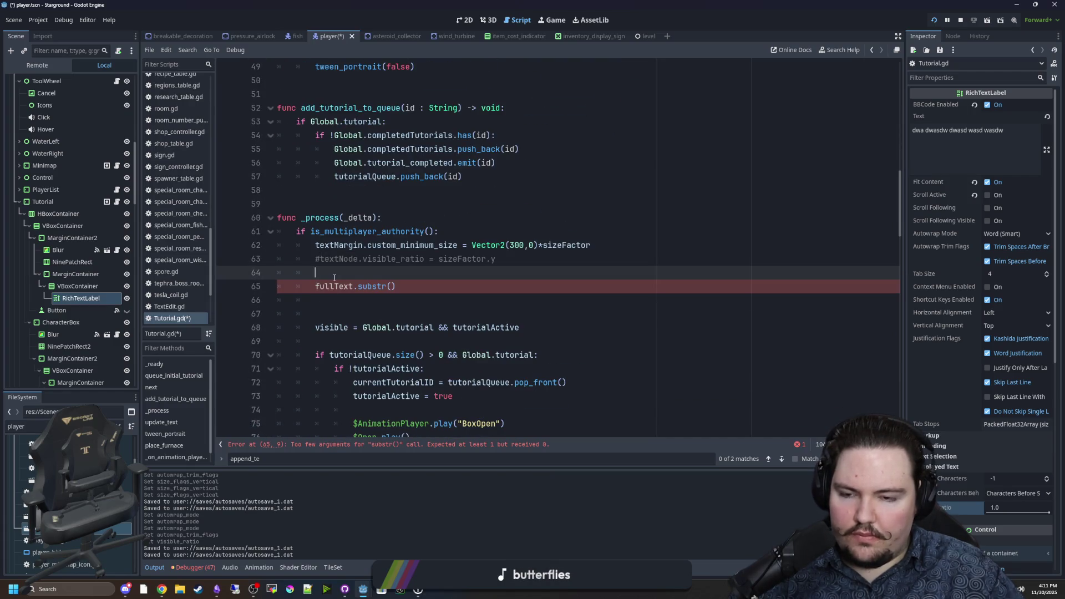
key(Return)
key(Return)
key(Return)
key(Up)
text(textNode.text)
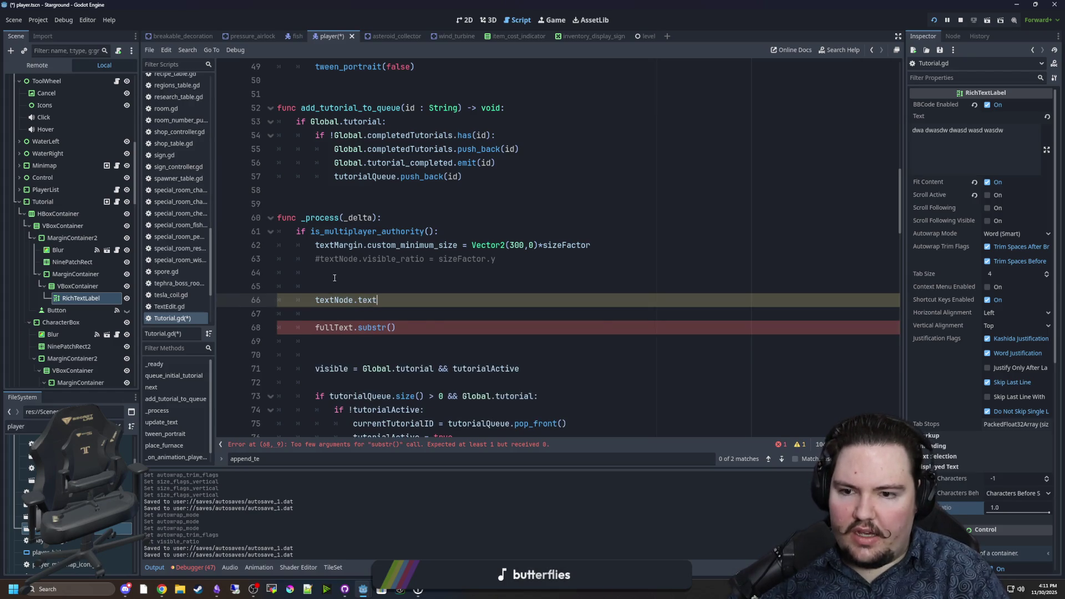
text( = "[)
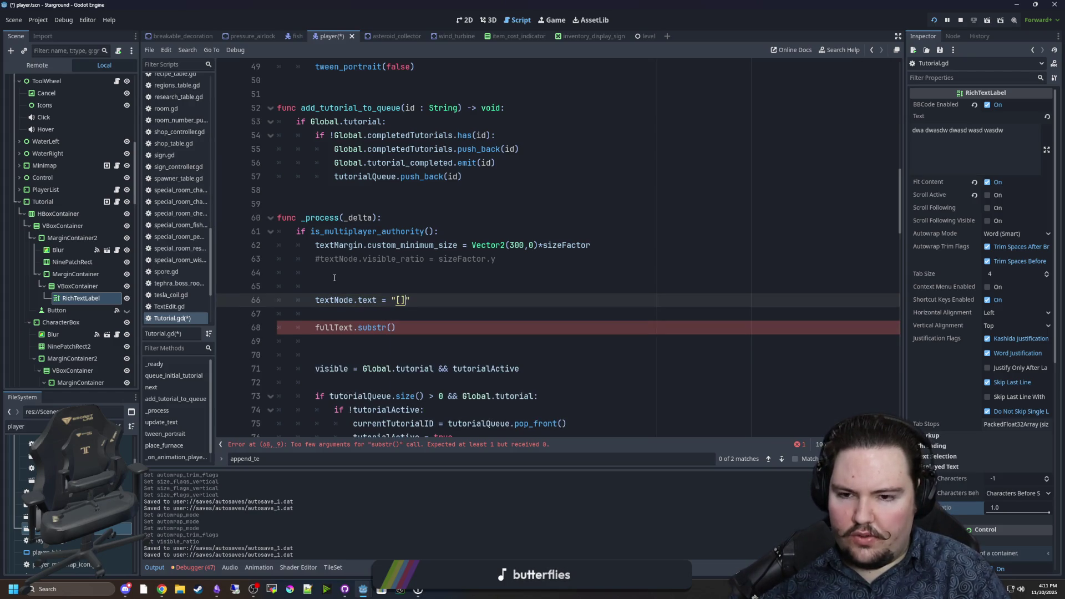
text(center]" +)
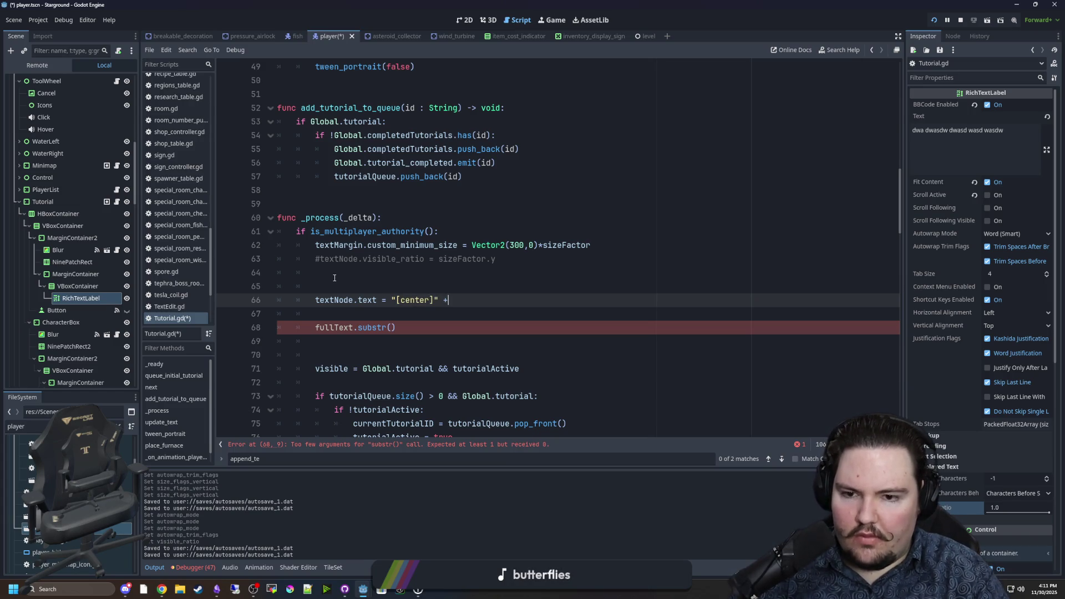
text(=)
drag(396, 328, 317, 328)
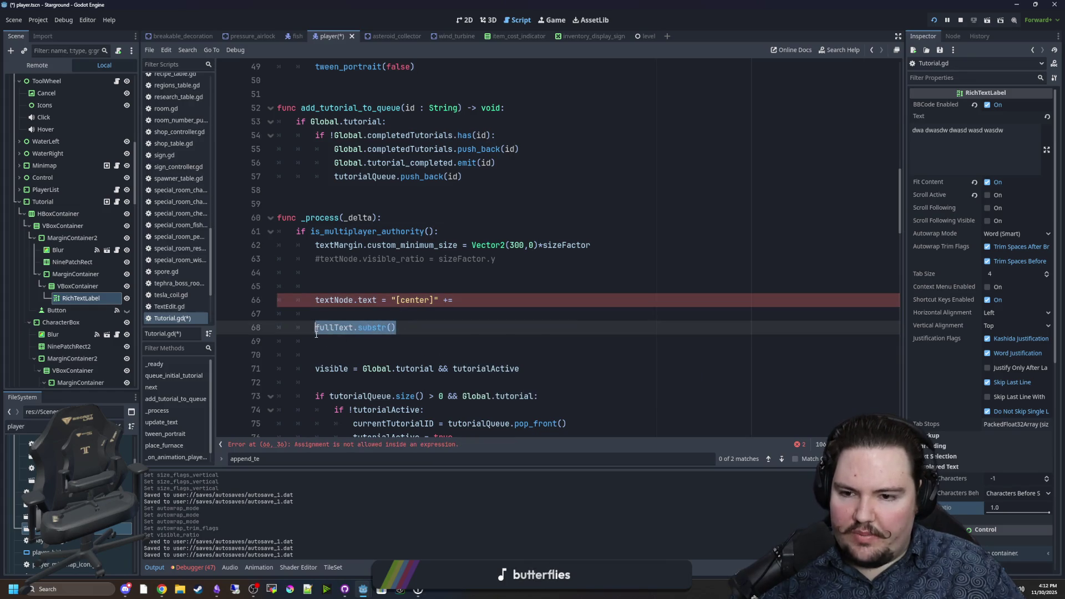
key(ctrl+x)
click(483, 301)
key(ctrl+v)
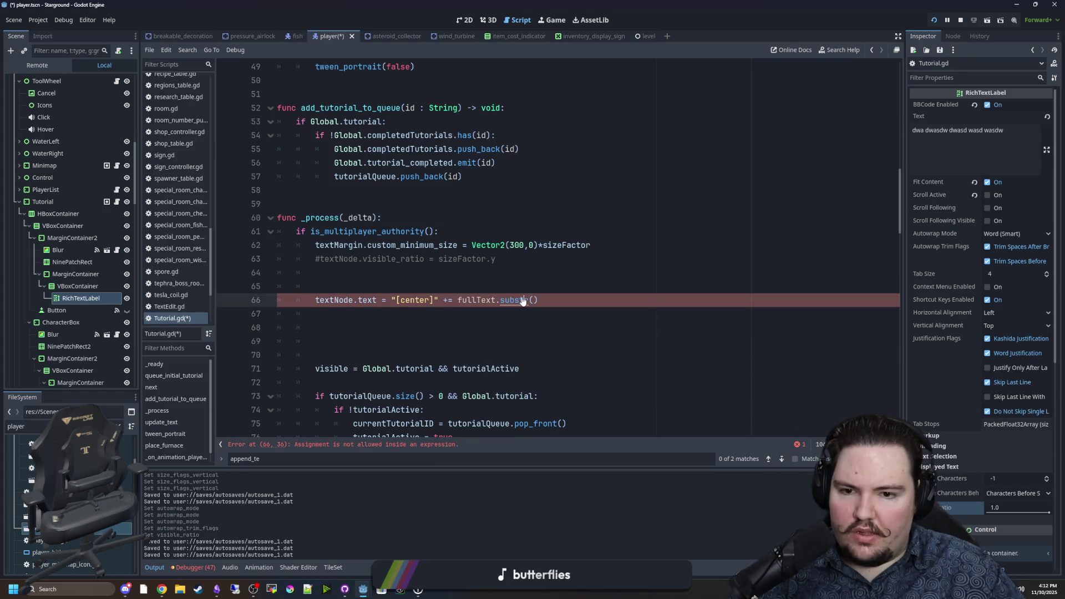
ctrl+click(522, 301)
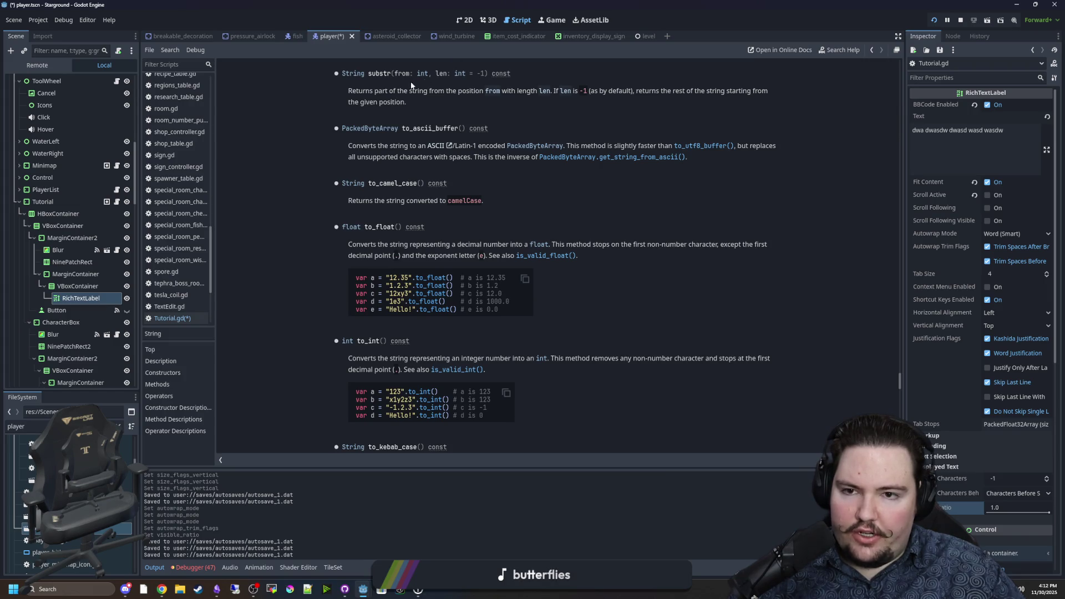
Go back from the String documentation to the Tutorial.gd script
key(alt+Left)
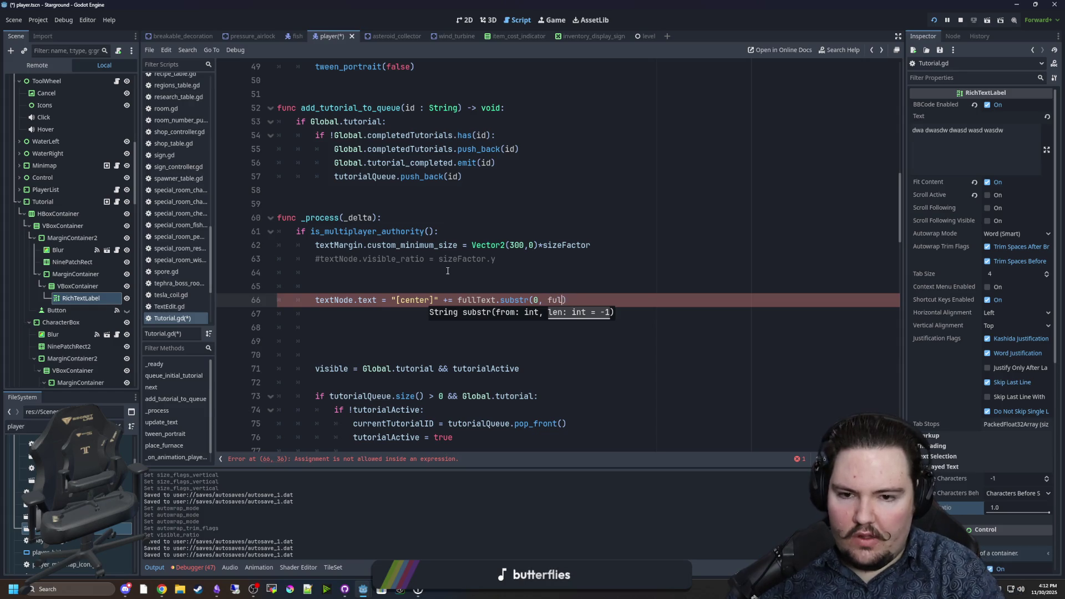
Make the substr length argument fullText.length() multiplied by sizeFactor.y
text(lText.len)
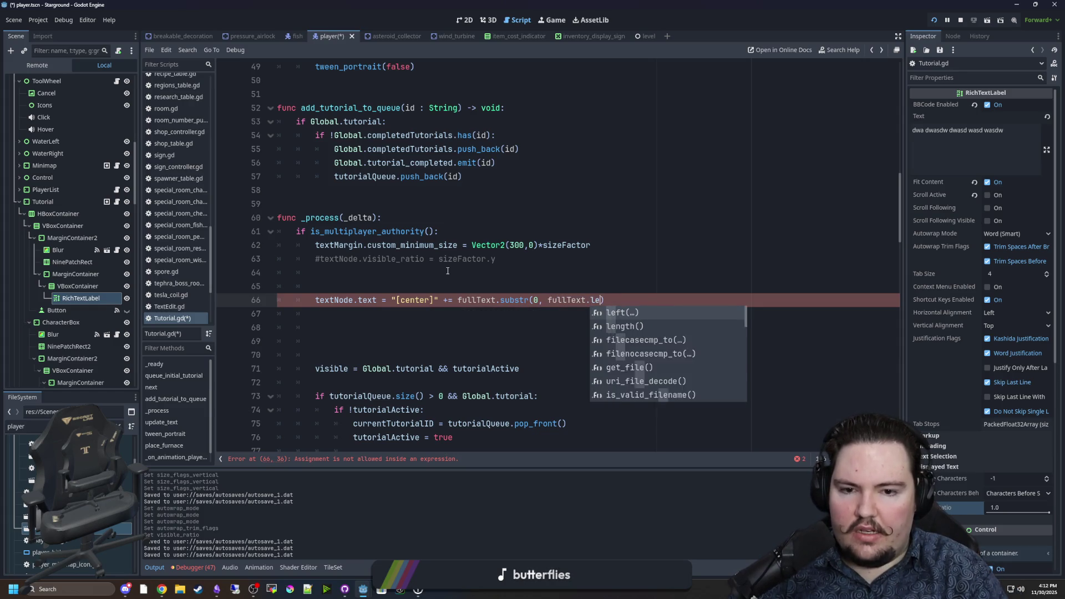
key(Return)
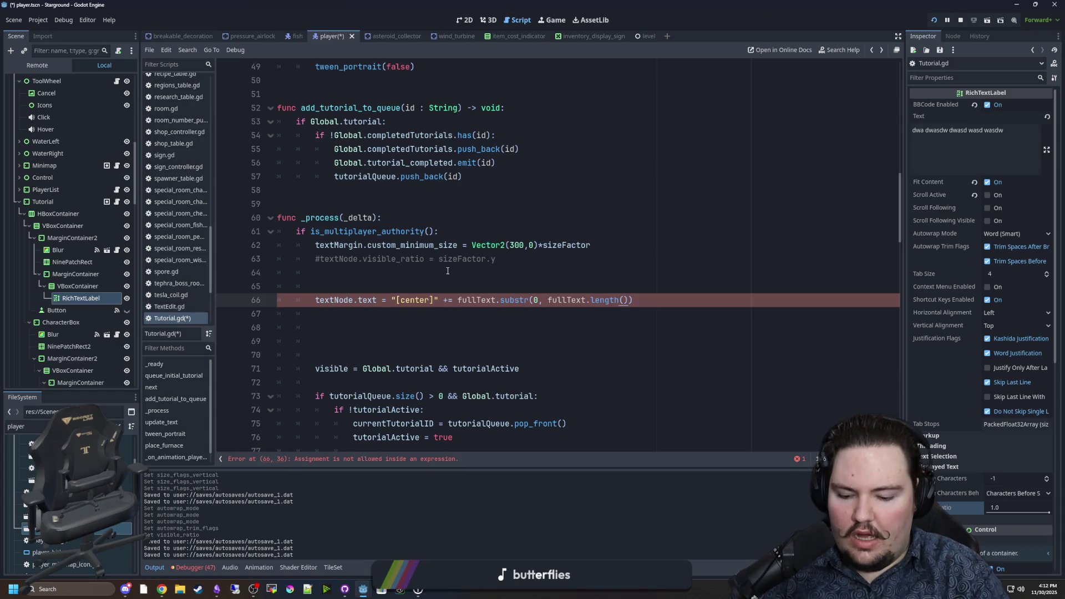
drag(497, 259, 440, 255)
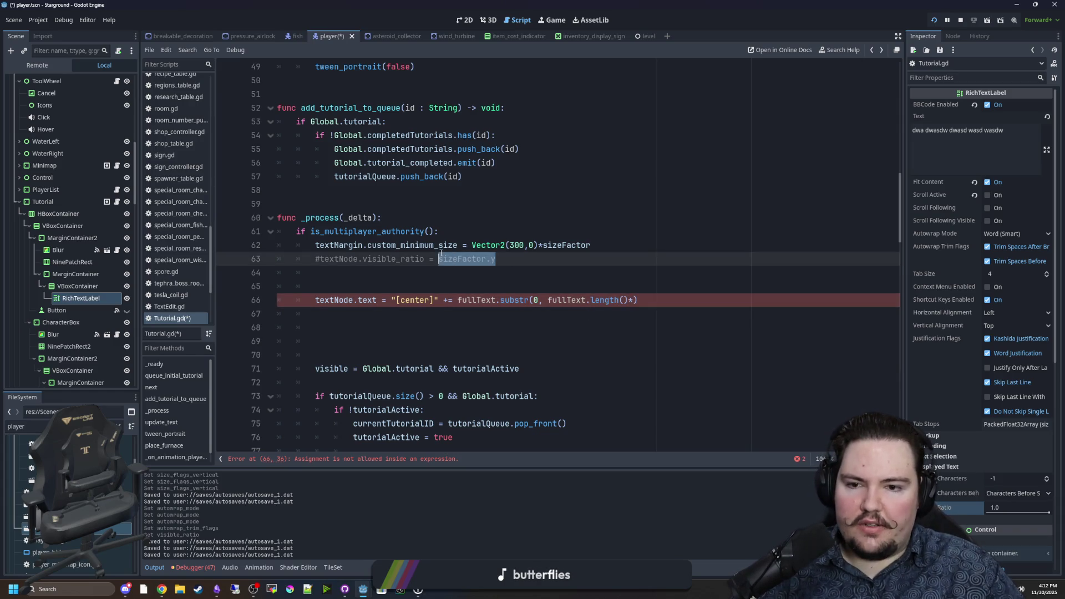
click(633, 301)
key(ctrl+v)
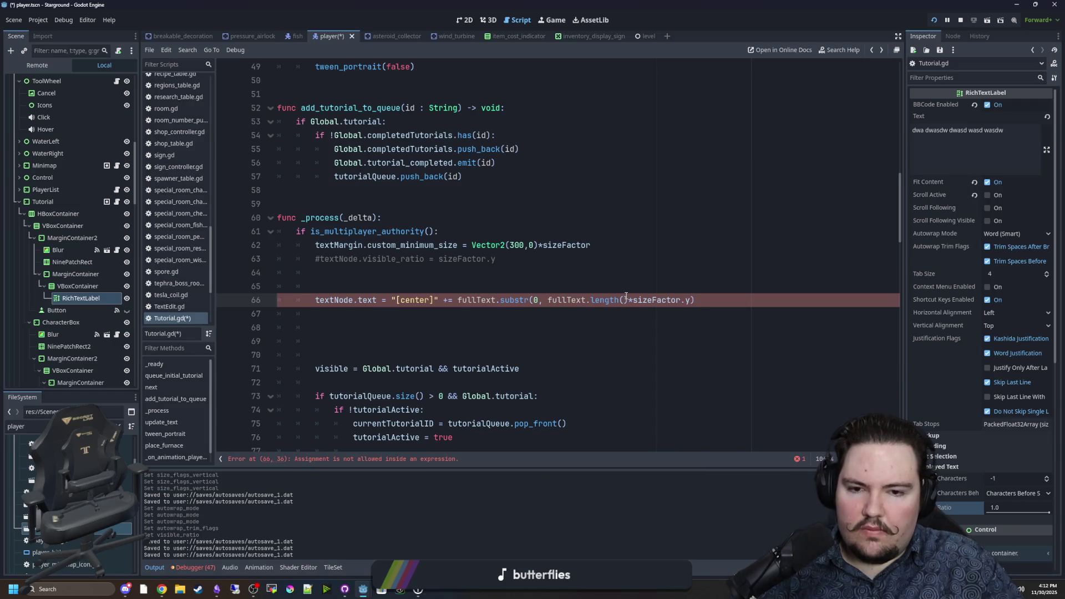
Change += to + after "[center]", save Tutorial.gd, and relaunch the game
click(375, 283)
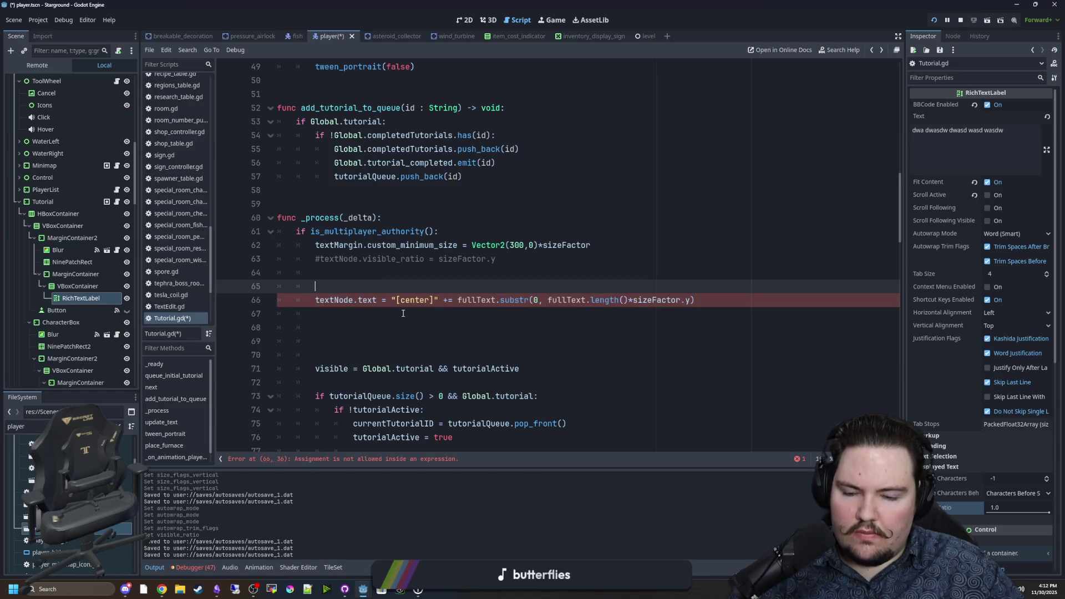
click(450, 300)
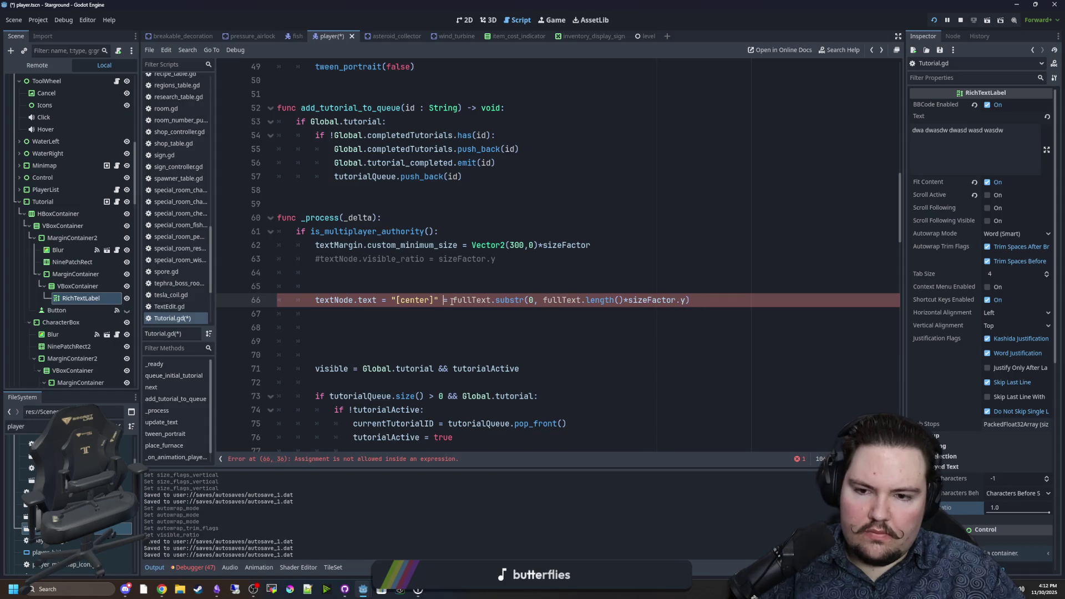
key(BackSpace)
text(+)
click(524, 287)
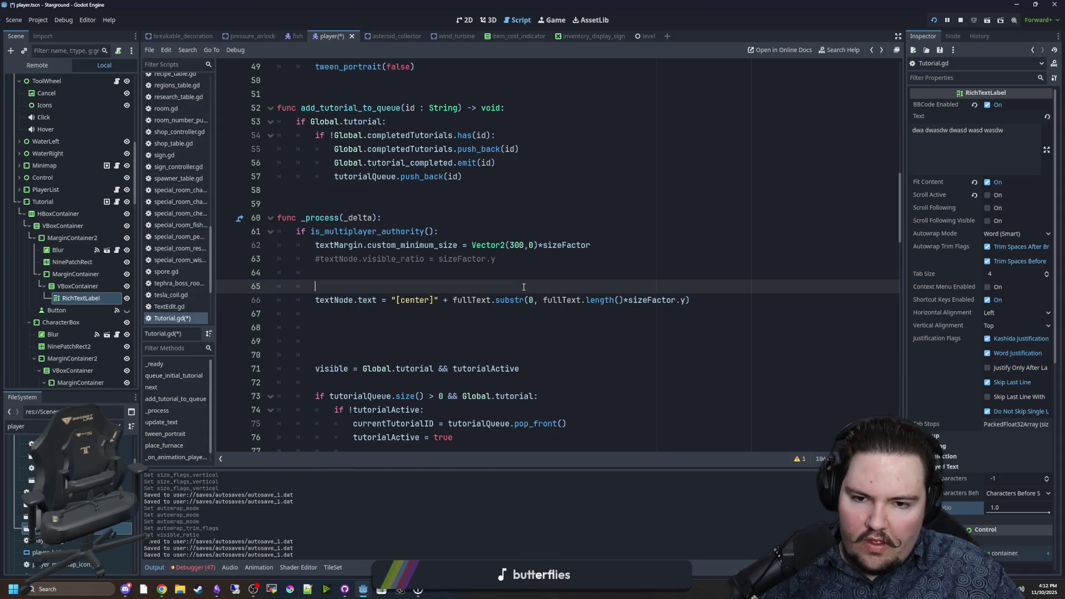
key(ctrl+s)
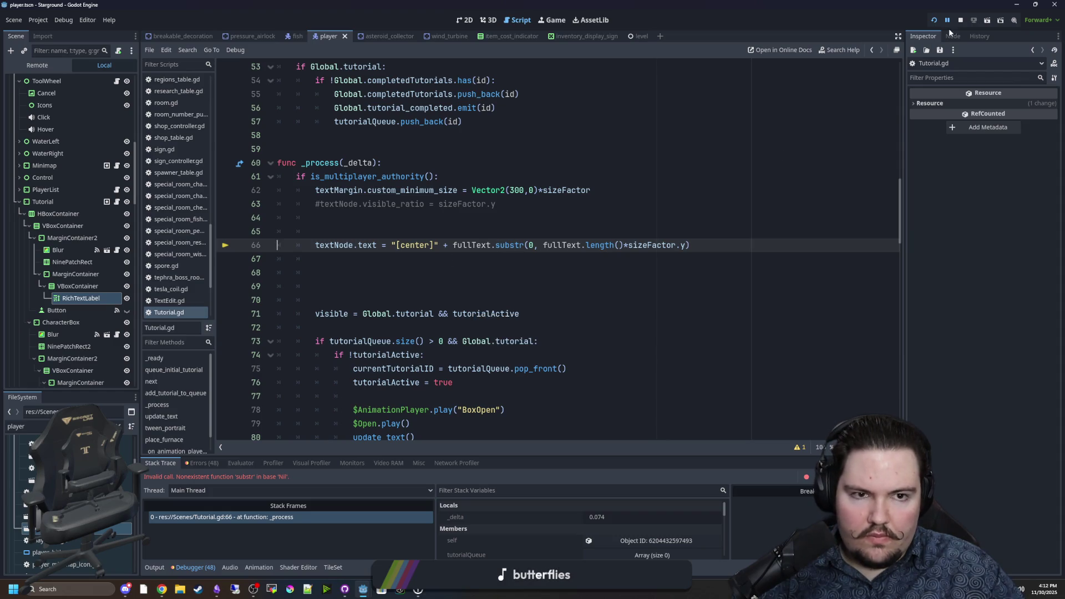
click(932, 24)
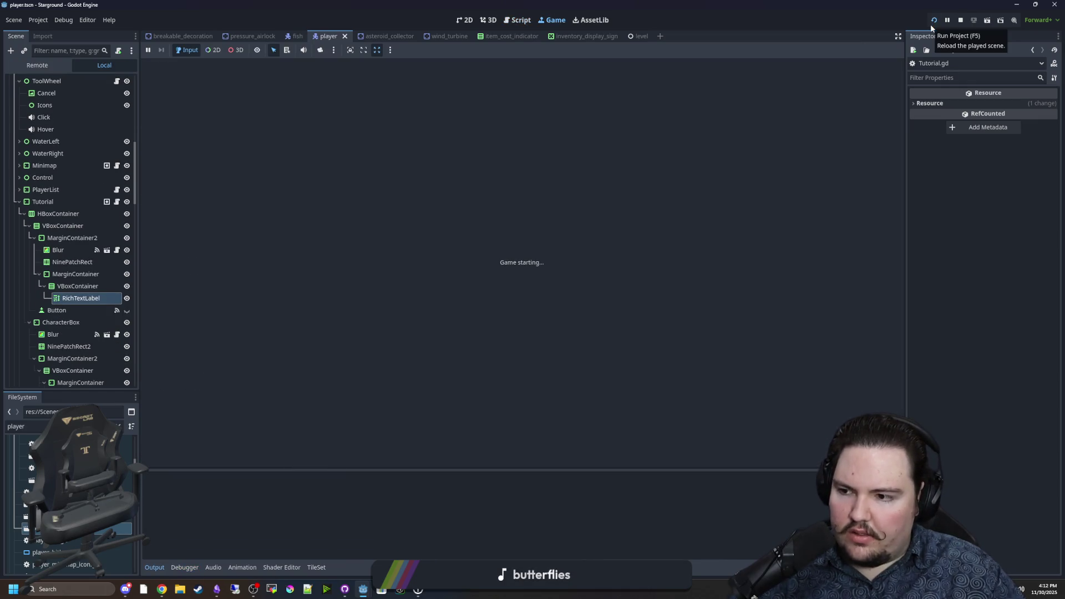
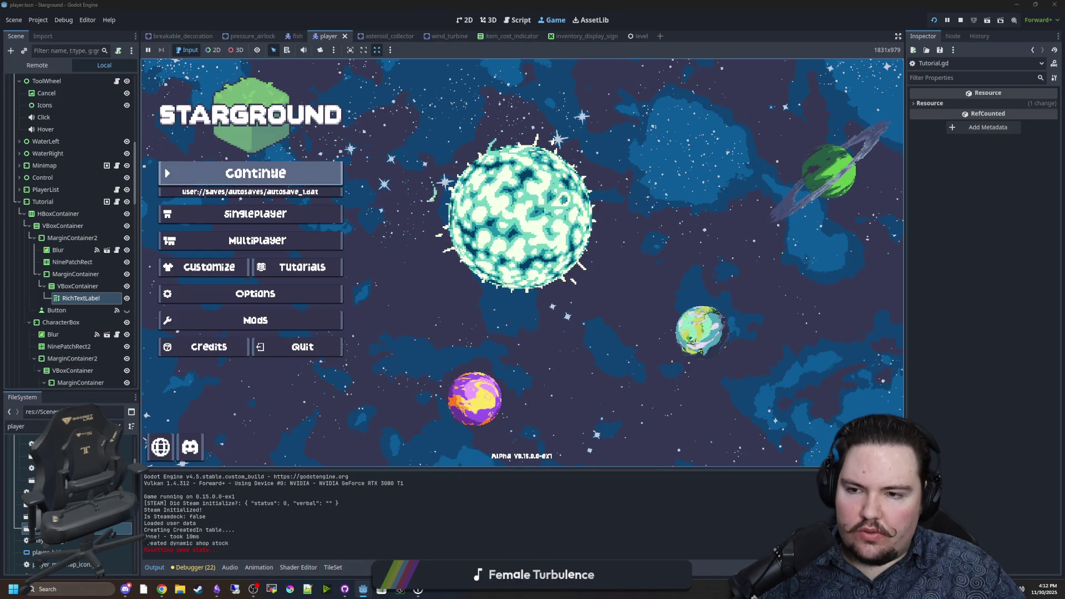
Start a new Singleplayer game and create a fresh world to join
key(Down)
key(Return)
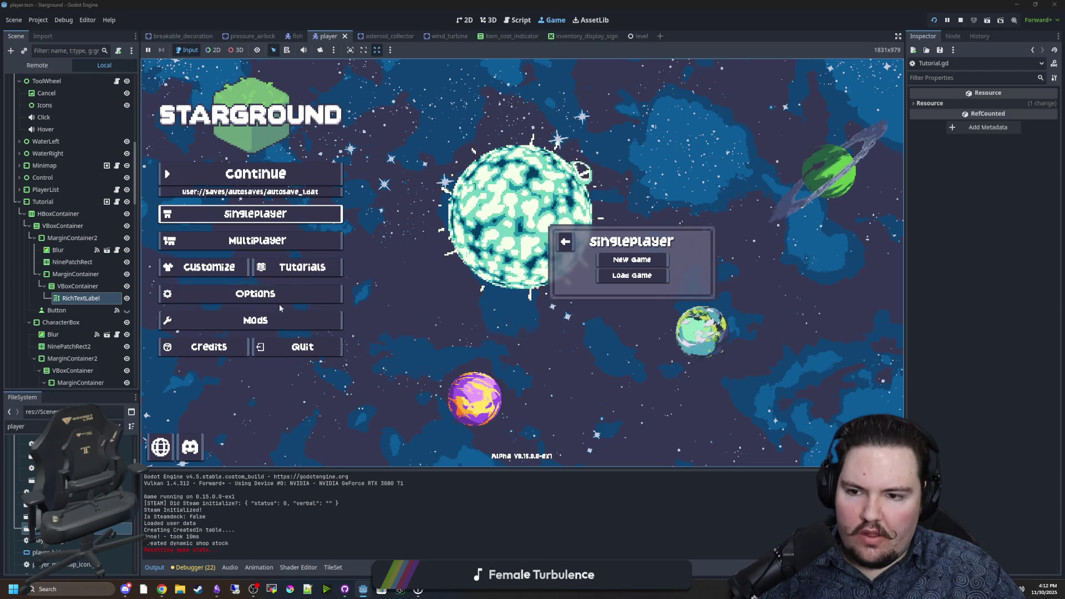
click(256, 293)
scroll(592, 344, down, 5)
click(593, 352)
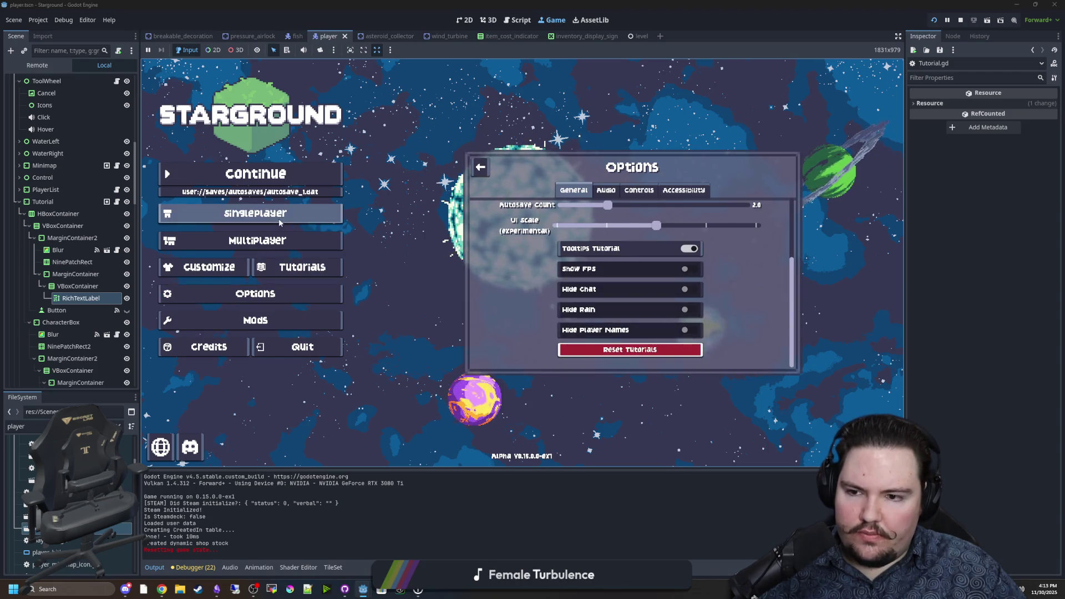
click(632, 261)
click(637, 334)
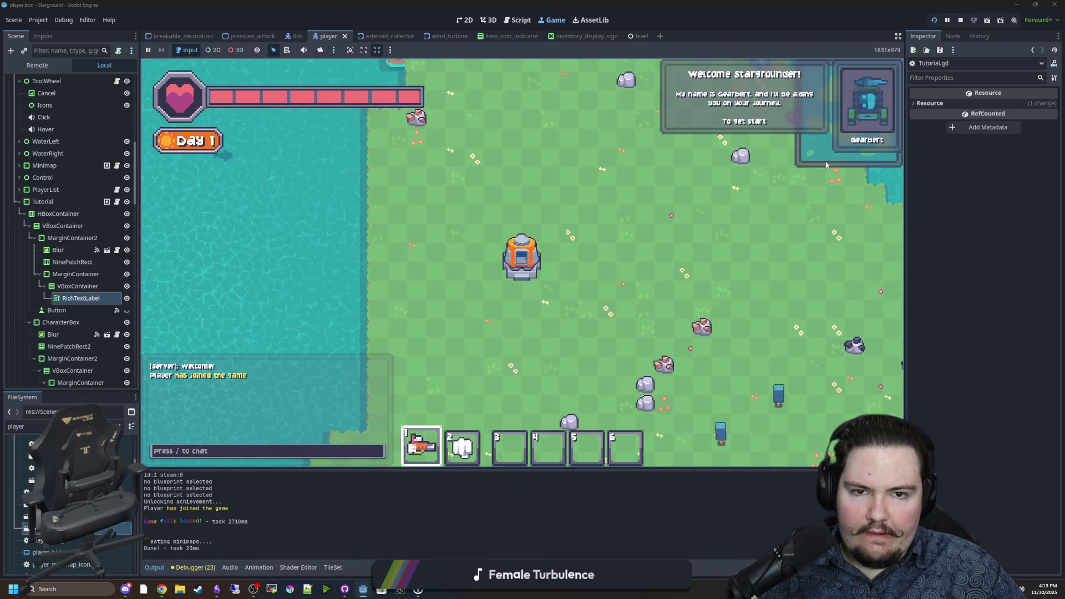
Walk the player north-west, try '/give stone 10' in chat, then open Options from the pause menu
key(d)
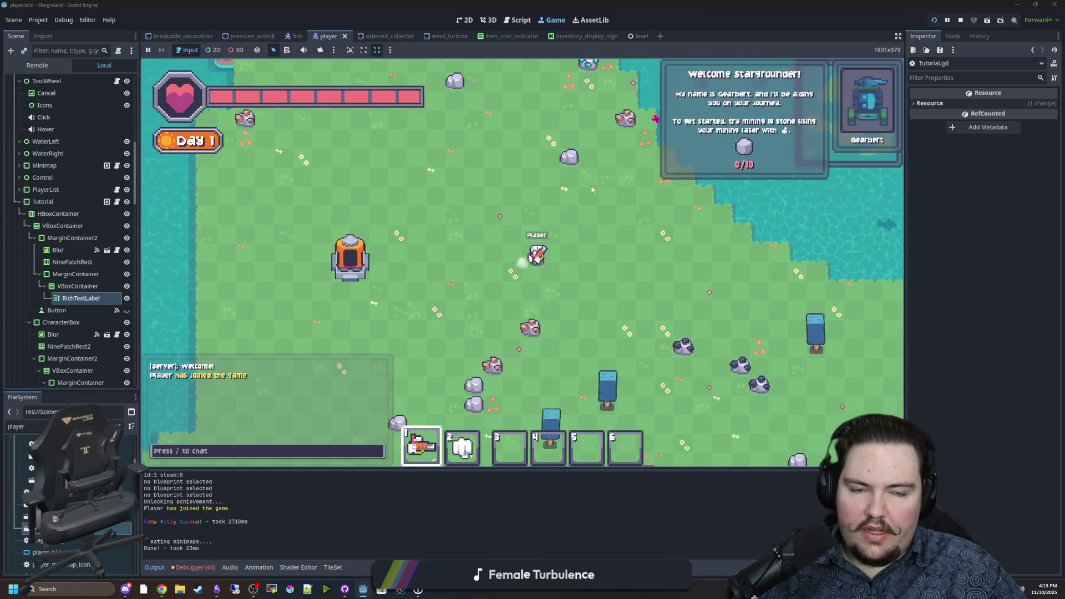
key(w)
key(w)
key(a)
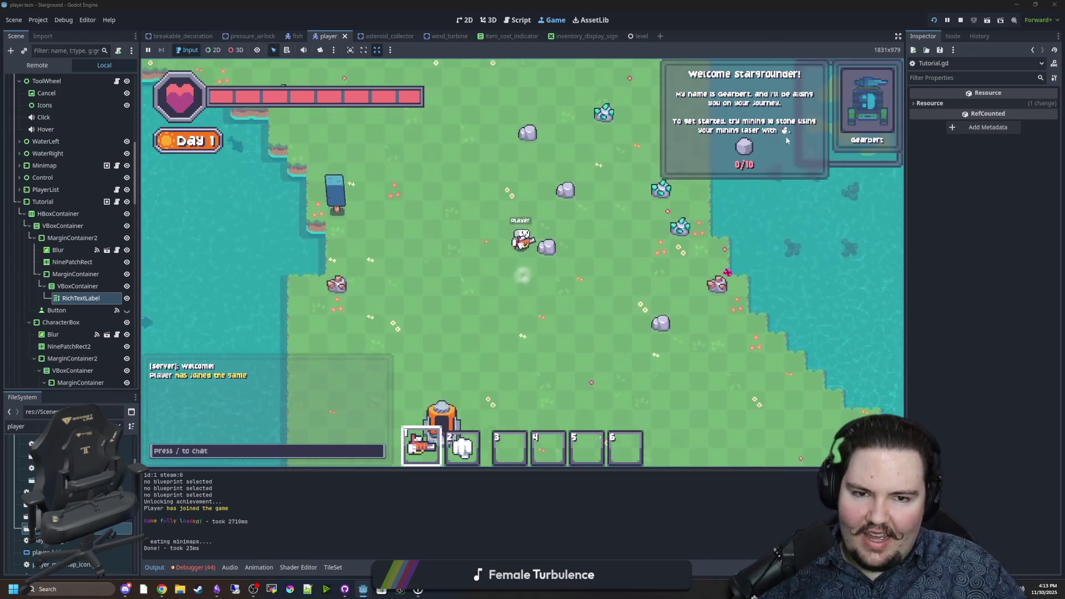
key(w)
key(a)
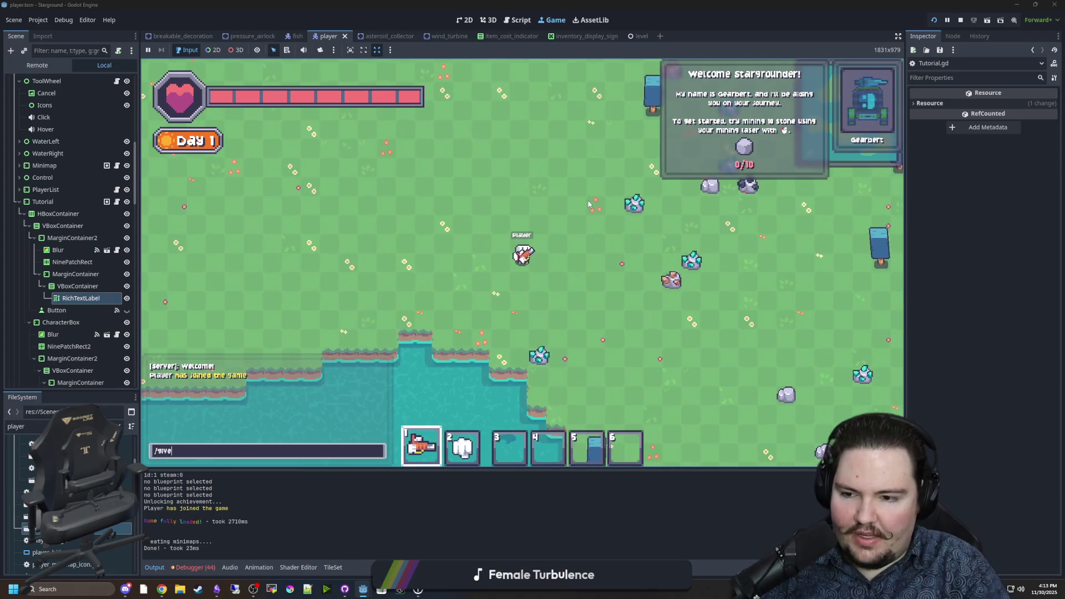
text(/give stone 10)
key(Return)
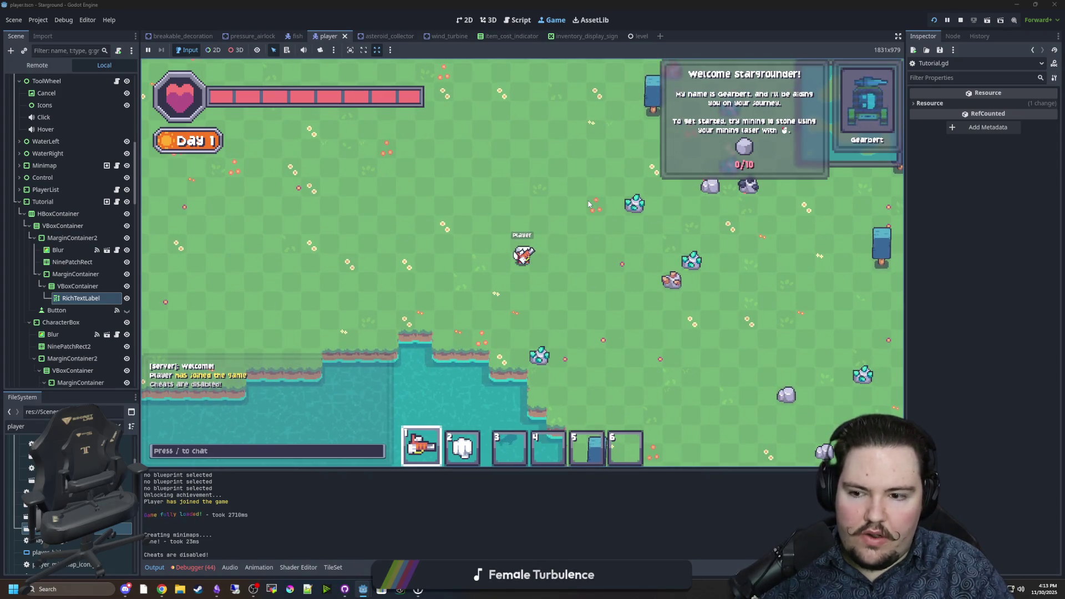
key(Escape)
click(532, 283)
Enable Cheats in the World options and rerun the '/give stone' chat command
click(481, 190)
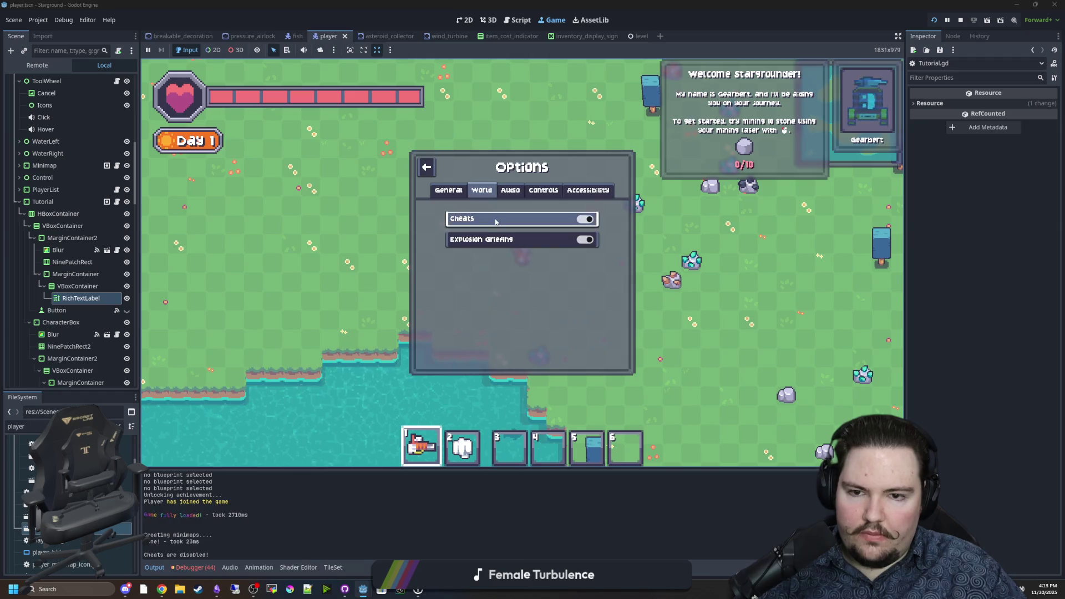
click(495, 221)
key(Escape)
key(slash)
key(Up)
key(Return)
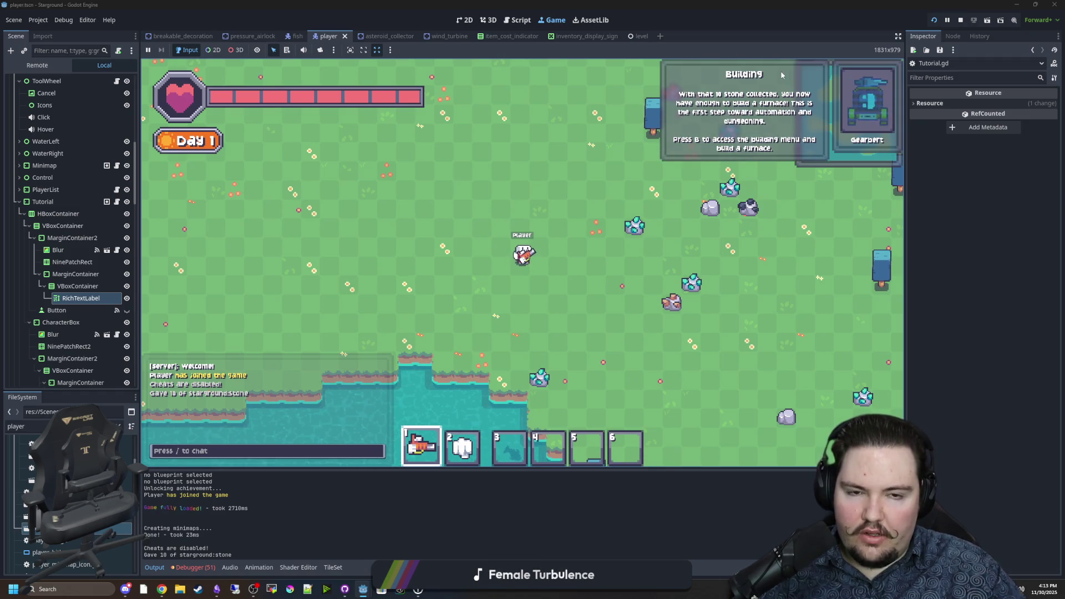
Walk the player around the map toward the coast
key(w+a)
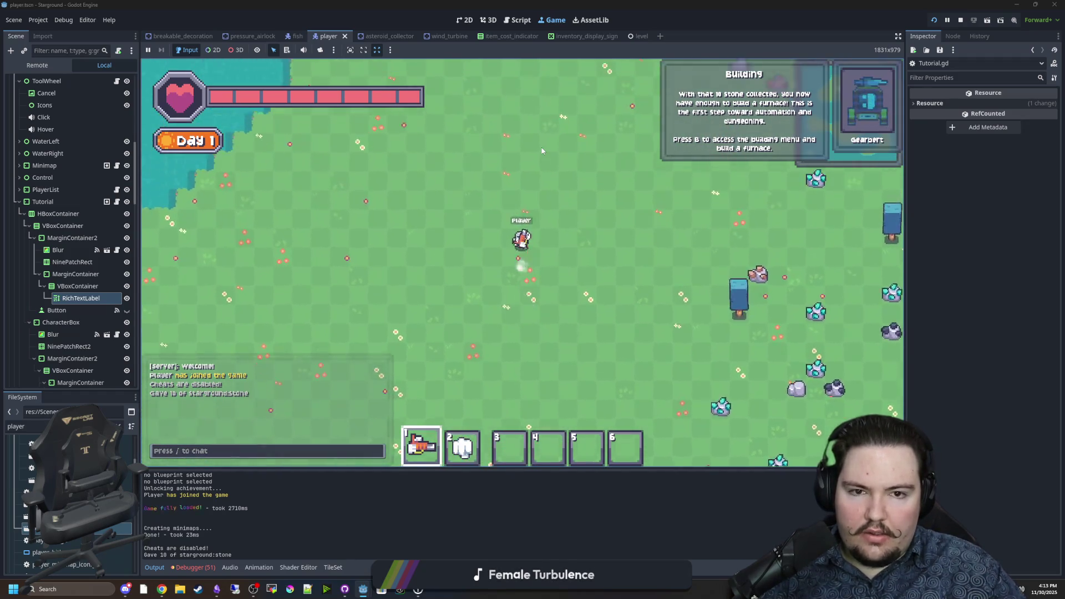
key(w+a)
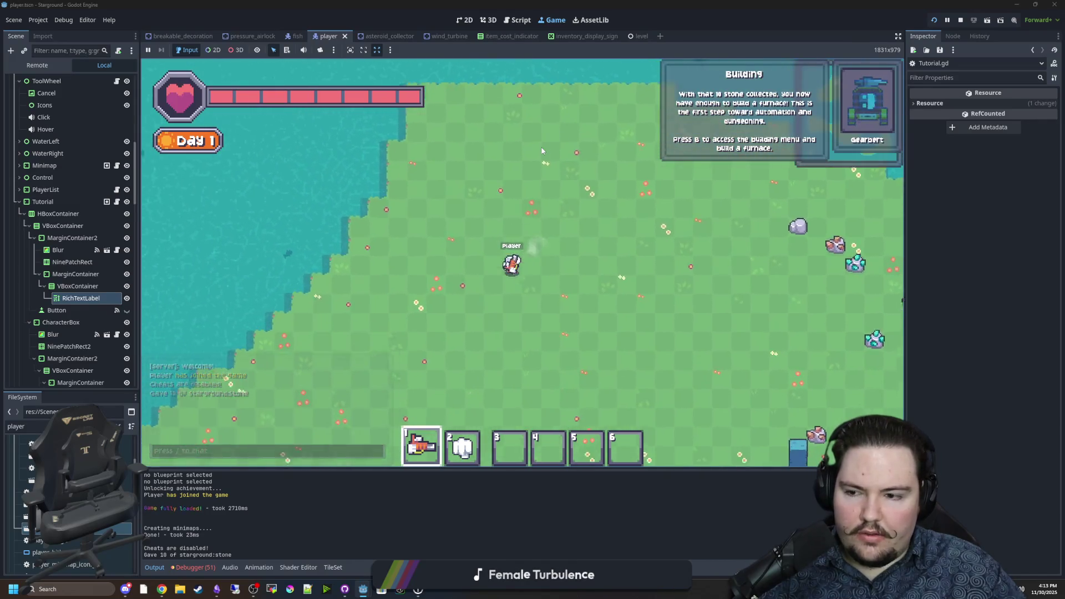
key(s)
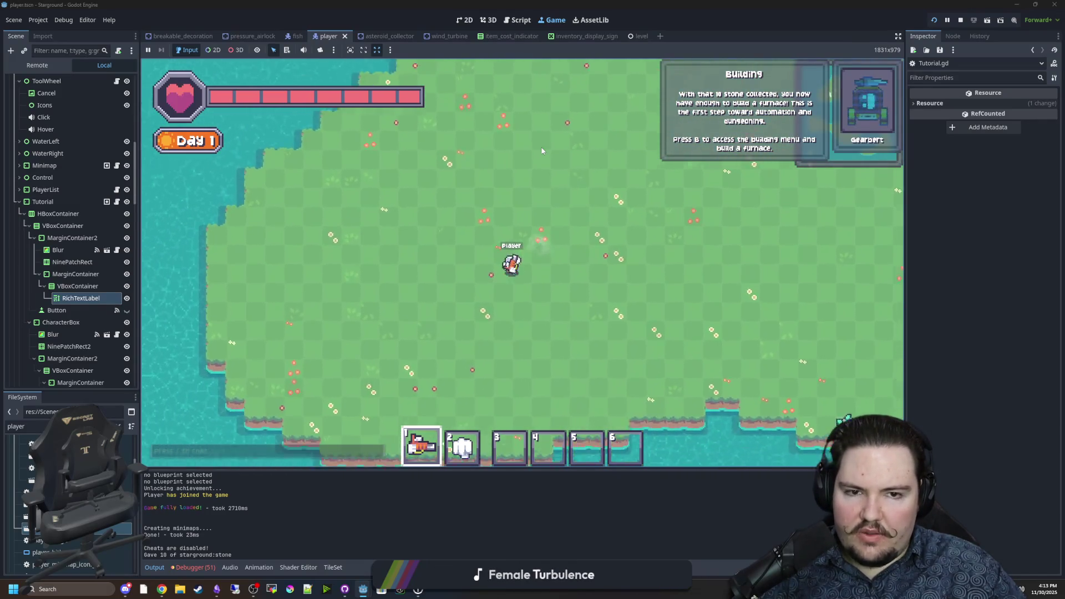
key(s+a)
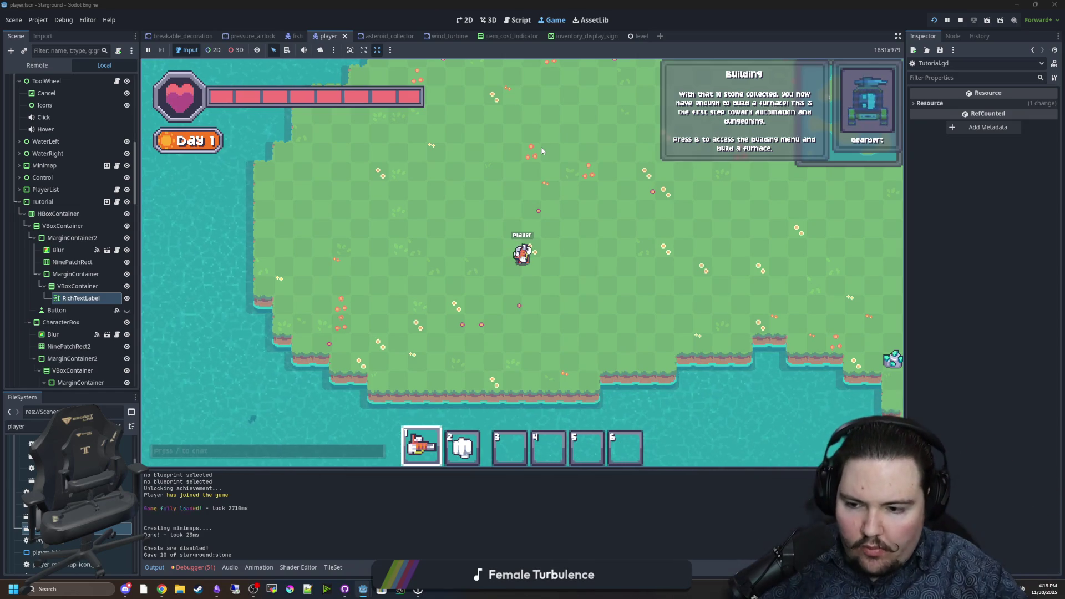
key(w+d)
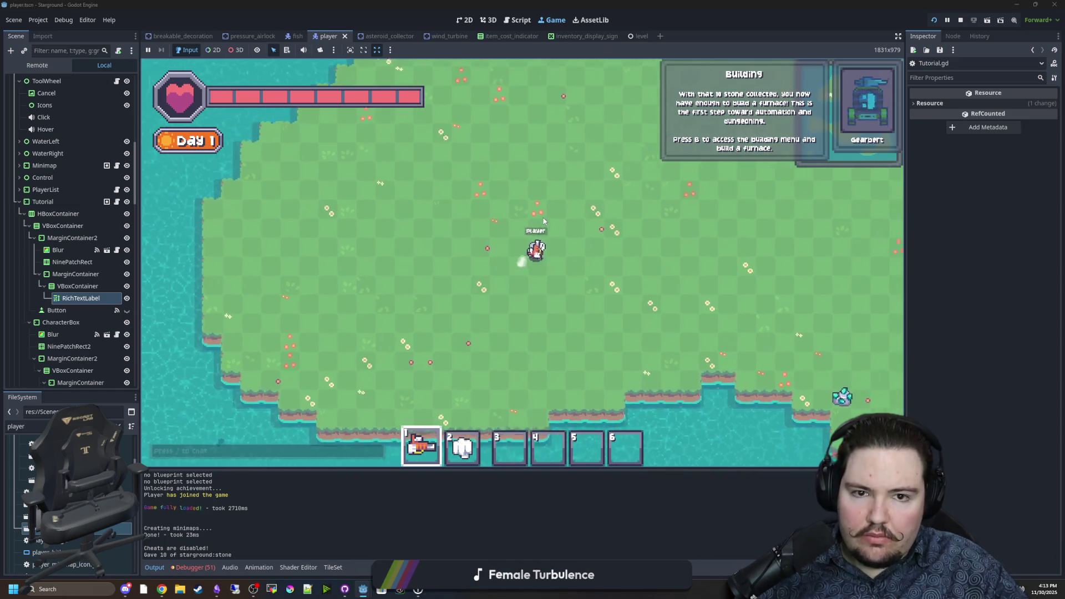
key(d)
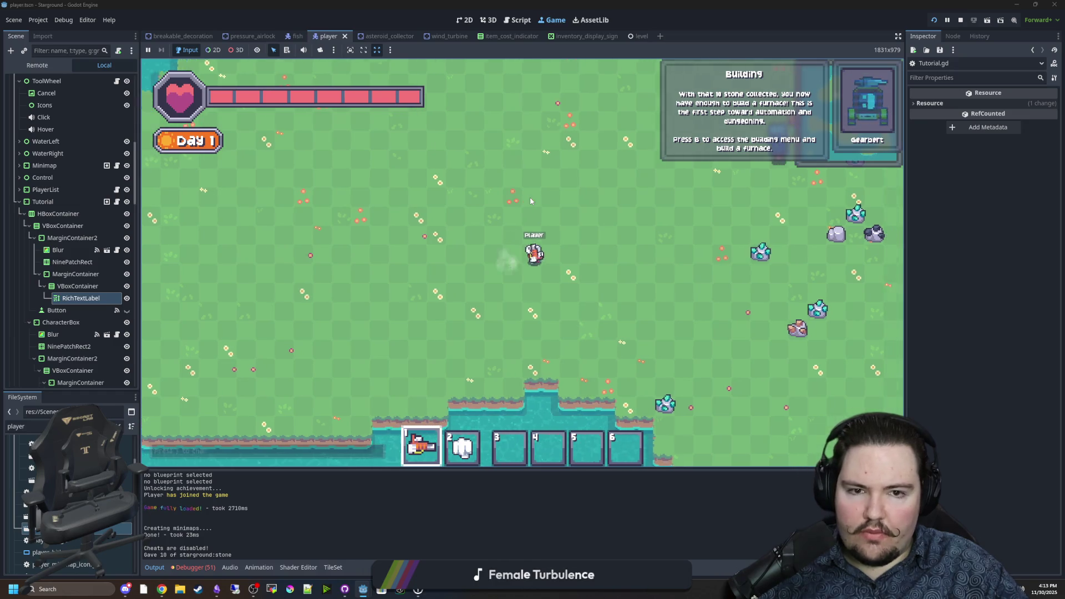
key(d)
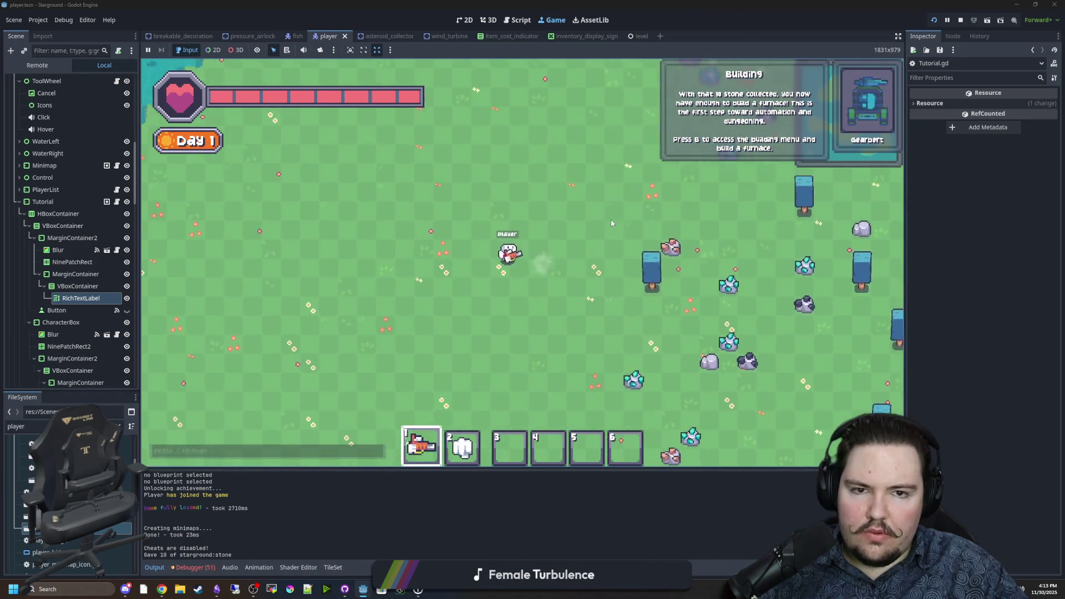
key(a)
Build a furnace from the building menu and dismiss the Basics Complete message
key(b)
click(387, 192)
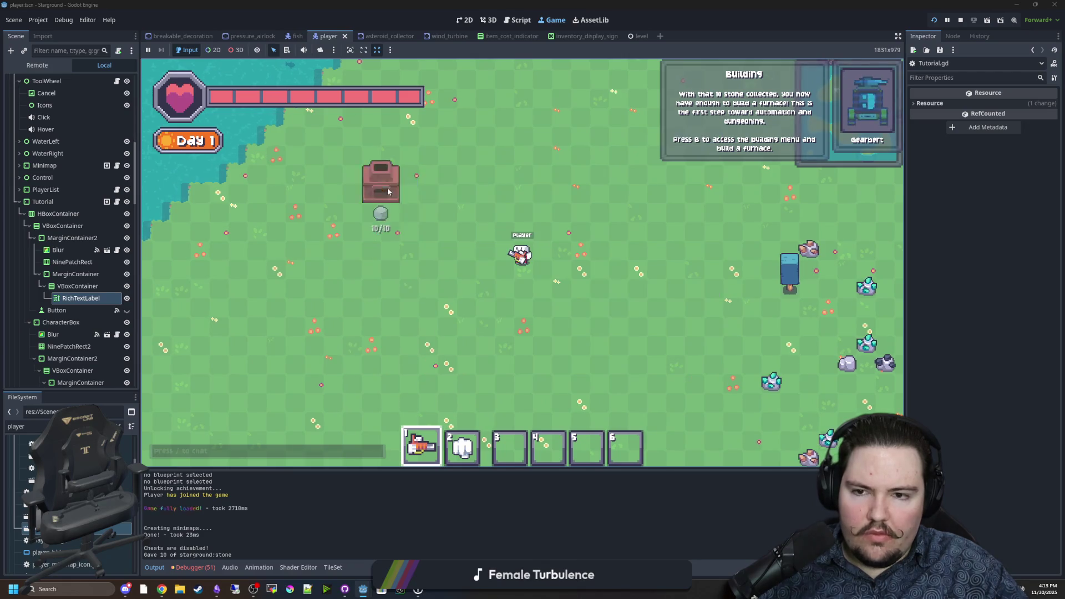
click(425, 190)
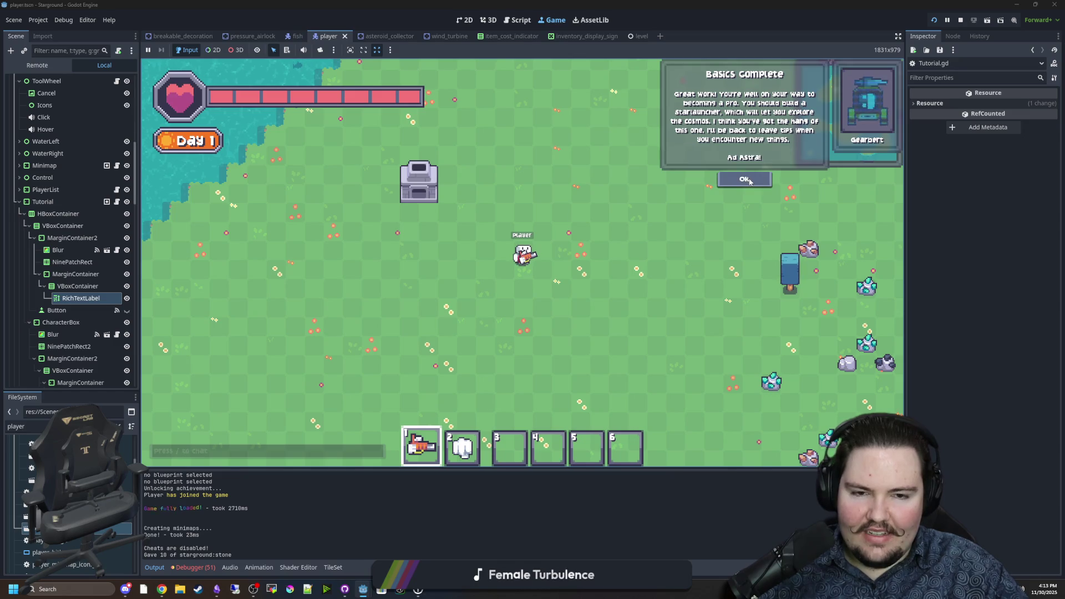
click(746, 179)
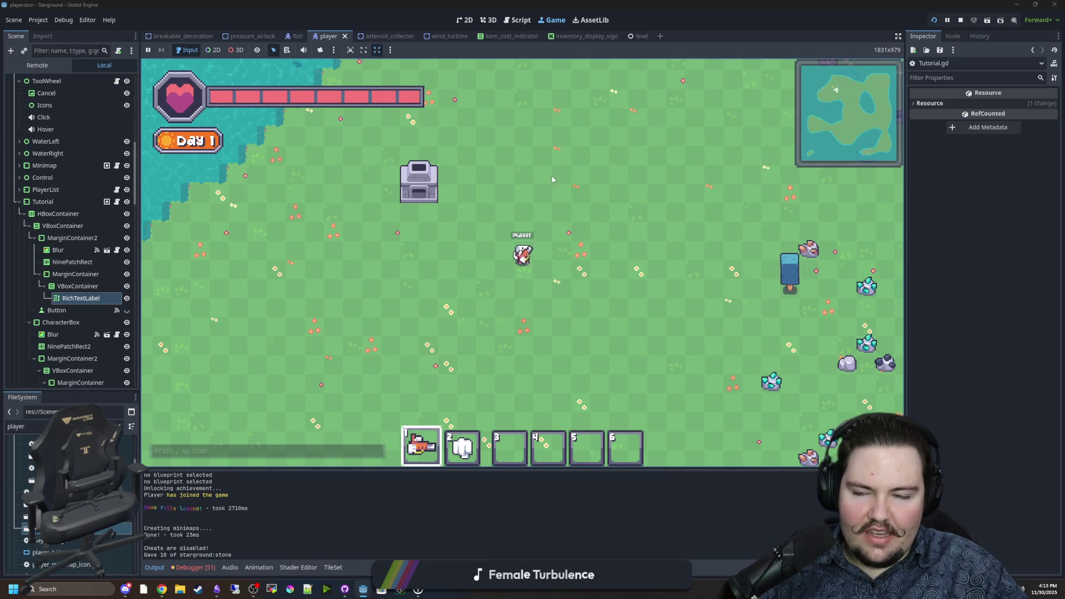
key(d)
key(s)
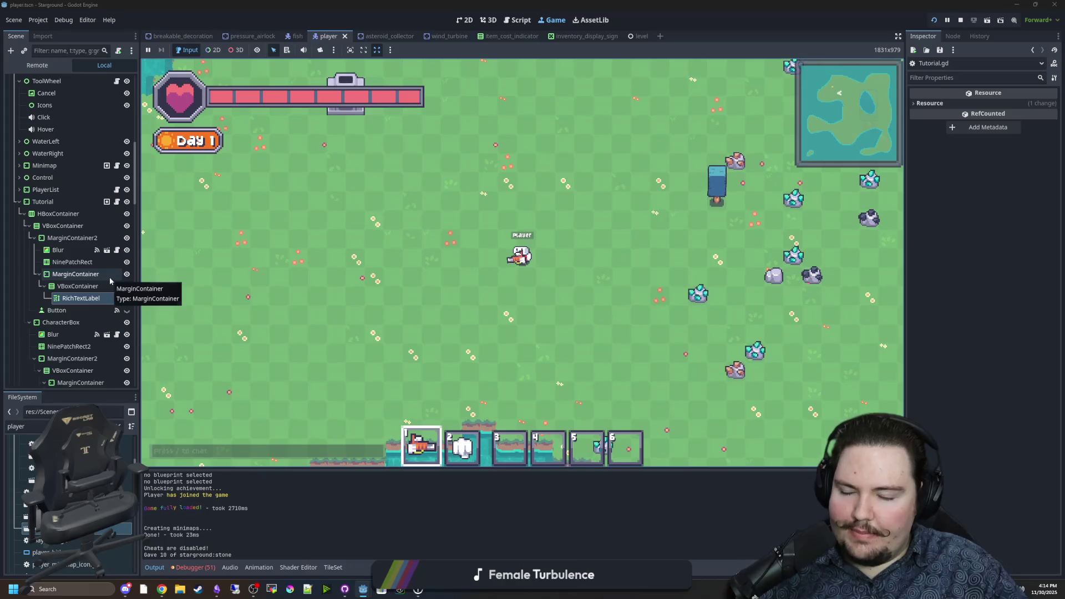
In Tutorial.gd, comment out the substr text line 66, uncomment the visible_ratio line 63, and save
click(117, 202)
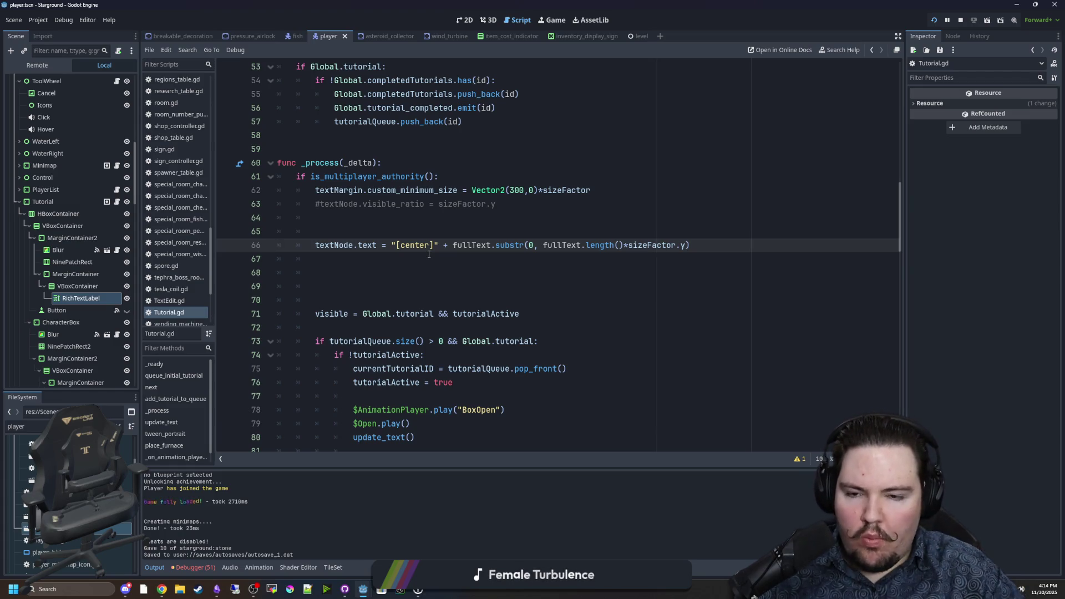
click(317, 246)
key(ctrl+k)
click(315, 204)
key(ctrl+k)
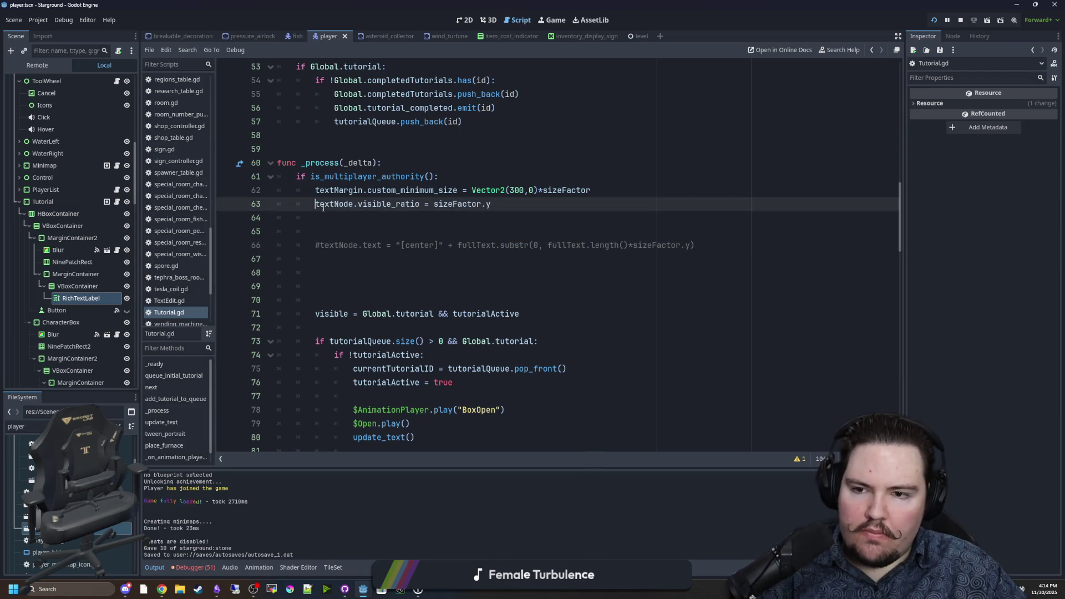
scroll(355, 265, down, 10)
click(324, 328)
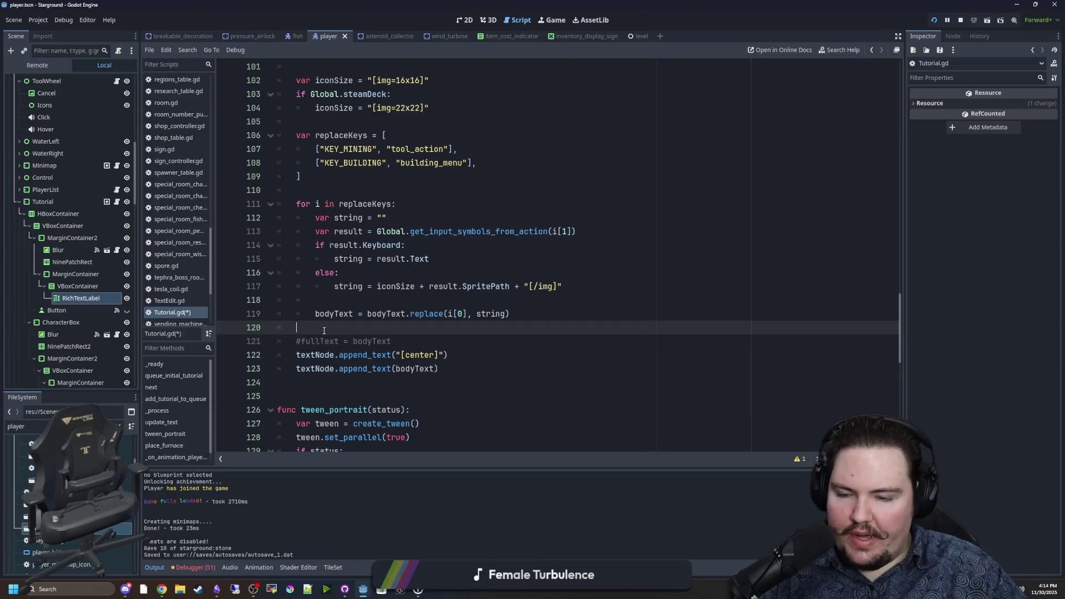
key(ctrl+s)
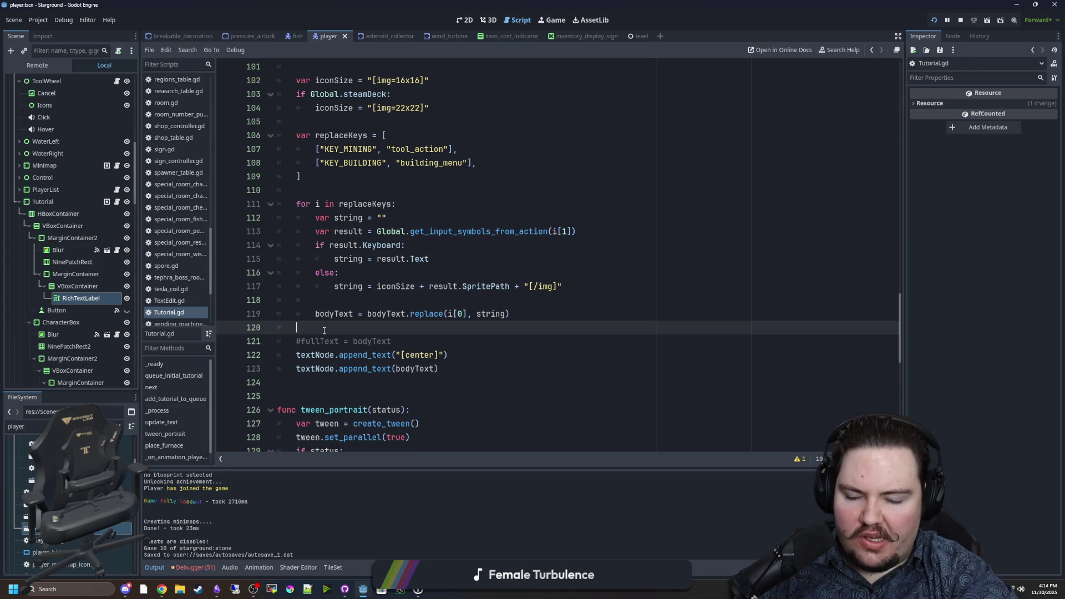
In the 2D view, select MarginContainer's RichTextLabel to inspect it, then go back to Tutorial.gd
click(466, 22)
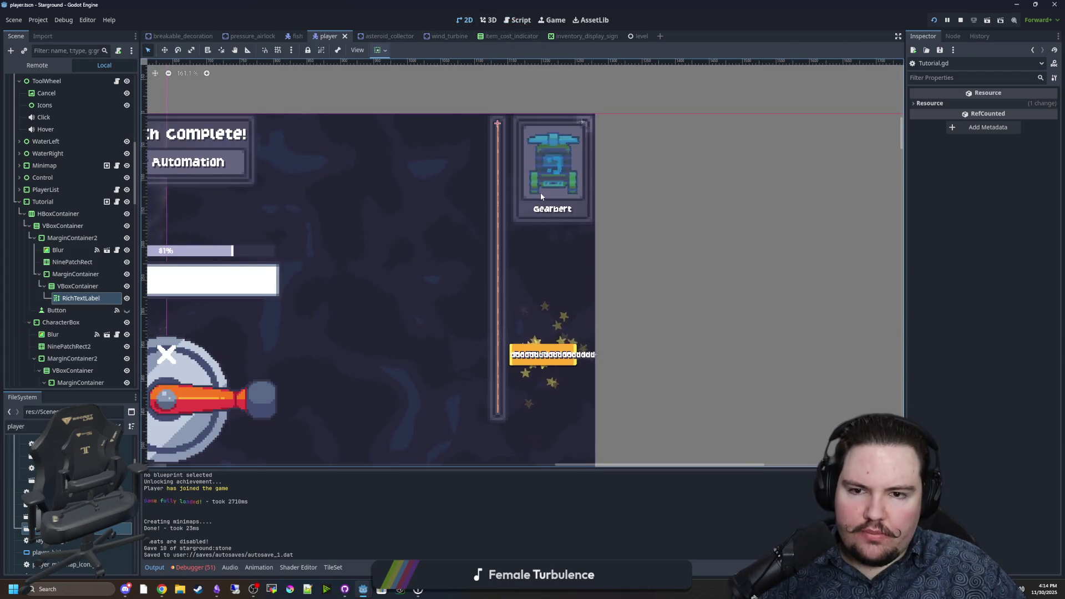
click(71, 275)
click(81, 298)
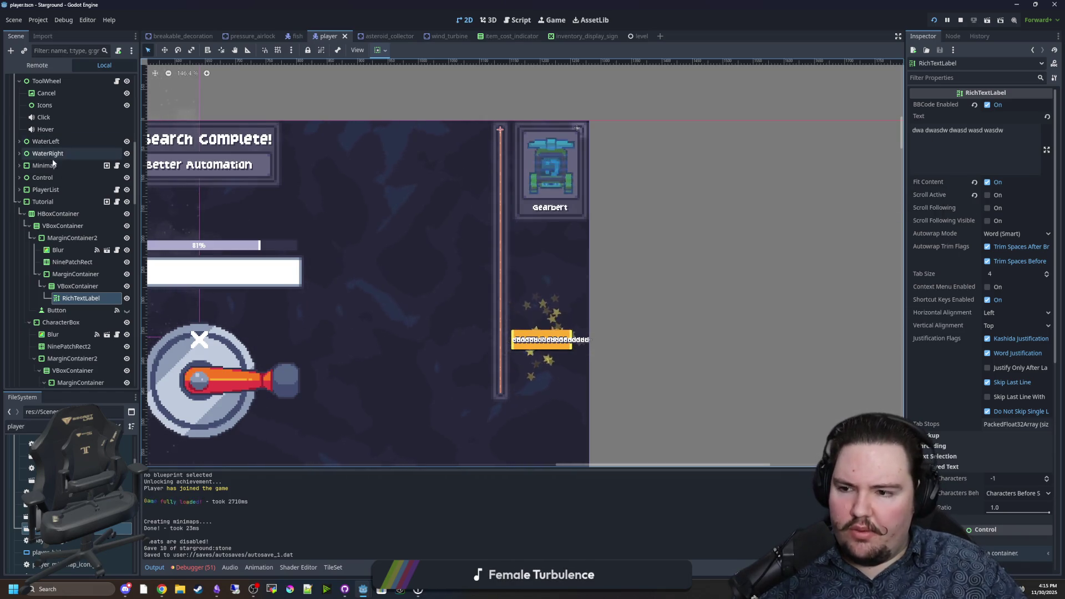
click(117, 202)
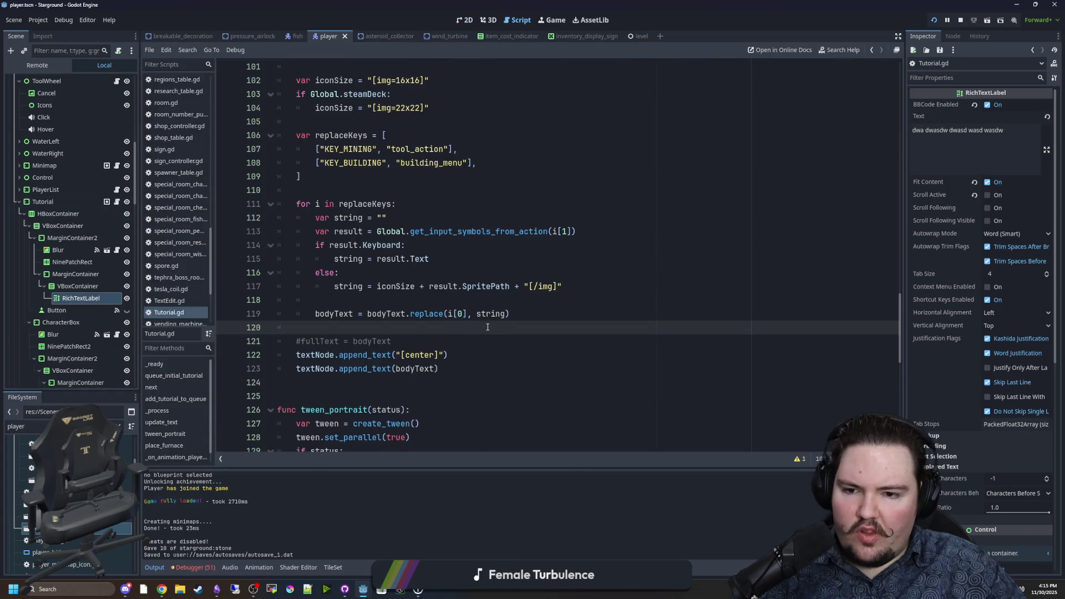
Search the script for 'tween' and locate the else branch of tween_portrait
scroll(488, 328, down, 3)
click(552, 311)
key(ctrl+f)
key(Return)
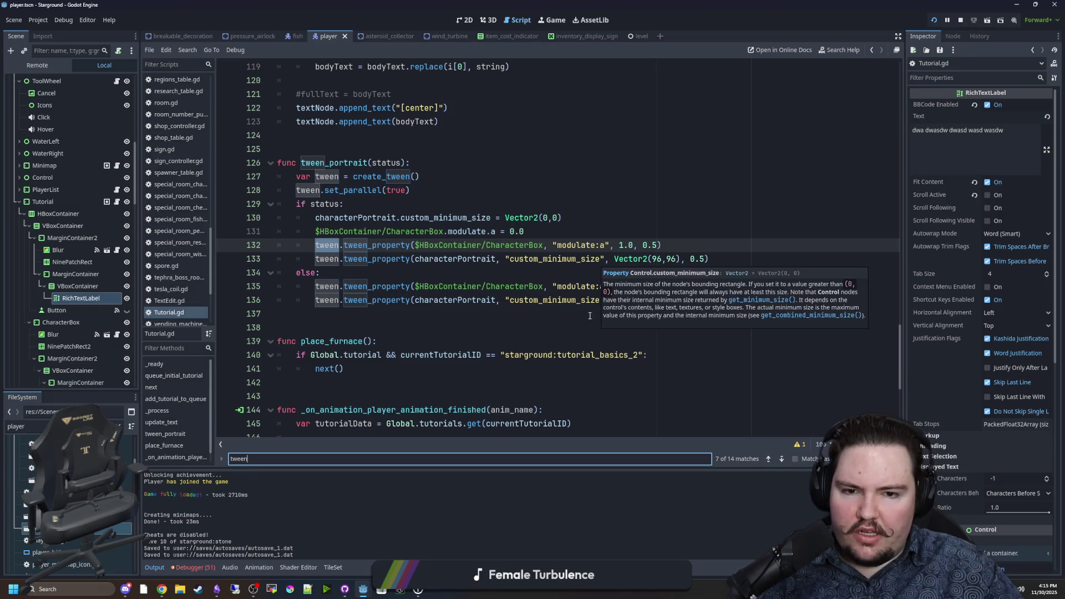
drag(591, 259, 655, 259)
click(651, 270)
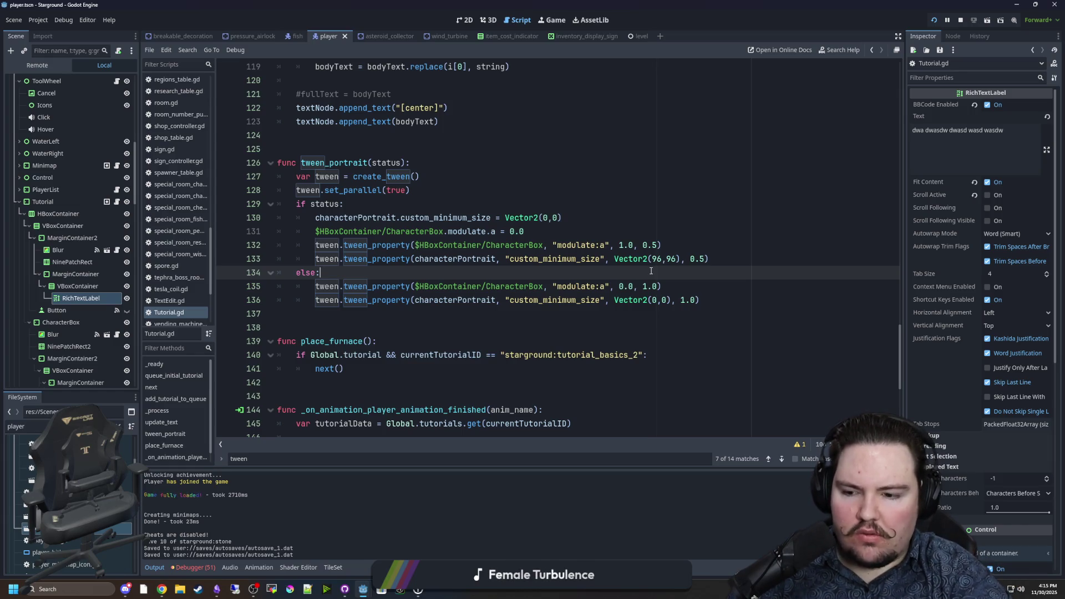
click(409, 314)
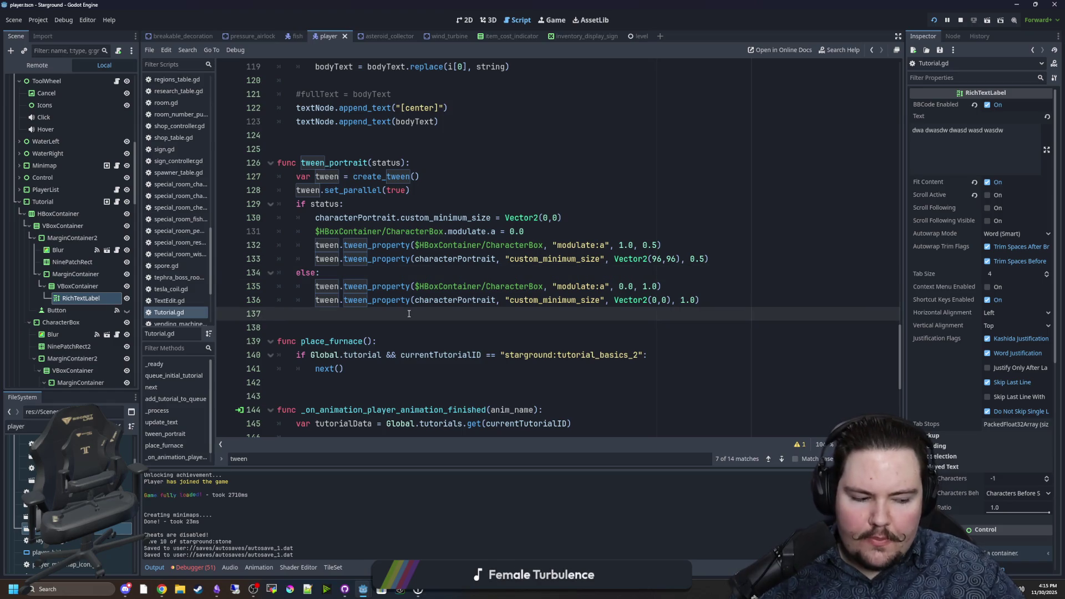
click(434, 278)
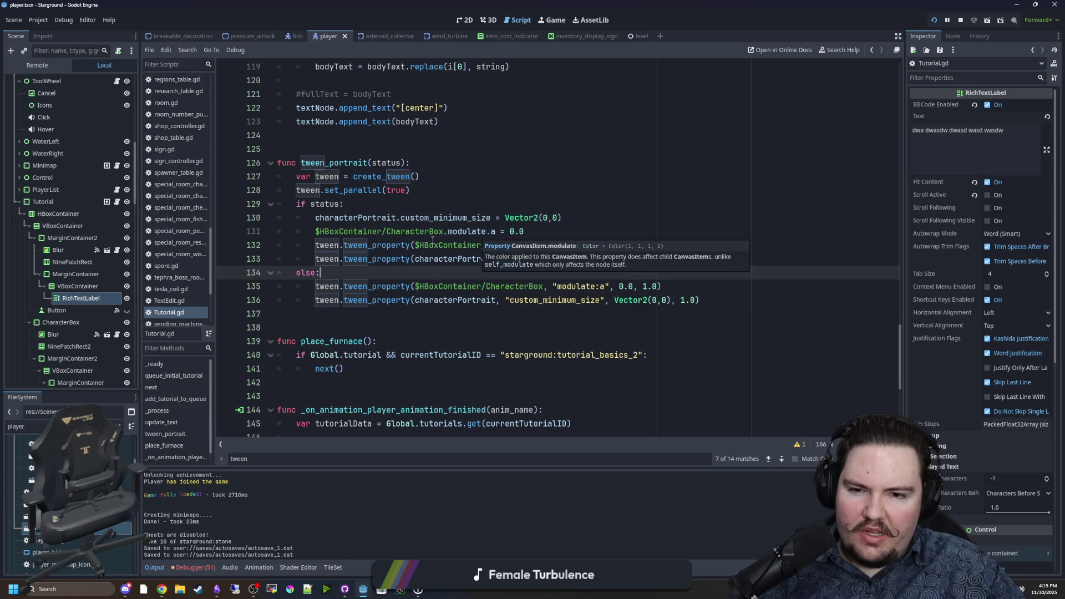
scroll(536, 300, up, 2)
click(536, 300)
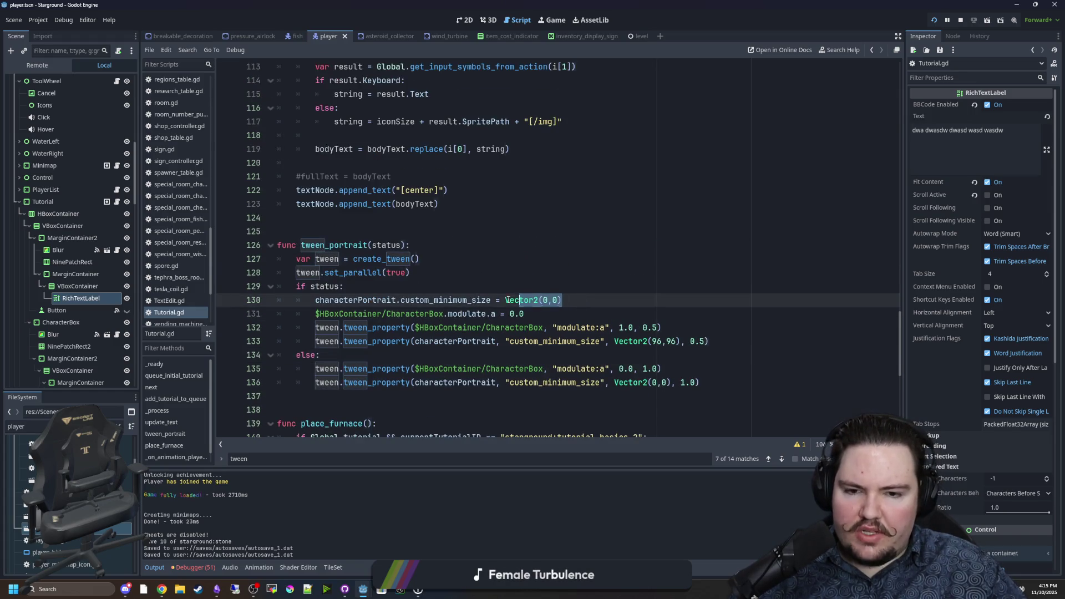
click(527, 277)
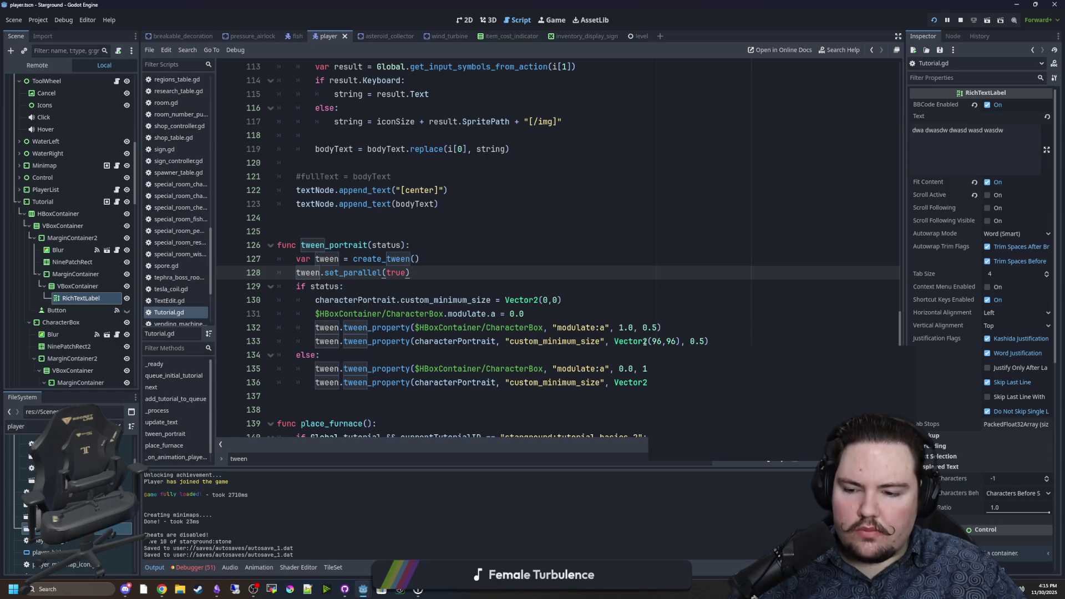
Start a new line under else: and insert textNode from autocomplete
mouse_move(645, 343)
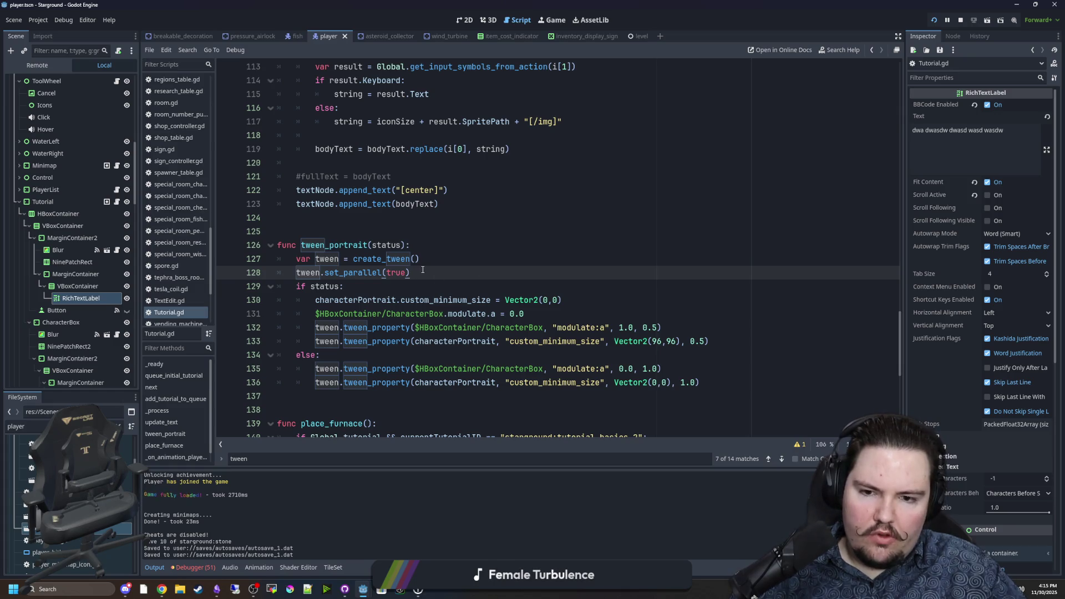
scroll(422, 270, down, 2)
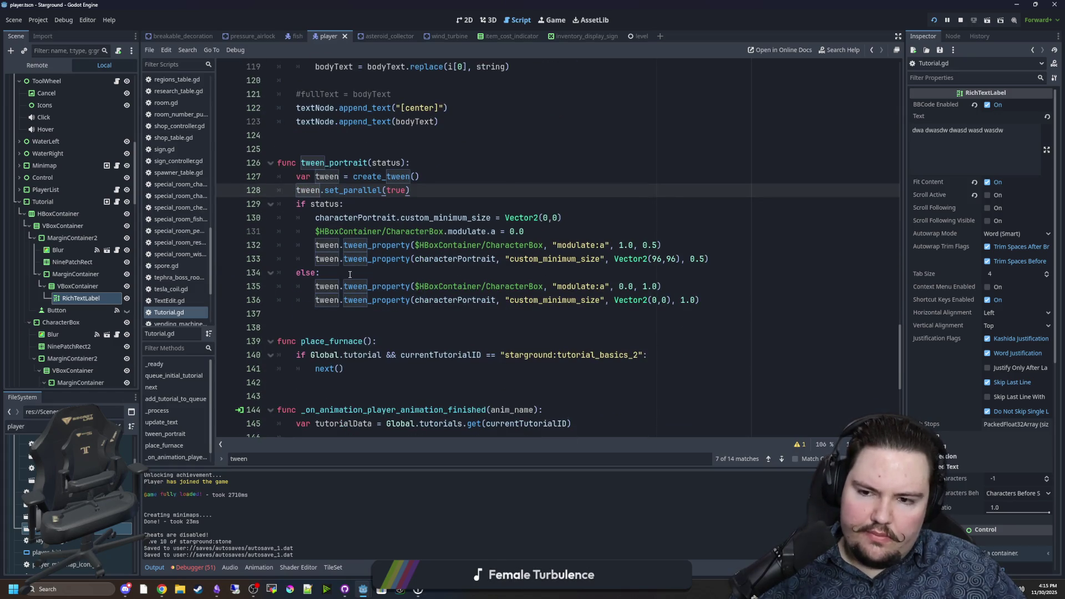
click(417, 276)
key(Return)
text(text)
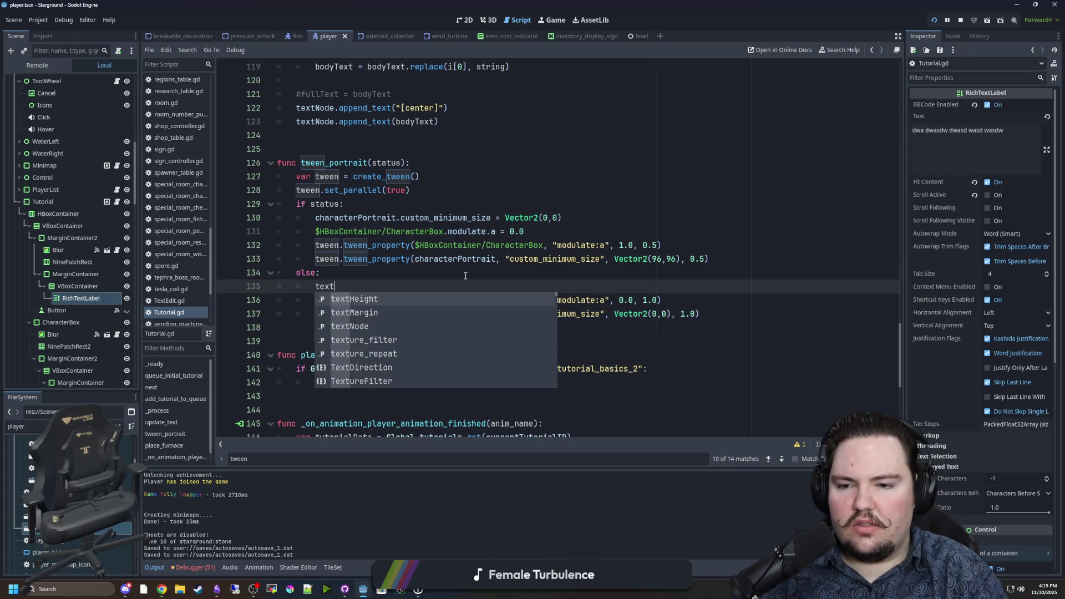
key(Down)
key(Down)
key(Return)
Complete the line as textNode.clear() using autocomplete and save the script
text(.text )
text(=)
key(BackSpace)
key(BackSpace)
text(.c)
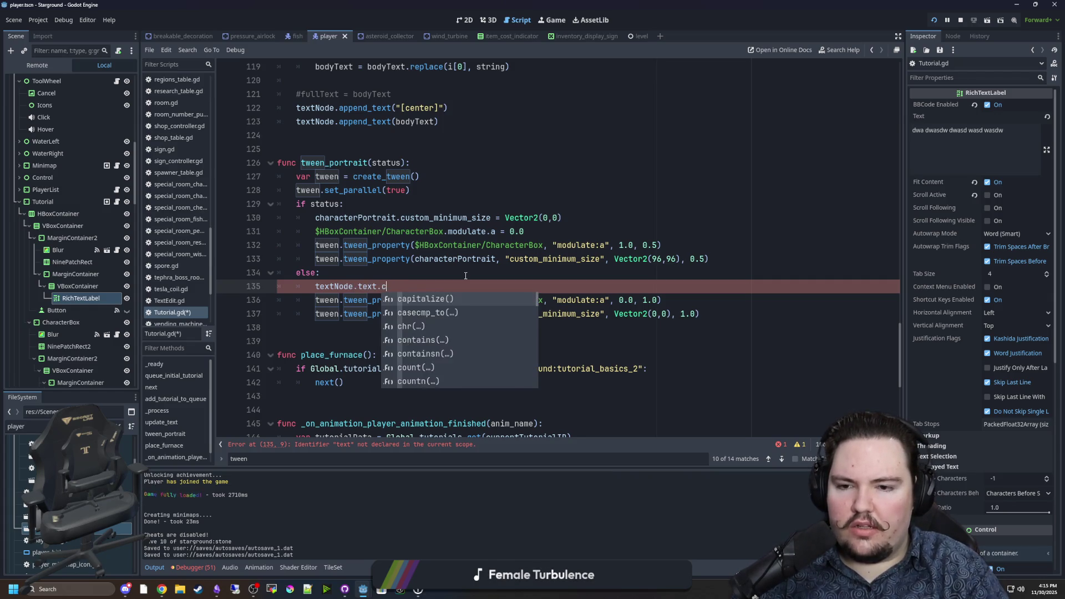
key(BackSpace)
key(BackSpace)
key(BackSpace)
text(cl)
key(Return)
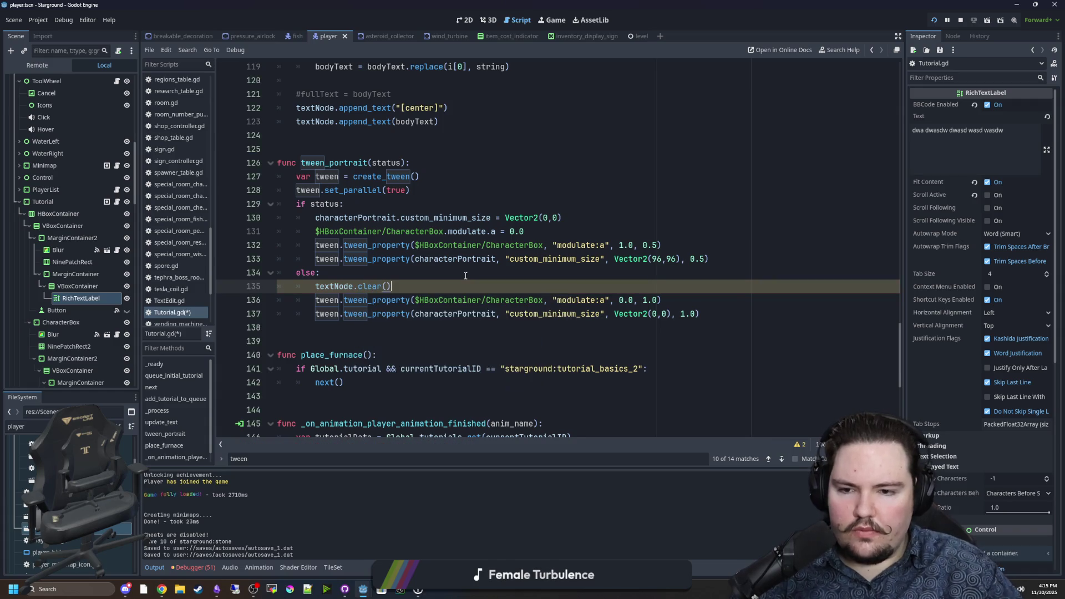
click(466, 275)
key(ctrl+s)
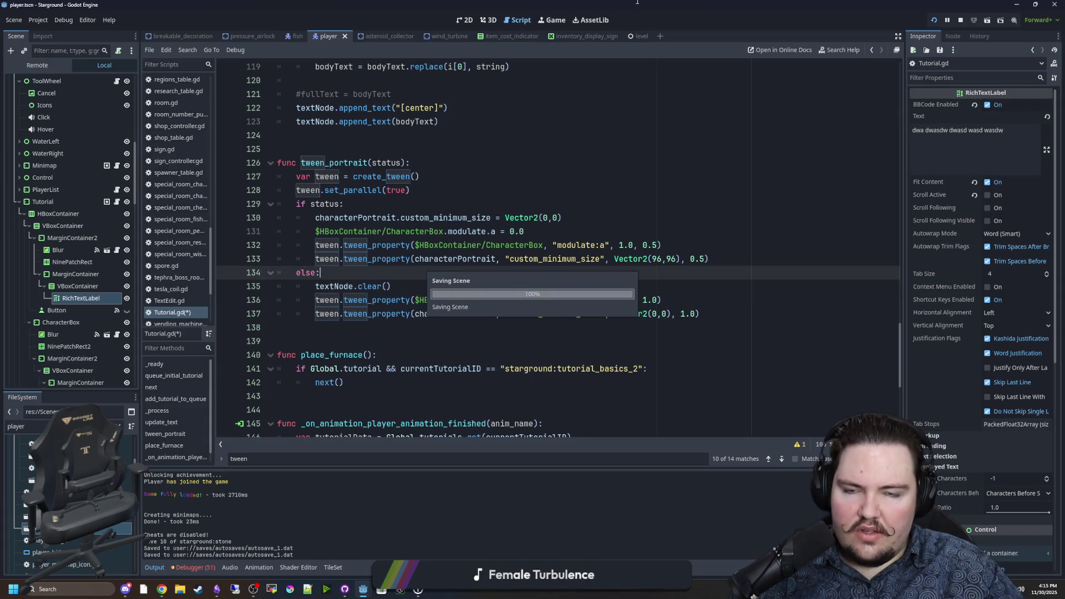
click(553, 20)
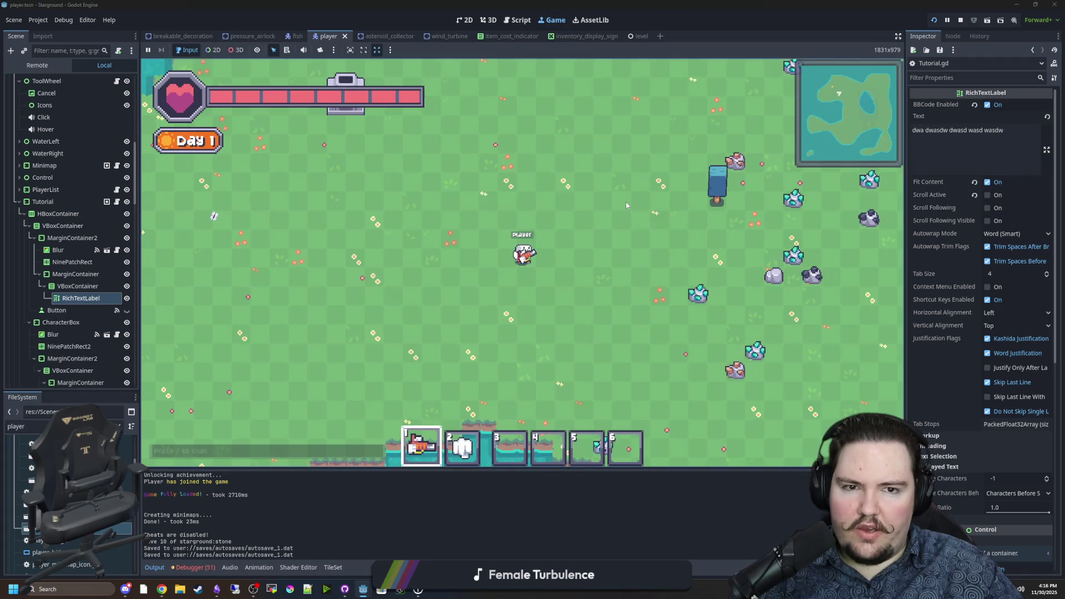
text(w)
text(//)
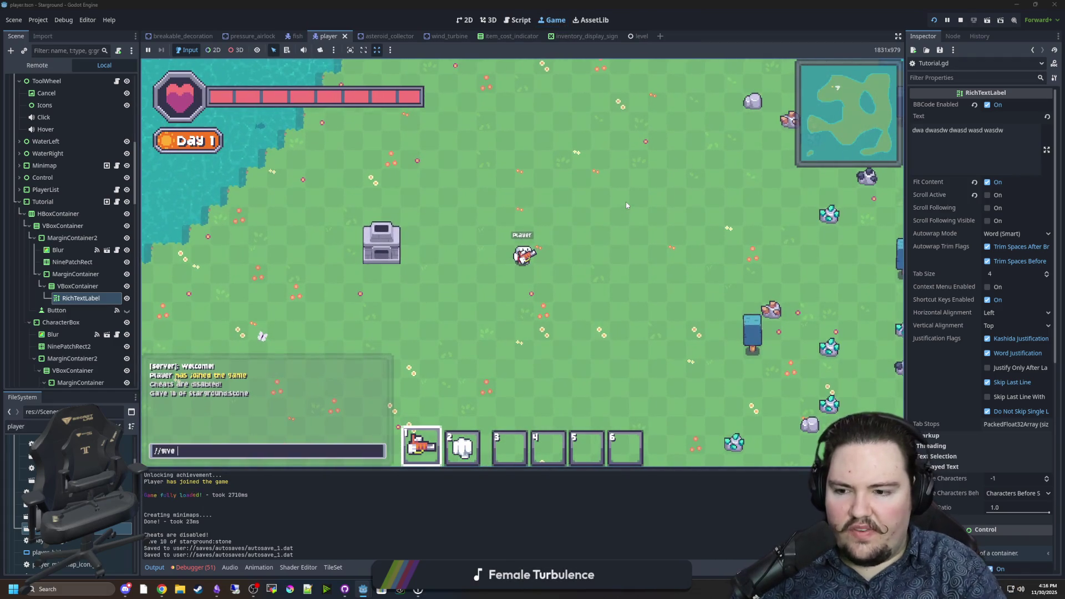
text(ive ap)
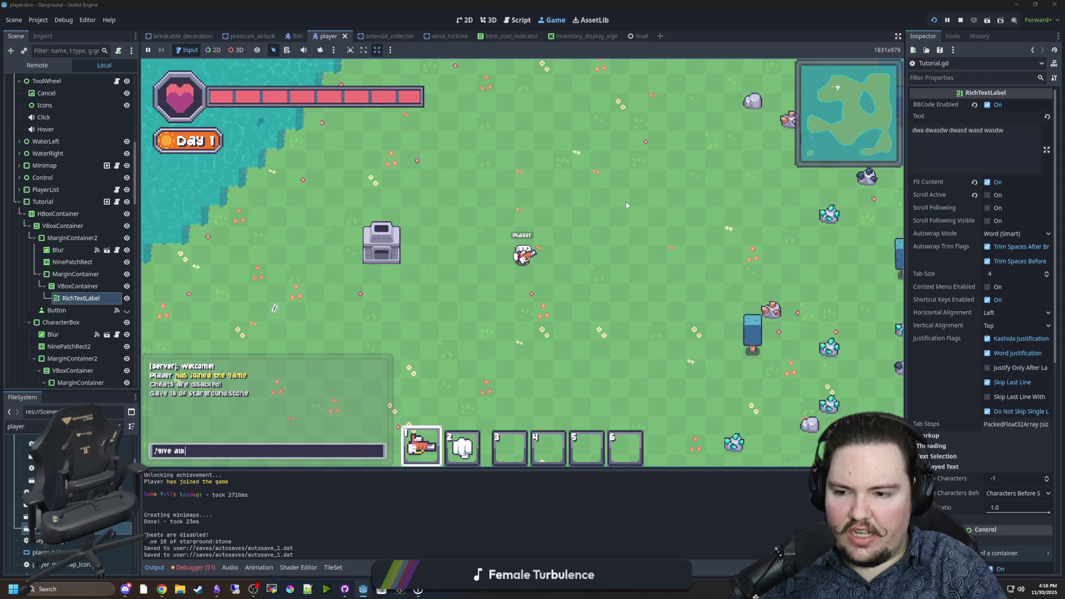
text(ple)
key(Return)
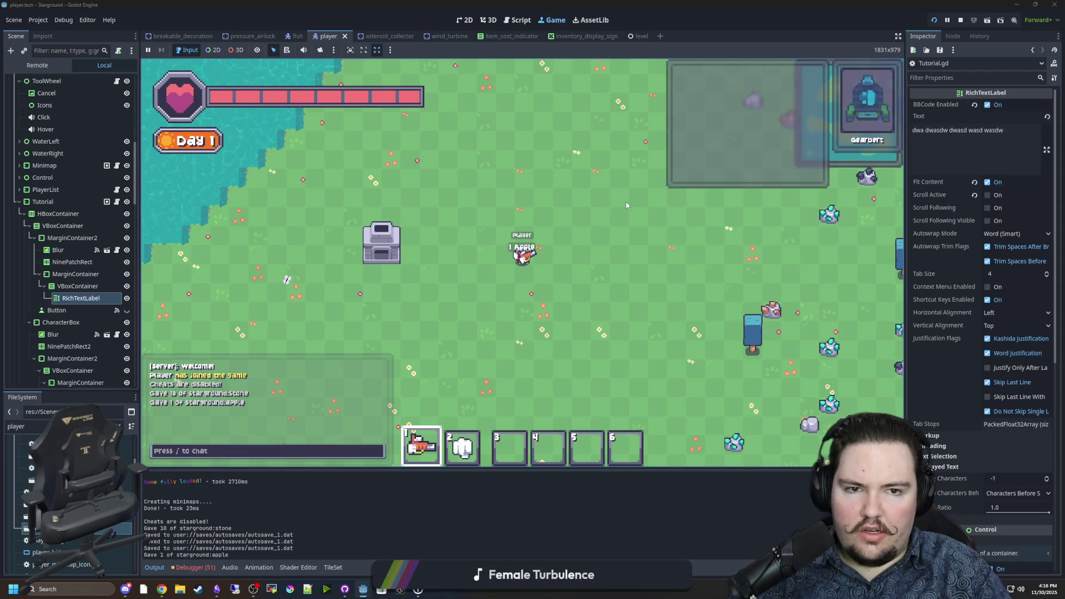
key(w)
key(d)
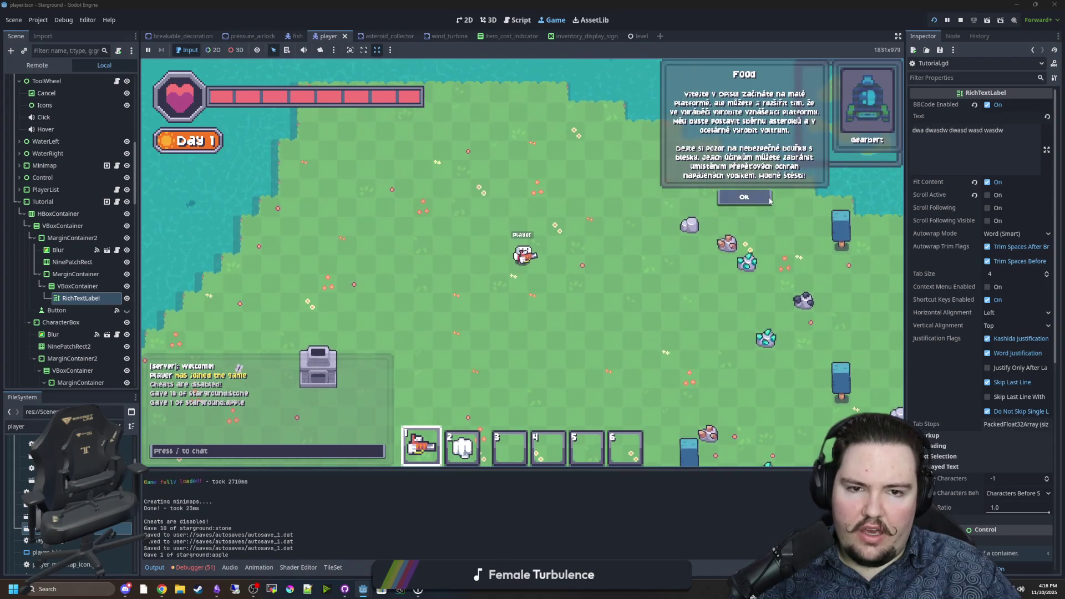
click(768, 200)
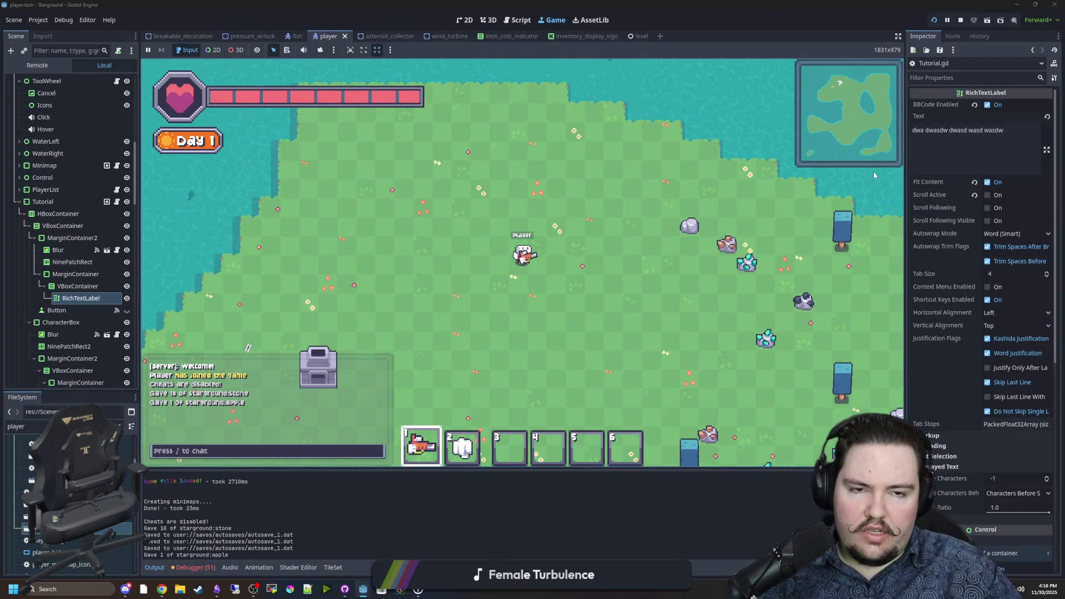
key(s)
key(a)
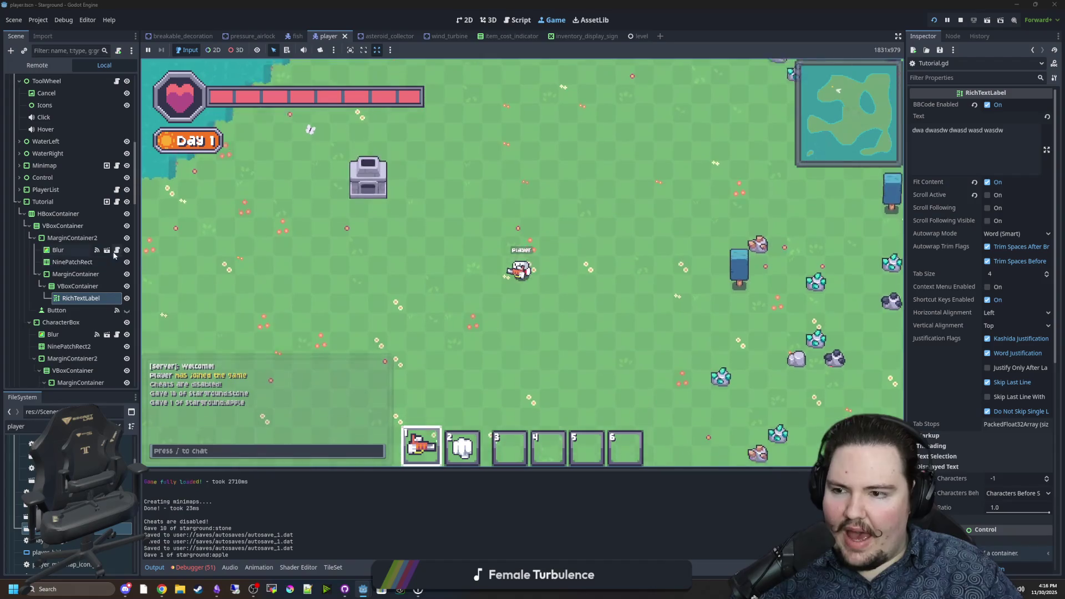
click(116, 201)
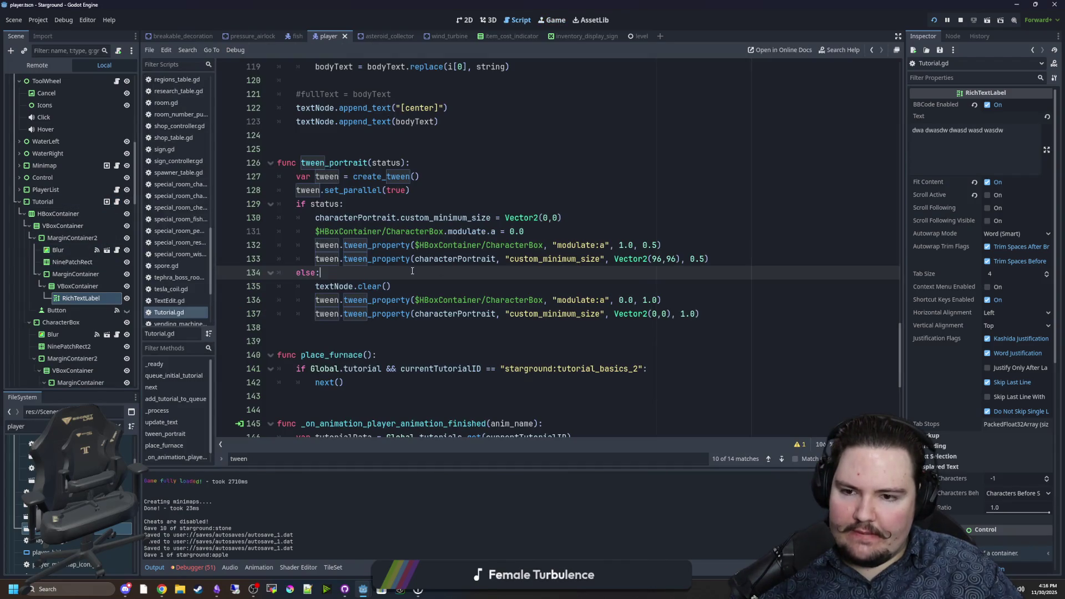
Delete the textNode.clear() line 135, save Tutorial.gd, and switch back to the Game view
key(ctrl+s)
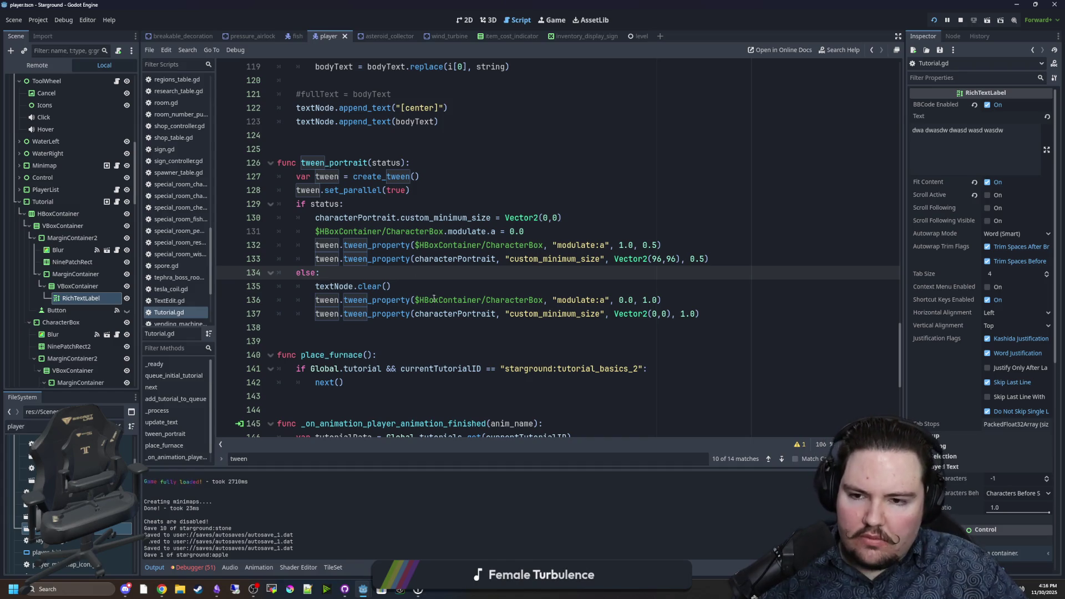
triple_click(388, 286)
key(BackSpace)
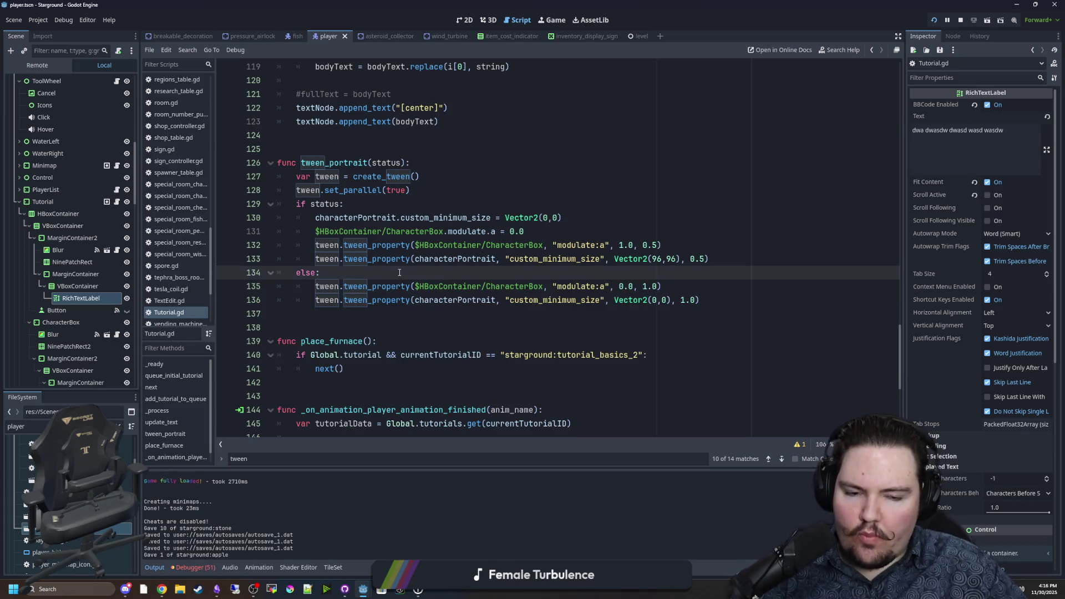
key(ctrl+s)
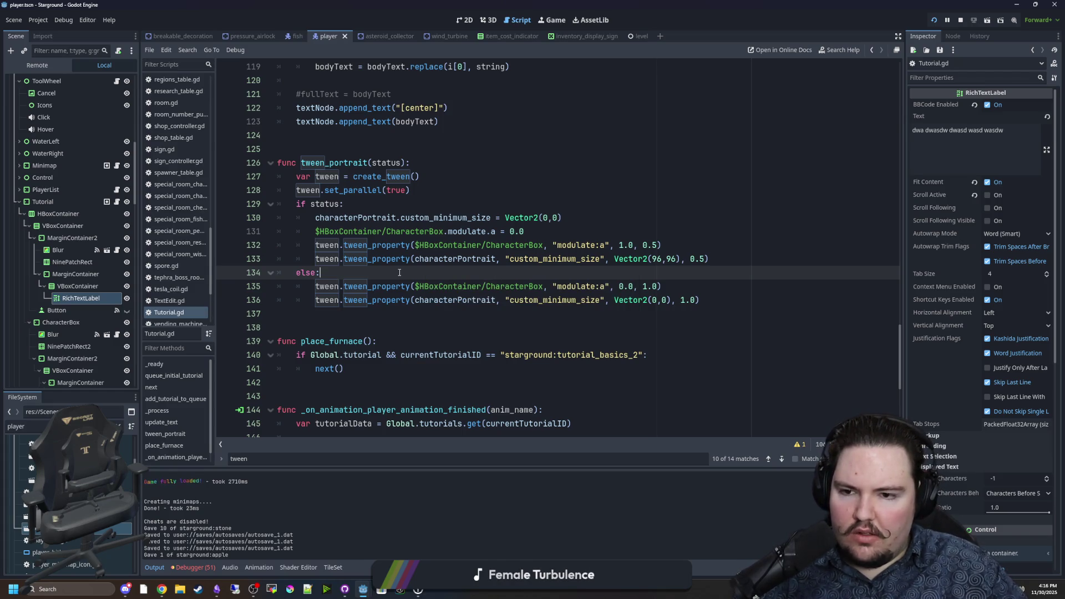
click(555, 20)
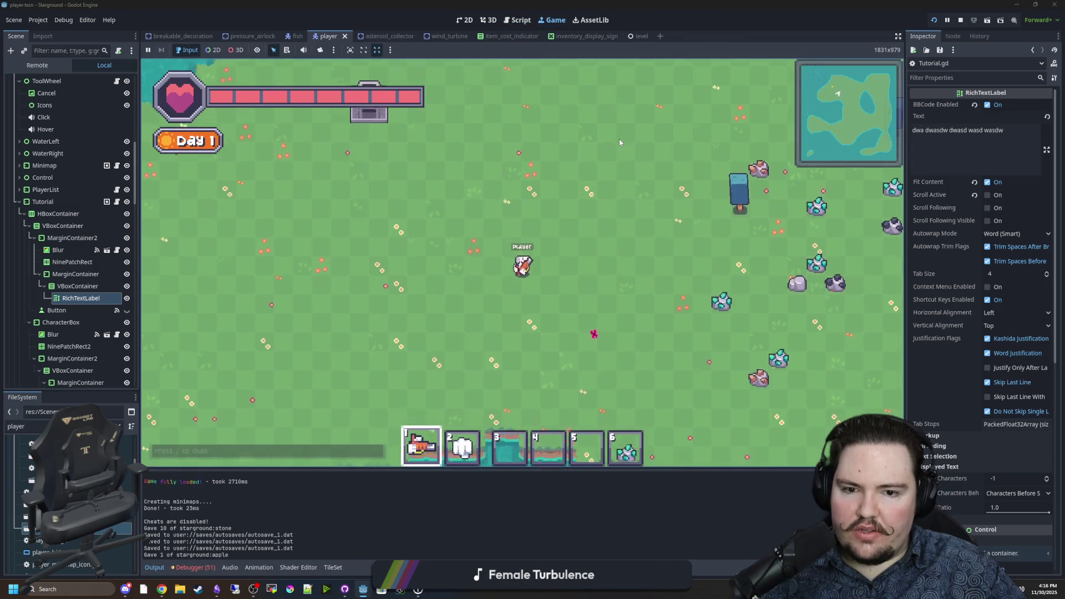
Walk the player and switch to creative mode with the '/gamemode creative' chat command
key(w)
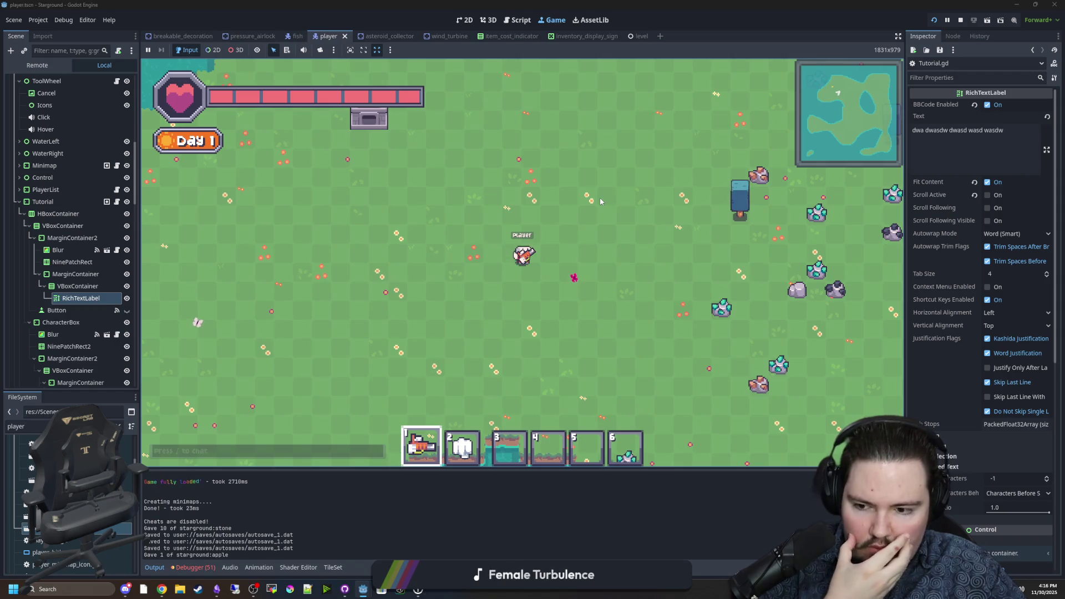
key(a)
key(slash)
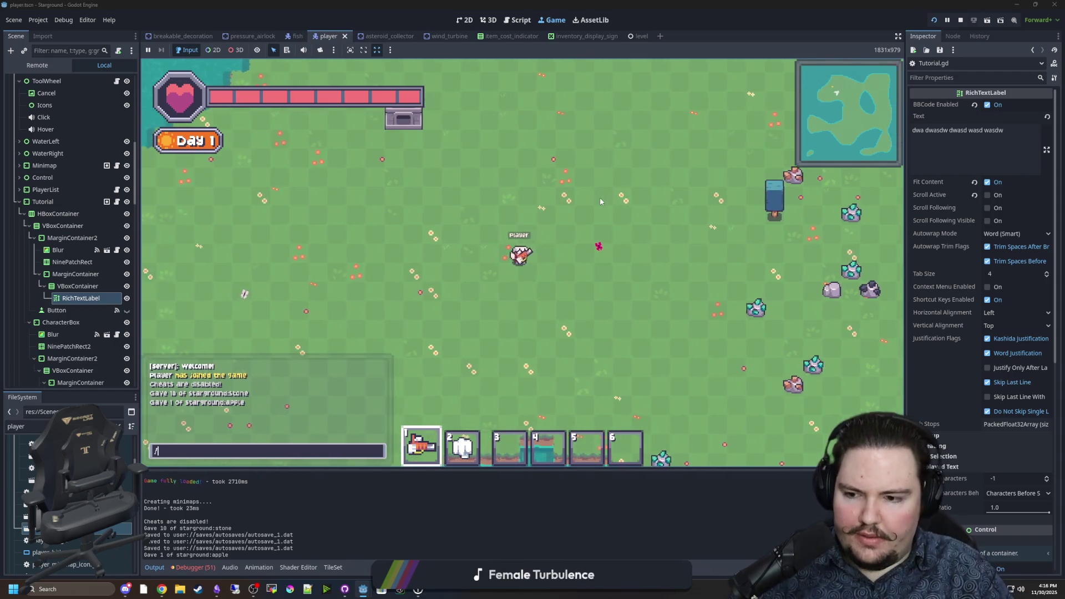
key(BackSpace)
text(\)
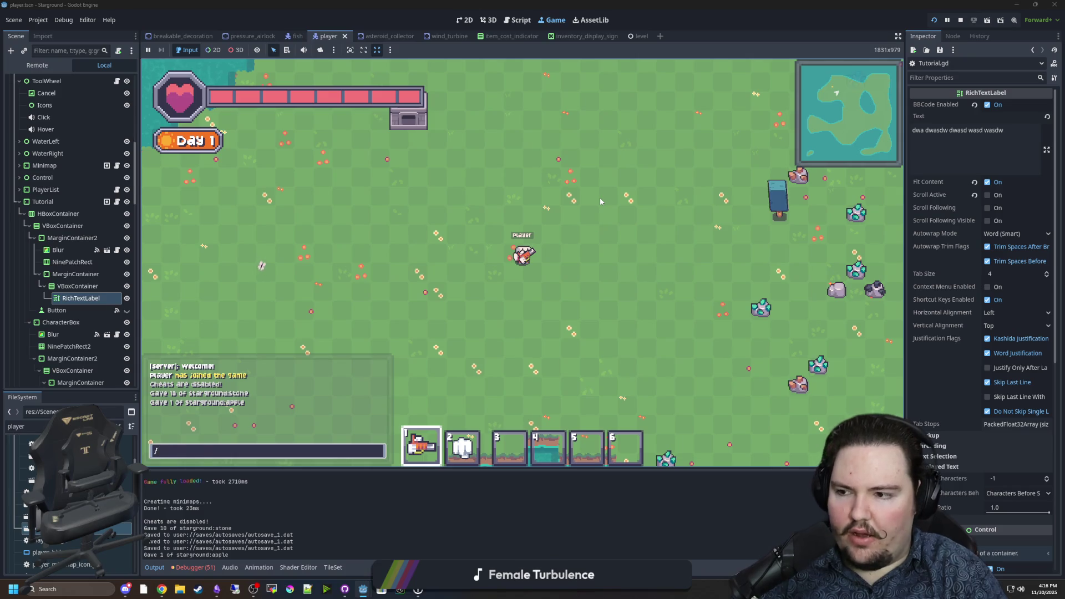
key(Return)
text(bb/gamemode c)
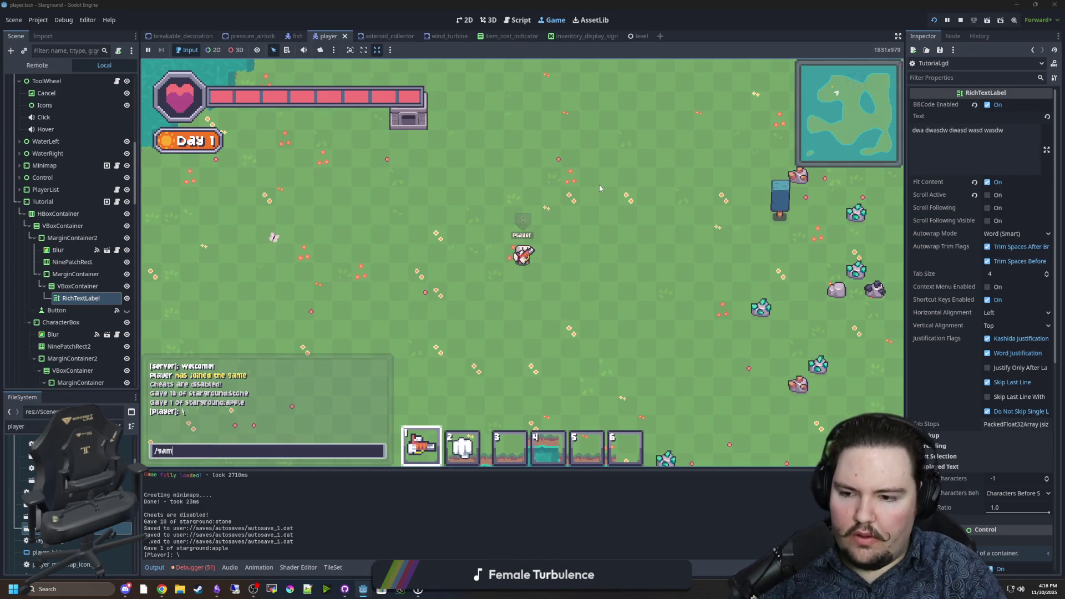
text(reative)
key(Return)
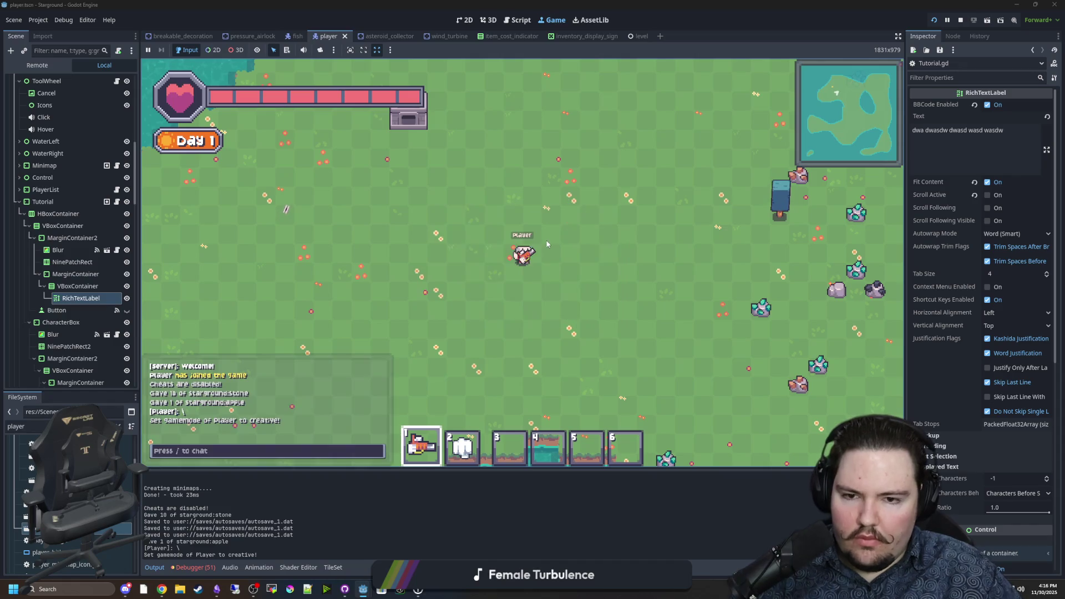
Place a Crafter from the Building Menu, dismiss the Power tutorial popup, and return to Tutorial.gd
key(b)
click(397, 236)
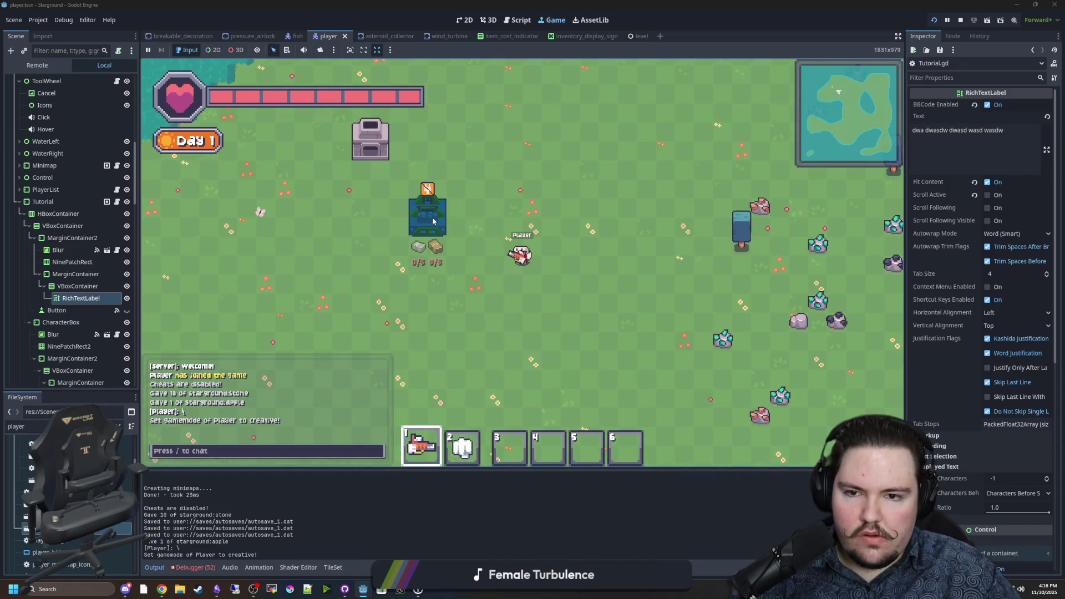
click(432, 221)
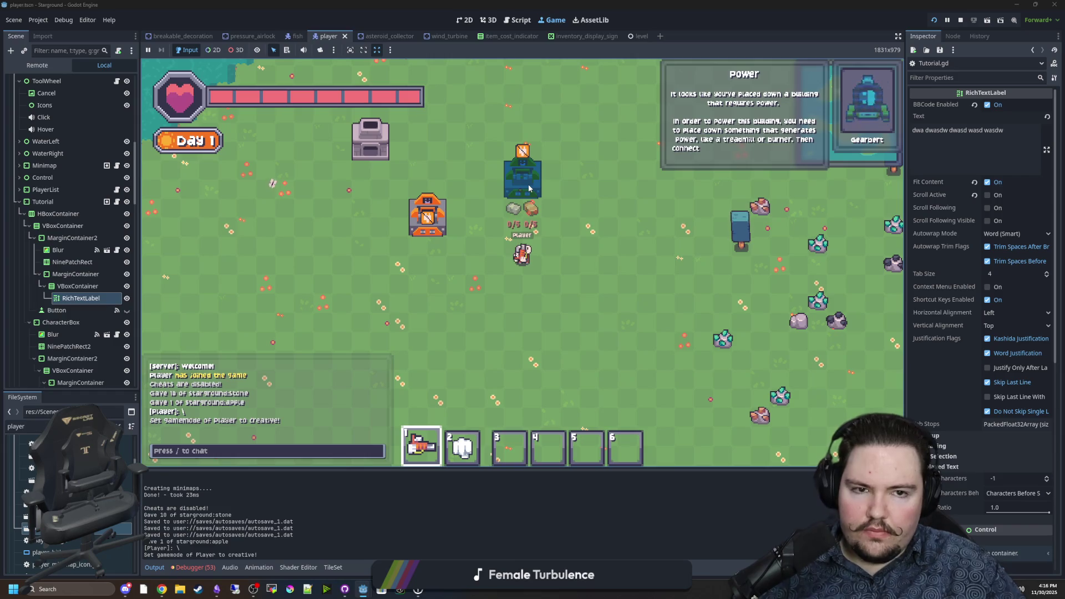
right_click(528, 189)
click(744, 180)
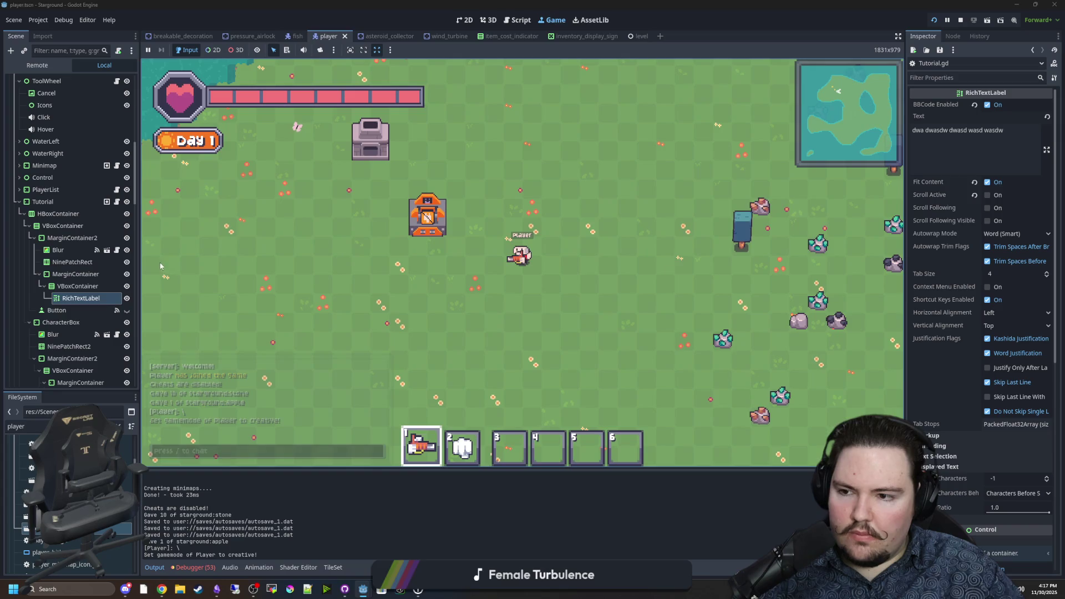
key(a)
click(116, 201)
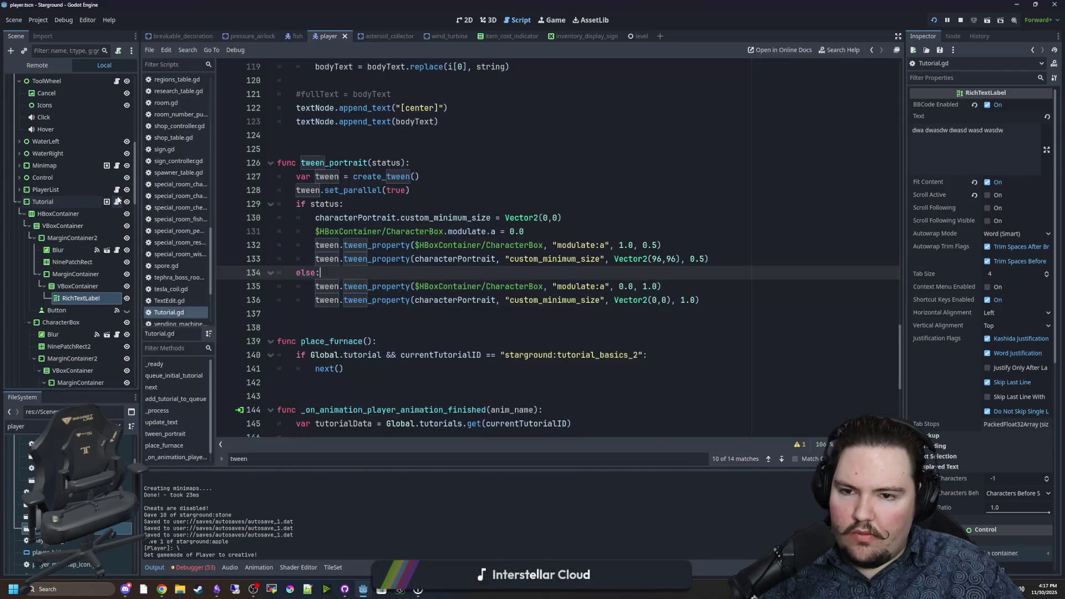
Save the tween_portrait fade and portrait-size tweens, then select the RichTextLabel node
click(367, 204)
key(ctrl+s)
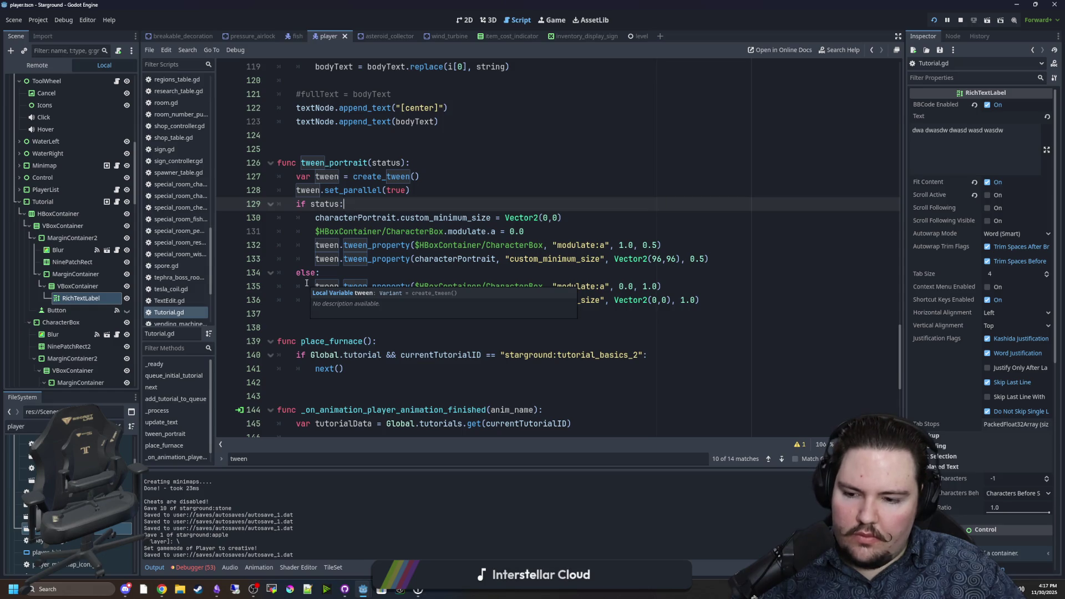
click(389, 327)
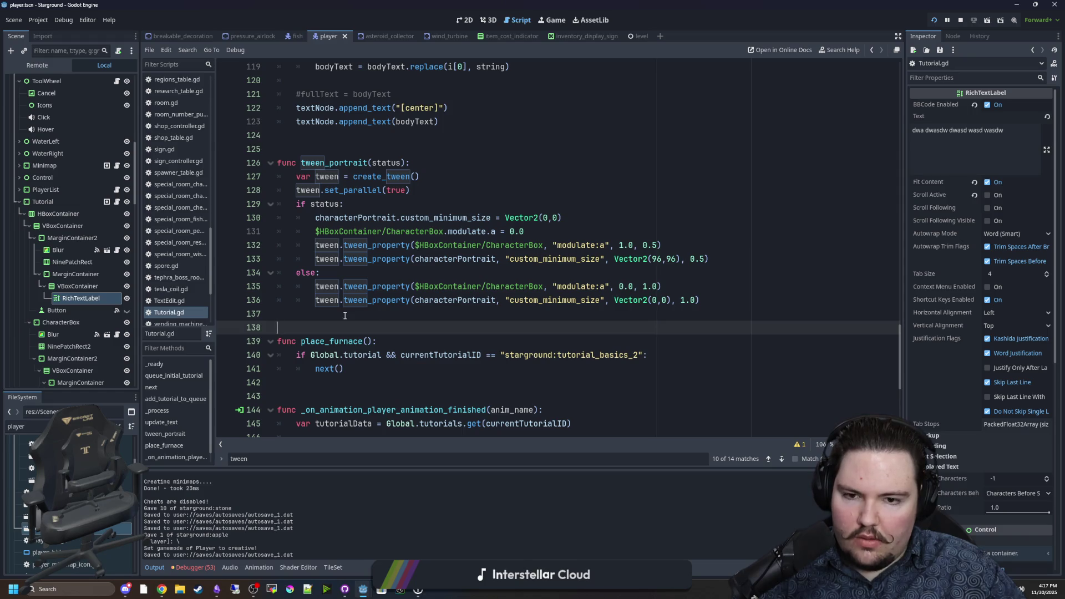
click(88, 299)
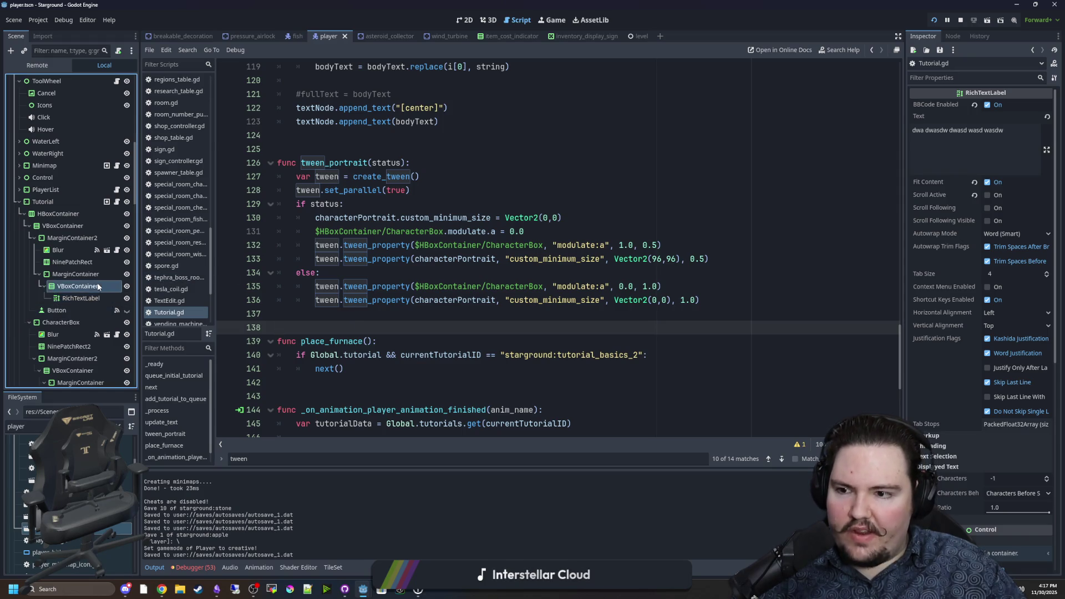
Set the RichTextLabel's Custom Minimum Size x to 96 in the Inspector
scroll(942, 333, down, 5)
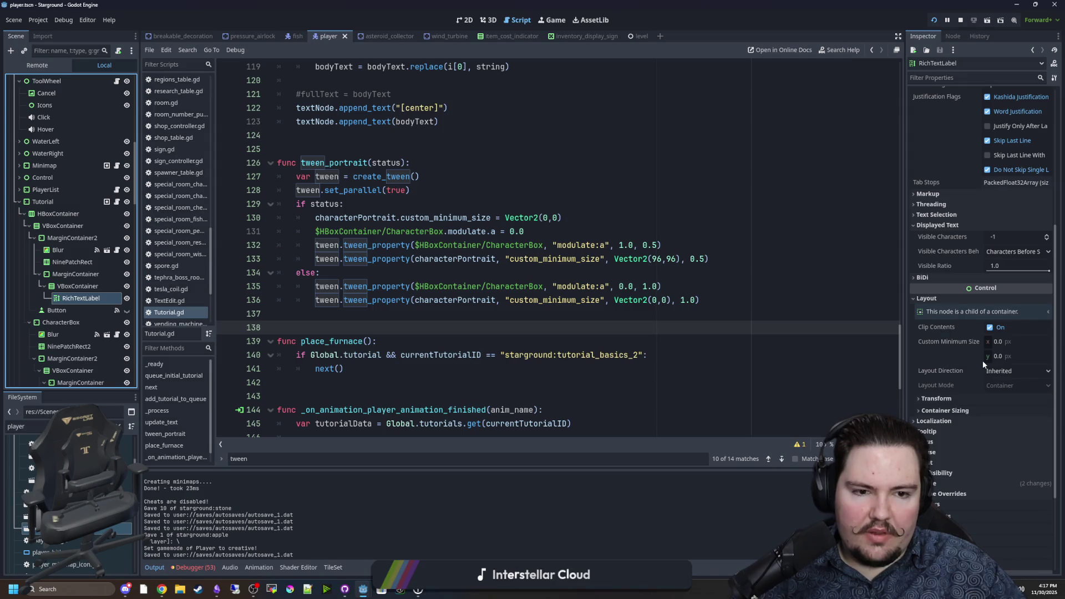
click(1008, 342)
text(96)
key(Return)
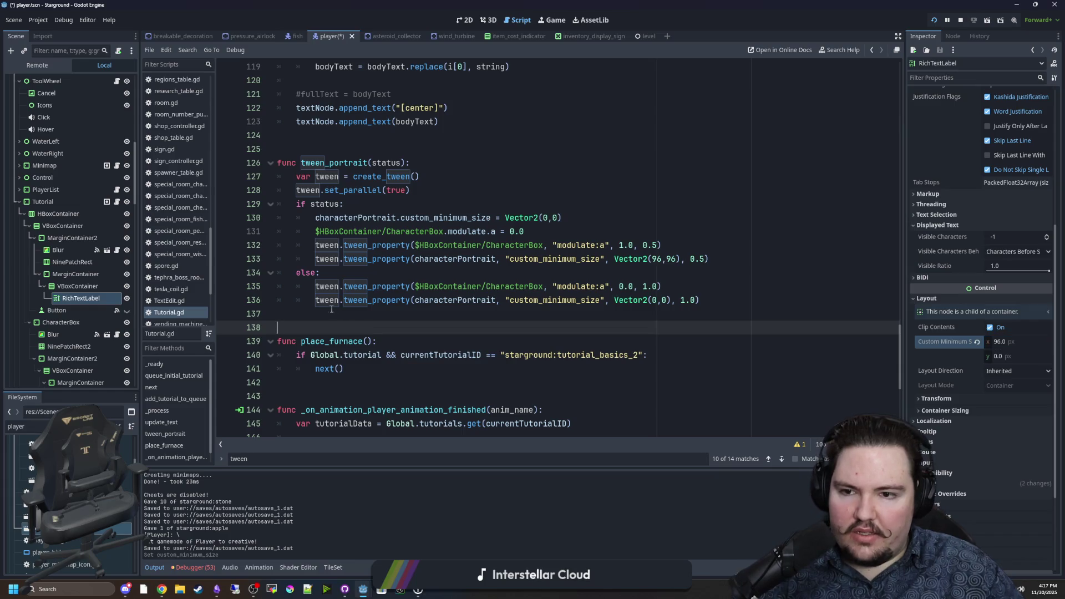
Comment out the tween_property lines in tween_portrait with Ctrl+K
key(ctrl+k)
drag(314, 301, 331, 241)
key(ctrl+k)
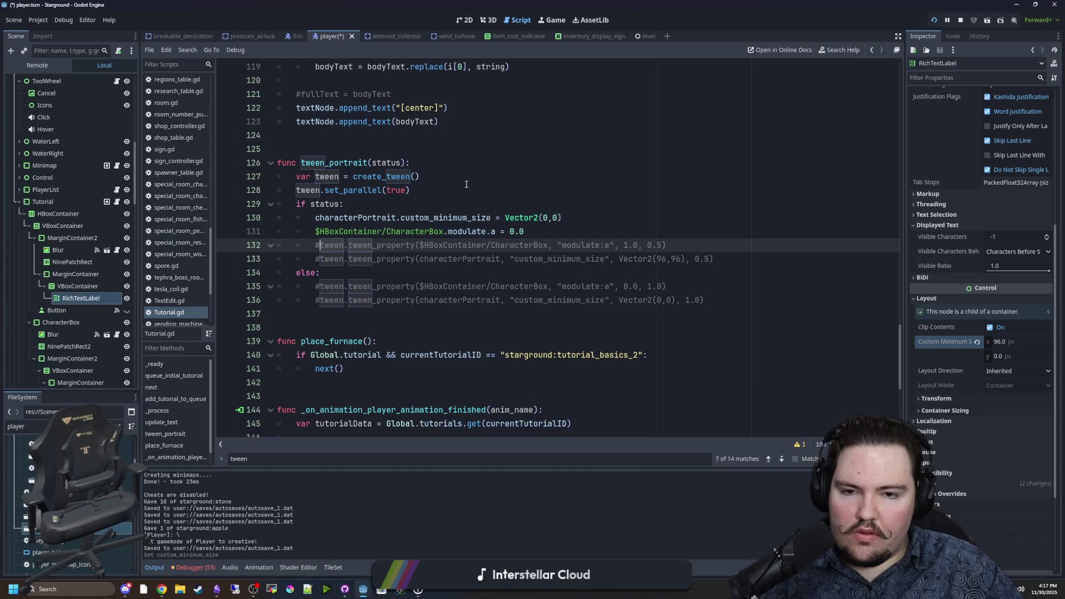
Add a 'pass' line under else: and uncomment the portrait reset line
click(326, 274)
key(Return)
text(pass)
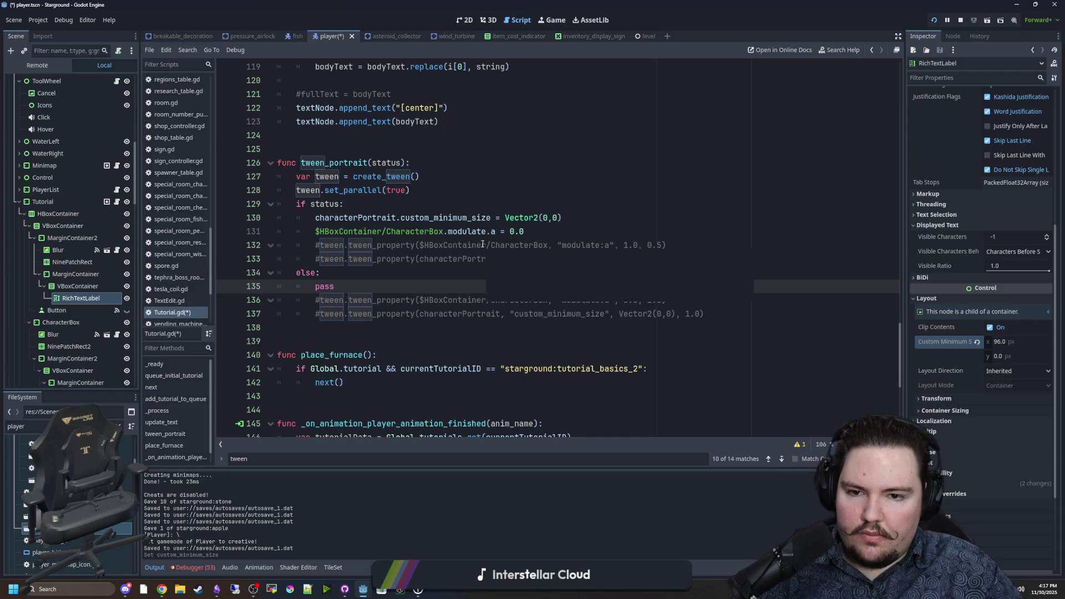
click(528, 206)
click(316, 217)
text(#)
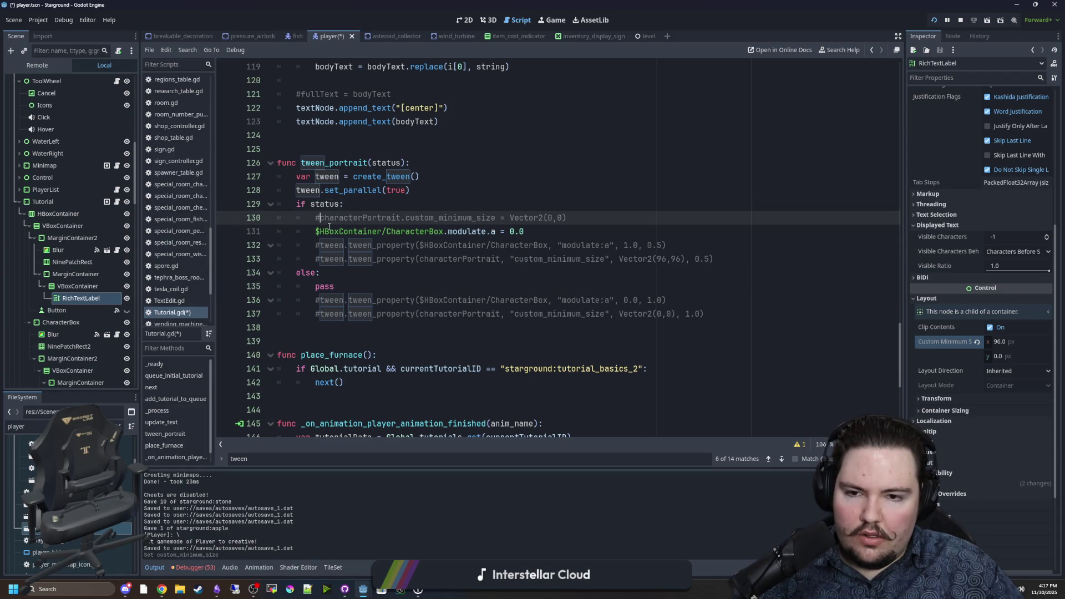
key(BackSpace)
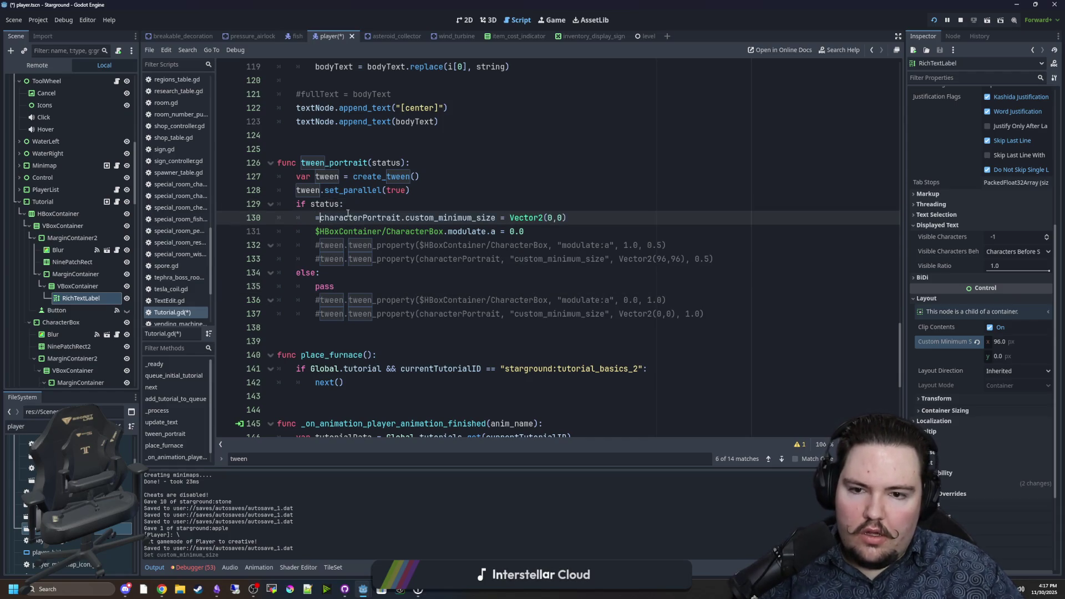
Uncomment the portrait grow/shrink and box fade-in/fade-out tween lines
click(319, 259)
key(BackSpace)
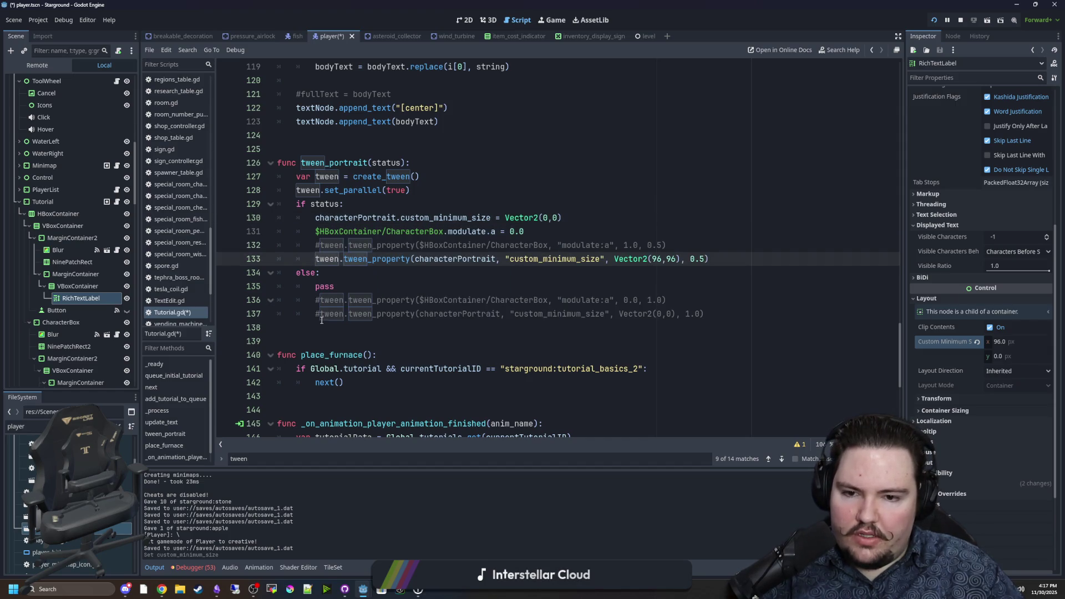
click(319, 327)
click(320, 314)
key(BackSpace)
click(321, 300)
key(BackSpace)
click(319, 245)
key(BackSpace)
click(372, 205)
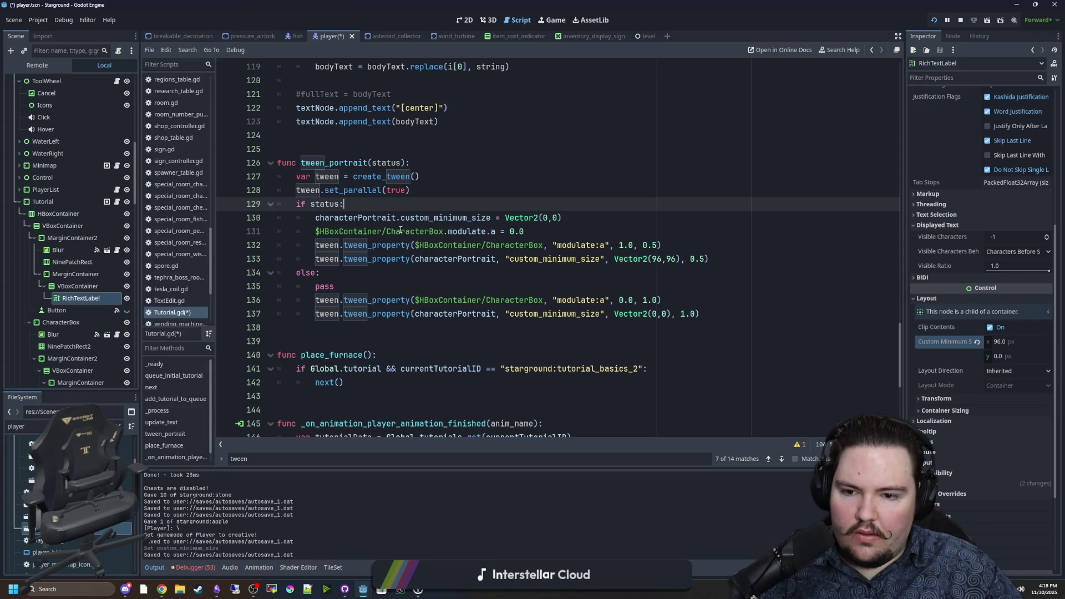
Jump to where textMargin is declared in Tutorial.gd
scroll(401, 230, down, 3)
scroll(403, 221, up, 20)
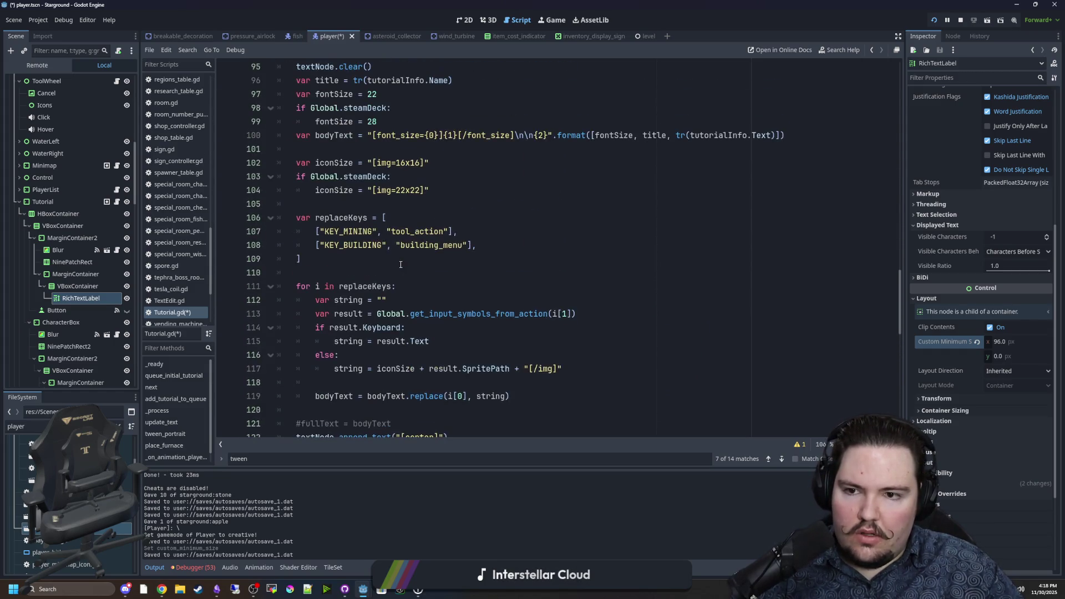
scroll(400, 264, up, 1)
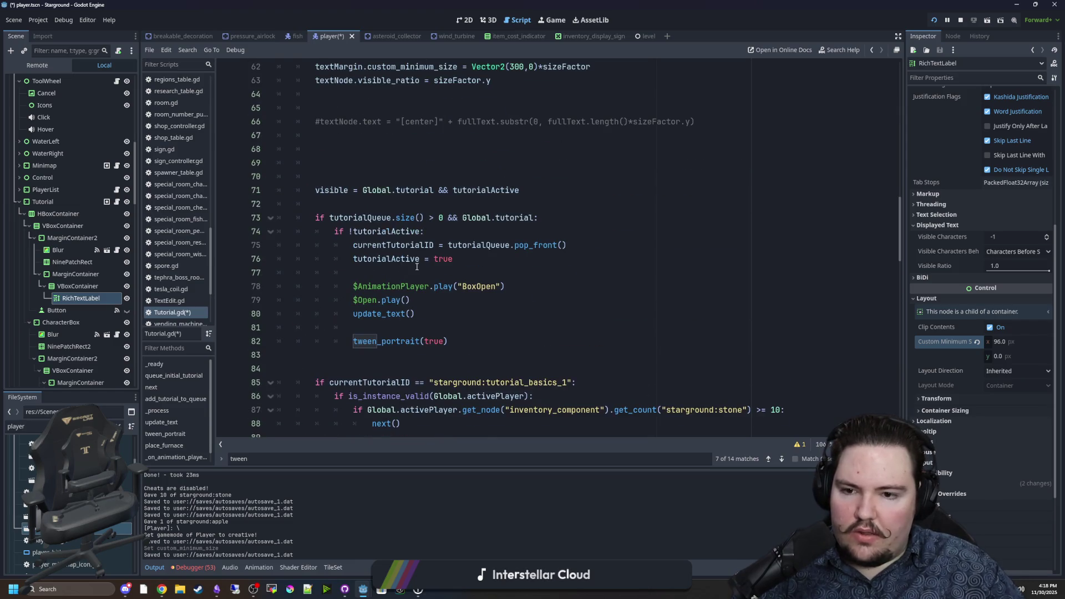
scroll(416, 266, up, 3)
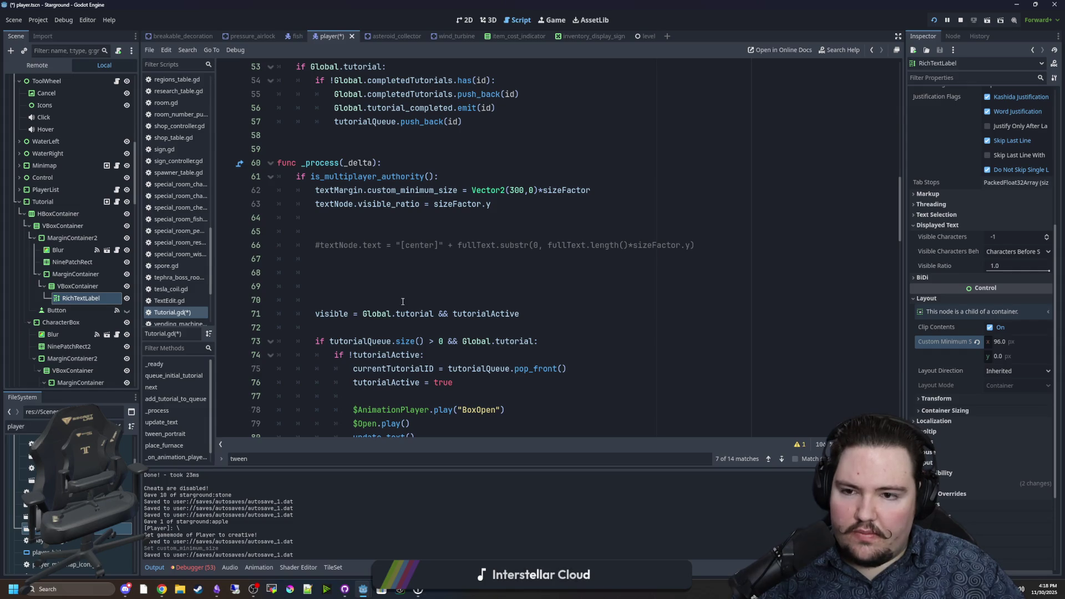
ctrl+click(337, 191)
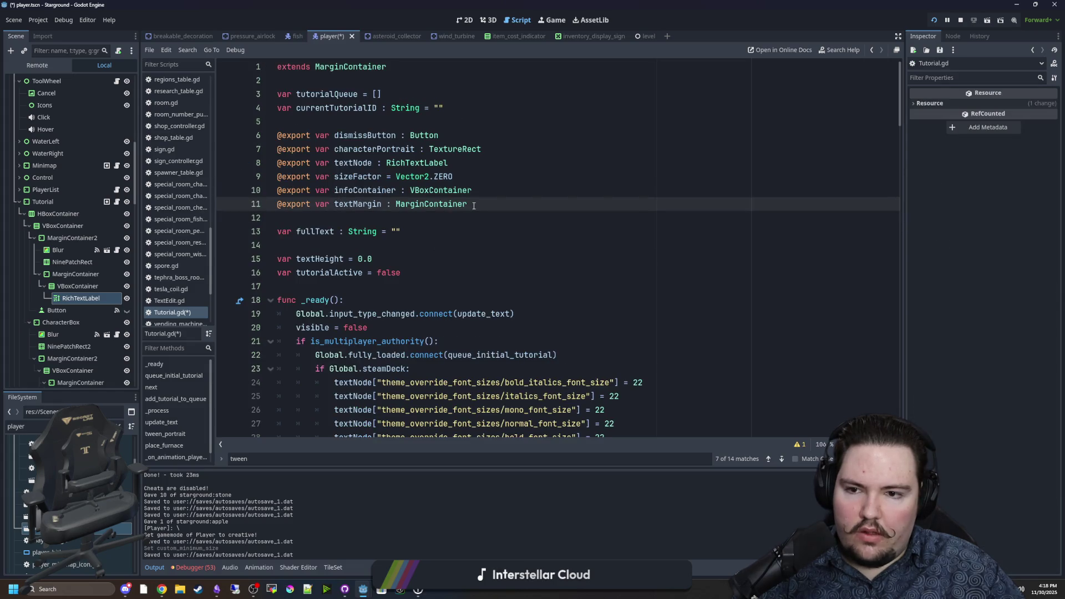
Return to the textMargin sizing line in _process and select the AnimationPlayer node
mouse_move(437, 197)
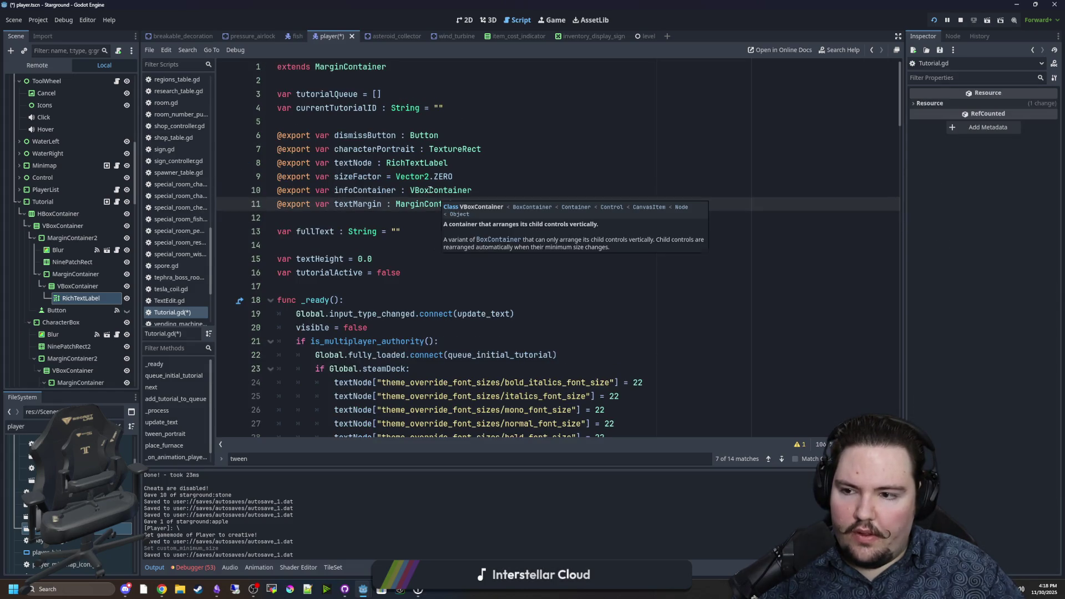
scroll(427, 222, down, 15)
click(423, 244)
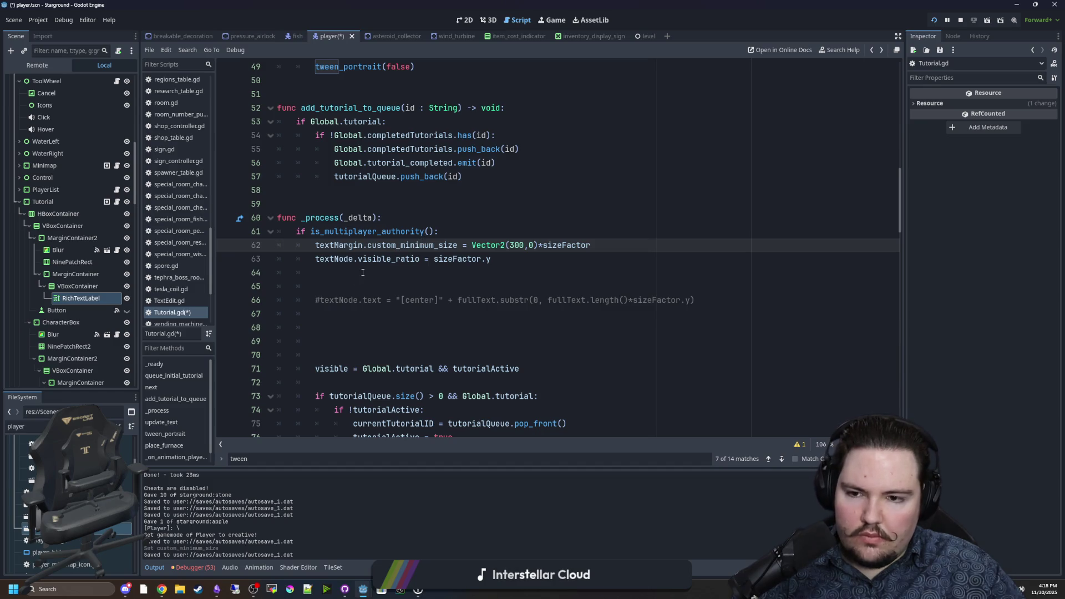
scroll(363, 273, down, 4)
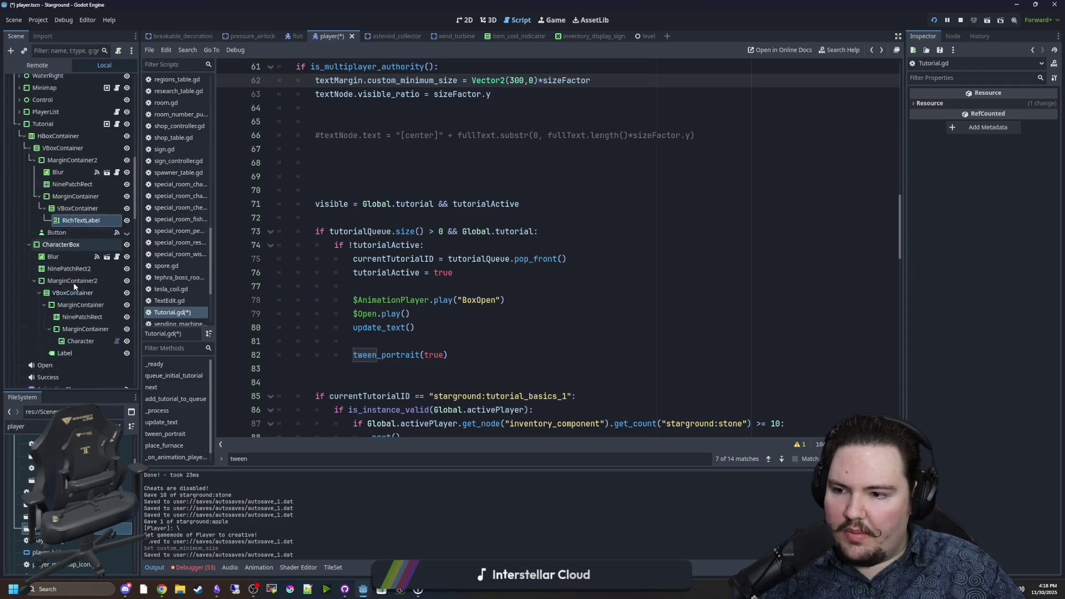
scroll(74, 282, down, 5)
click(77, 313)
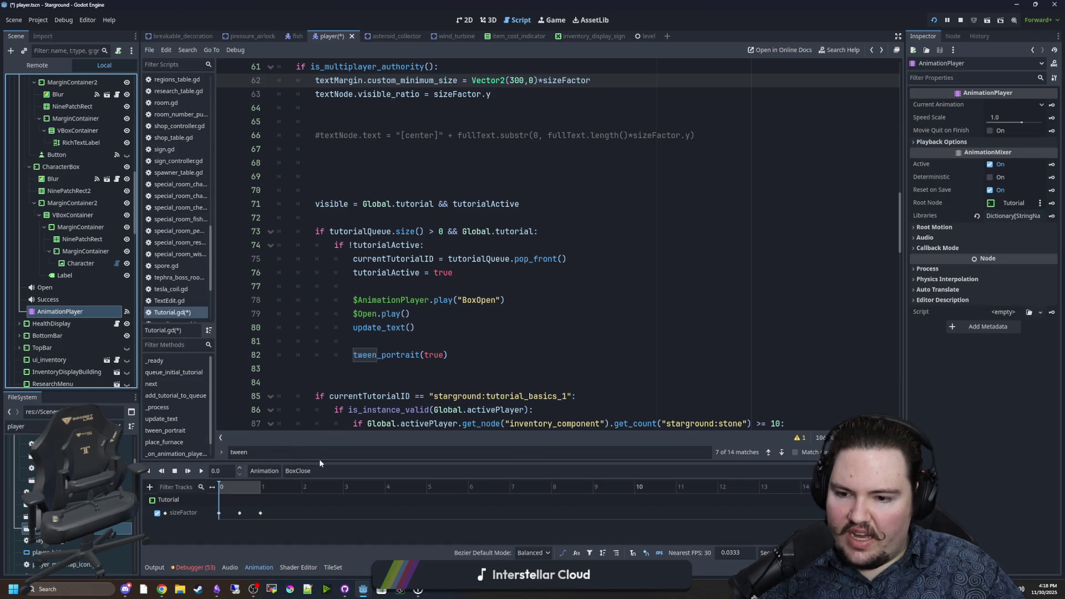
Enlarge the Animation panel, select the sizeFactor track, and search the script for 'sizeFactor'
drag(319, 462, 318, 419)
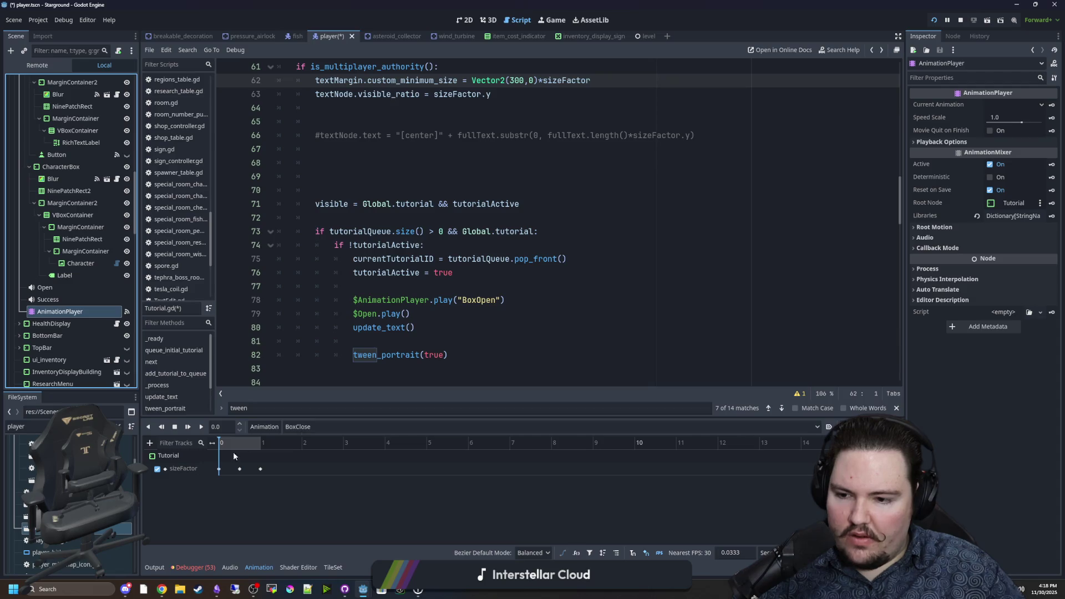
click(187, 469)
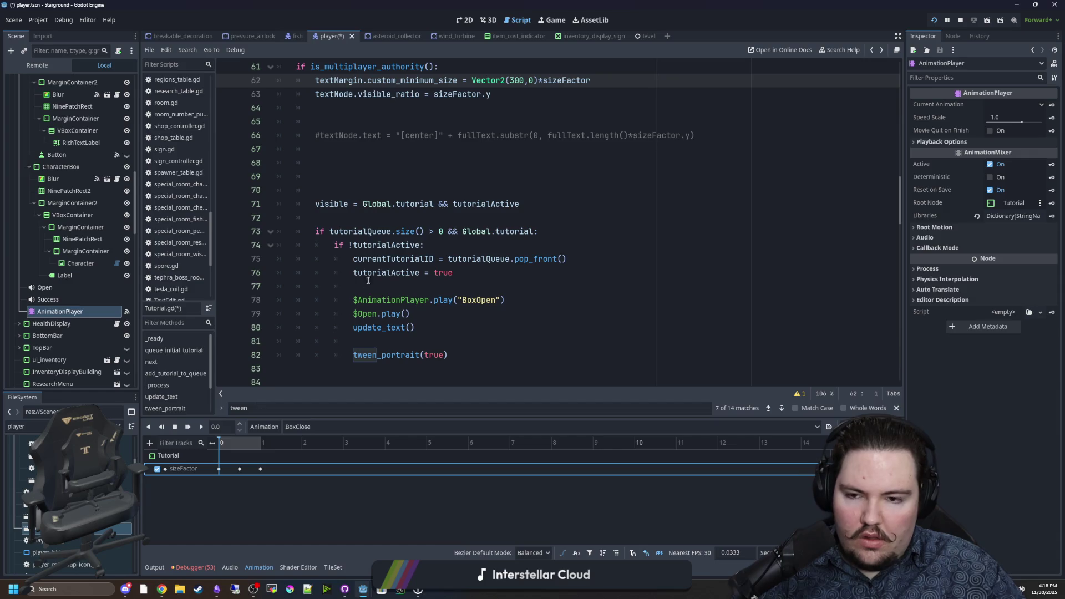
click(423, 267)
key(ctrl+f)
text(sizeFactor)
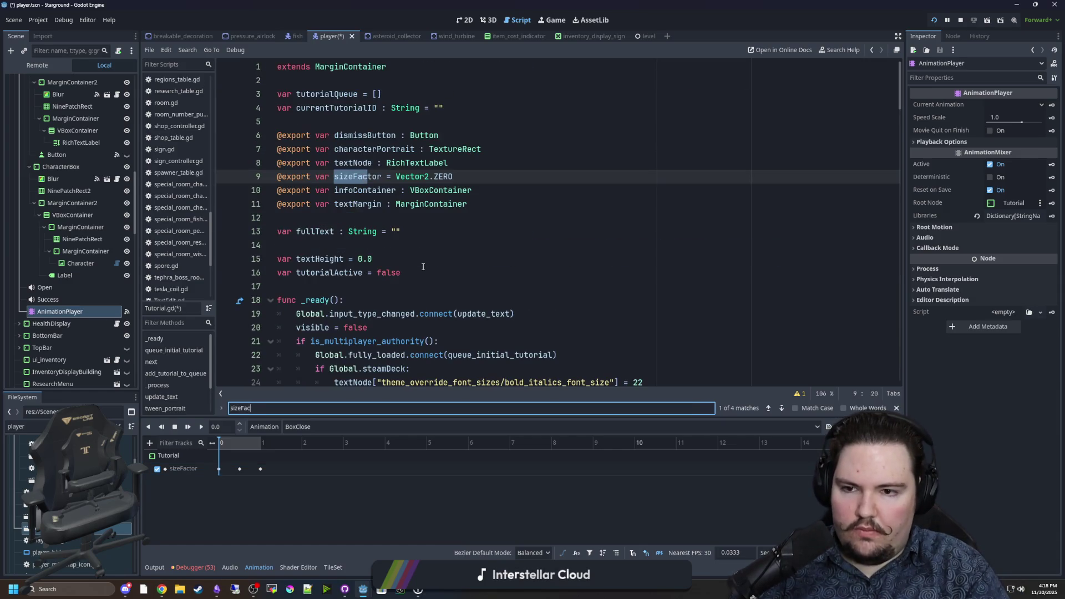
key(Return)
key(Return)
key(Return)
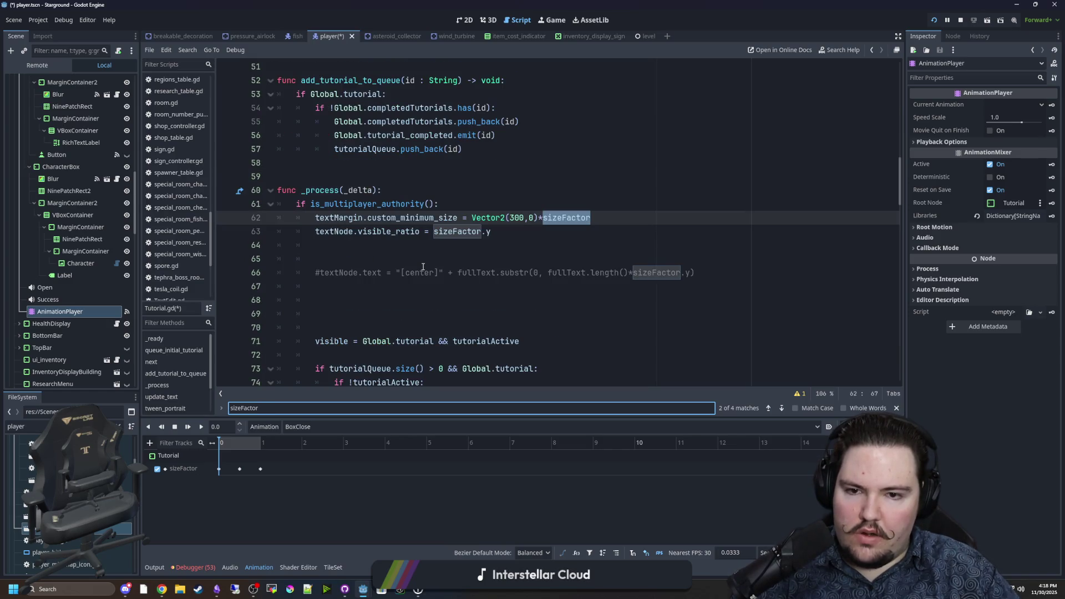
Comment out the textMargin sizing line 62 with Ctrl+K and save the script
click(317, 219)
key(ctrl+k)
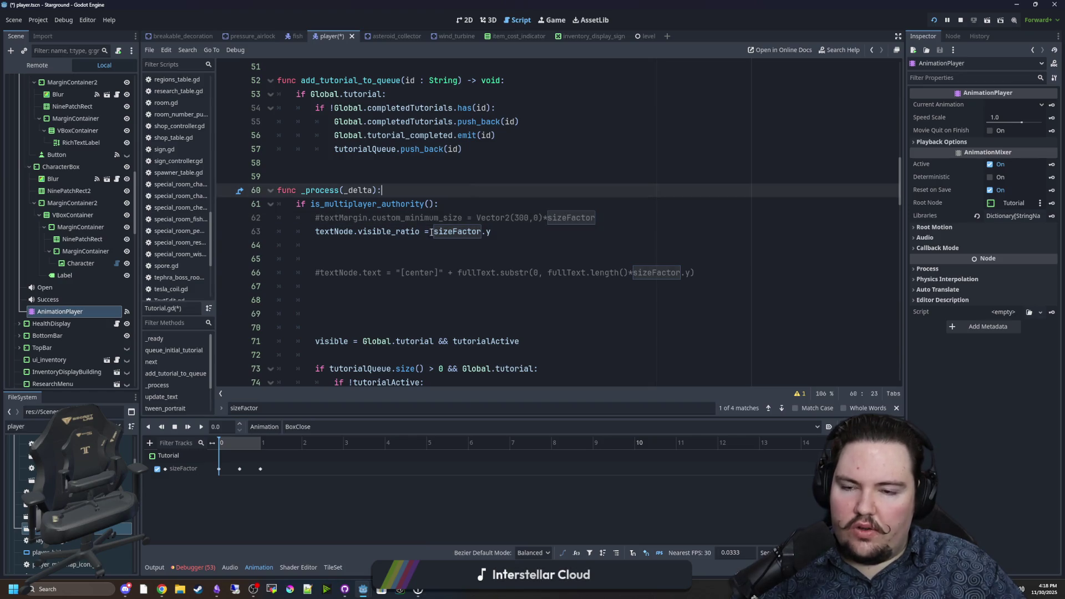
click(399, 247)
key(ctrl+s)
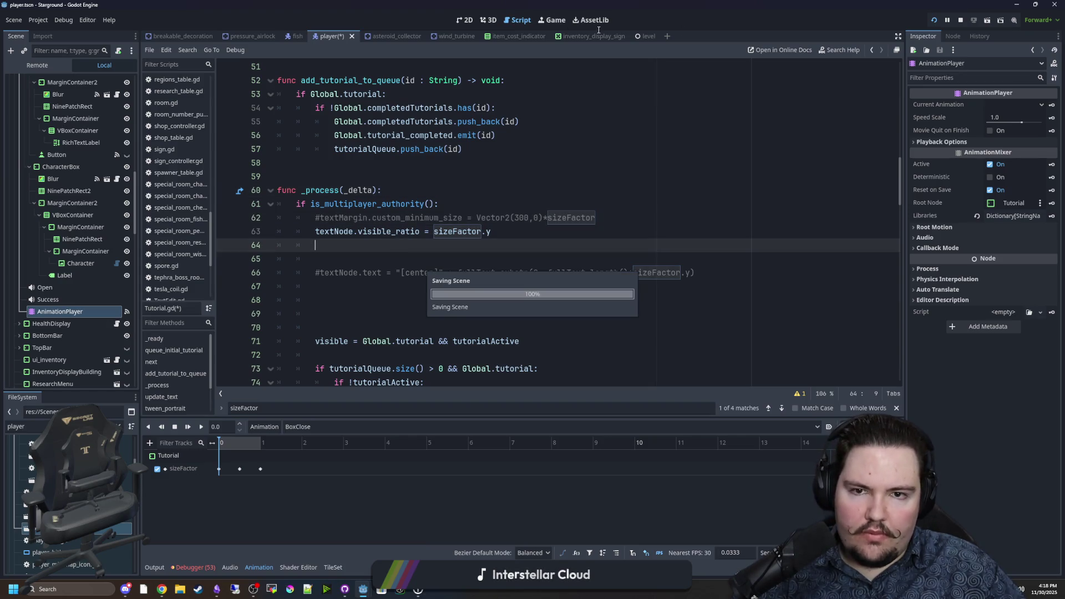
click(554, 20)
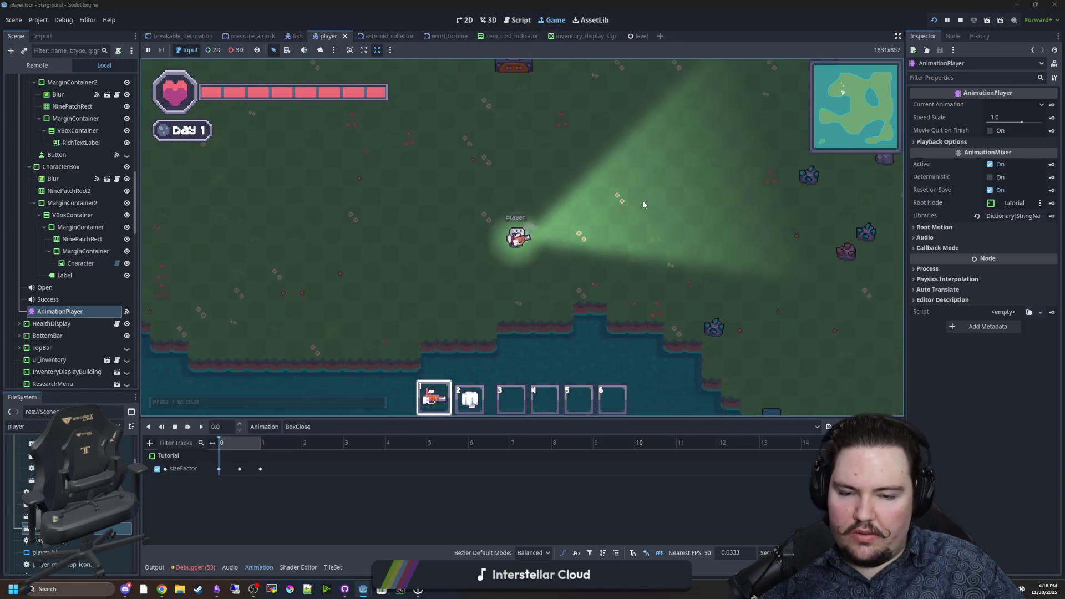
Reset the game's tutorials from the pause menu's Options
key(b)
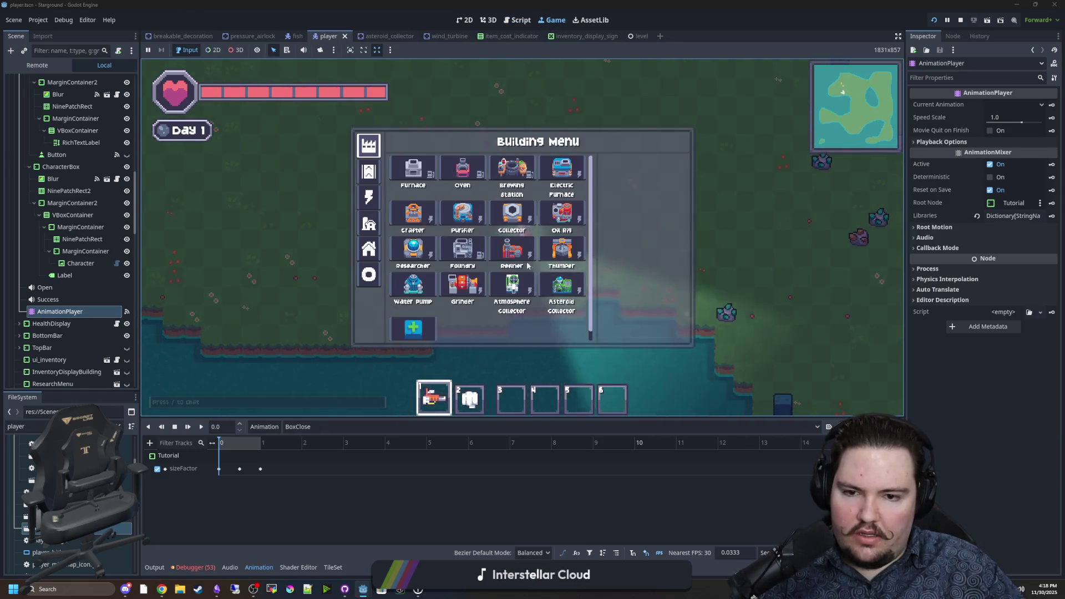
key(Escape)
key(Escape)
click(519, 261)
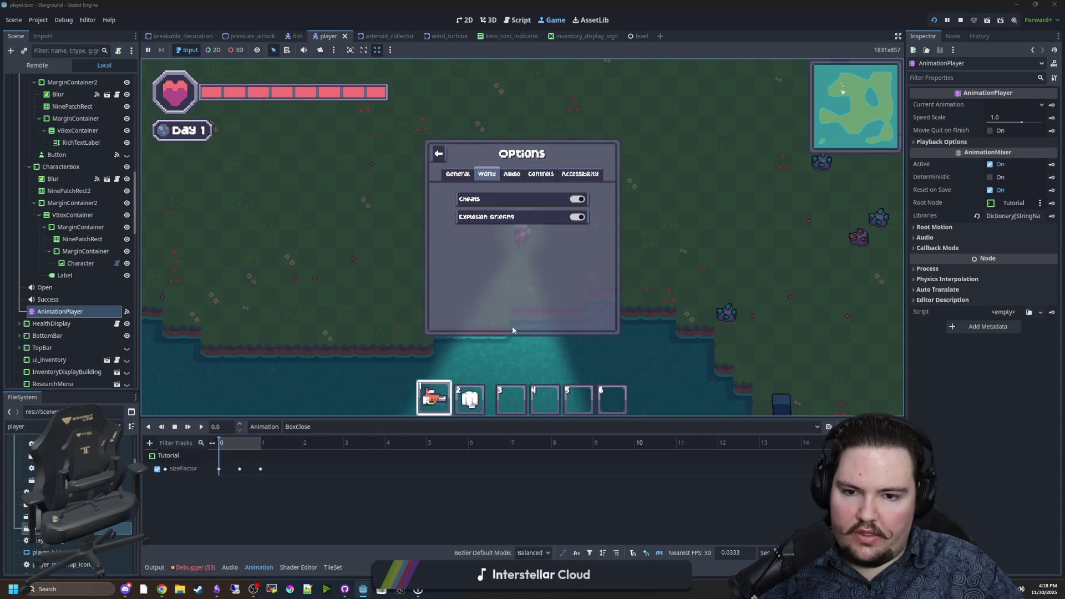
scroll(522, 255, down, 5)
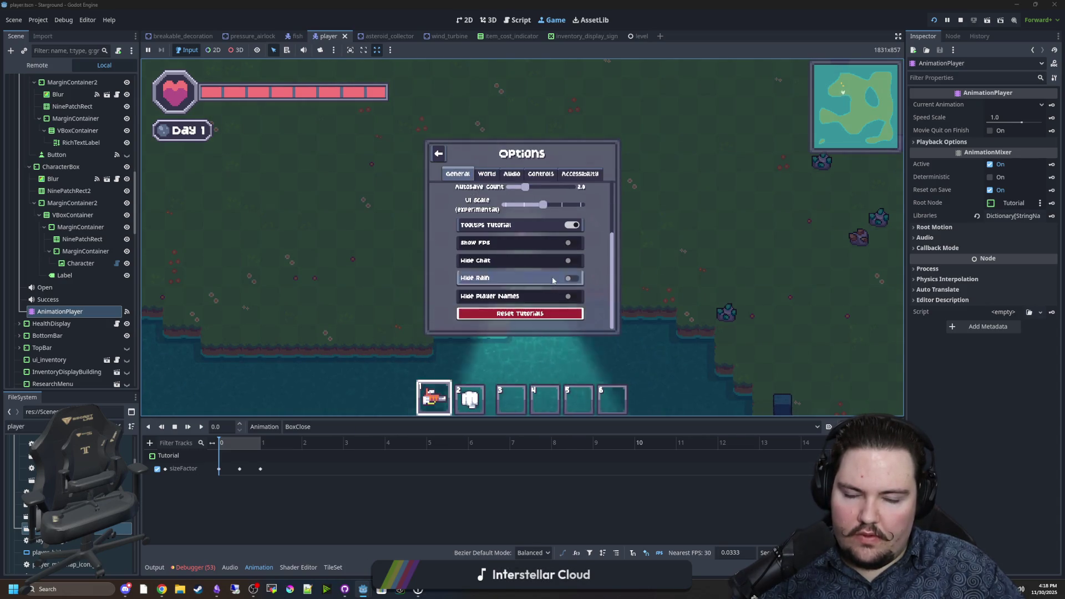
click(536, 310)
Place a building from the Building Menu to trigger the Power tutorial, then stop the run
key(b)
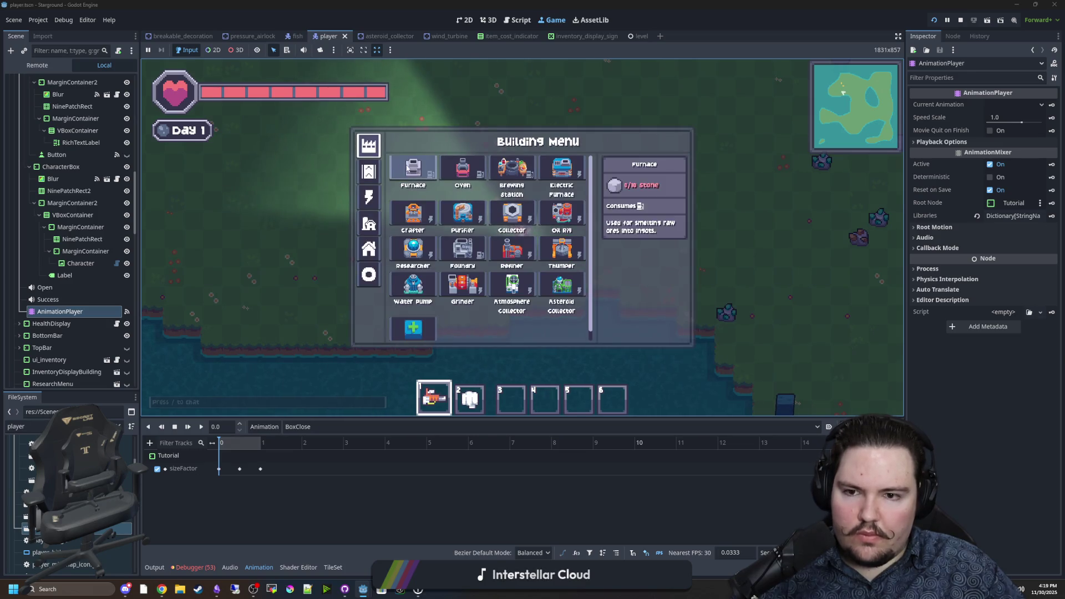
click(420, 212)
click(413, 188)
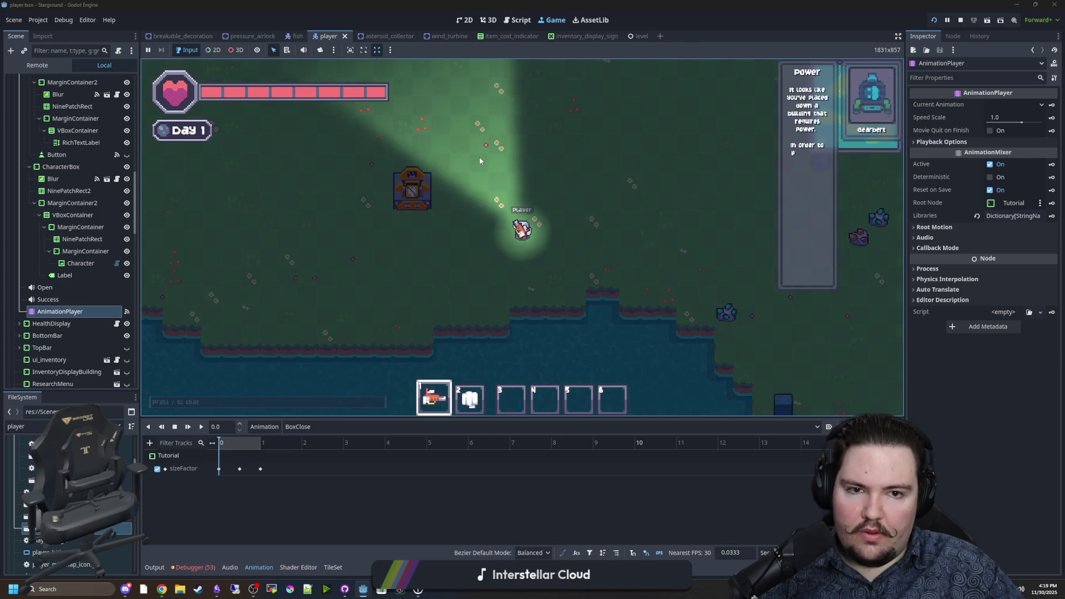
click(961, 20)
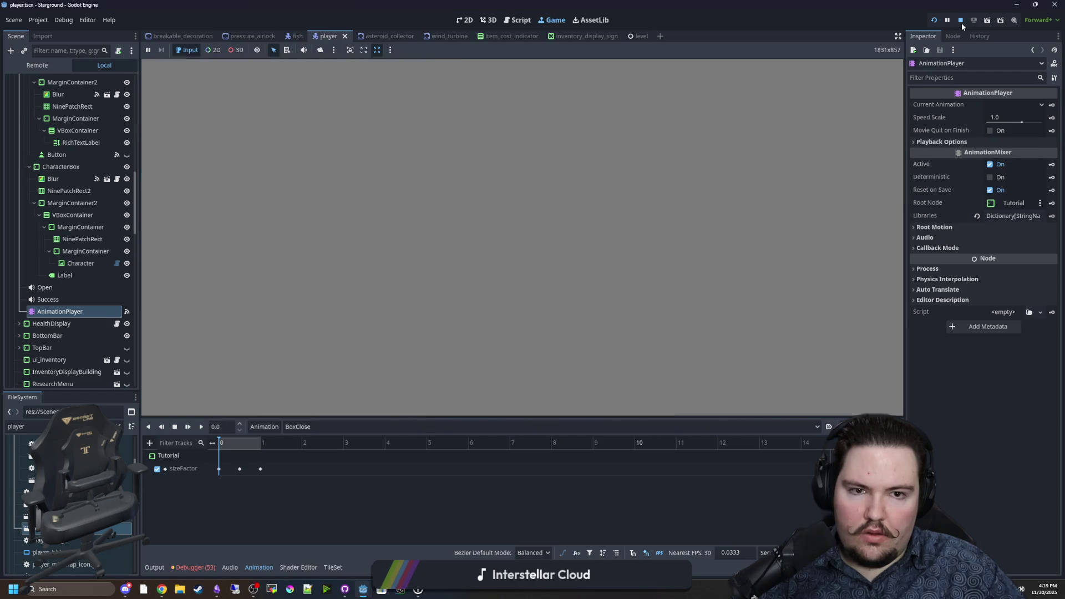
Save the scene and switch back to the player scene's 2D editor
key(ctrl+s)
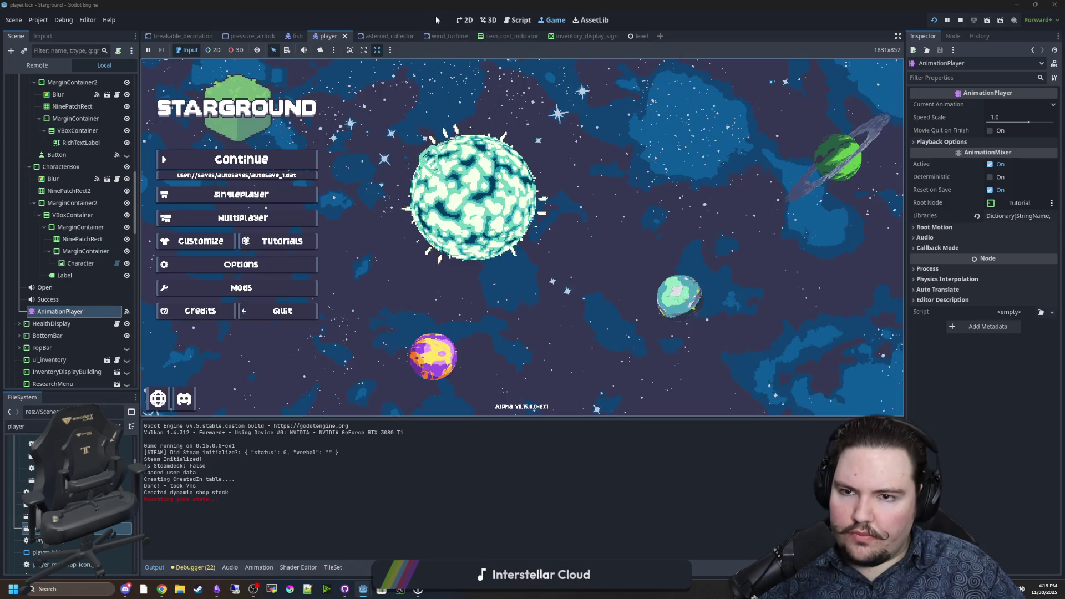
click(469, 23)
Set the tutorial RichTextLabel's Custom Minimum Size x to 300, then return to Tutorial.gd
scroll(233, 269, down, 1)
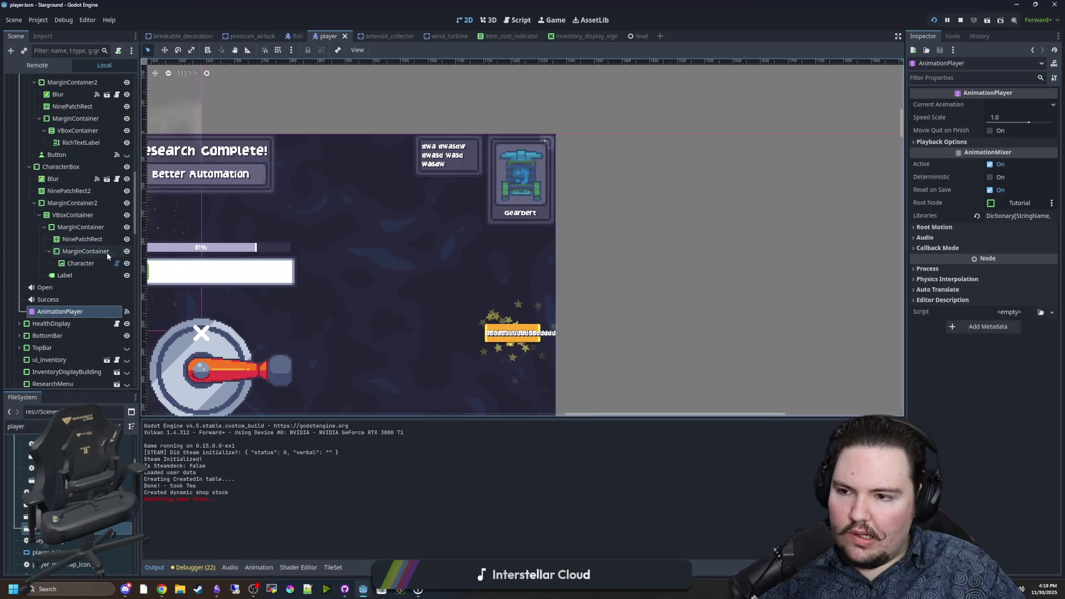
click(85, 240)
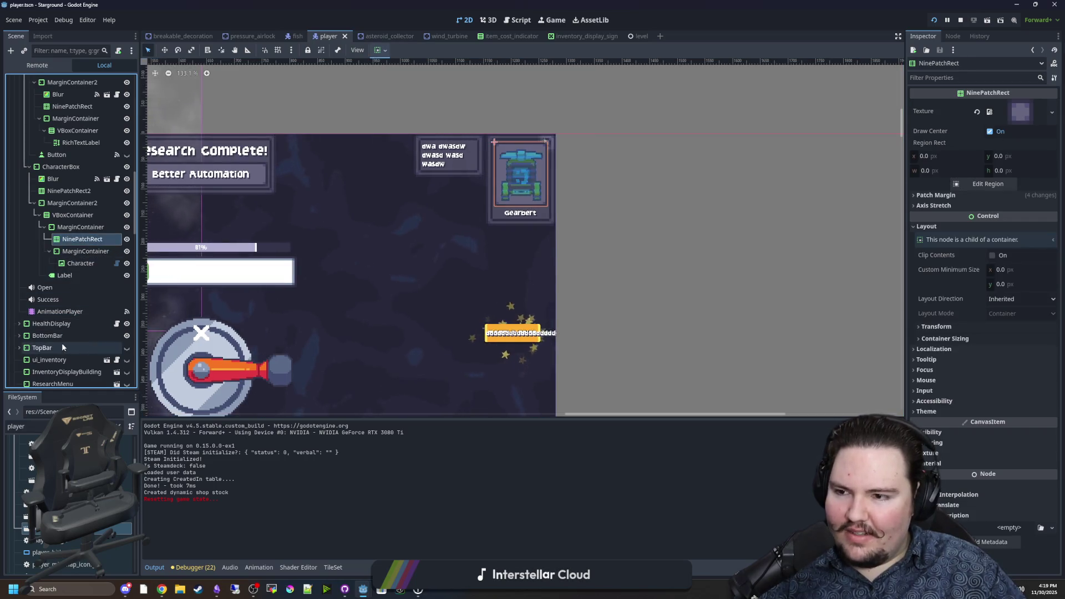
scroll(70, 216, up, 3)
click(73, 220)
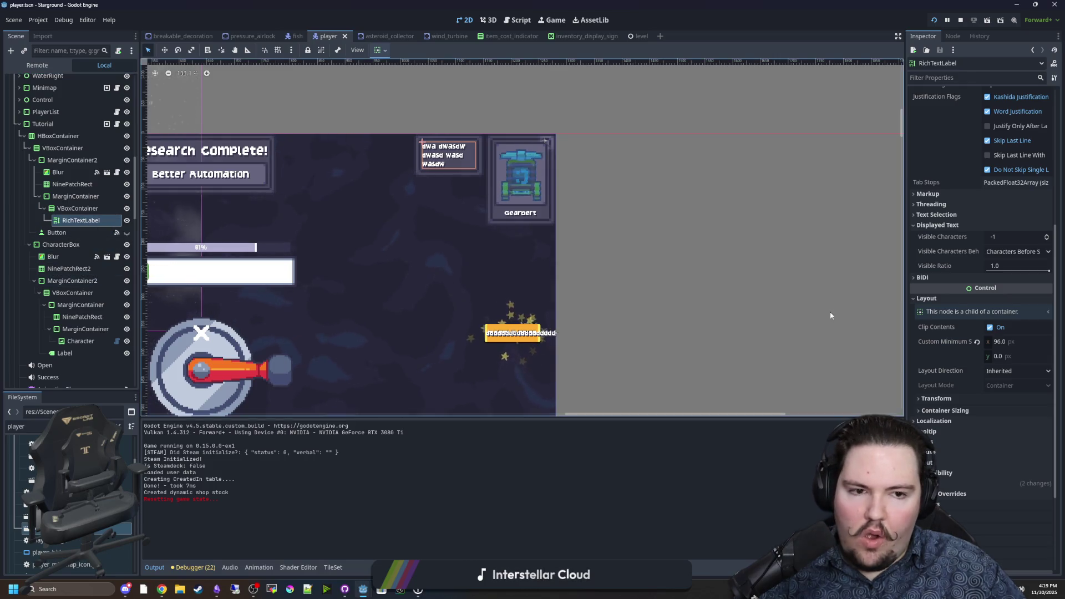
click(999, 341)
text(300)
key(Return)
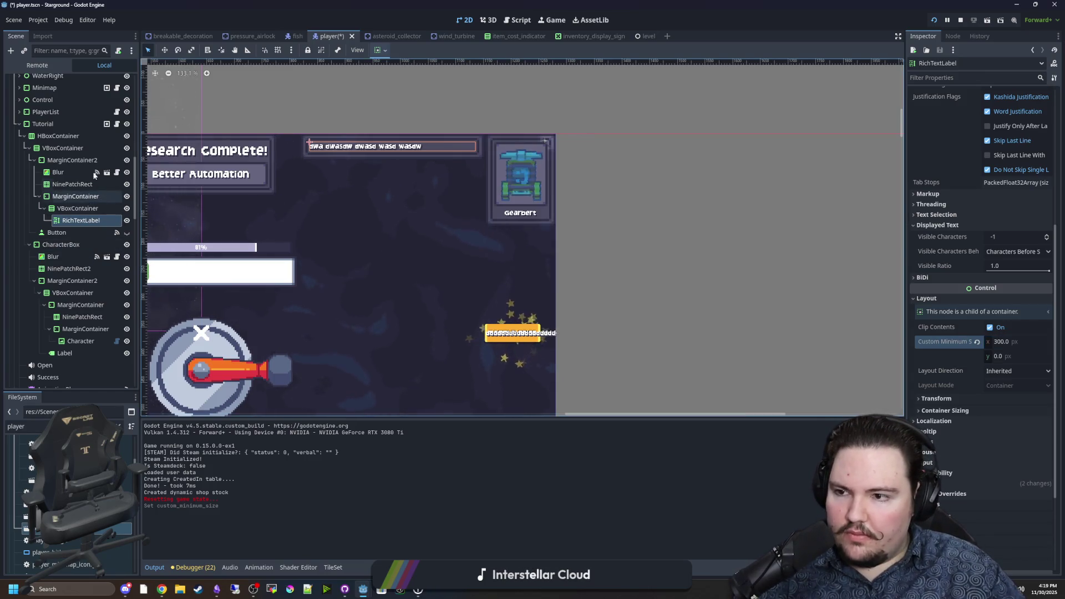
click(117, 124)
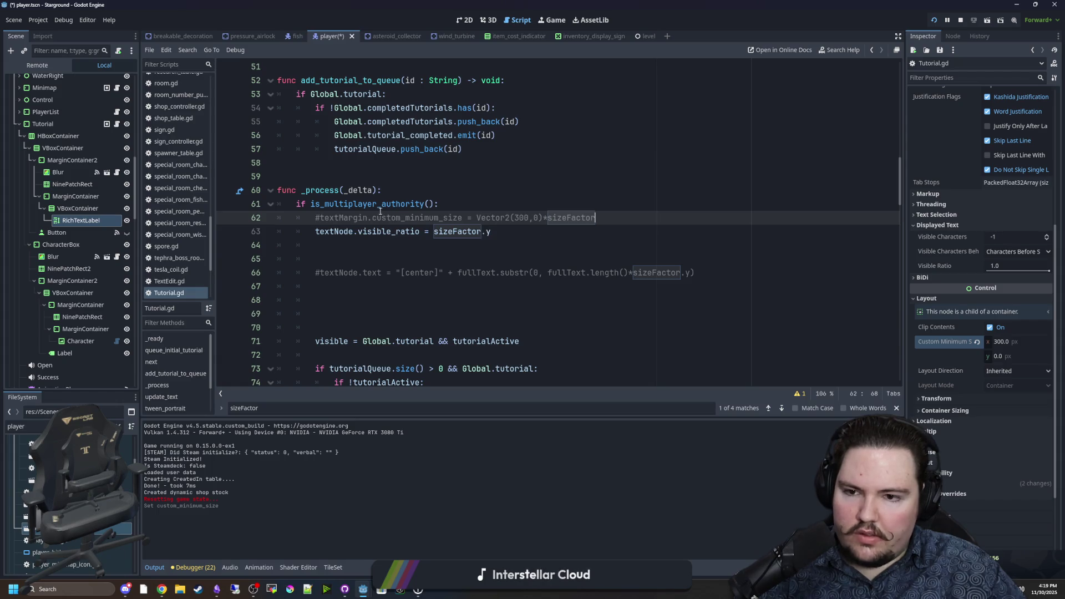
Inspect the MarginContainer and MarginContainer2 theme override constants and layout sizes
click(67, 195)
click(945, 189)
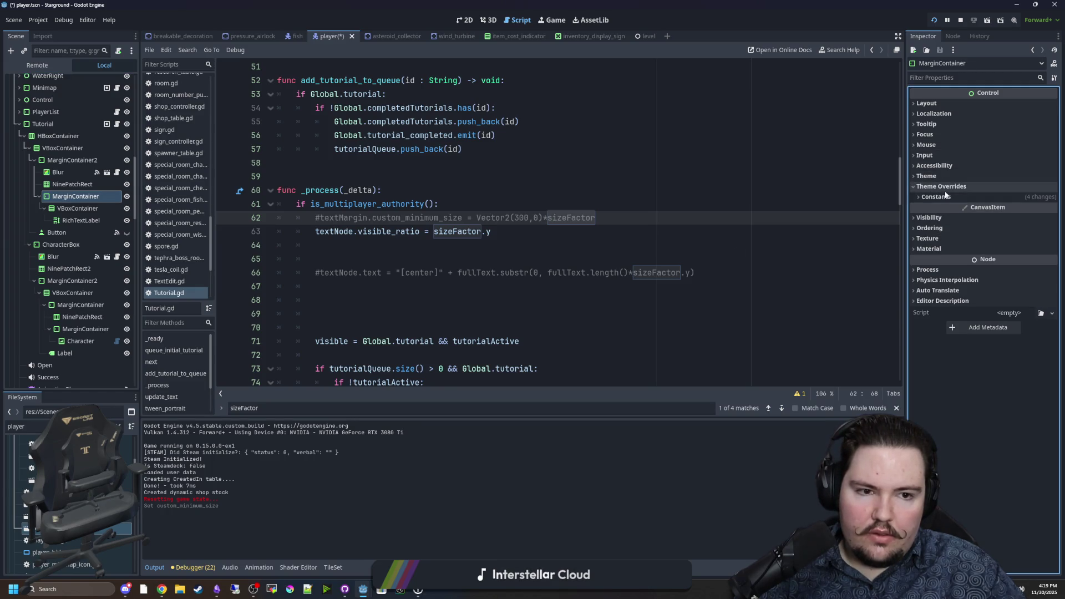
click(950, 188)
click(932, 103)
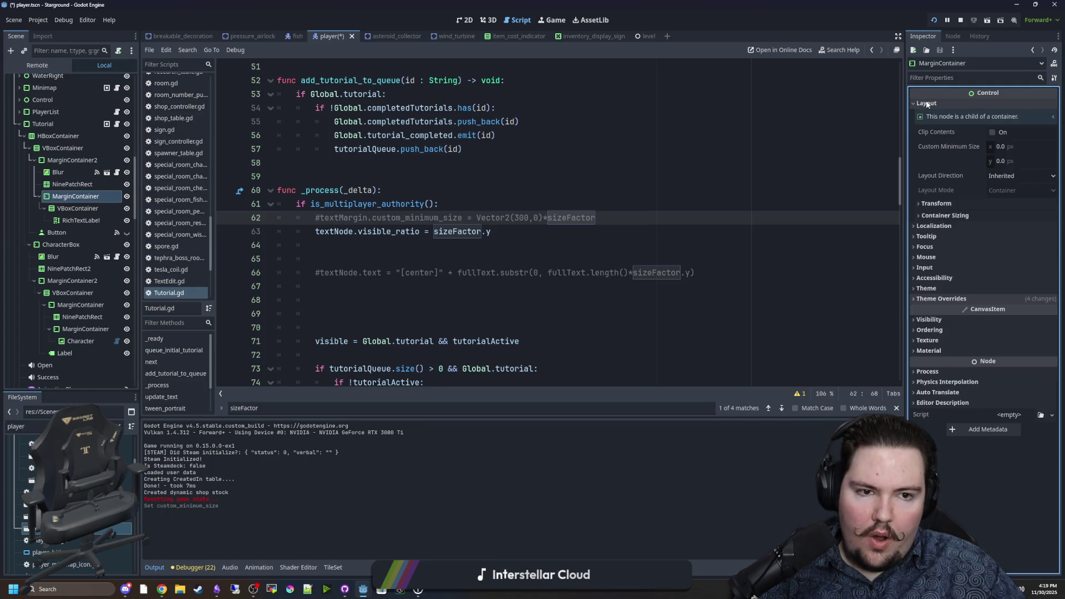
click(93, 163)
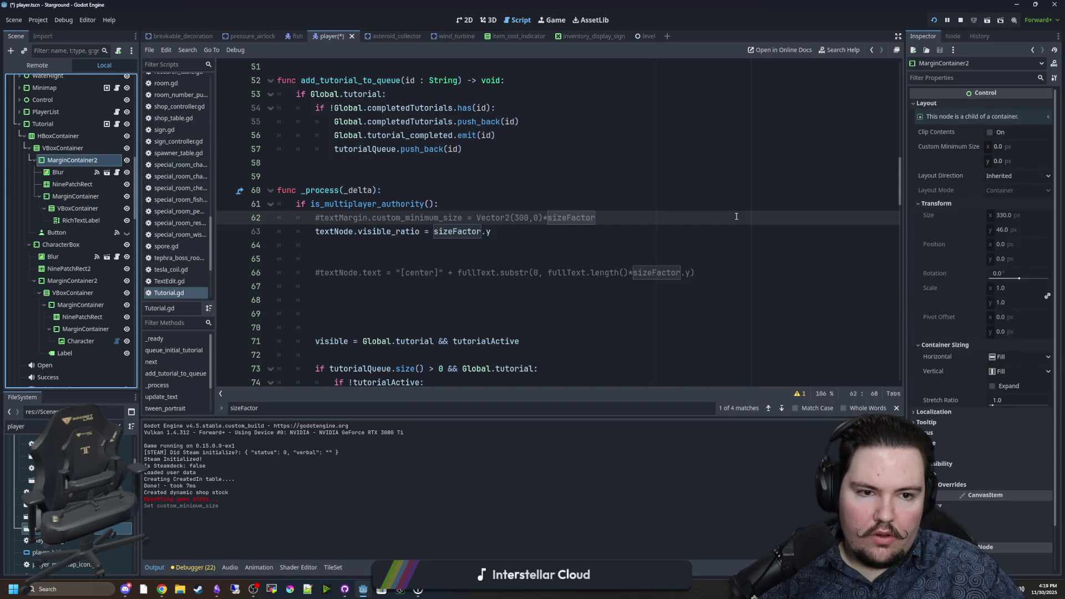
Reselect the RichTextLabel, save the scene, and view the running game's main menu
click(445, 246)
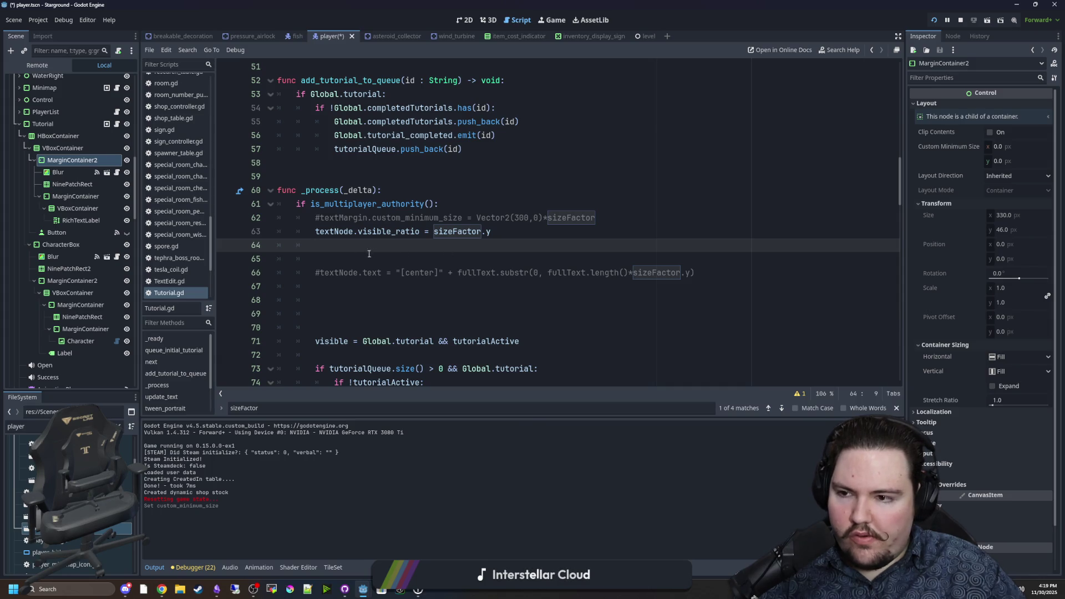
click(81, 220)
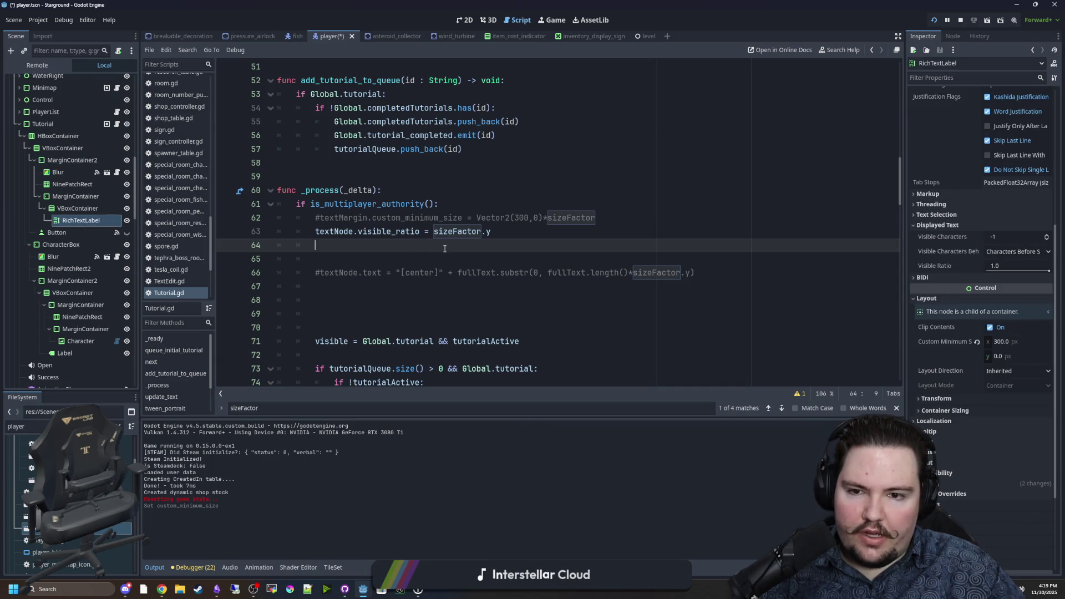
key(ctrl+s)
click(554, 19)
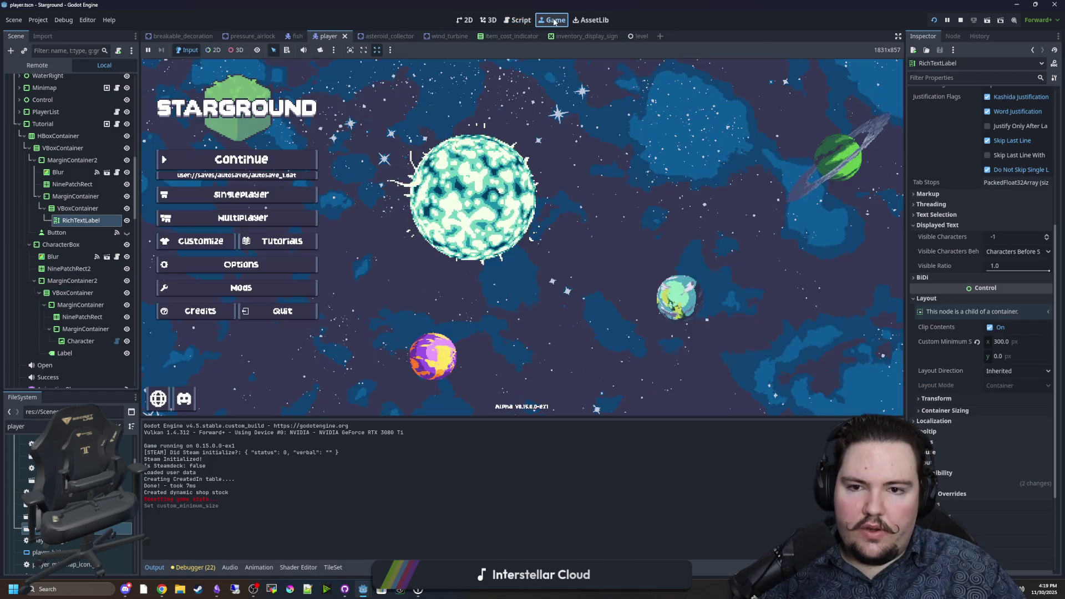
Start a new singleplayer world with default setup and send the chat command '/save f'
click(272, 202)
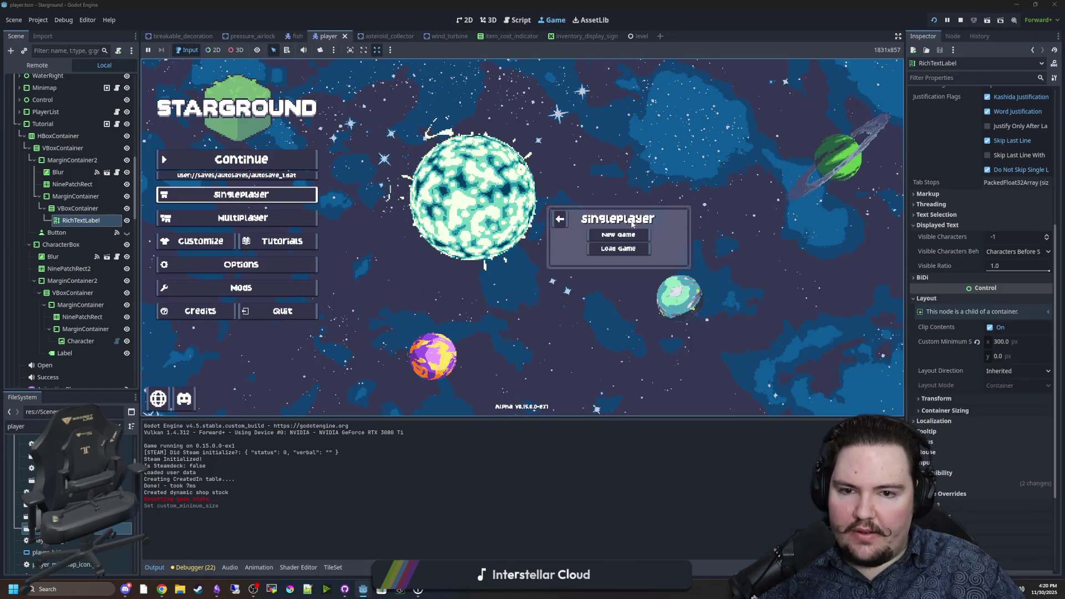
click(608, 235)
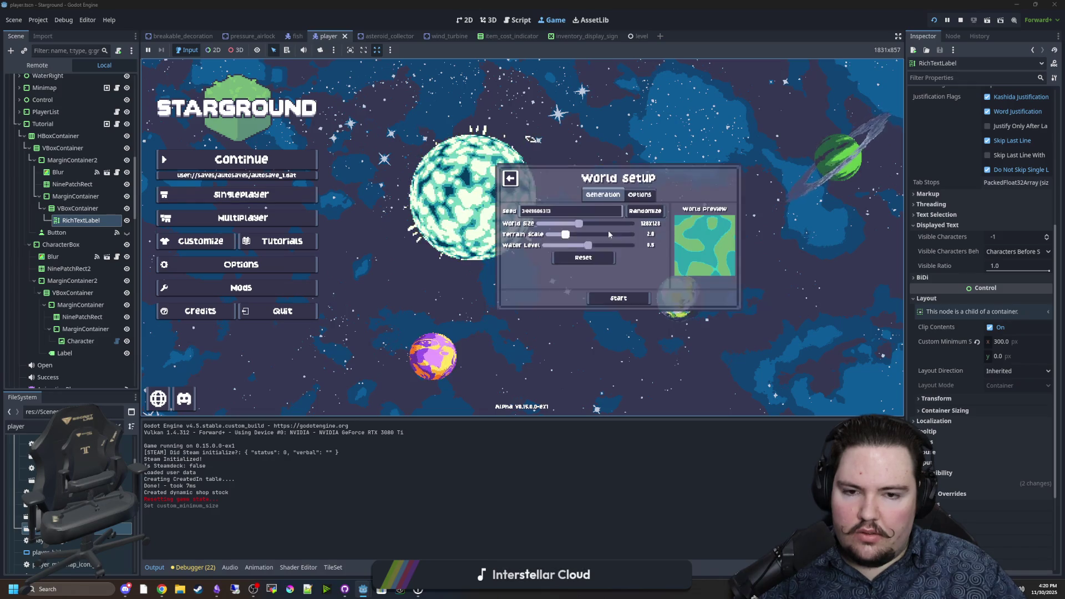
click(613, 295)
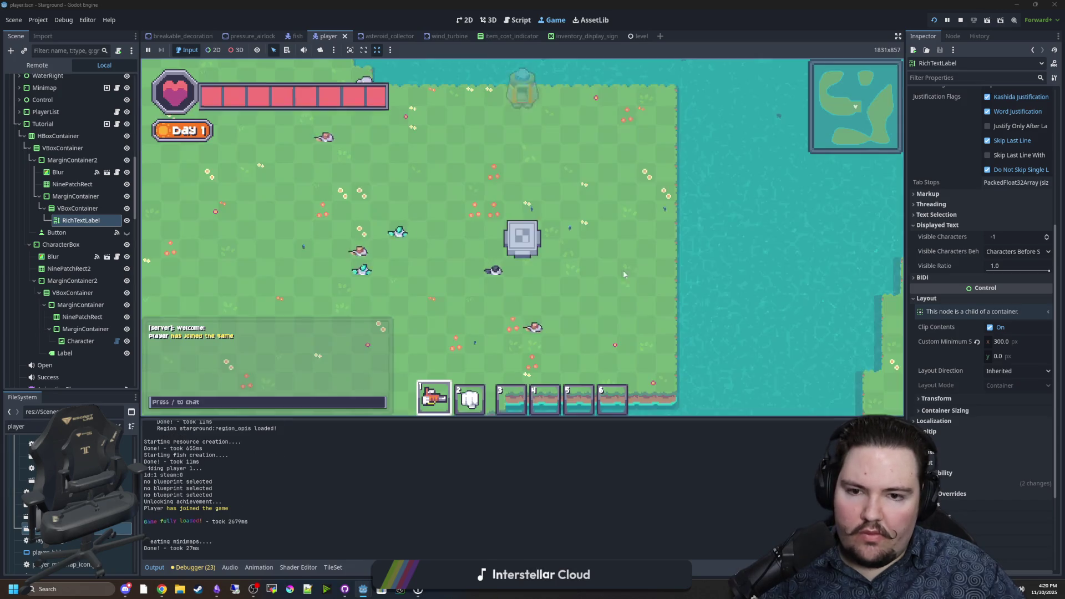
key(d)
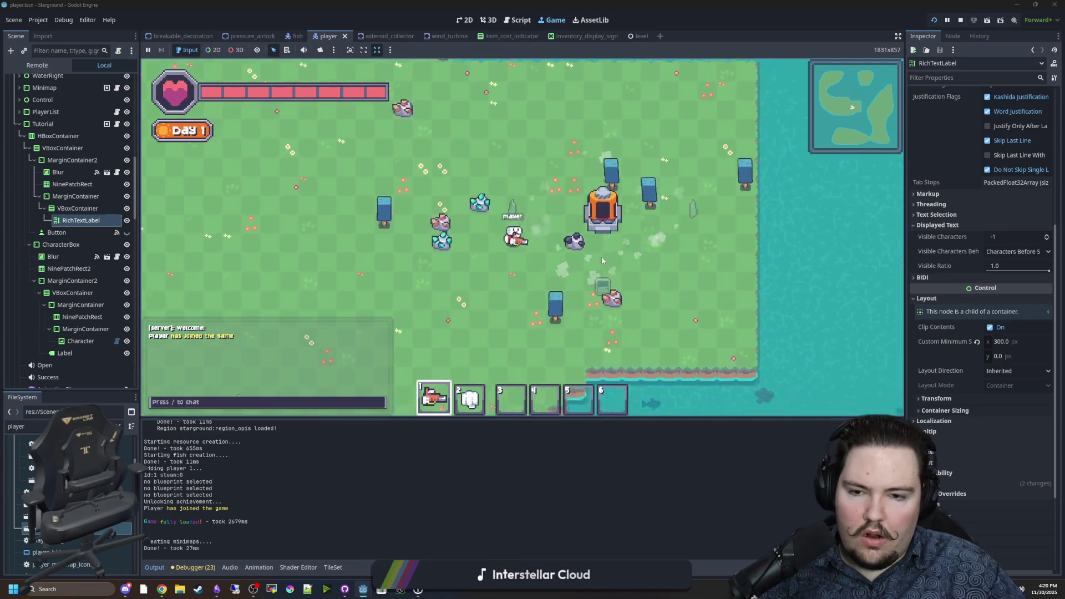
key(Escape)
key(Escape)
key(b)
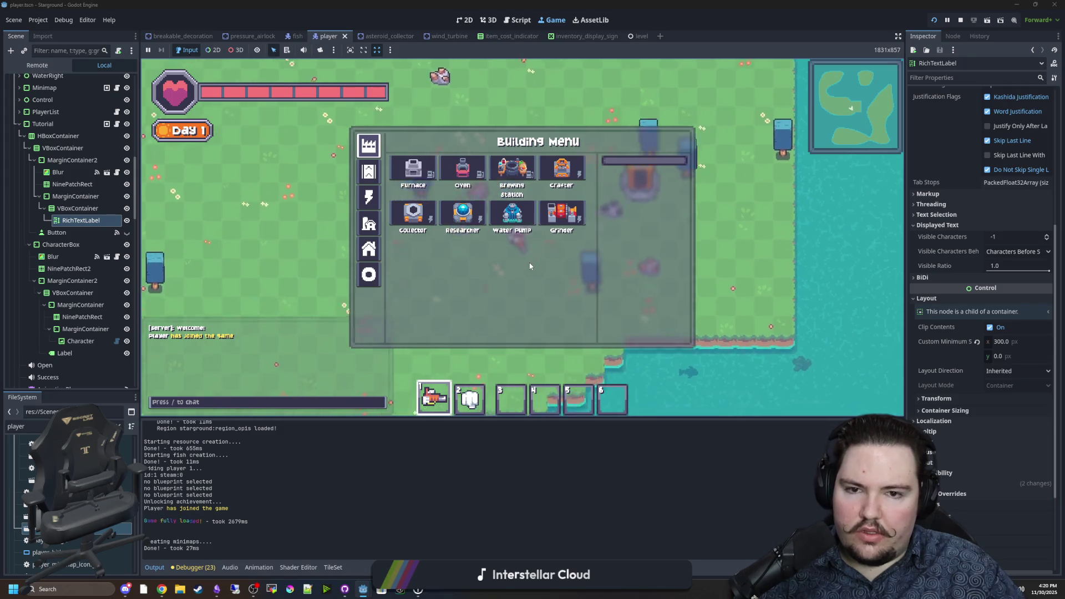
key(Escape)
text(/save f)
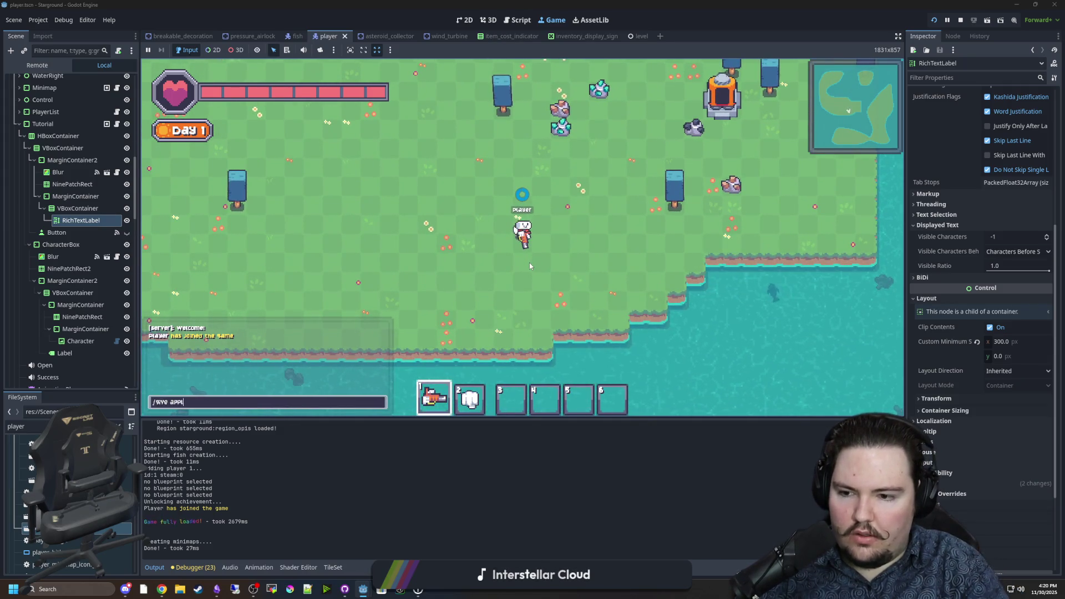
key(Return)
Browse the inventory, building menu and world options, then get an apple with '/give apple'
key(i)
key(b)
key(Escape)
key(Escape)
click(529, 258)
click(492, 182)
key(Escape)
key(Escape)
text(/give apple)
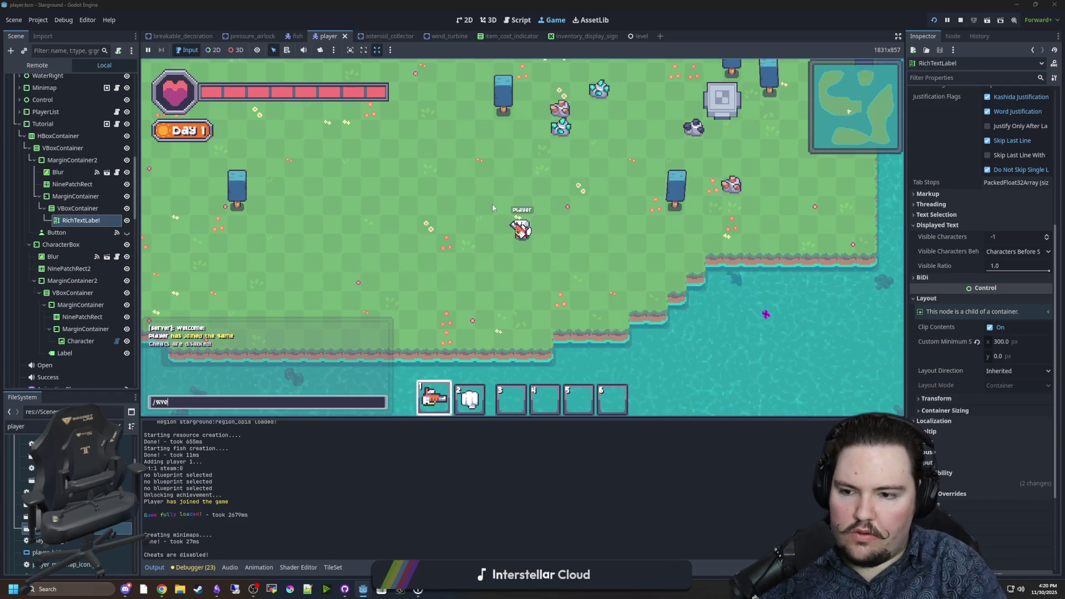
key(Return)
Check the general options and switch the player to creative mode with '/de creative'
key(w+a)
key(w+a)
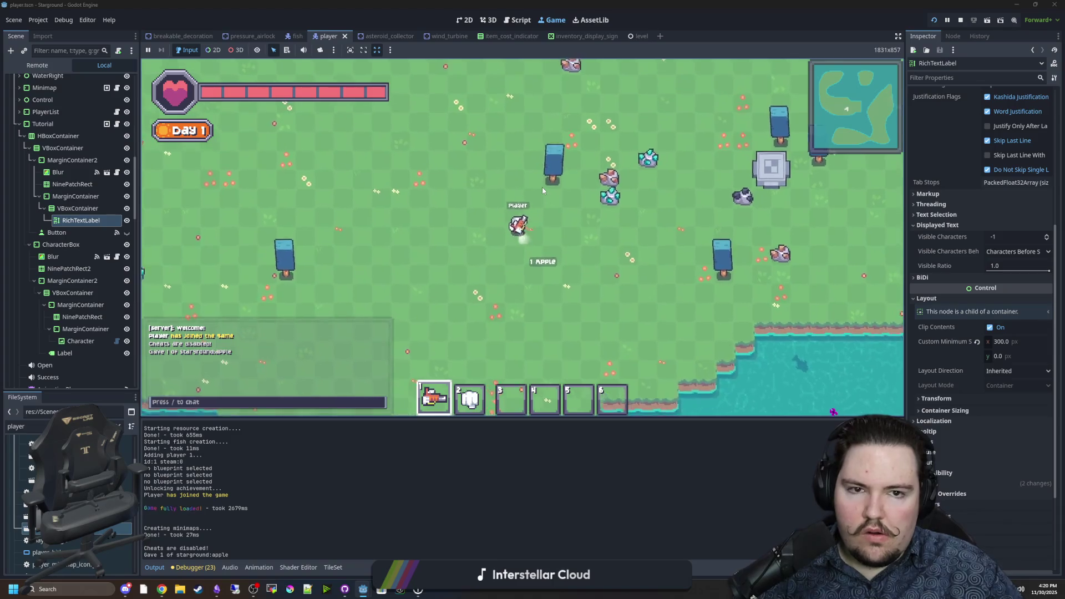
key(Escape)
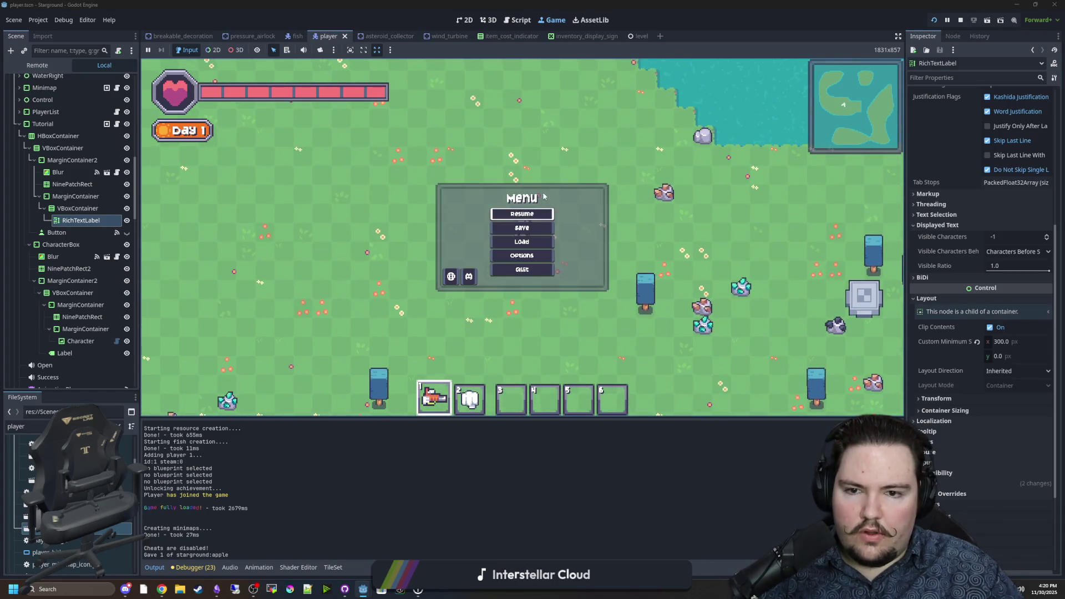
click(529, 258)
click(455, 177)
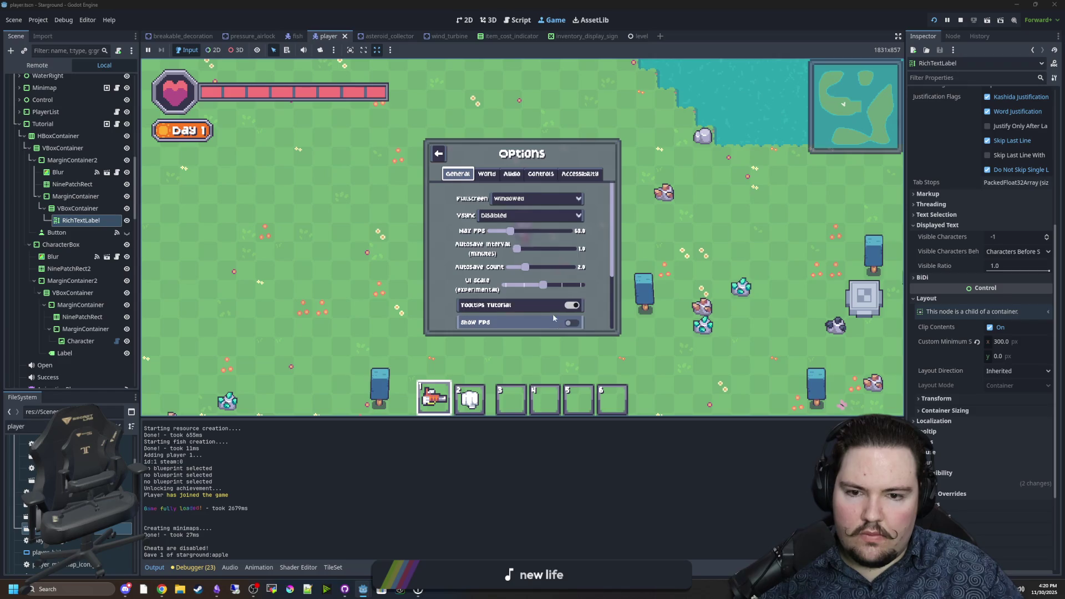
scroll(514, 311, down, 5)
key(Escape)
key(a)
key(c)
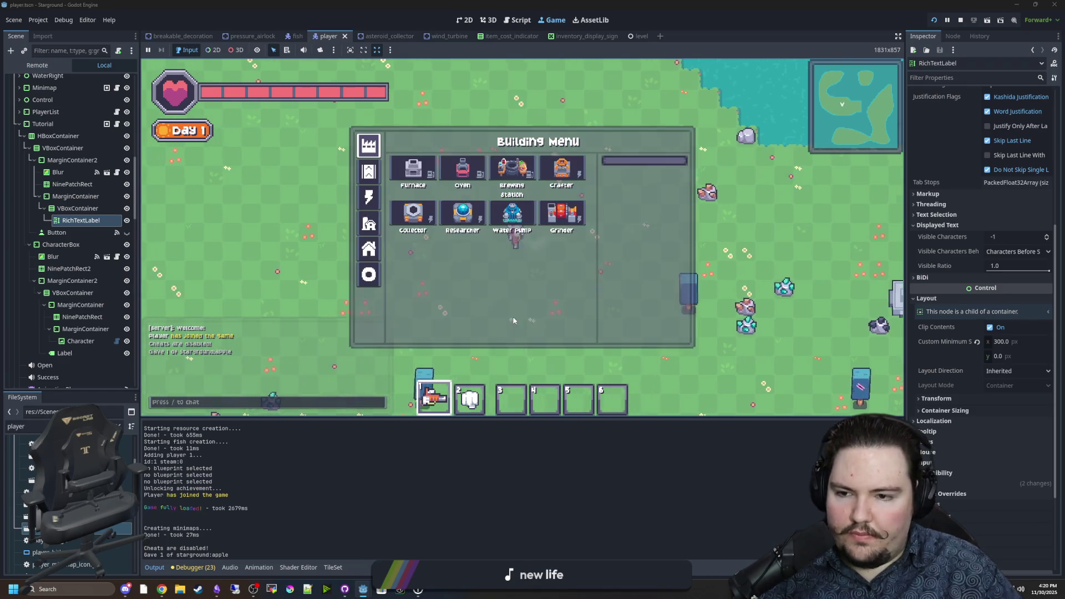
key(Escape)
text(/)
text(de creative)
key(Return)
Build an Electric Furnace, dismiss the Power tutorial box, and stop the game with F8
key(b)
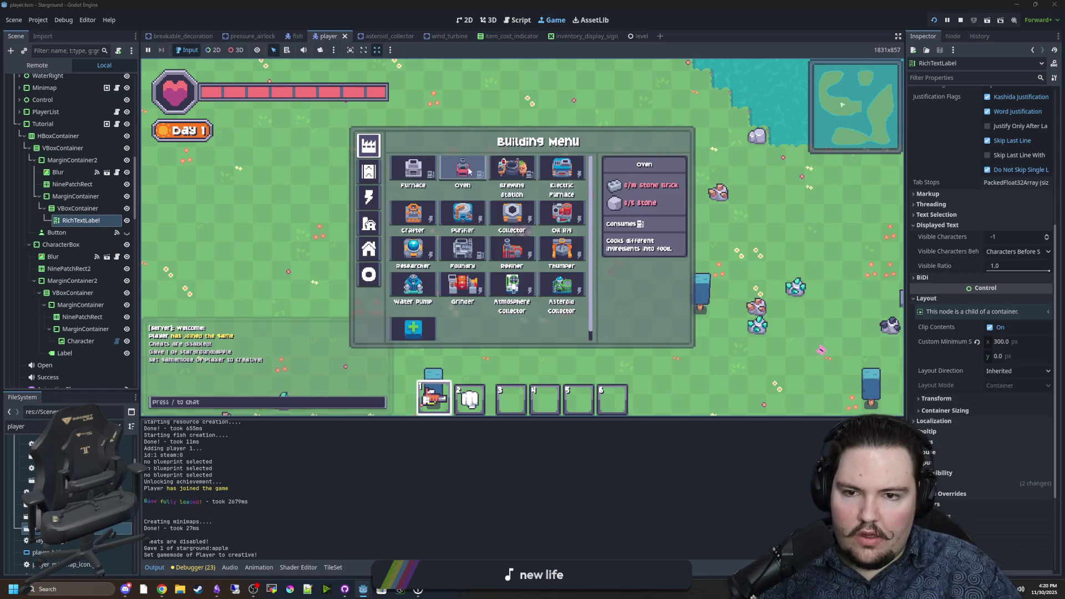
click(562, 170)
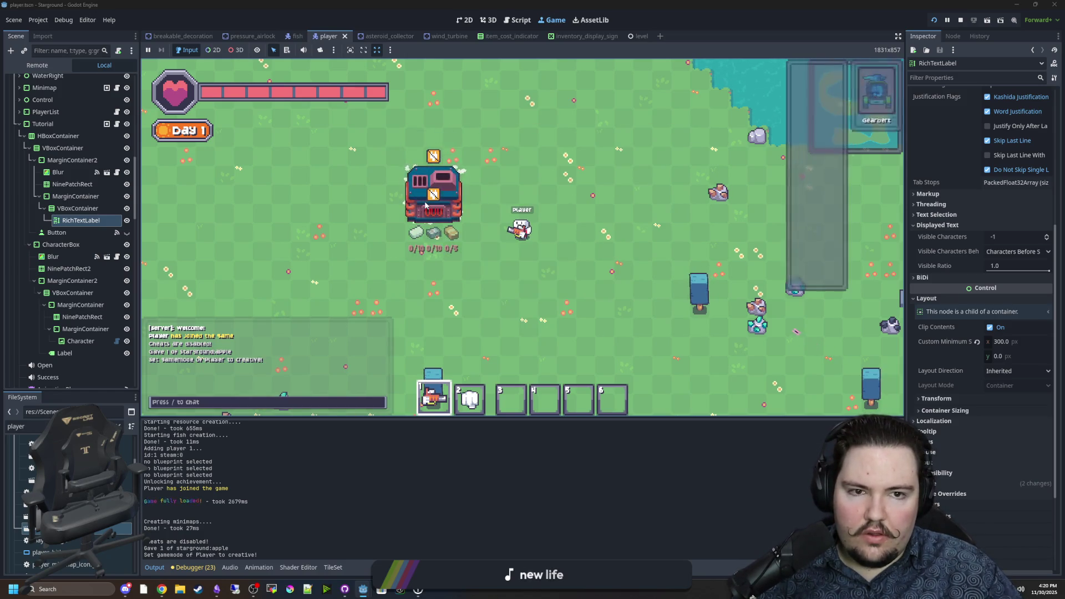
click(425, 205)
click(428, 197)
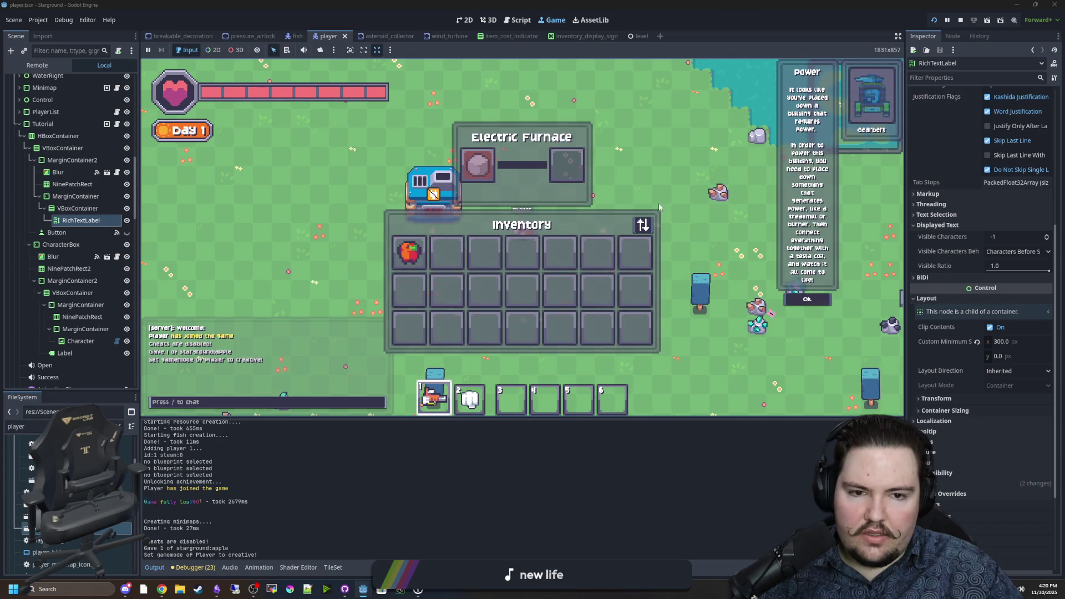
key(Escape)
key(s)
key(d)
click(807, 299)
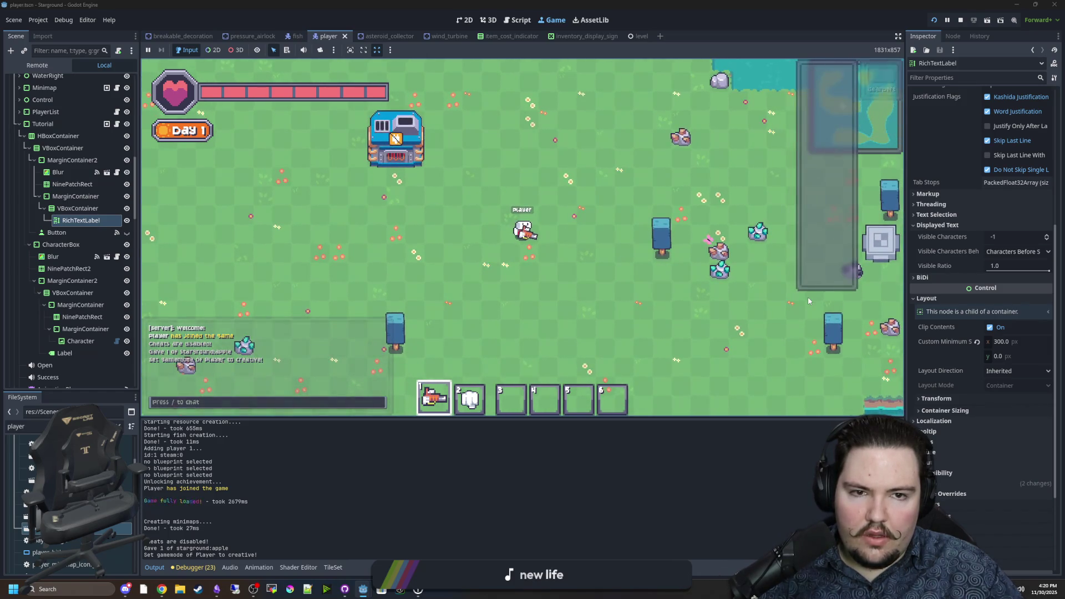
key(F8)
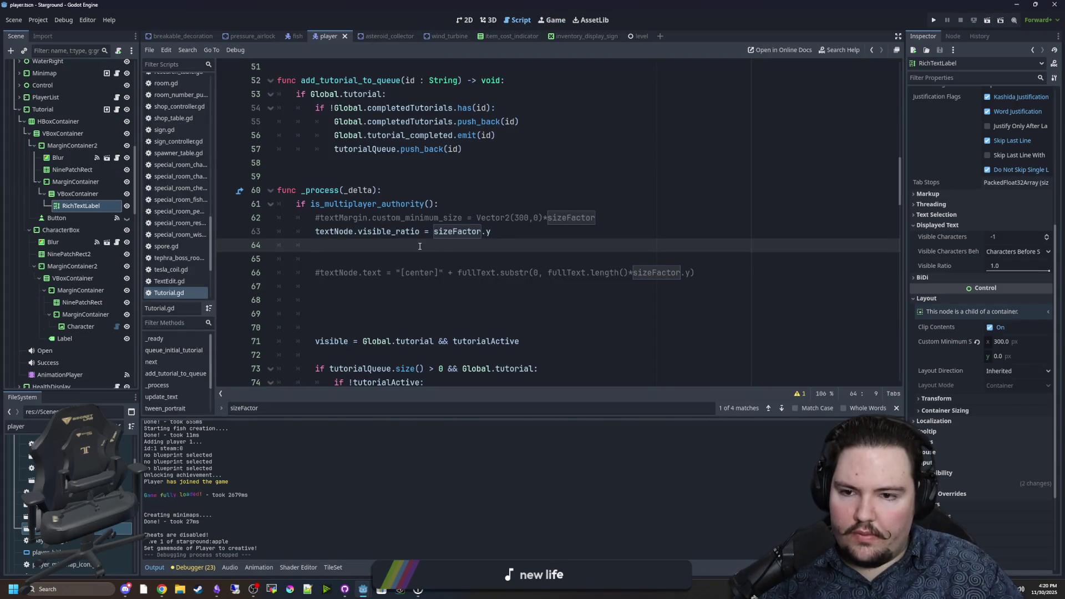
key(ctrl+s)
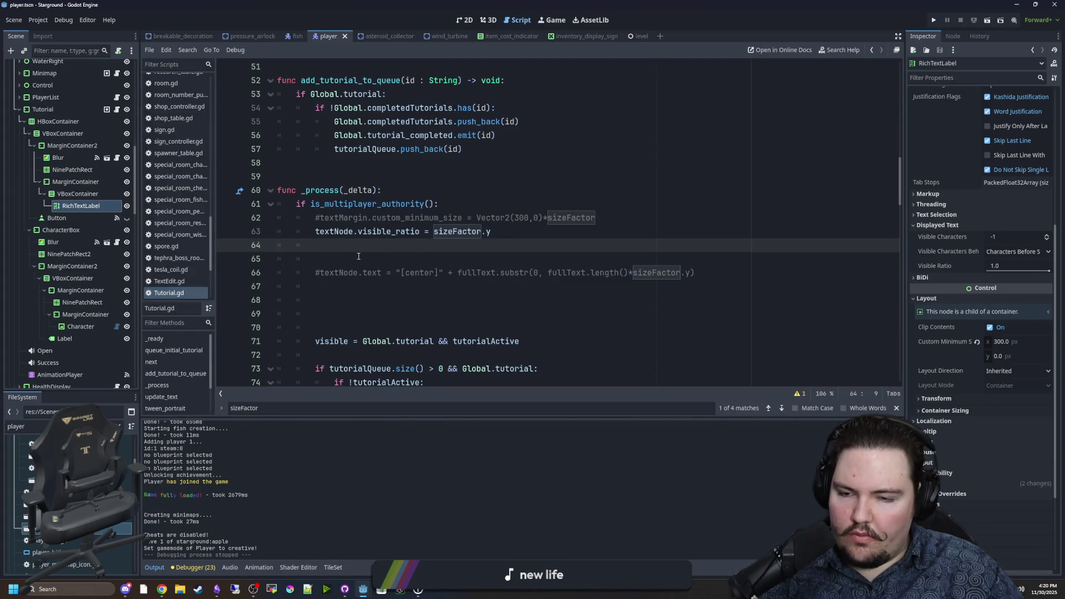
click(353, 256)
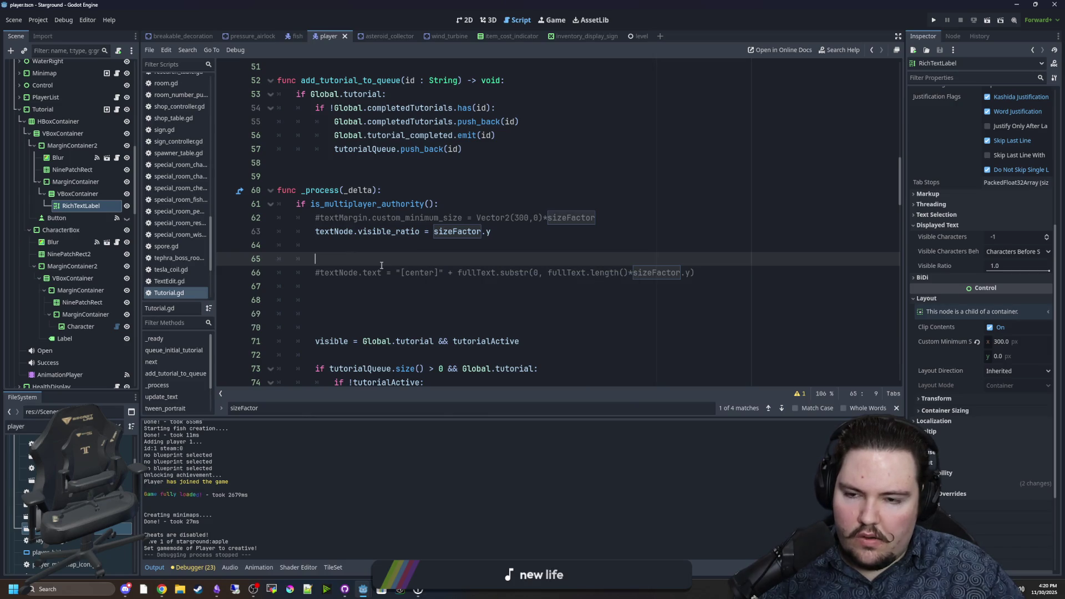
click(410, 240)
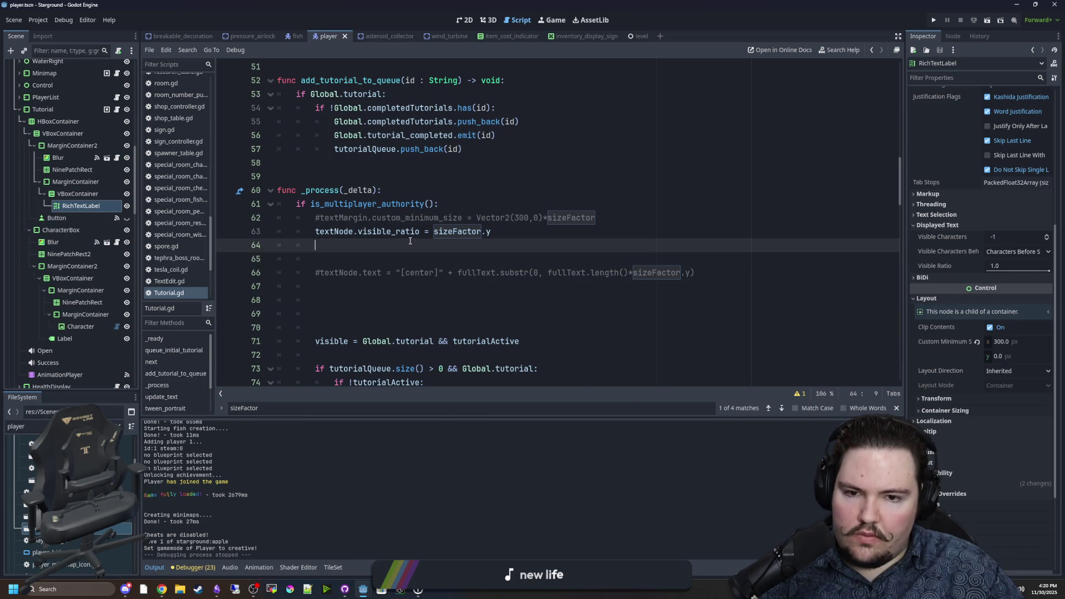
click(359, 260)
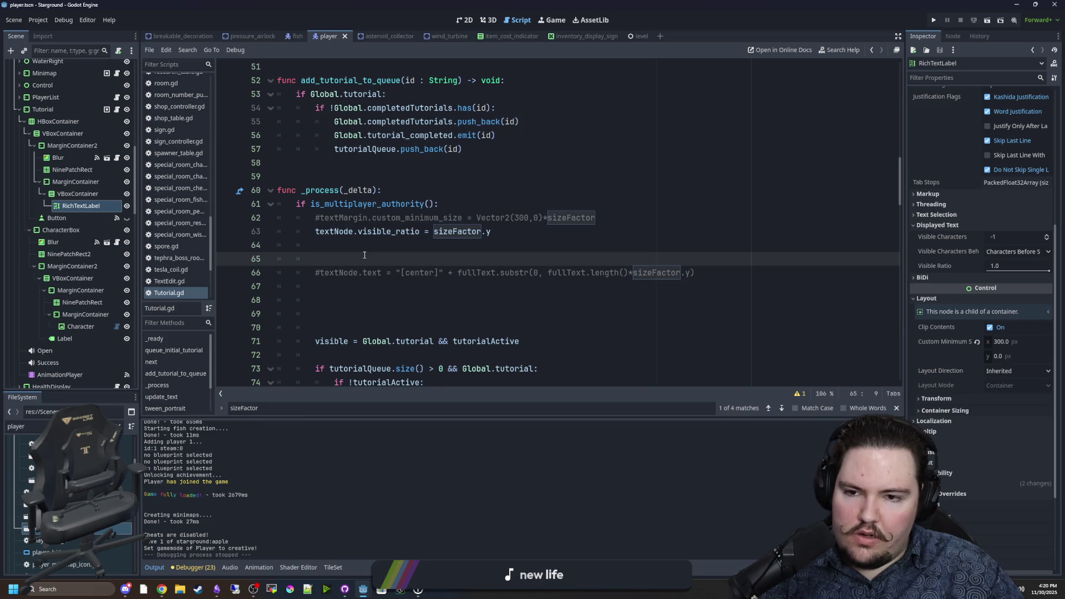
click(382, 244)
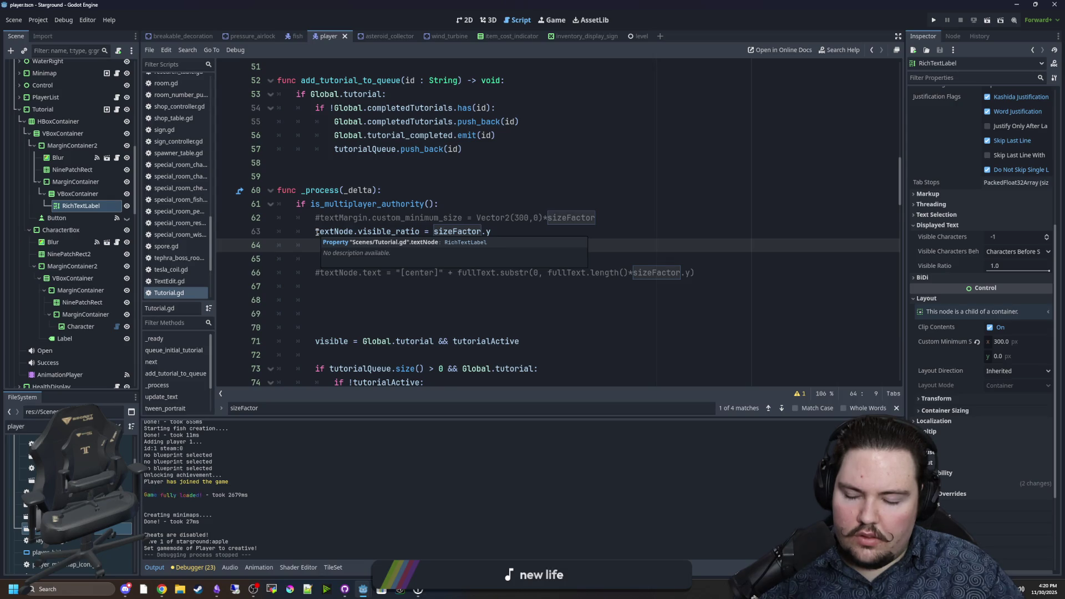
click(316, 232)
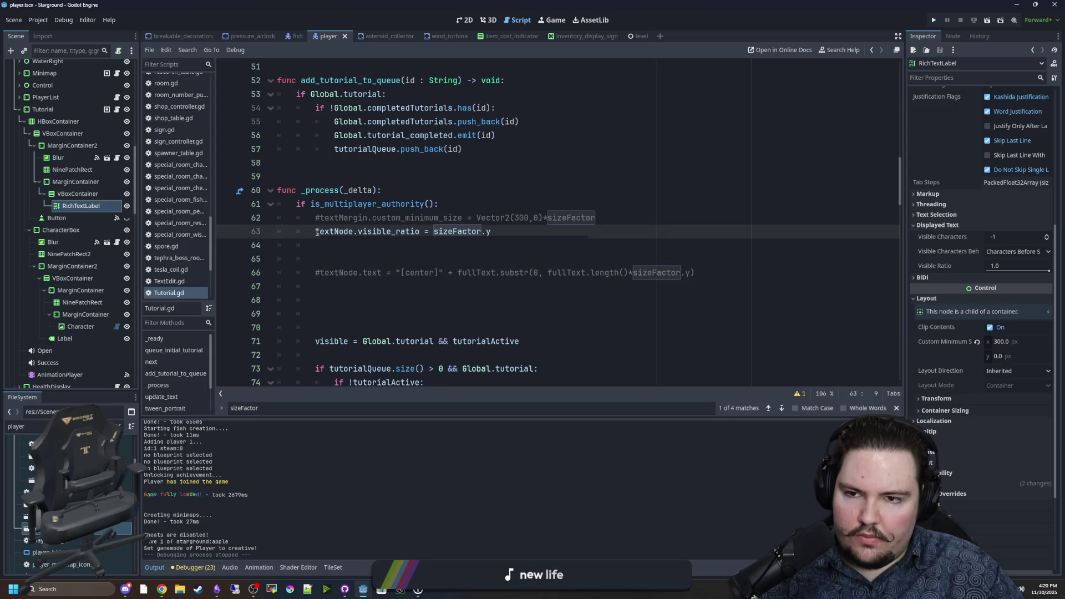
click(503, 217)
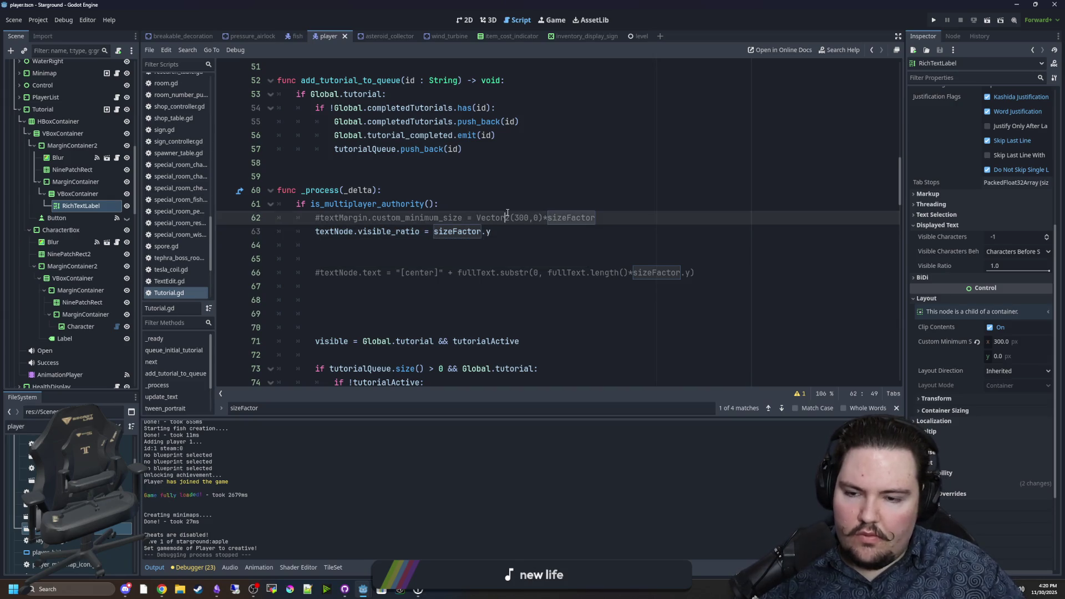
scroll(491, 232, down, 3)
scroll(516, 176, down, 4)
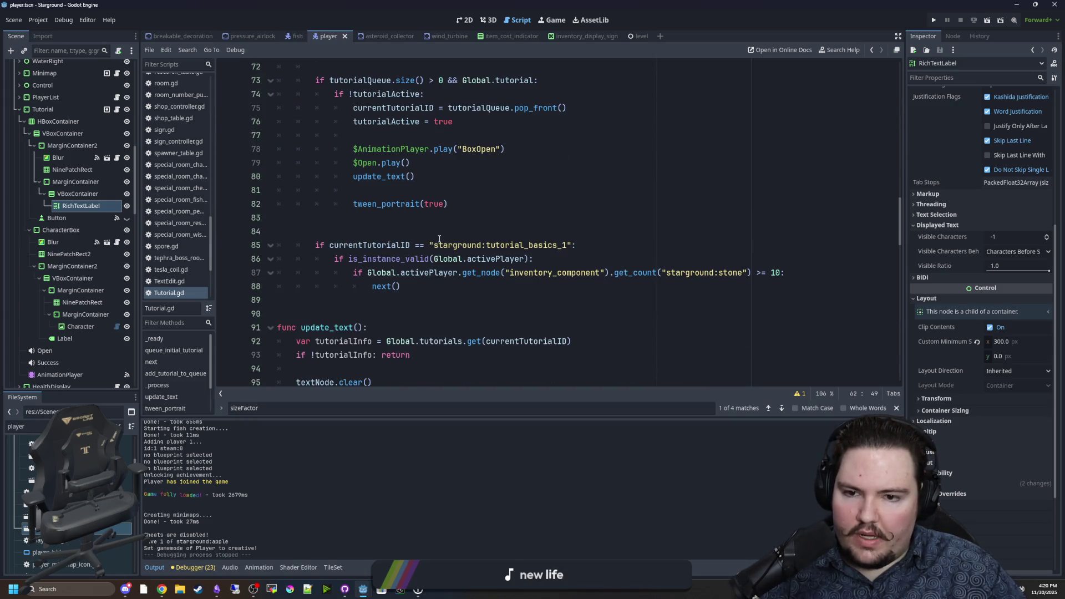
scroll(438, 233, down, 4)
scroll(418, 198, down, 10)
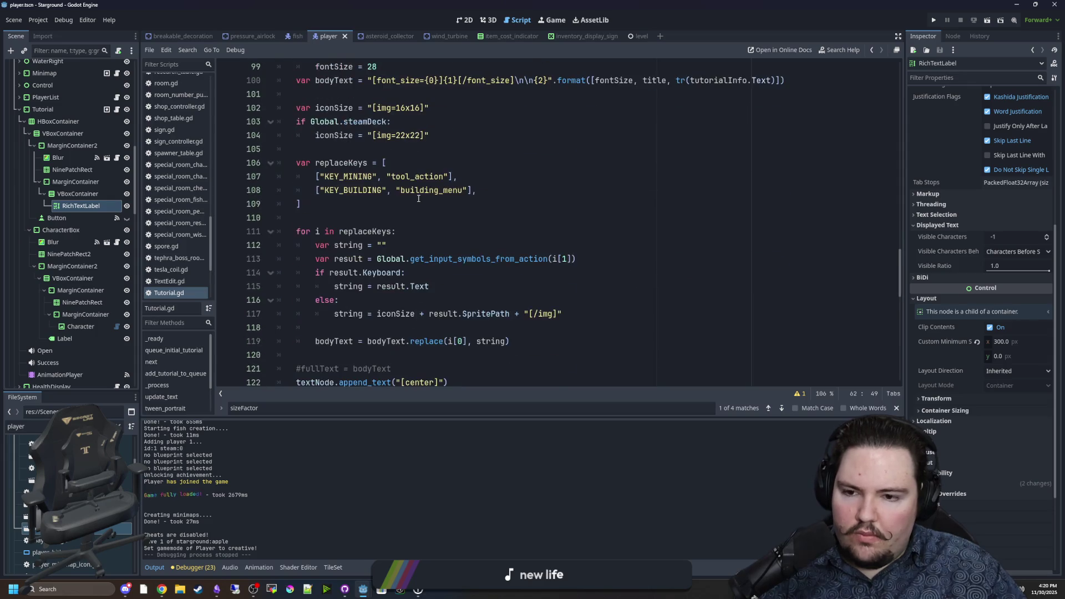
scroll(418, 199, down, 5)
scroll(418, 199, up, 3)
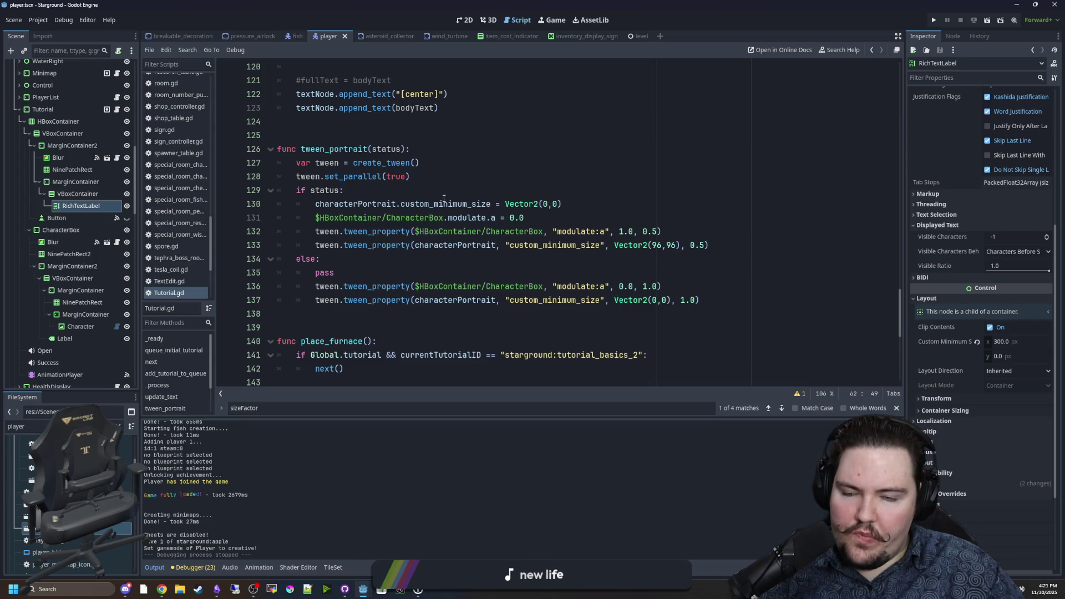
scroll(444, 198, down, 3)
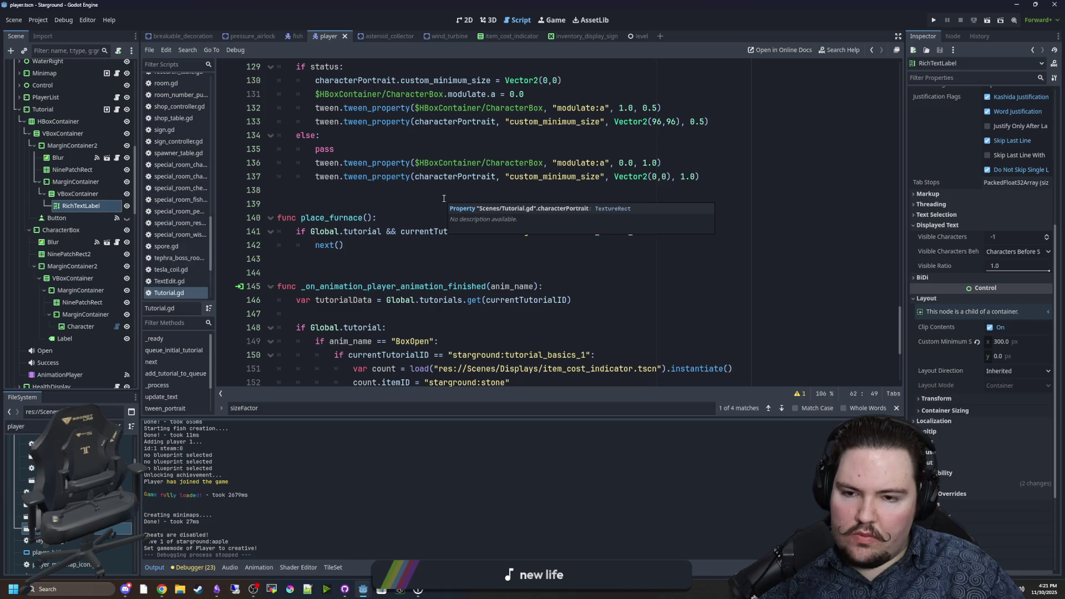
scroll(444, 199, down, 2)
scroll(443, 199, down, 2)
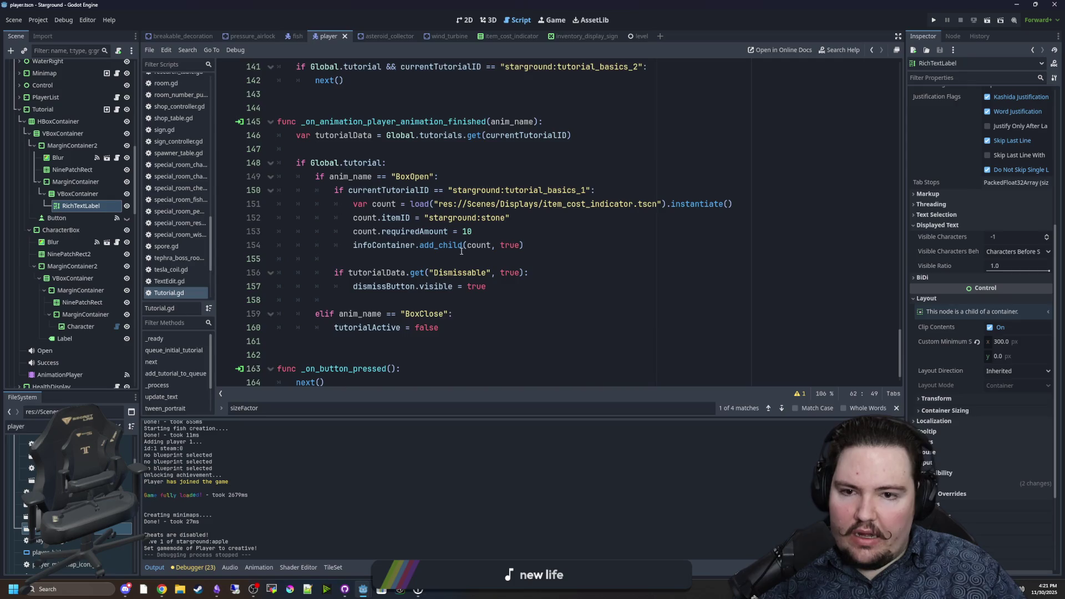
scroll(449, 226, up, 4)
scroll(452, 249, up, 11)
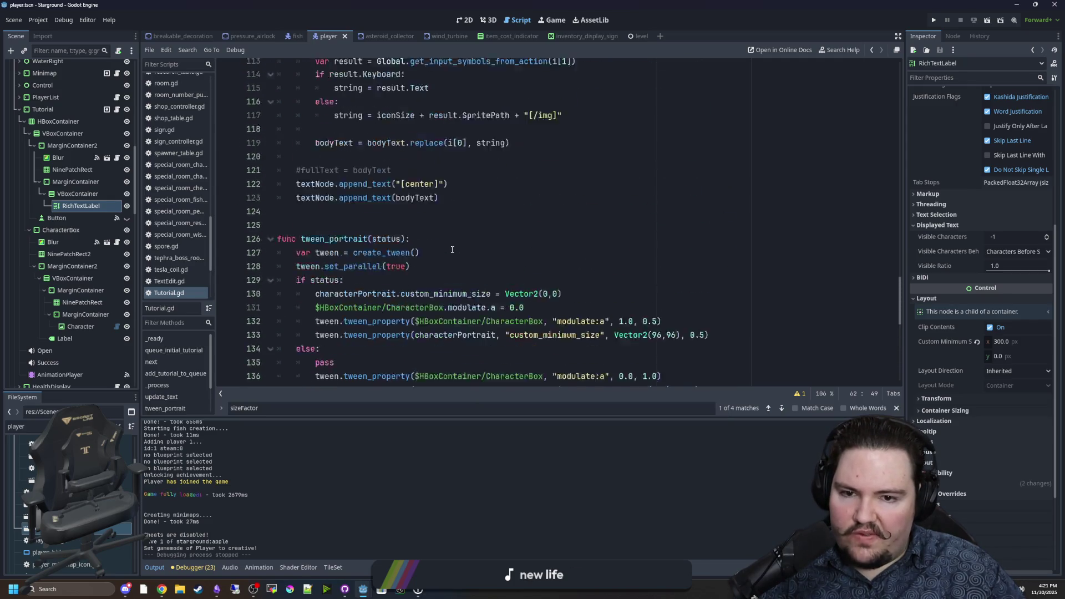
scroll(372, 317, up, 13)
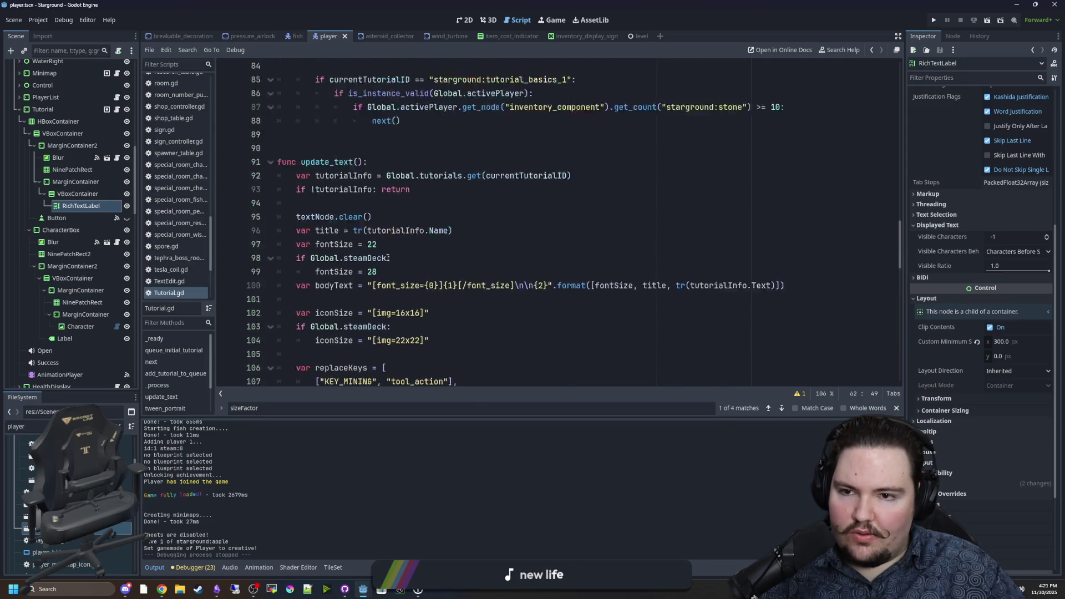
scroll(393, 261, up, 5)
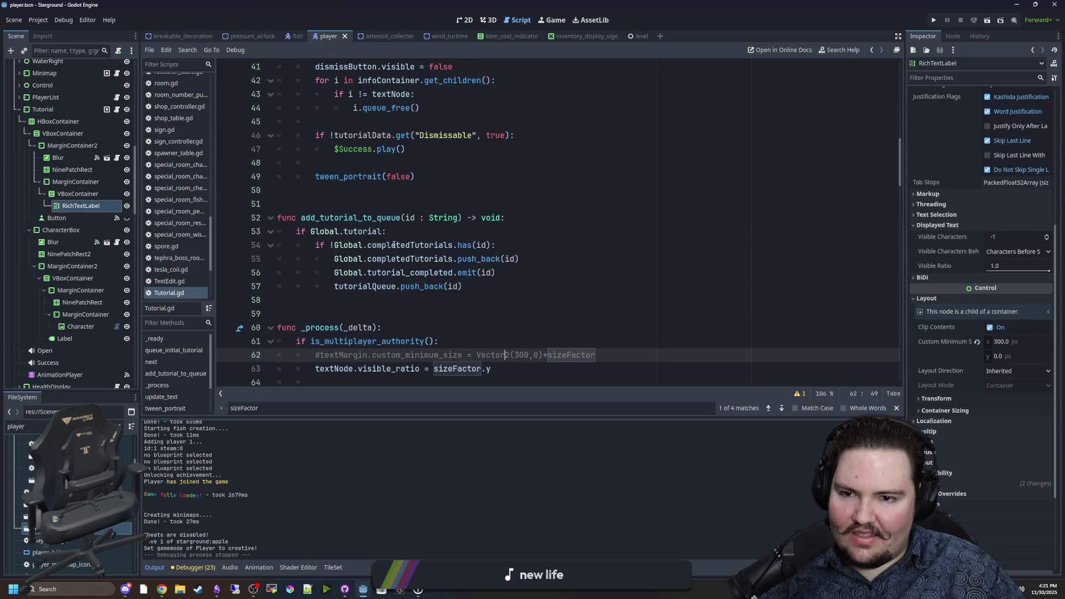
scroll(387, 300, up, 4)
click(1014, 405)
text(0.71)
key(Return)
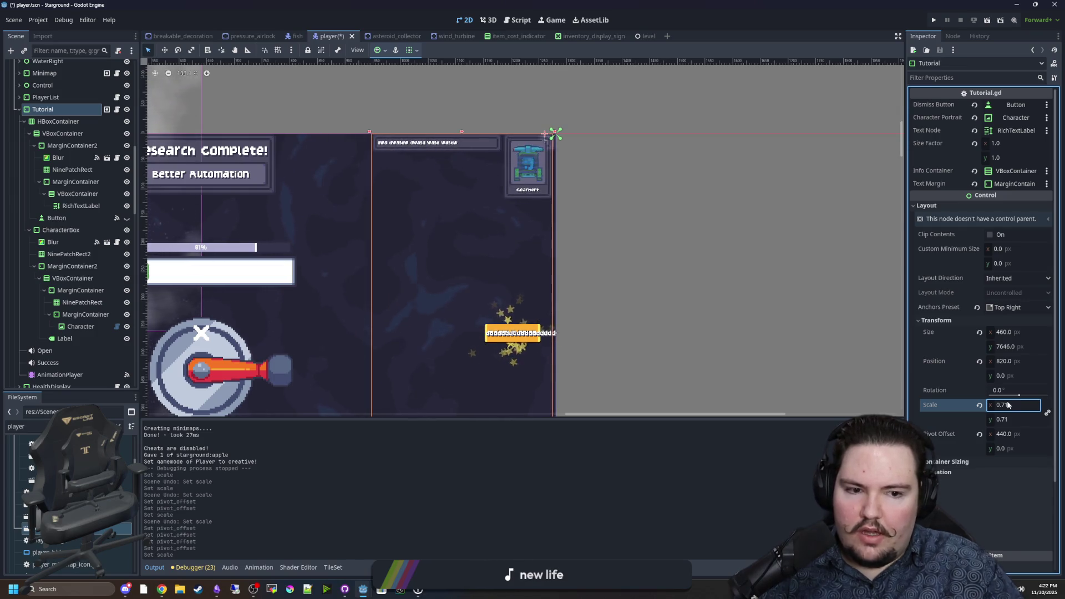
click(979, 405)
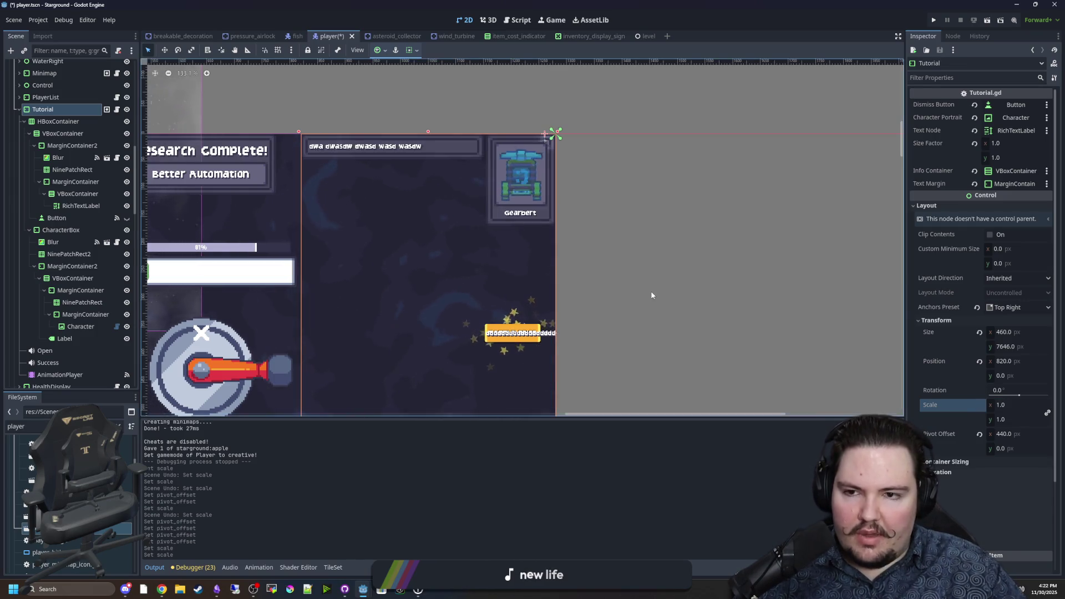
click(117, 109)
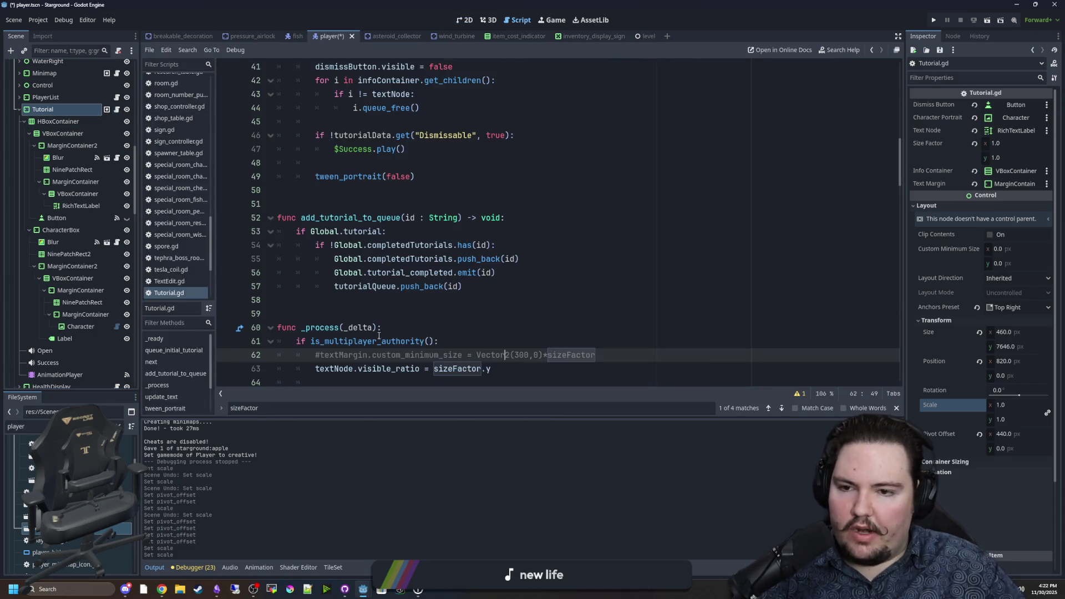
Comment out lines 130–133 in tween_portrait's if branch with a leading #
click(429, 308)
scroll(430, 308, down, 3)
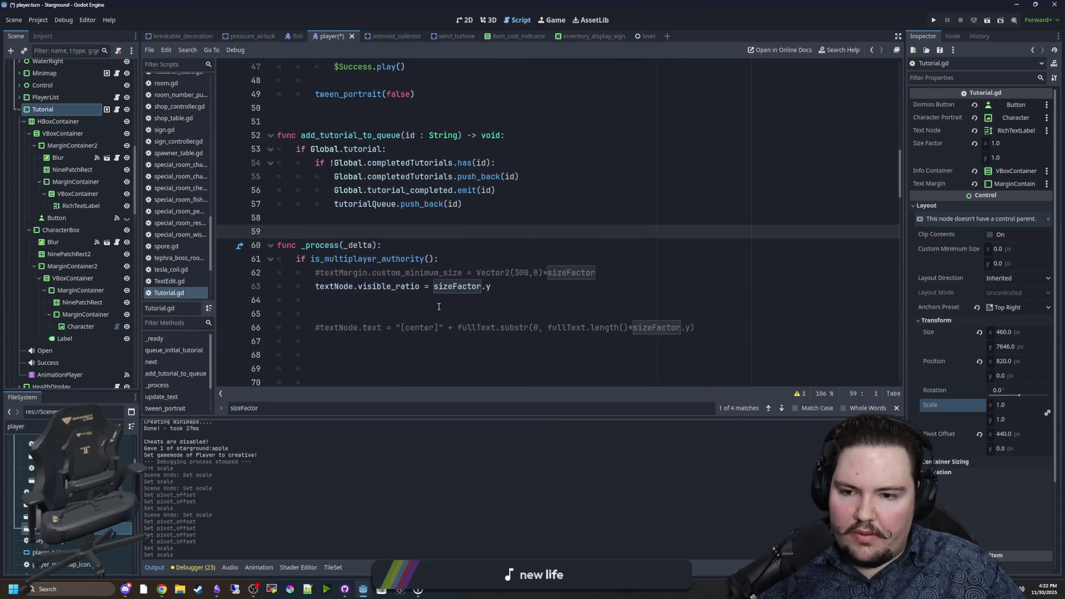
scroll(522, 233, down, 5)
scroll(522, 233, down, 4)
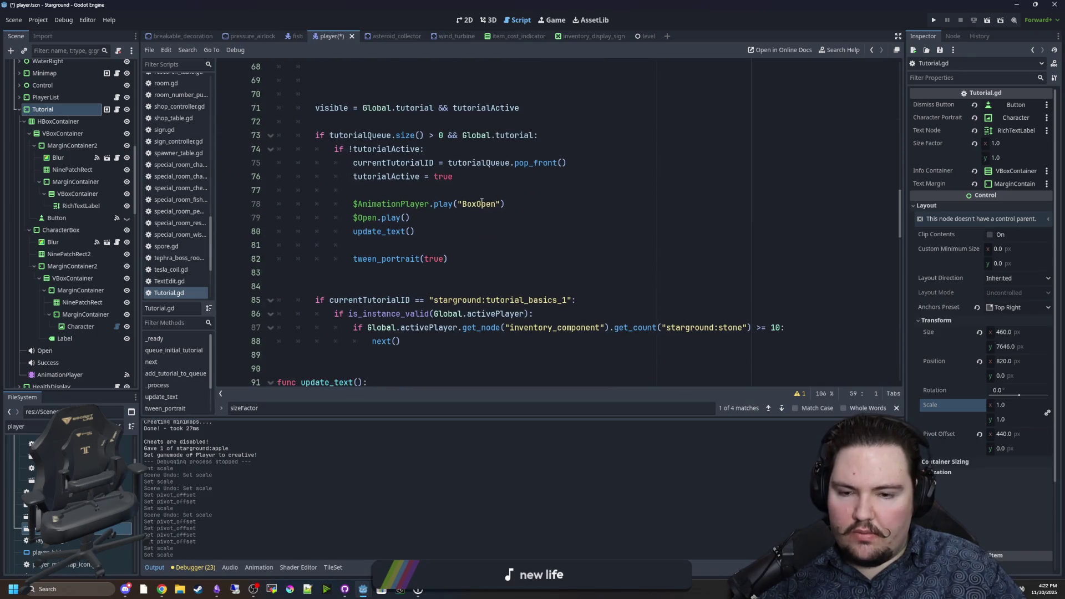
scroll(459, 238, down, 13)
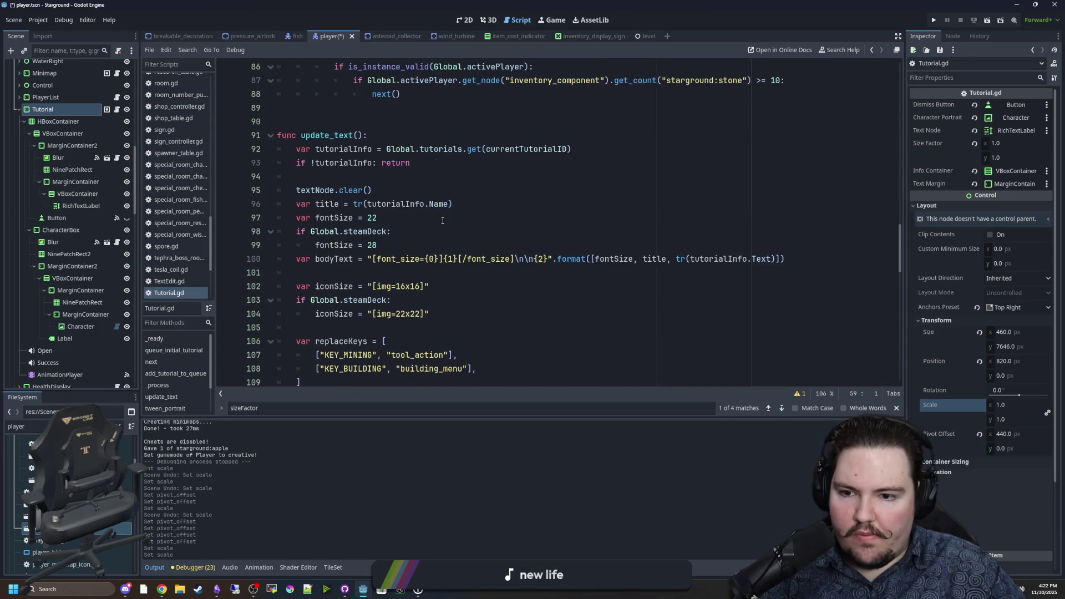
scroll(443, 220, down, 1)
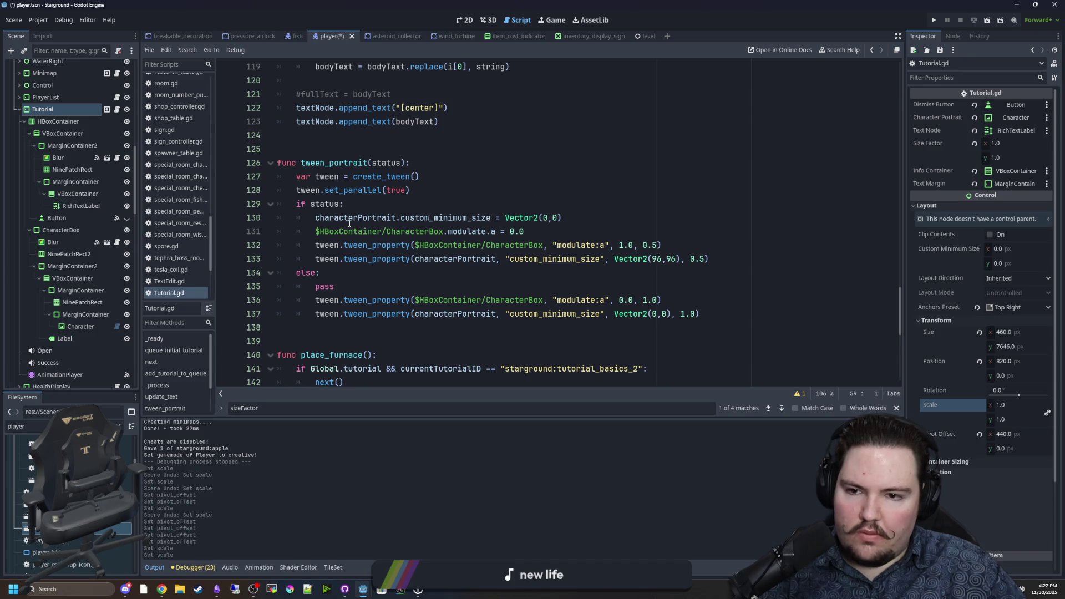
click(315, 258)
text(#)
click(314, 245)
text(#)
click(315, 232)
text(#)
click(315, 219)
text(#)
Comment out the else-branch lines 135–137, then inspect the Character node
click(315, 286)
text(#)
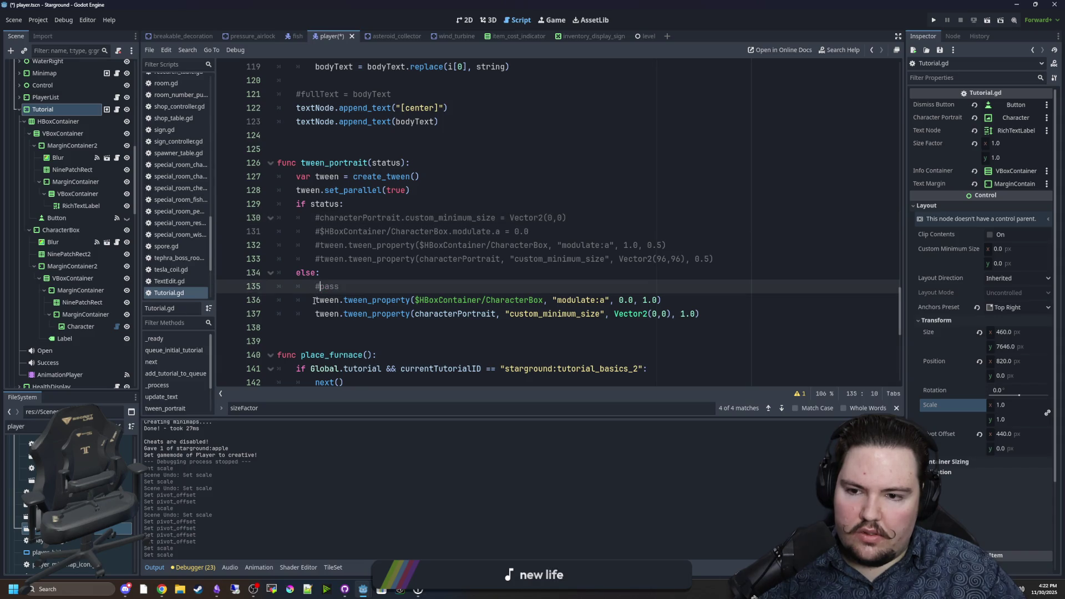
click(314, 301)
text(#)
click(315, 314)
text(#)
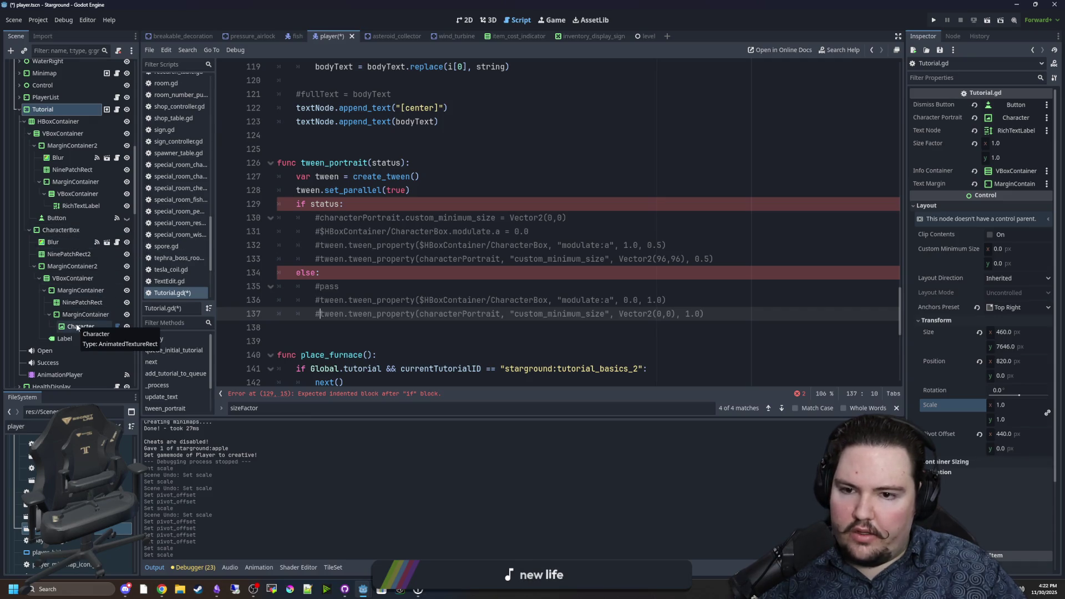
click(77, 327)
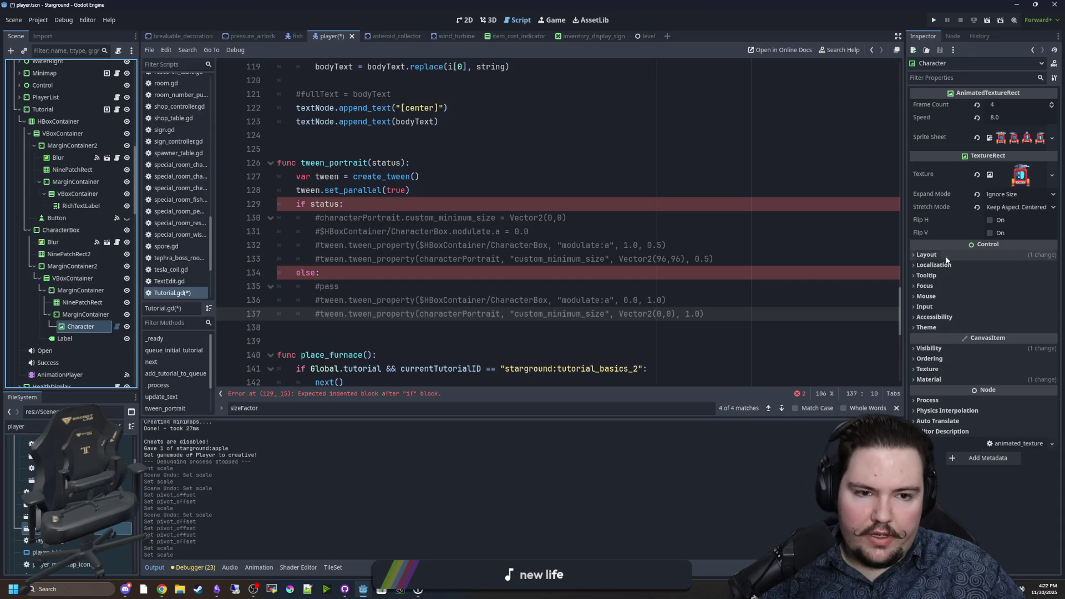
click(494, 176)
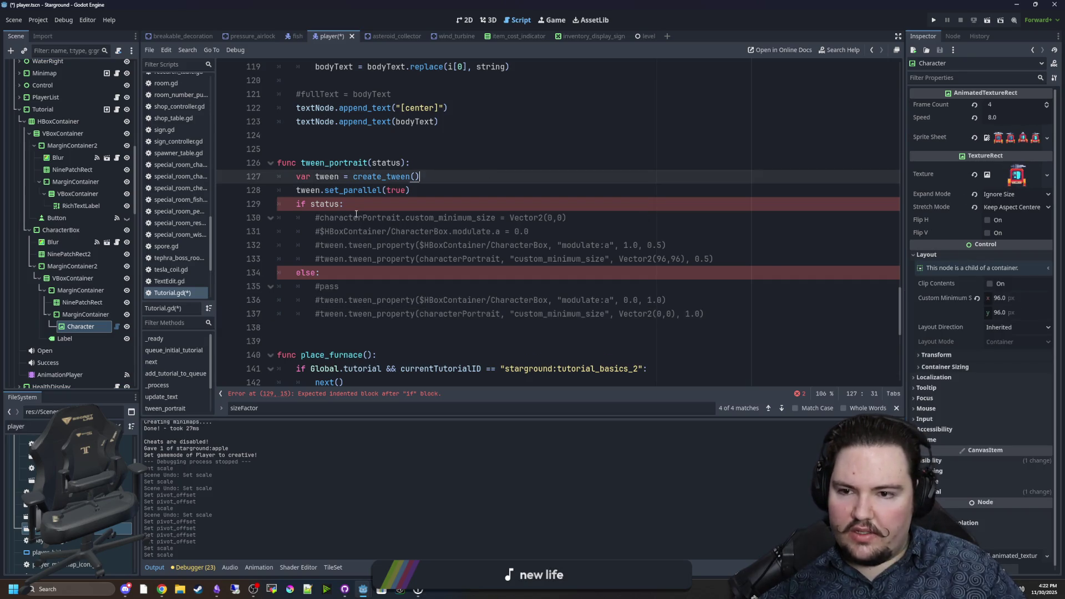
Under 'if status', tween the tutorial's scale to Vector2(1,1) over 1.0 seconds
click(376, 205)
key(Return)
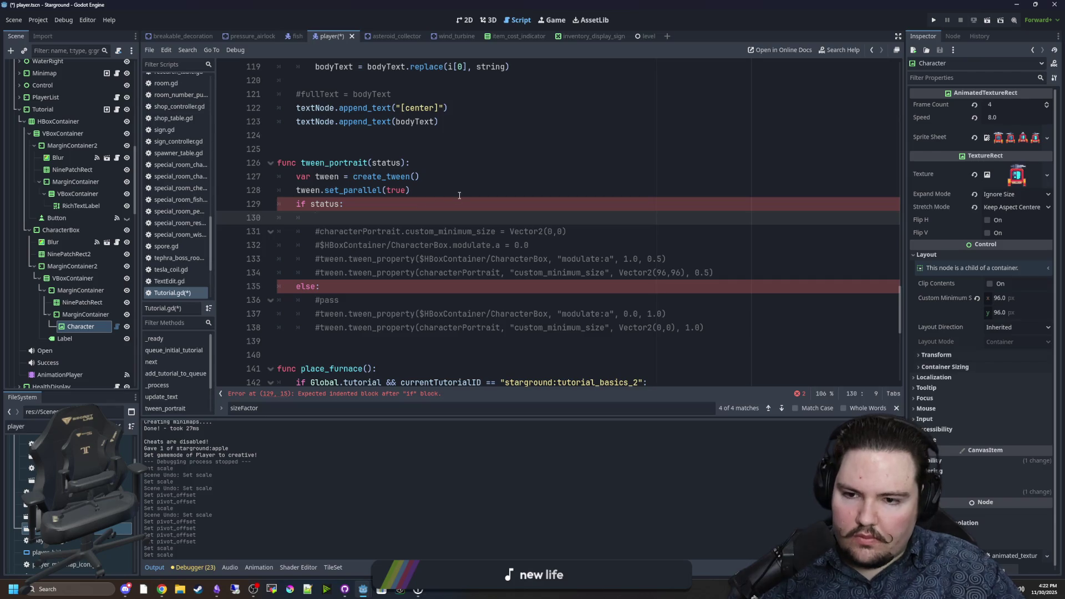
text(tween.t)
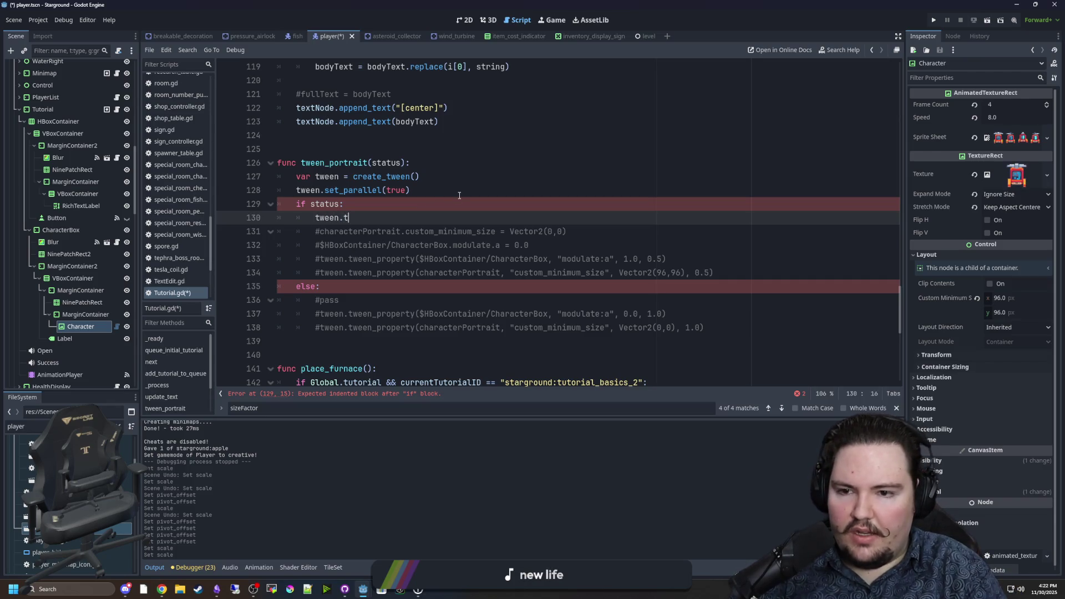
text(ween_proper)
key(Return)
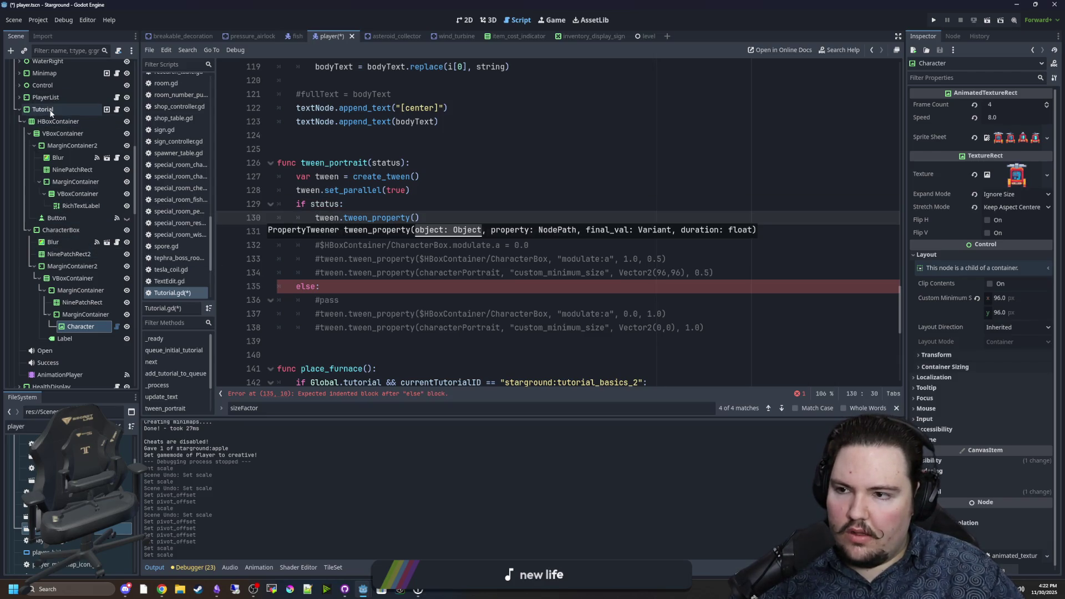
drag(50, 113, 422, 218)
key(BackSpace)
key(BackSpace)
key(BackSpace)
text(self, )
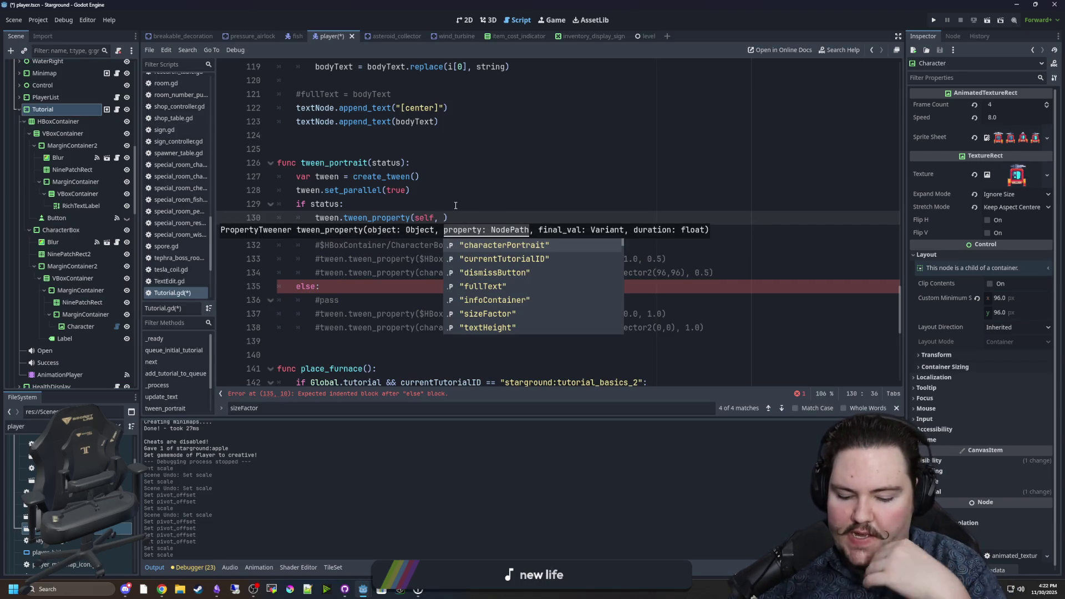
text("scale)
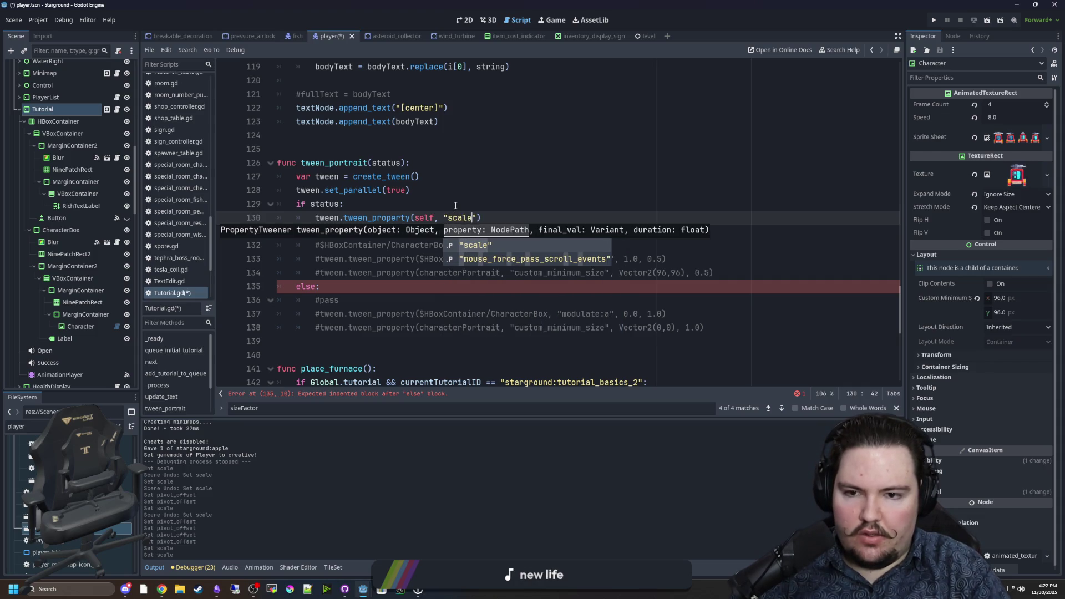
text(",)
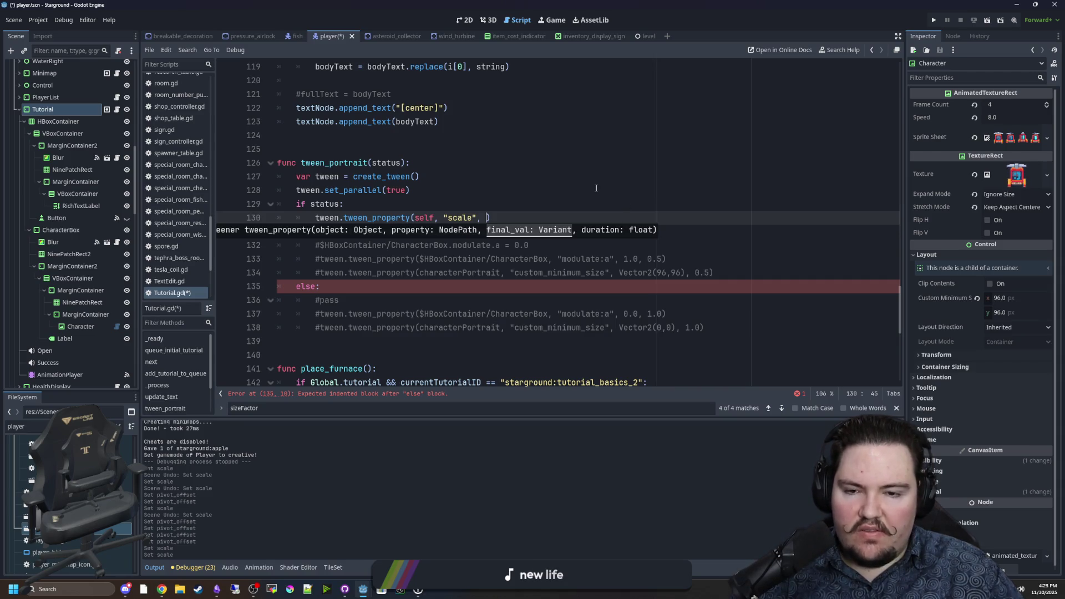
click(492, 22)
click(461, 23)
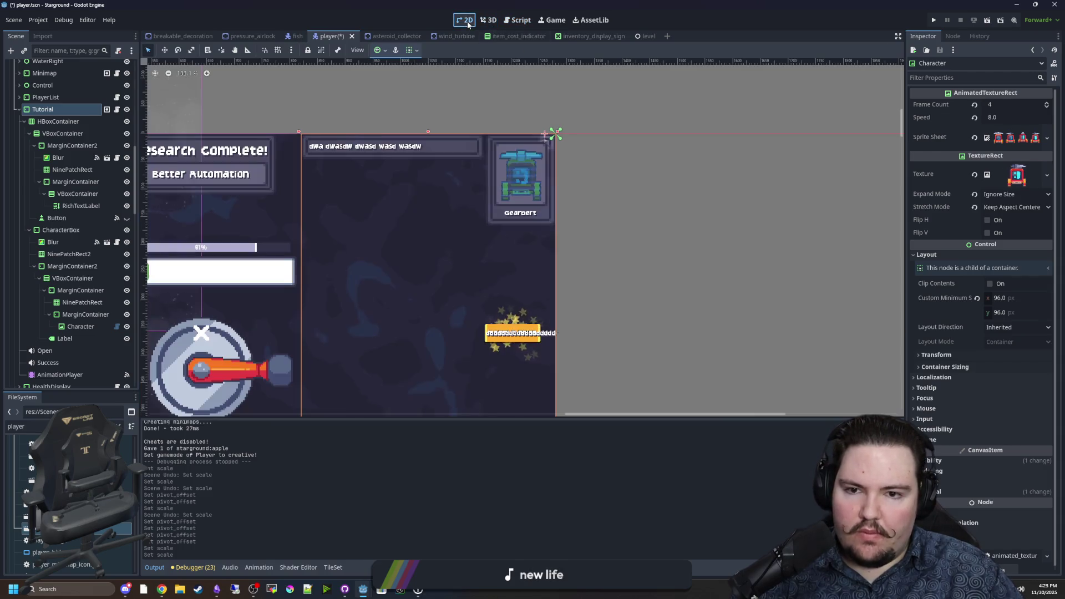
key(ctrl+F3)
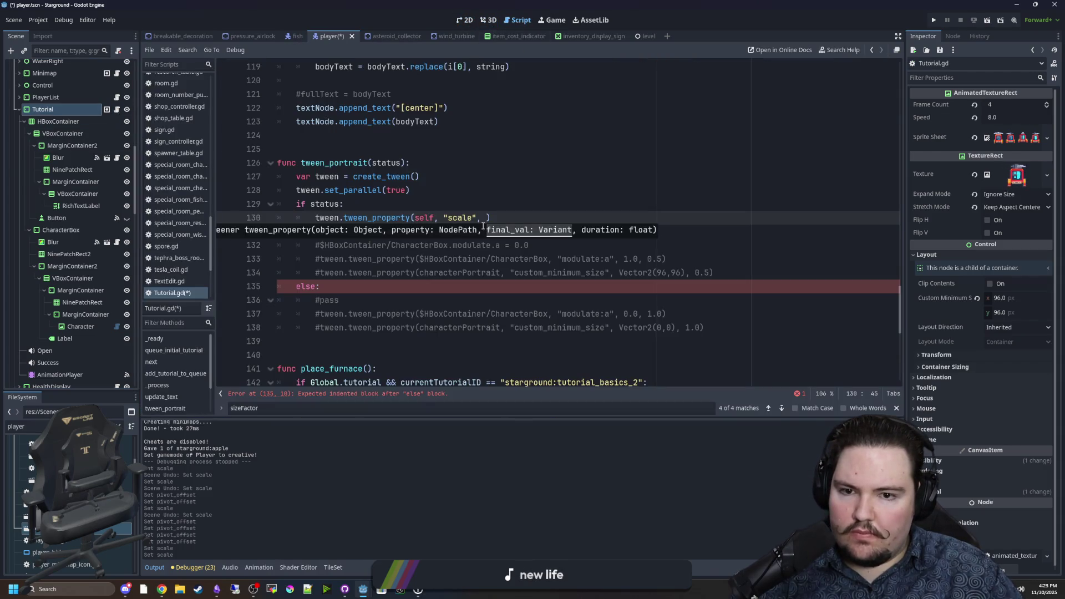
text(Vect)
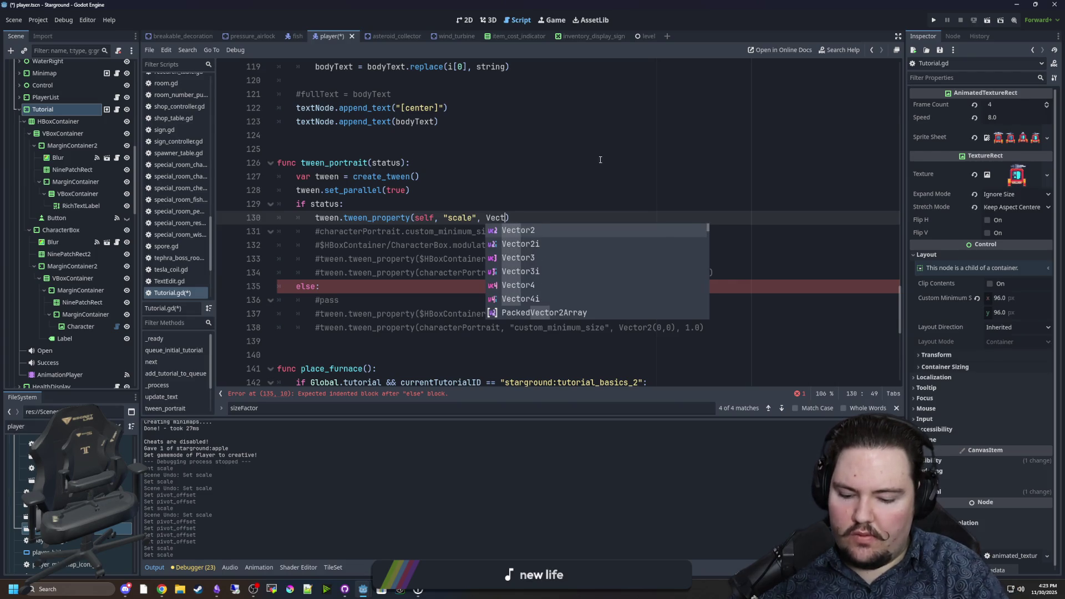
key(Return)
text(1,1))
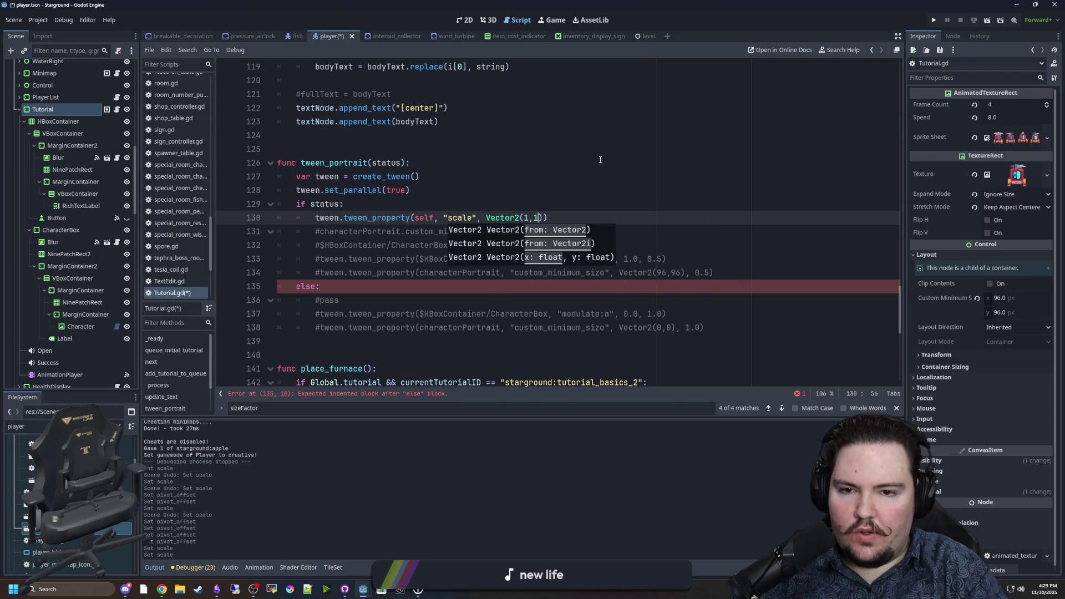
text(, 1.0)
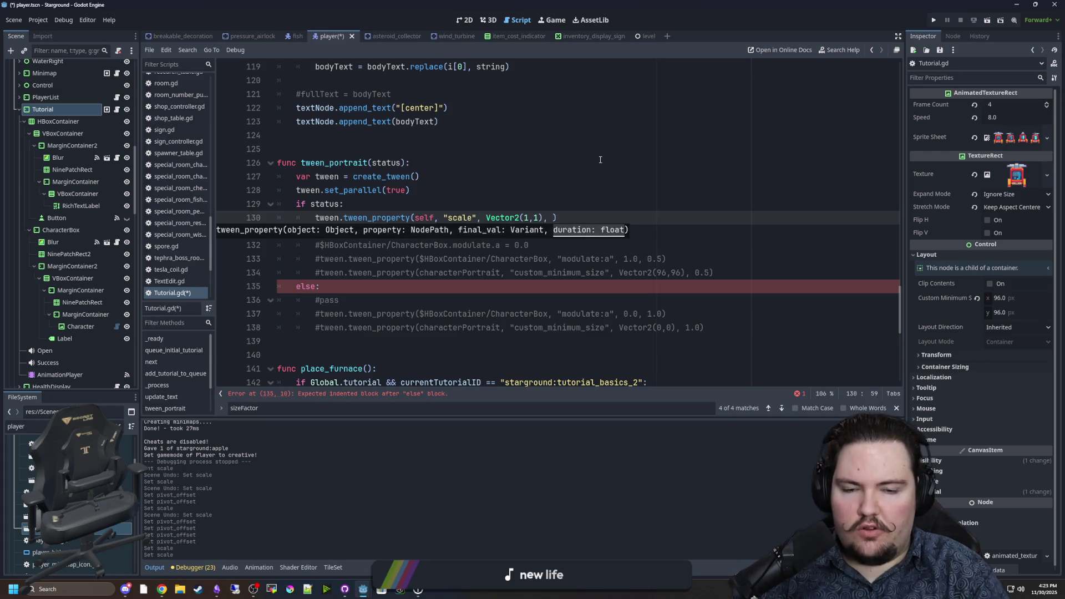
Add tween.set_trans(Tween.TRANS_ELASTIC) before the scale tween
key(Up)
key(Return)
text(twe)
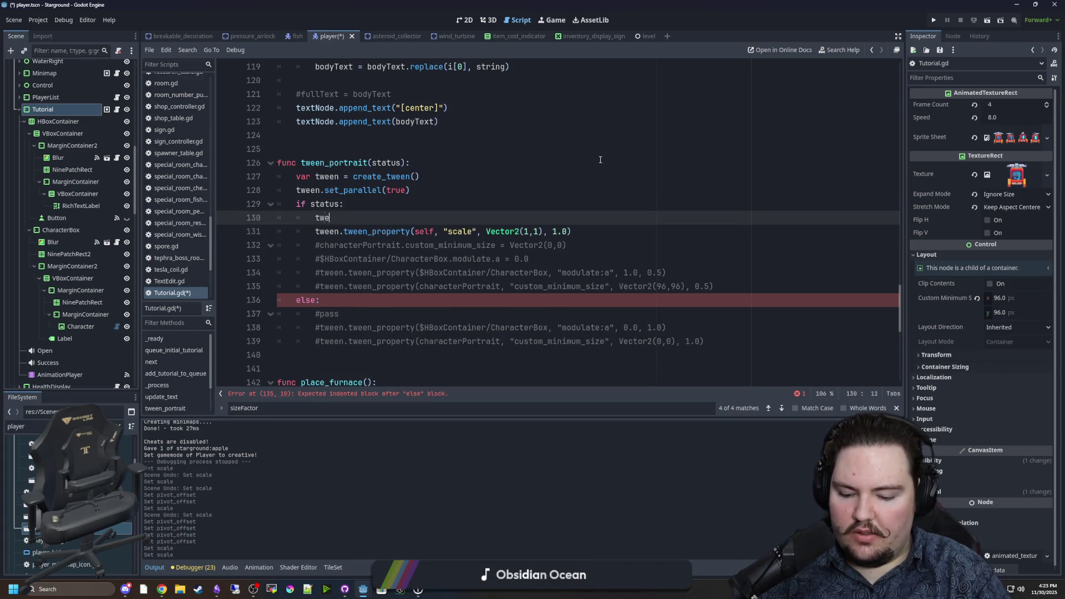
text(en.set_tr)
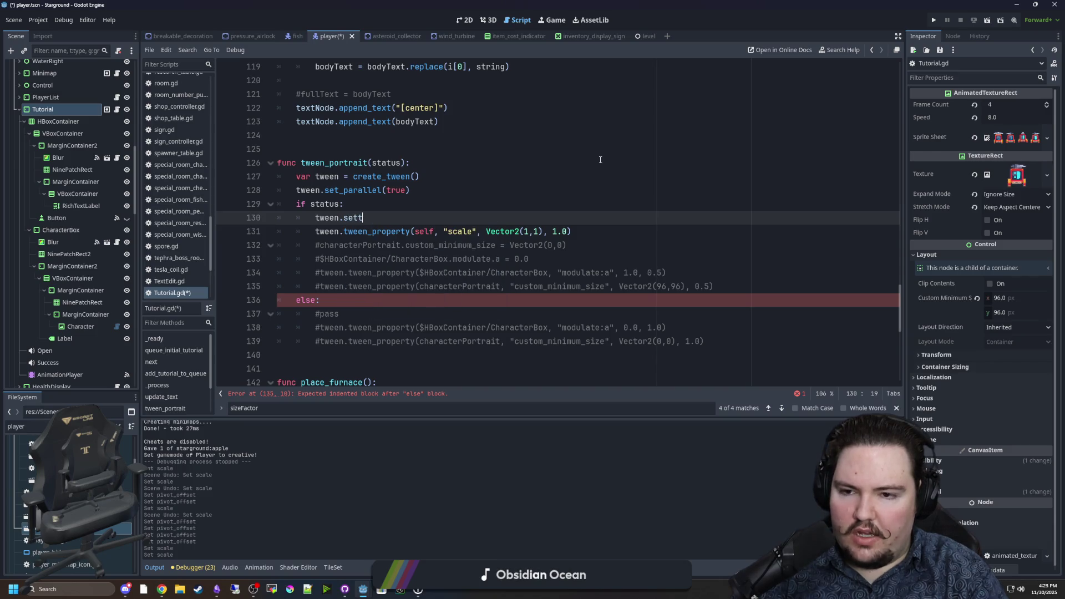
key(Return)
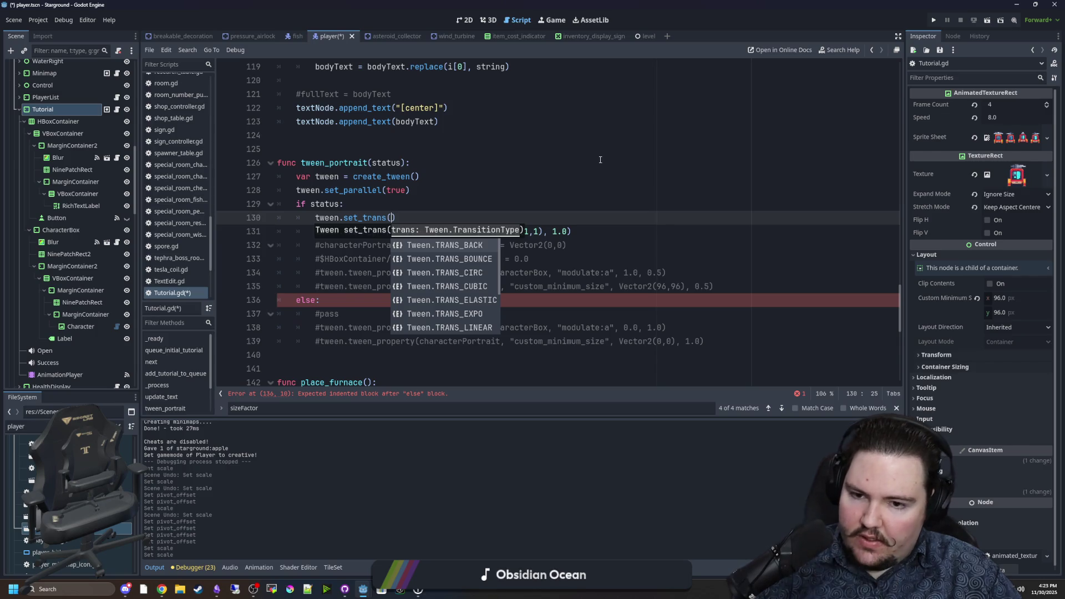
key(Down)
key(Down)
key(Down)
key(Return)
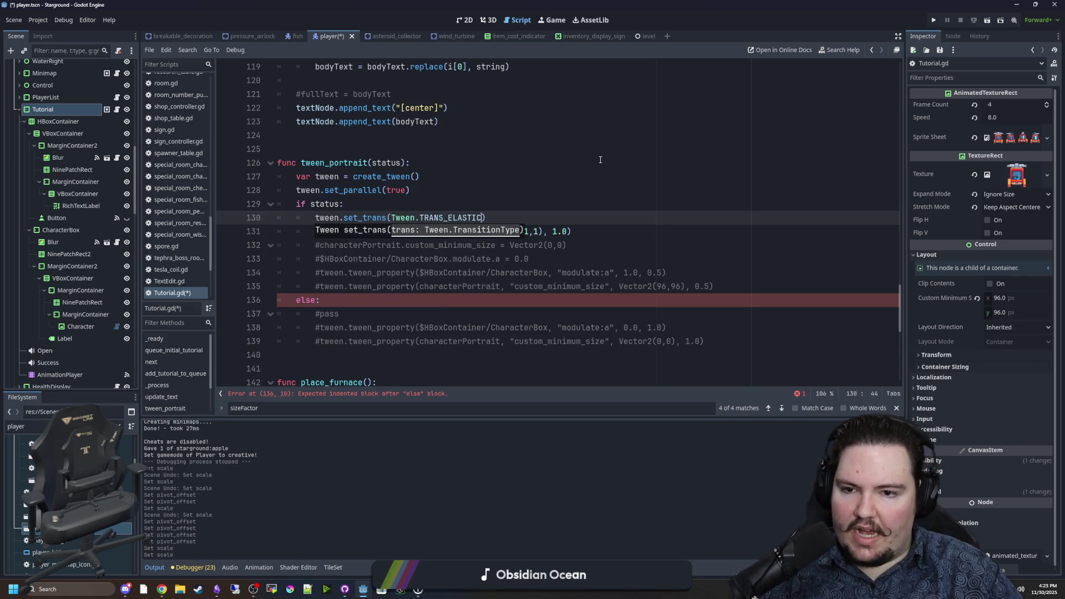
click(600, 159)
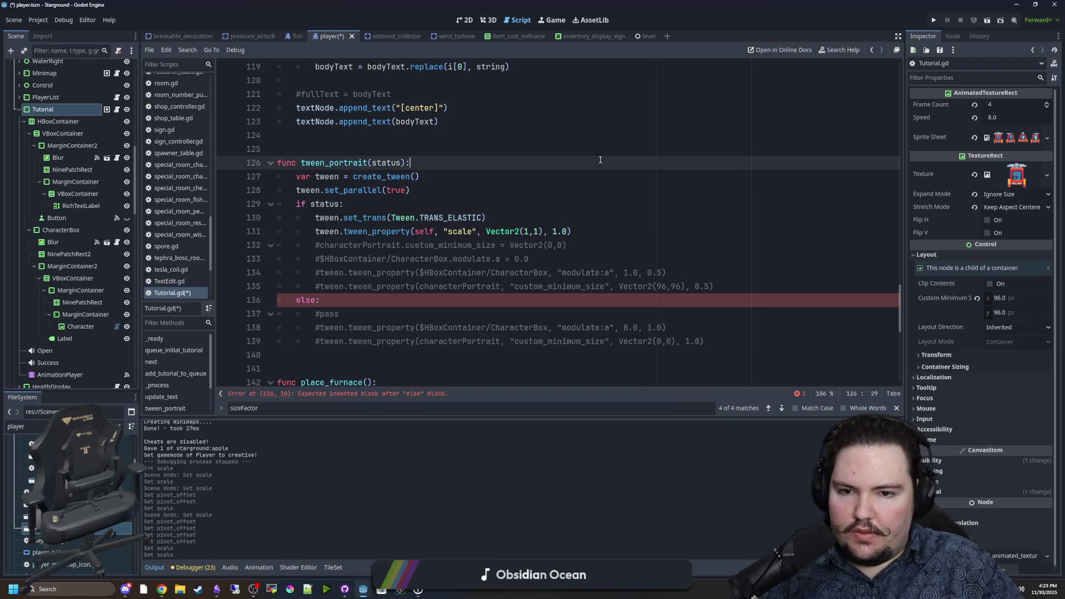
Copy the scale tween under else, change its target to Vector2.ZERO, and save
drag(560, 231, 315, 231)
key(ctrl+c)
click(329, 301)
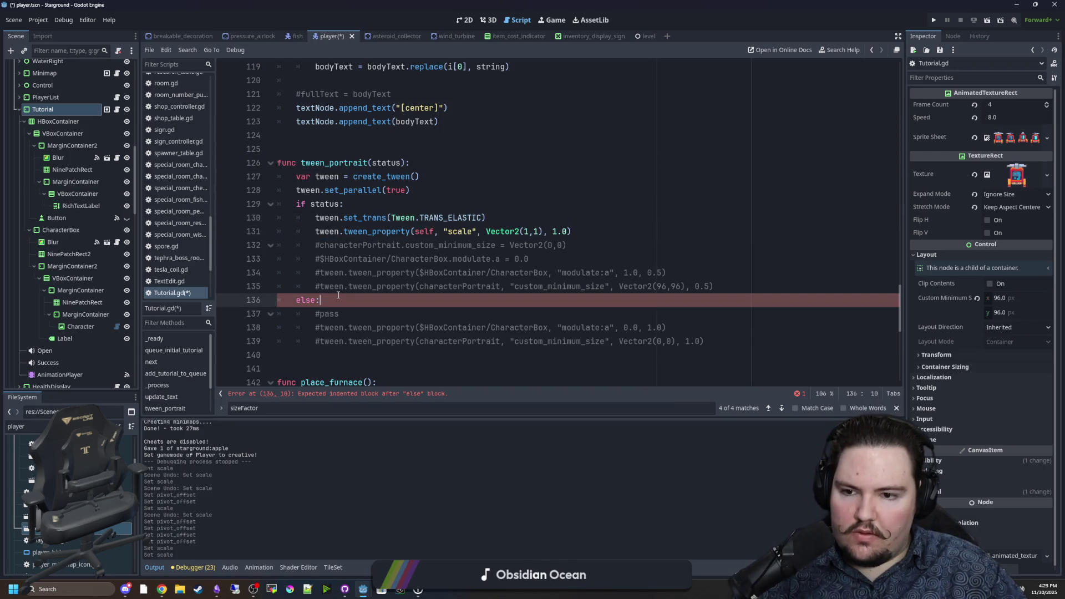
key(Return)
key(ctrl+v)
key(Left)
key(BackSpace)
key(BackSpace)
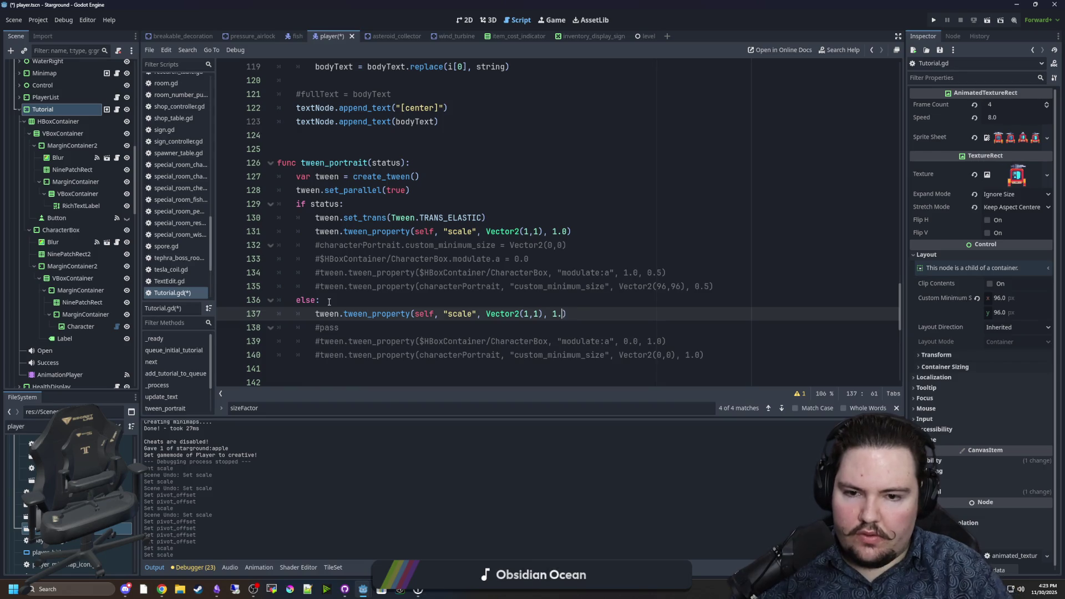
key(ctrl+z)
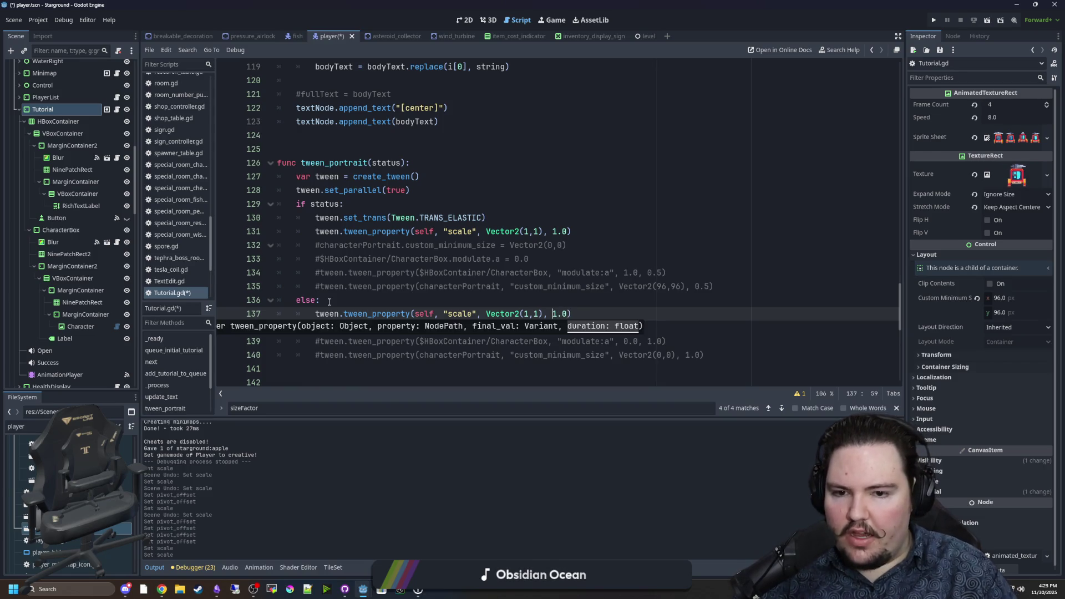
key(BackSpace)
key(BackSpace)
key(BackSpace)
text(.ZERO)
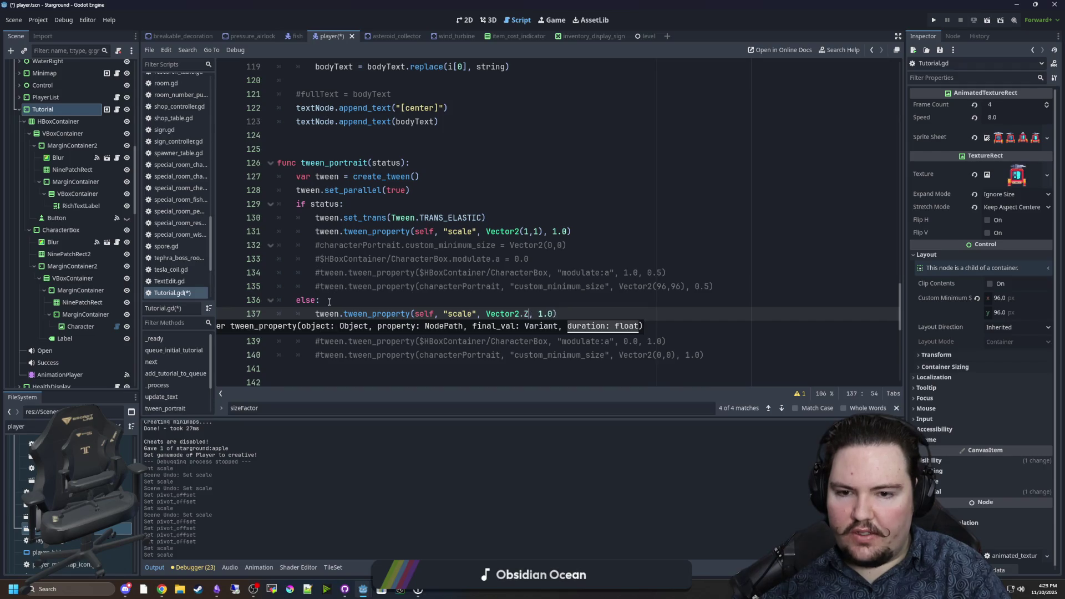
key(Escape)
click(329, 302)
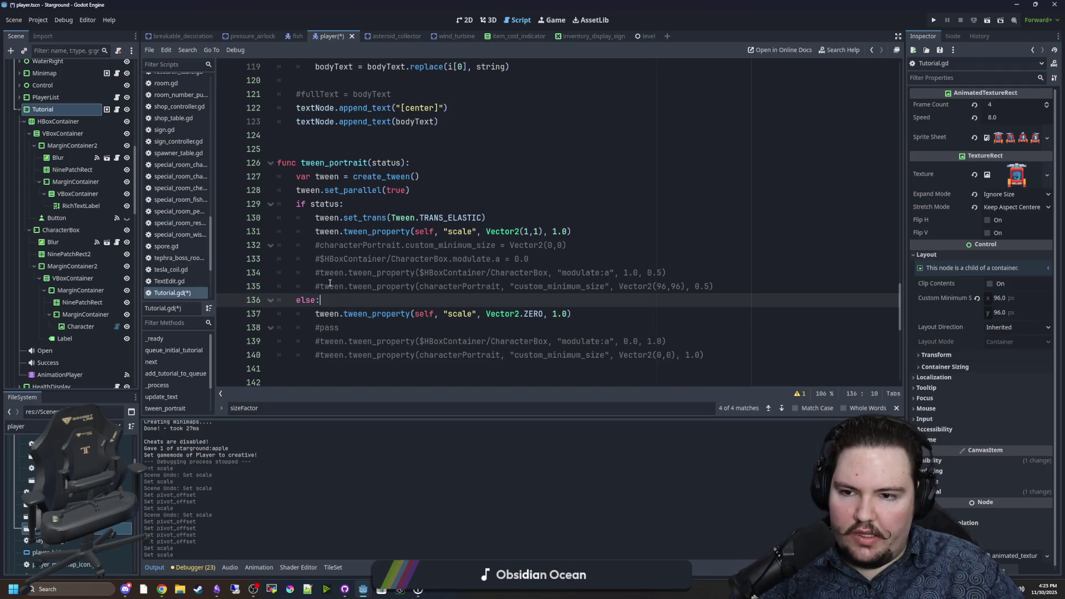
key(ctrl+s)
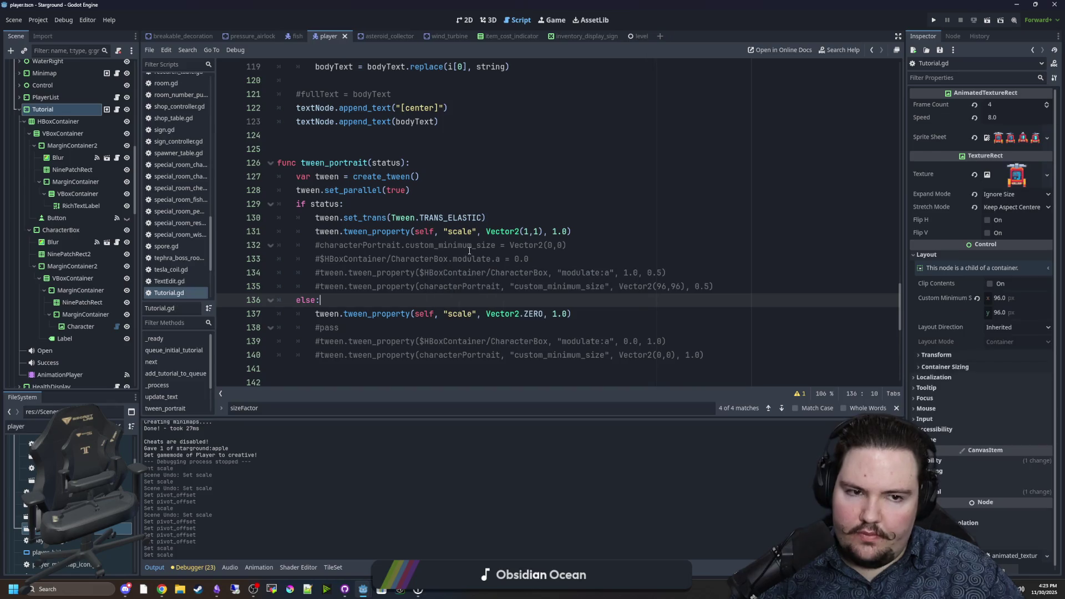
Search the script for 'minimum', save again, and return to the 2D view
scroll(466, 263, down, 5)
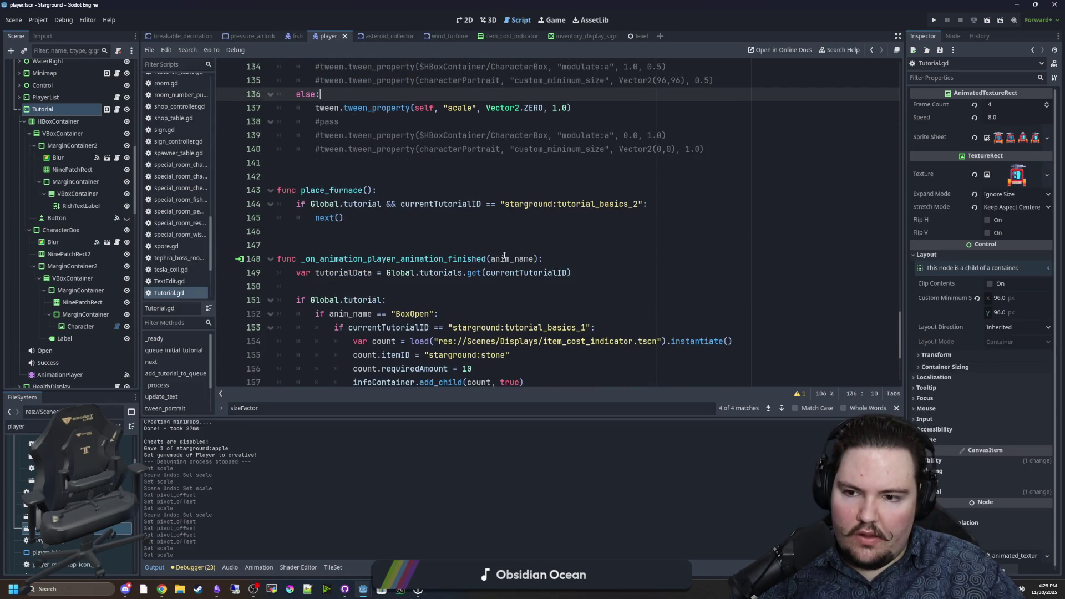
click(505, 256)
key(ctrl+f)
text(minimum)
key(Return)
key(Return)
key(Return)
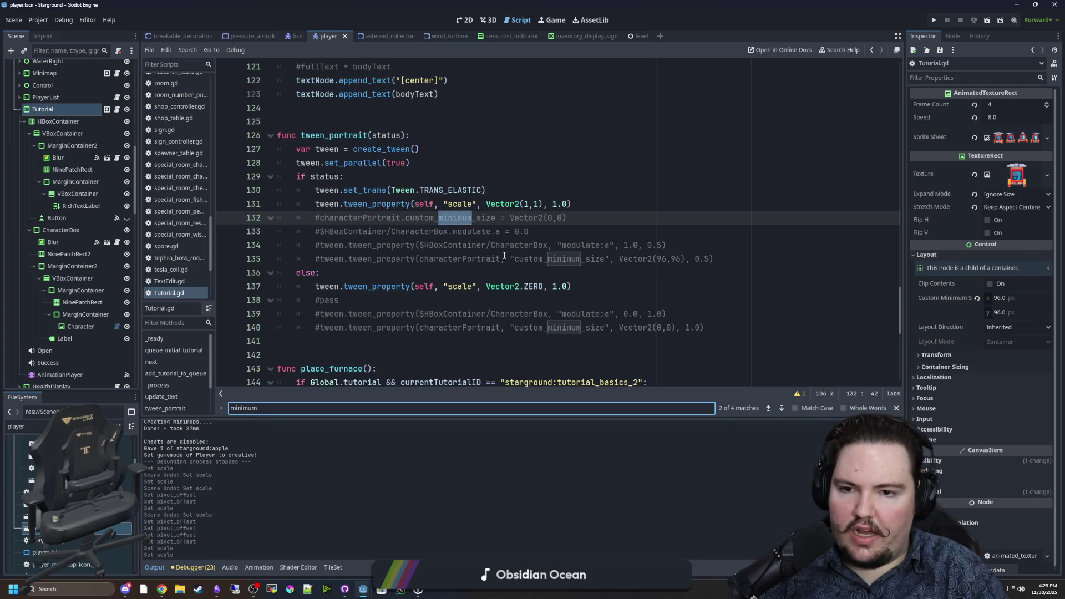
key(Return)
key(Return)
key(Return)
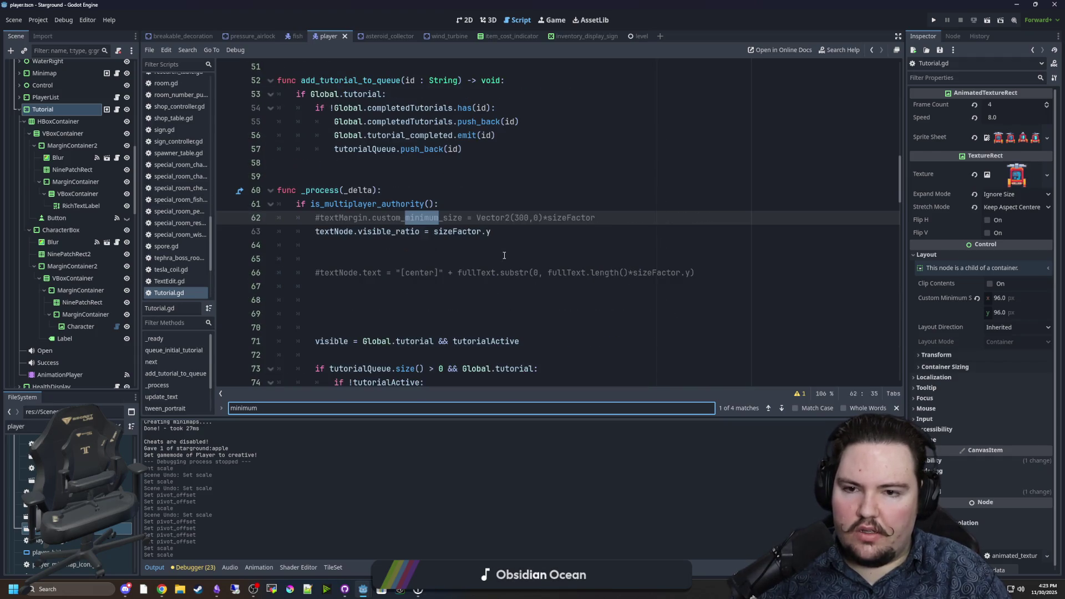
key(BackSpace)
key(BackSpace)
key(BackSpace)
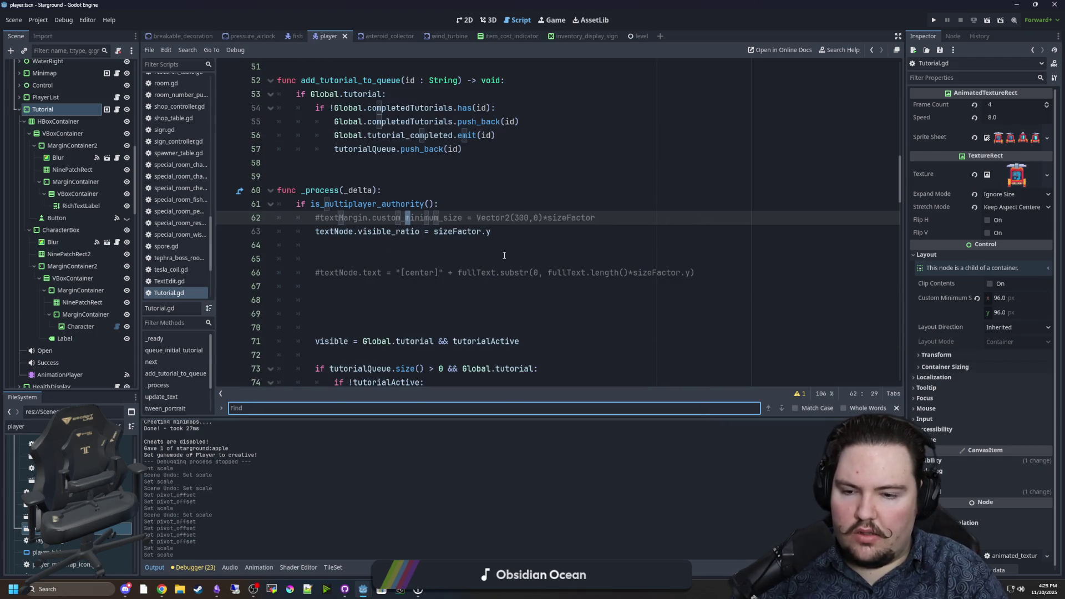
click(505, 255)
key(ctrl+s)
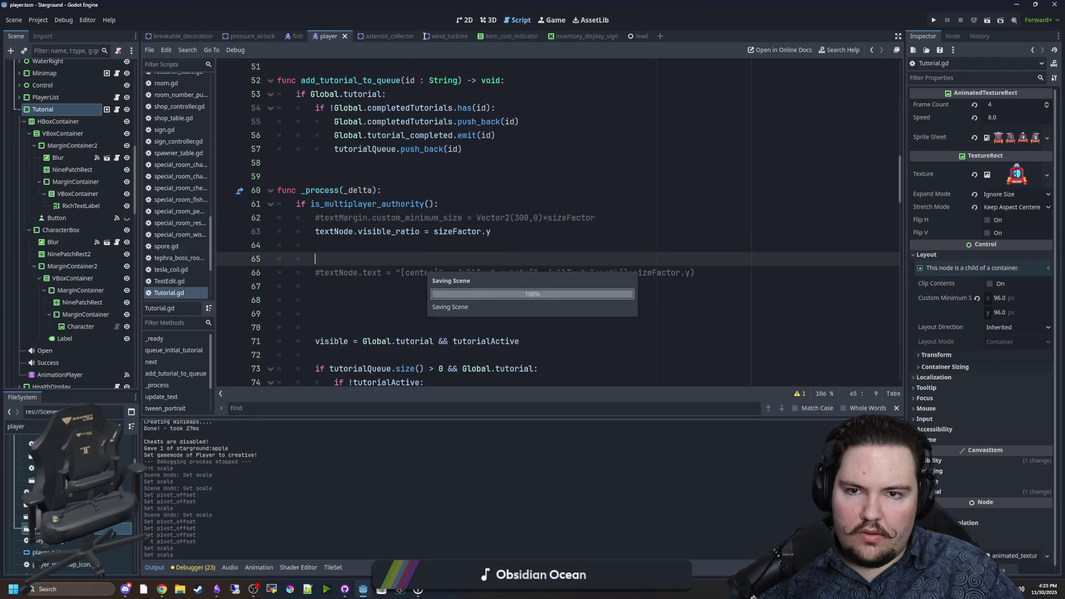
click(465, 20)
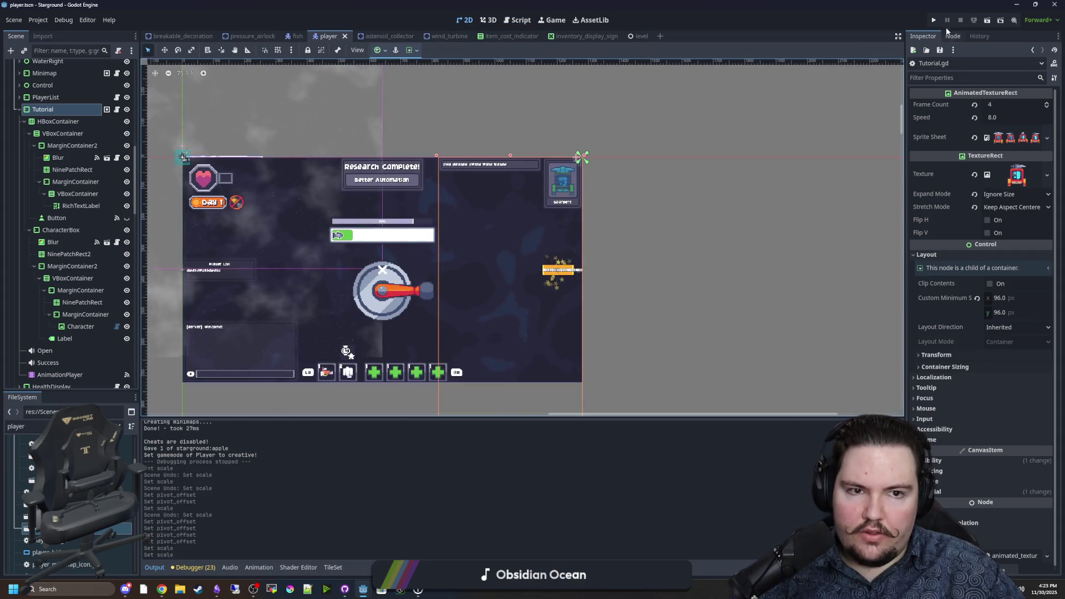
Run the project and start a new singleplayer world
click(936, 21)
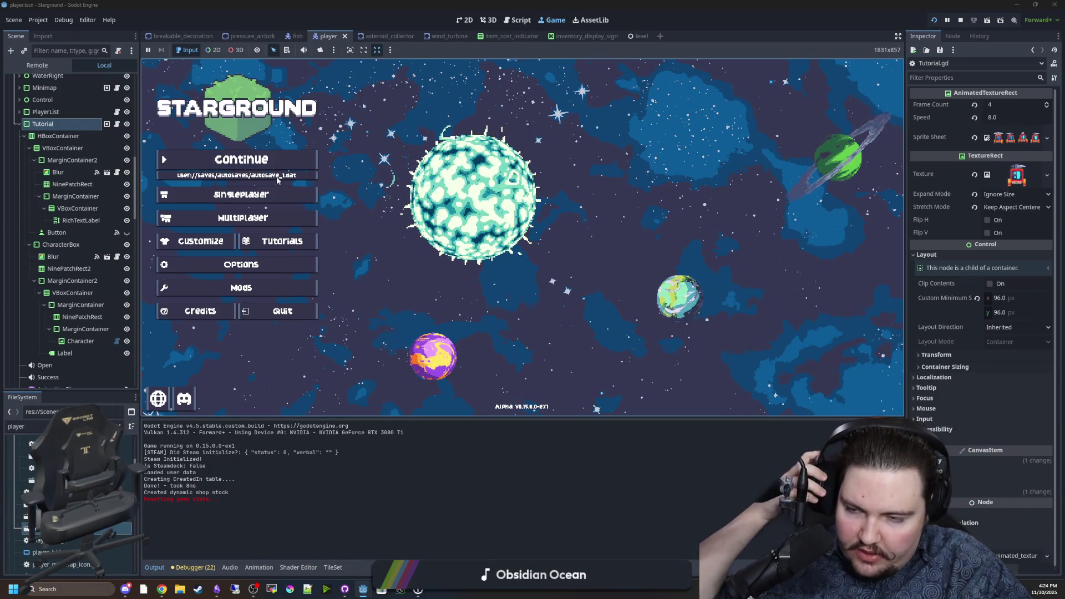
click(291, 195)
click(256, 269)
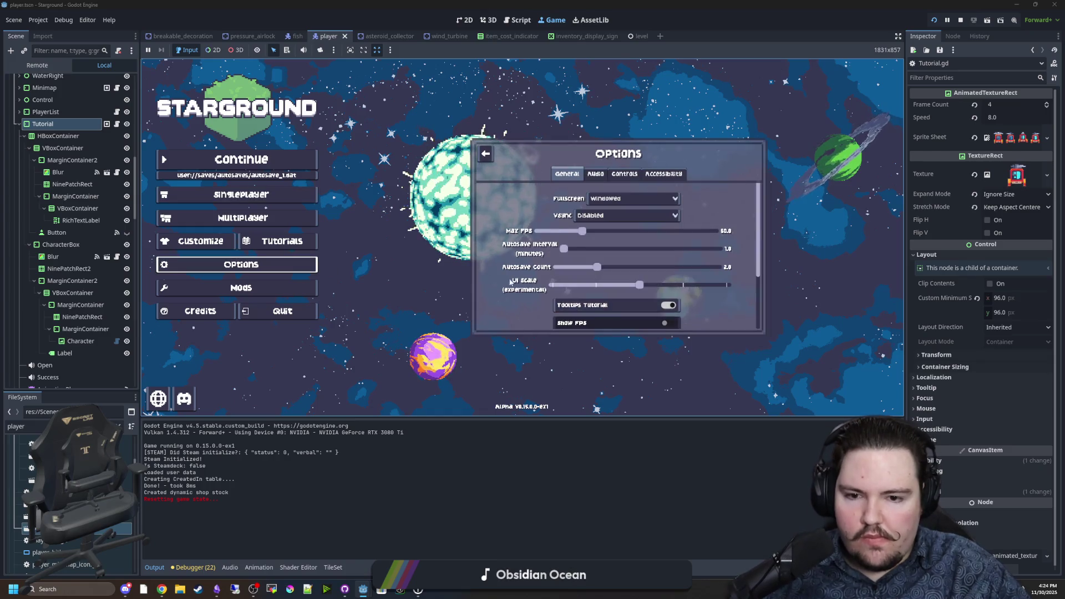
scroll(616, 266, down, 3)
click(379, 164)
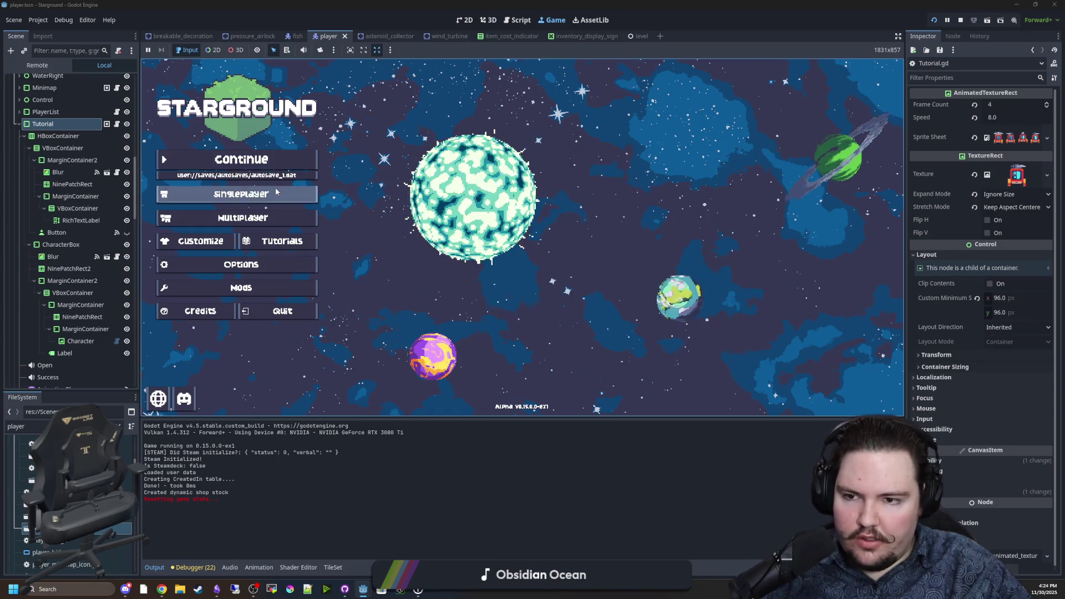
click(241, 194)
click(618, 236)
click(633, 300)
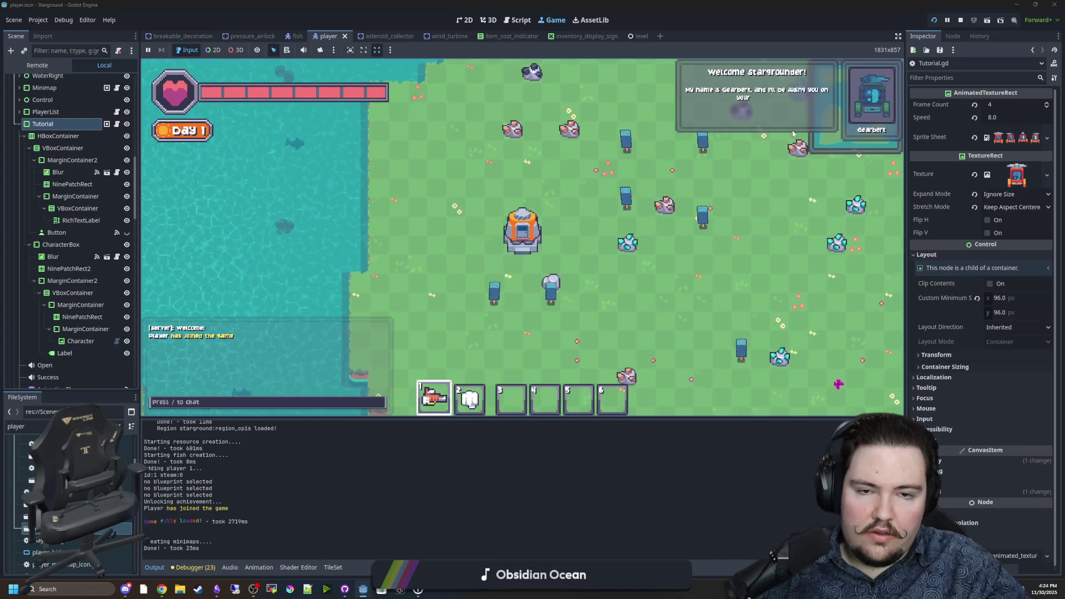
Walk around, check the options, and give the player 10 stone with the /go chat command
key(w+d)
key(w+d)
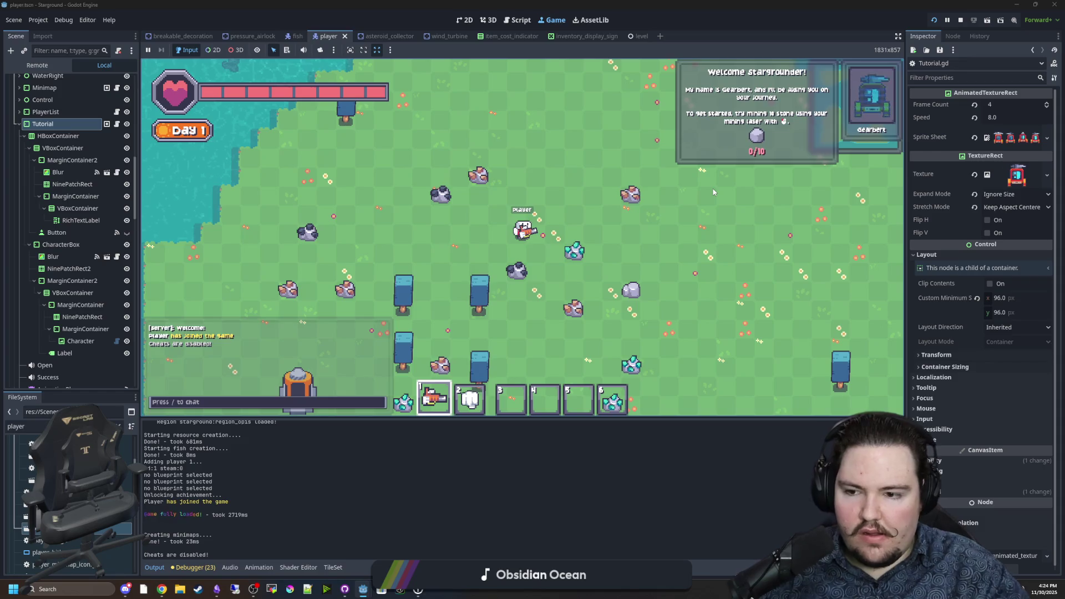
key(Escape)
click(508, 233)
click(482, 174)
key(Escape)
text(/go)
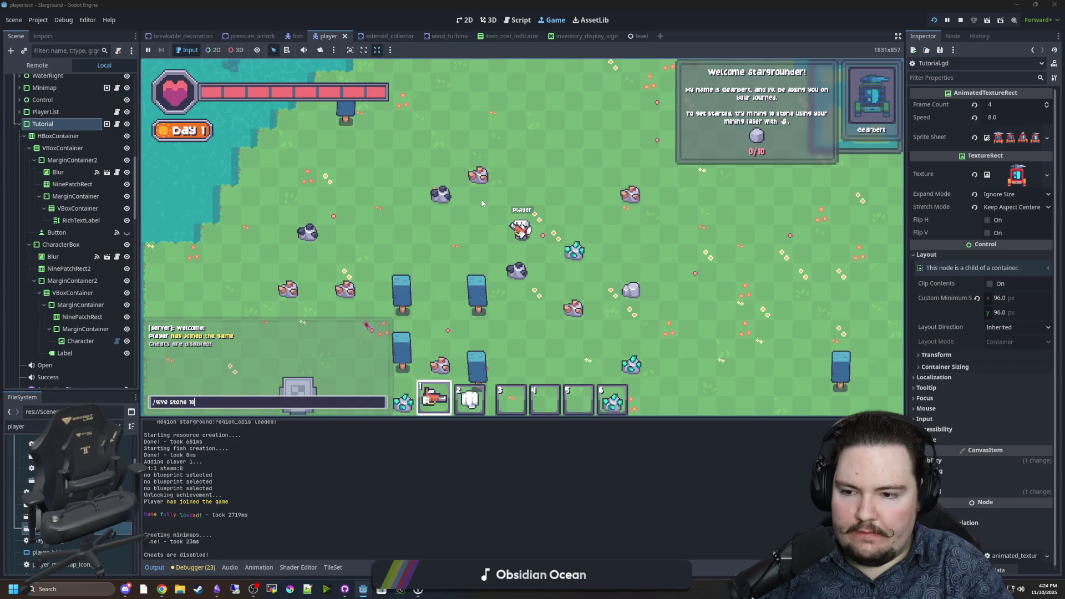
key(Return)
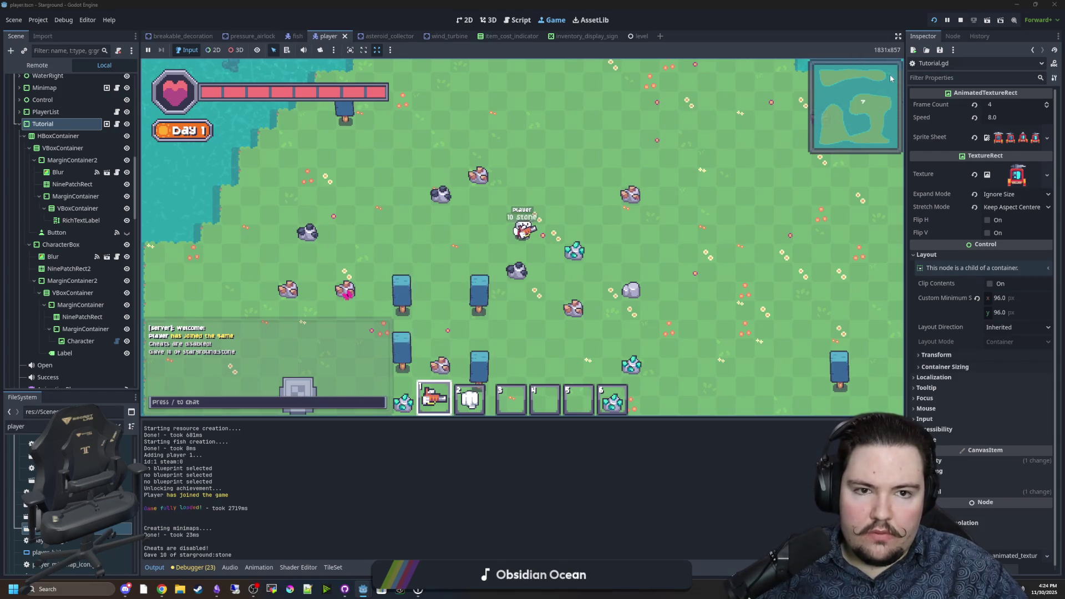
key(w)
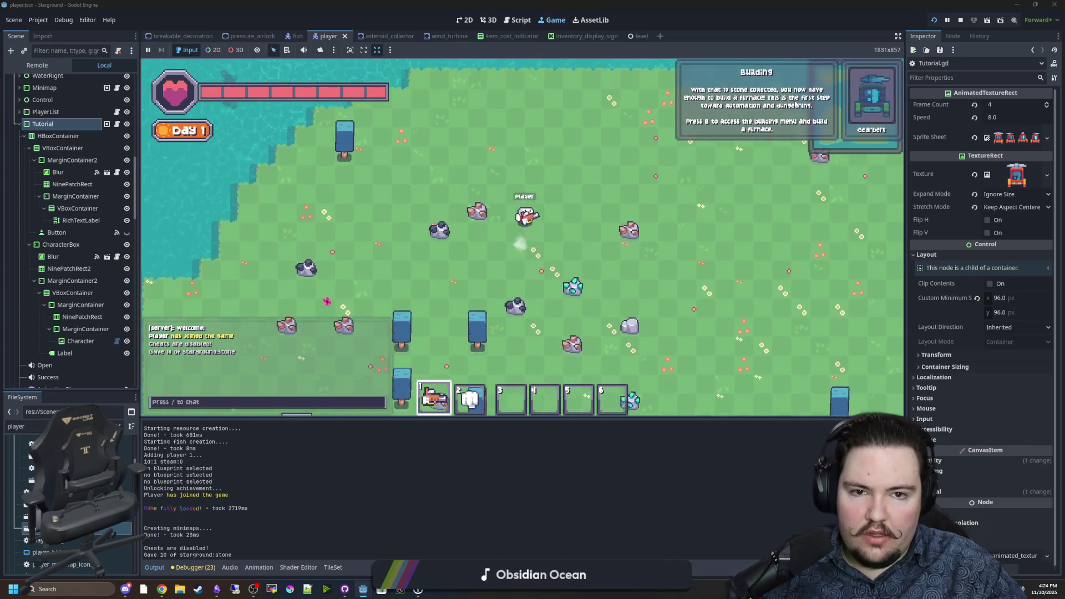
key(d)
key(s)
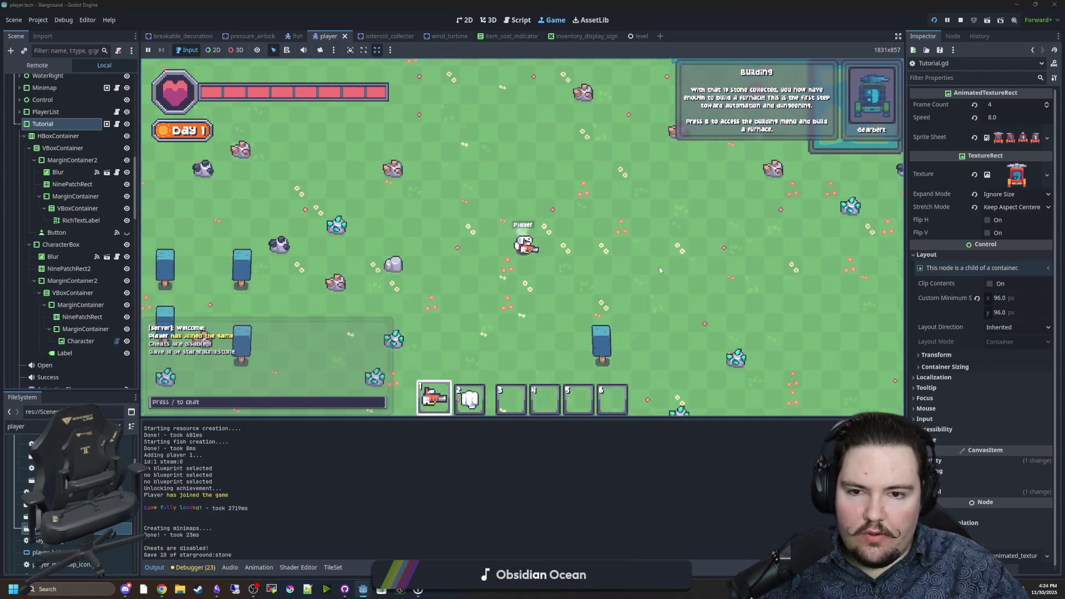
Place a furnace to trigger Basics Complete, dismiss it, and reopen Tutorial.gd
key(b)
click(413, 169)
click(519, 194)
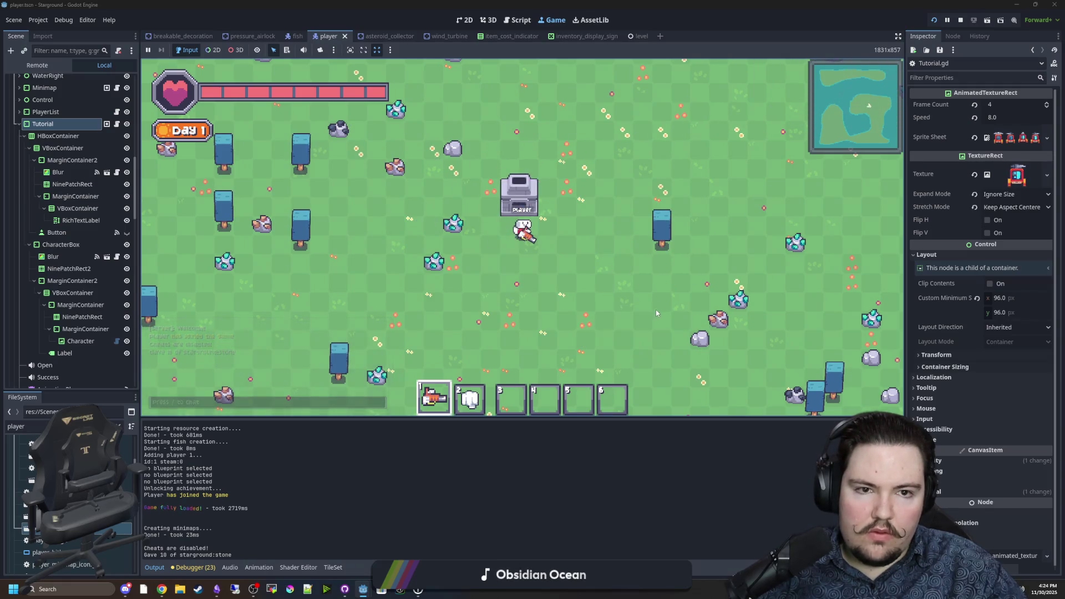
key(d)
key(w)
key(w)
key(a)
key(s)
key(d)
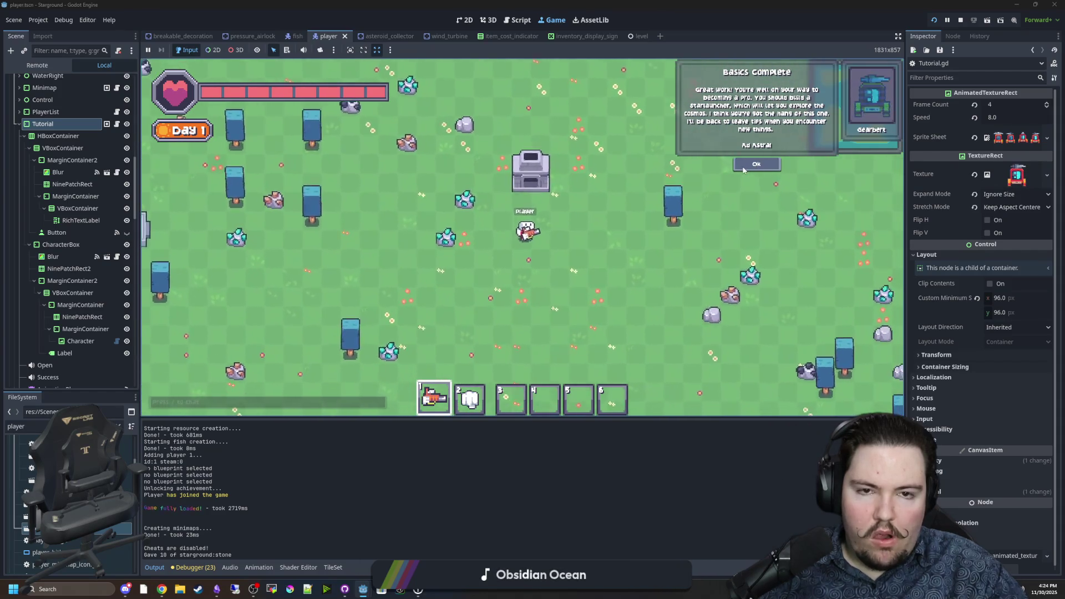
click(744, 170)
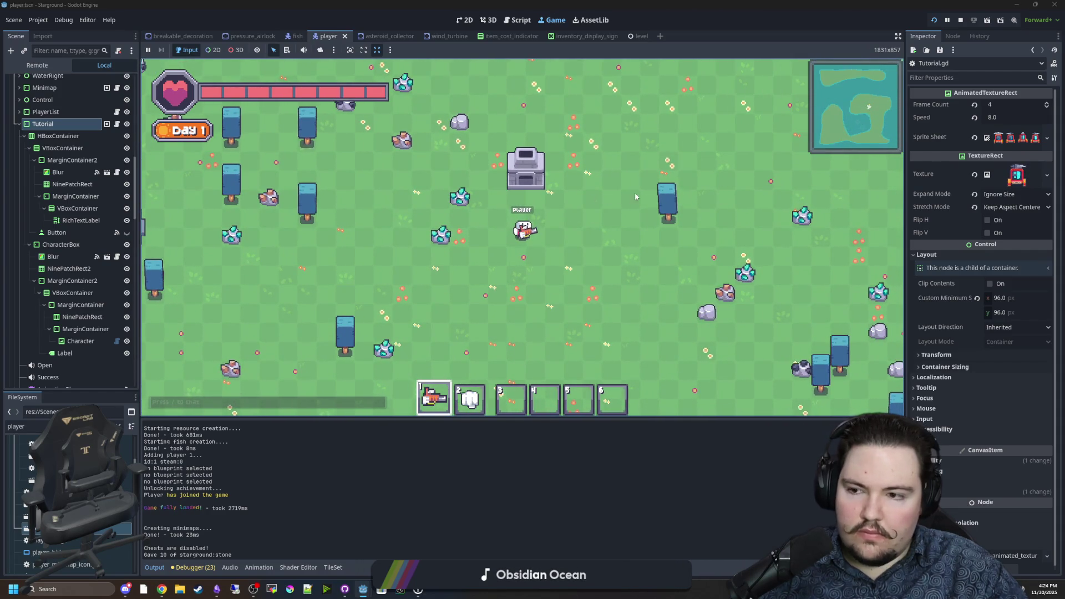
click(117, 126)
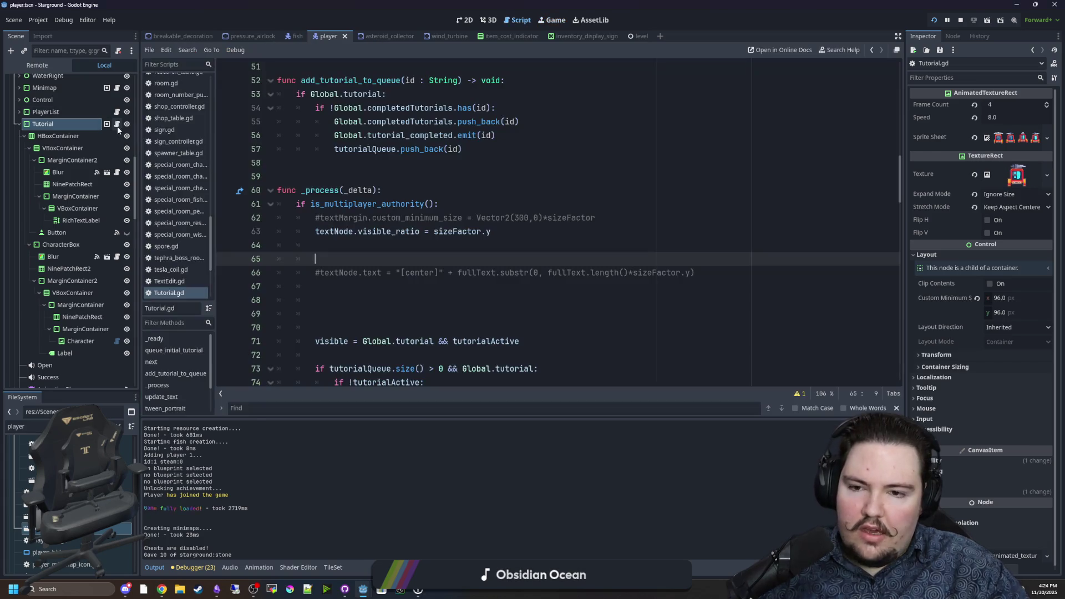
Delete the leftover lines and the commented-out textMargin line from _process
click(369, 246)
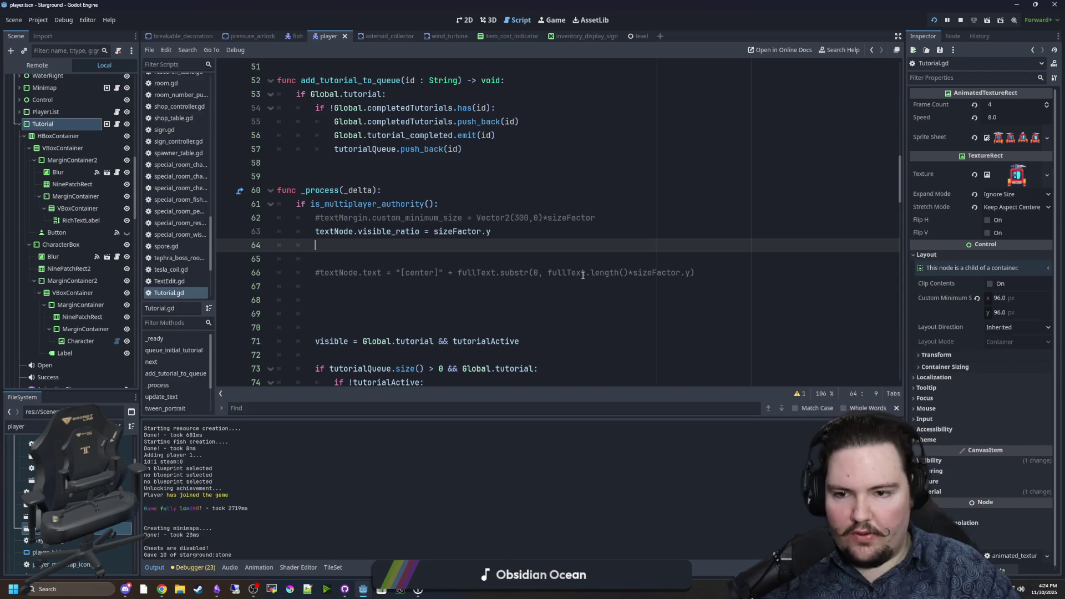
click(432, 259)
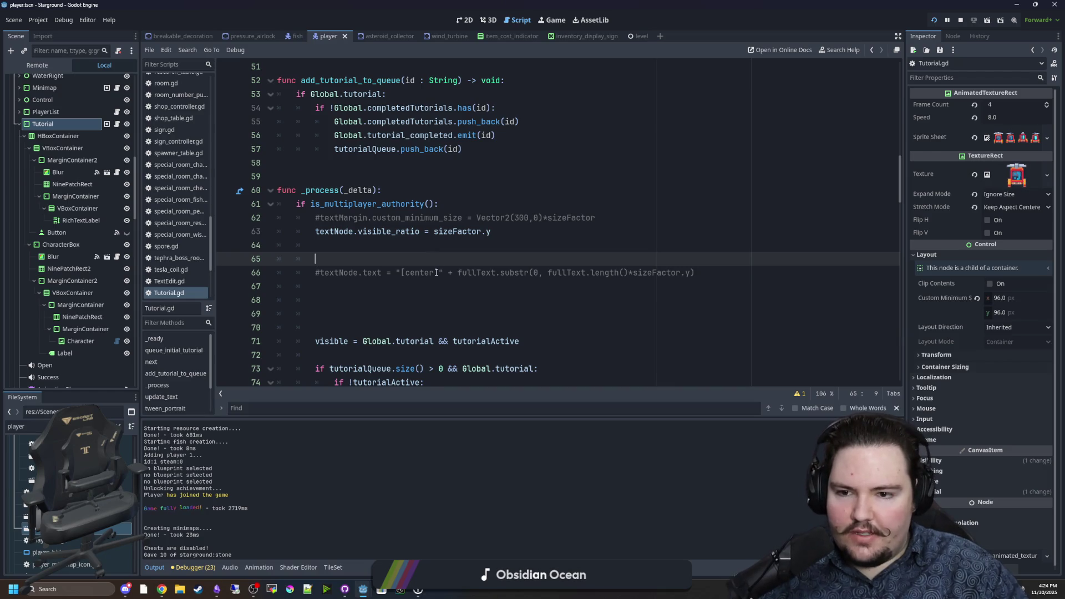
scroll(404, 279, down, 1)
drag(404, 283, 226, 205)
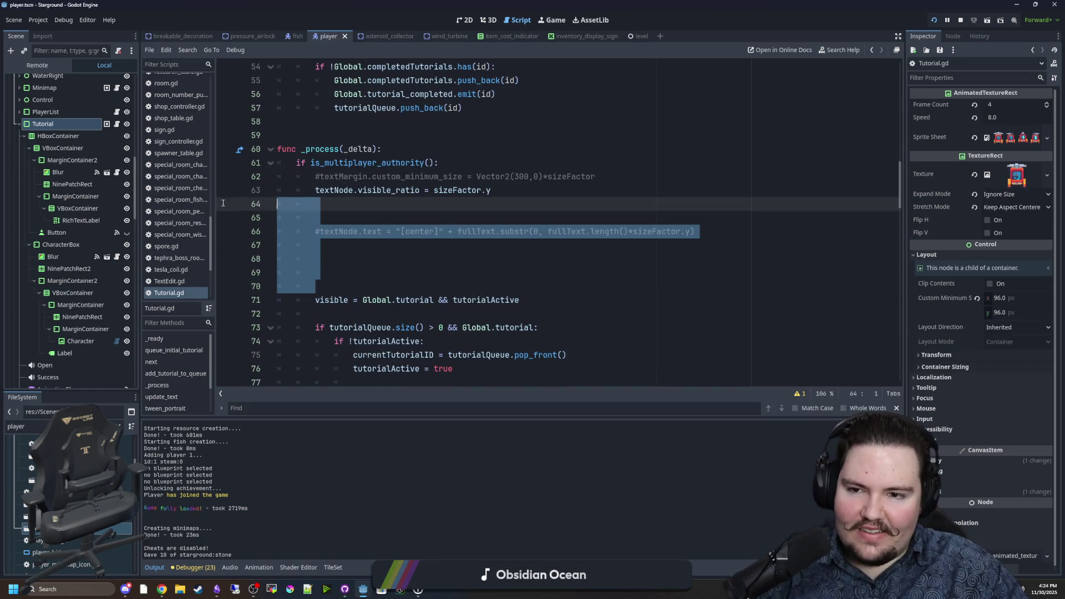
key(BackSpace)
key(Left)
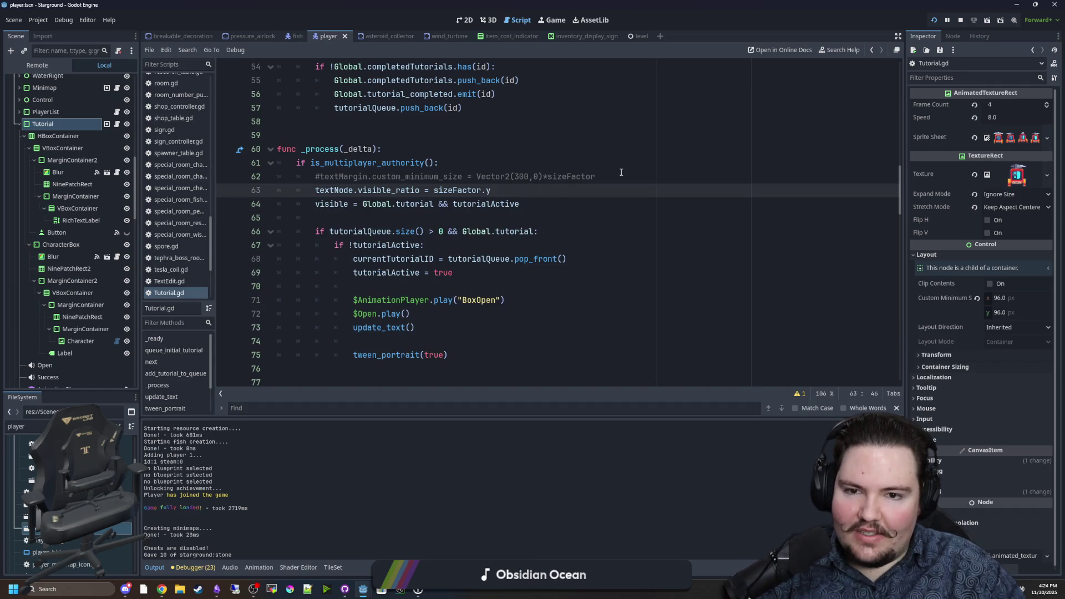
drag(620, 173, 259, 177)
key(BackSpace)
key(BackSpace)
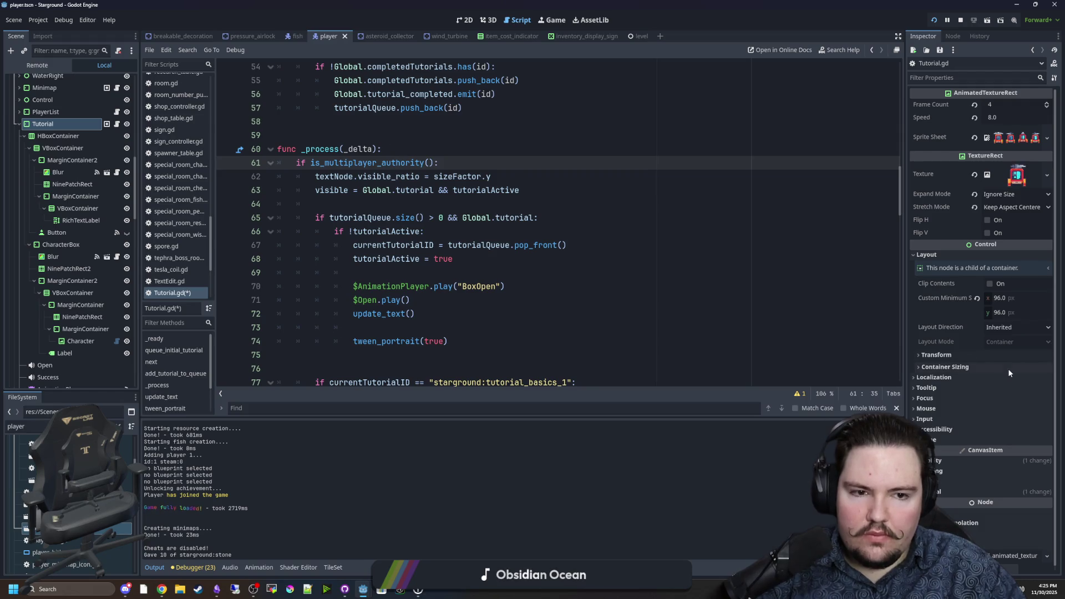
Set the Tutorial node's pivot offset x to 460 and save
click(55, 123)
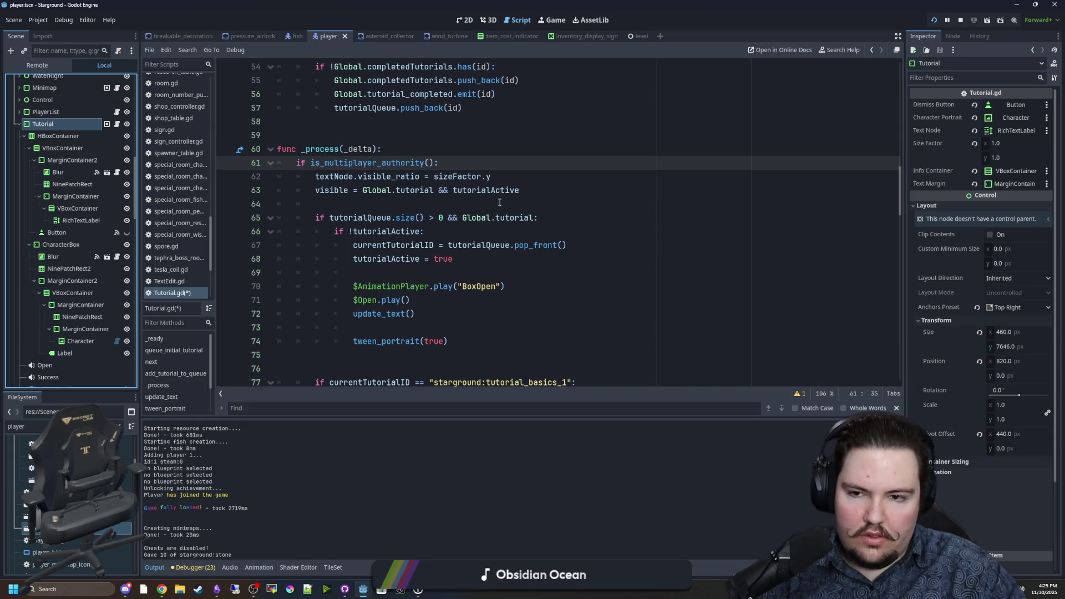
click(1008, 436)
text(460)
key(Return)
click(542, 313)
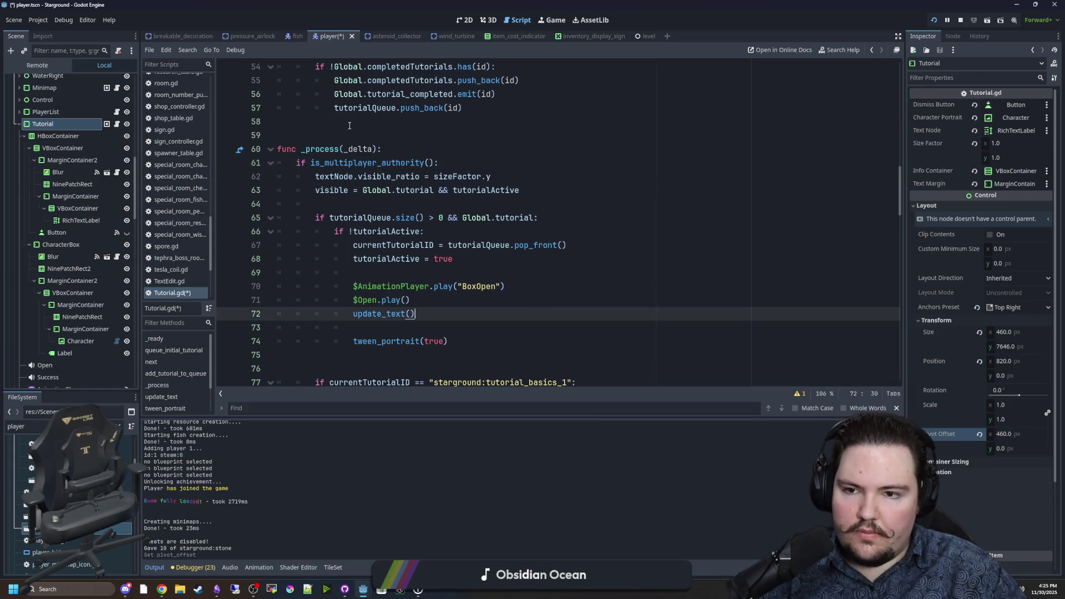
click(350, 125)
key(ctrl+s)
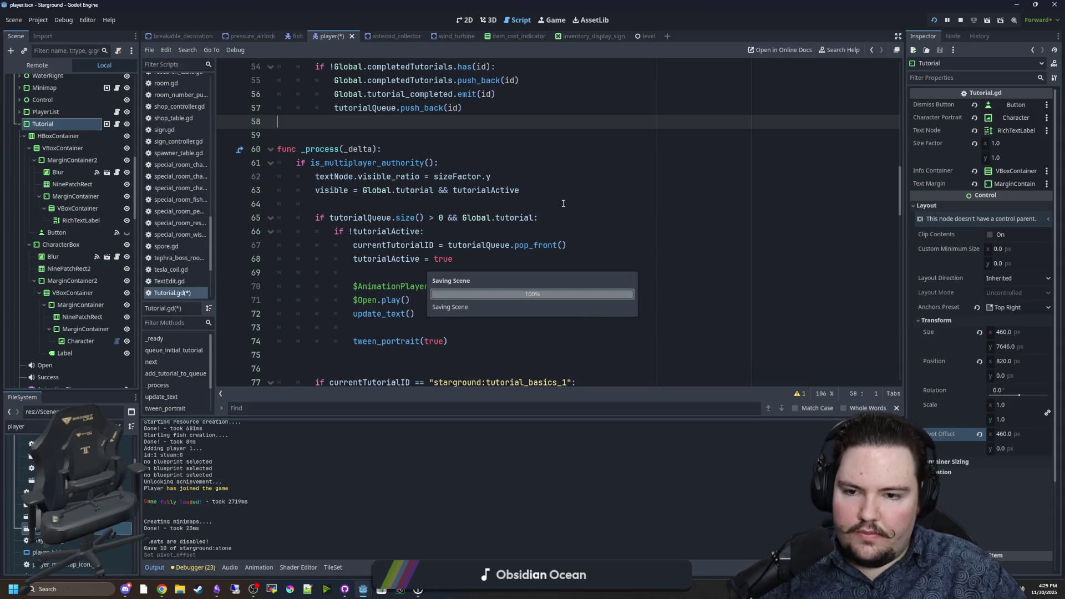
scroll(563, 204, down, 15)
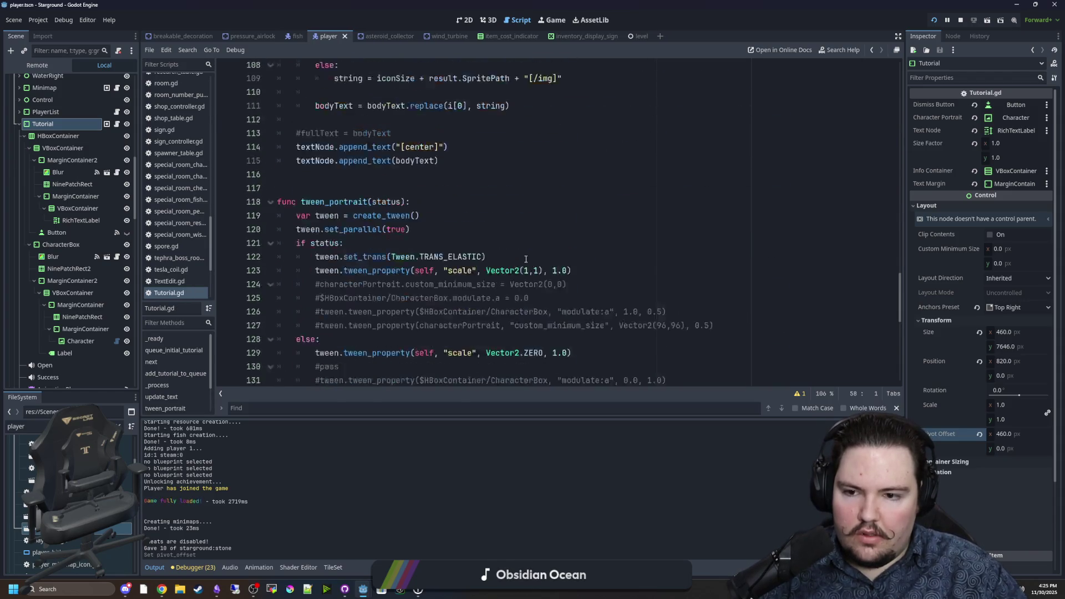
Add set_ease(Tween.EASE_OUT) after the elastic transition in tween_portrait
scroll(486, 266, down, 1)
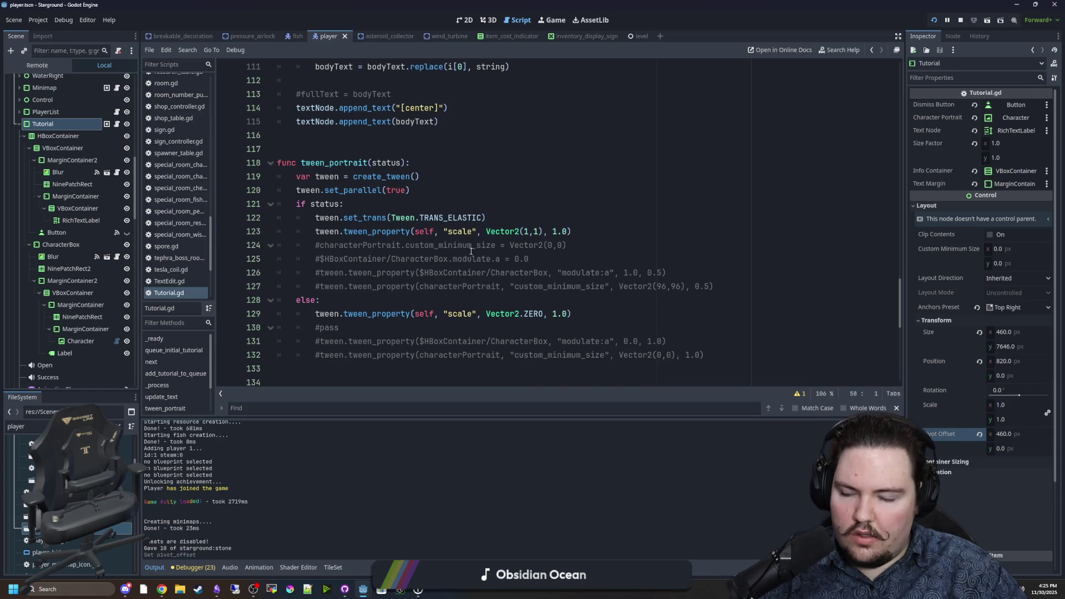
scroll(444, 247, down, 1)
click(397, 237)
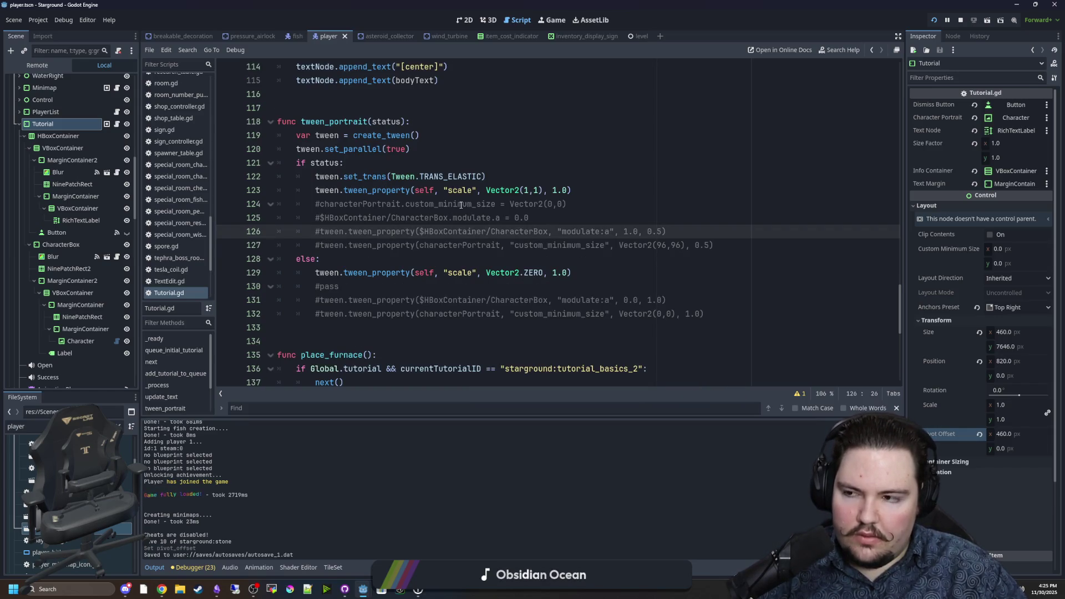
click(517, 176)
key(Return)
text(tween)
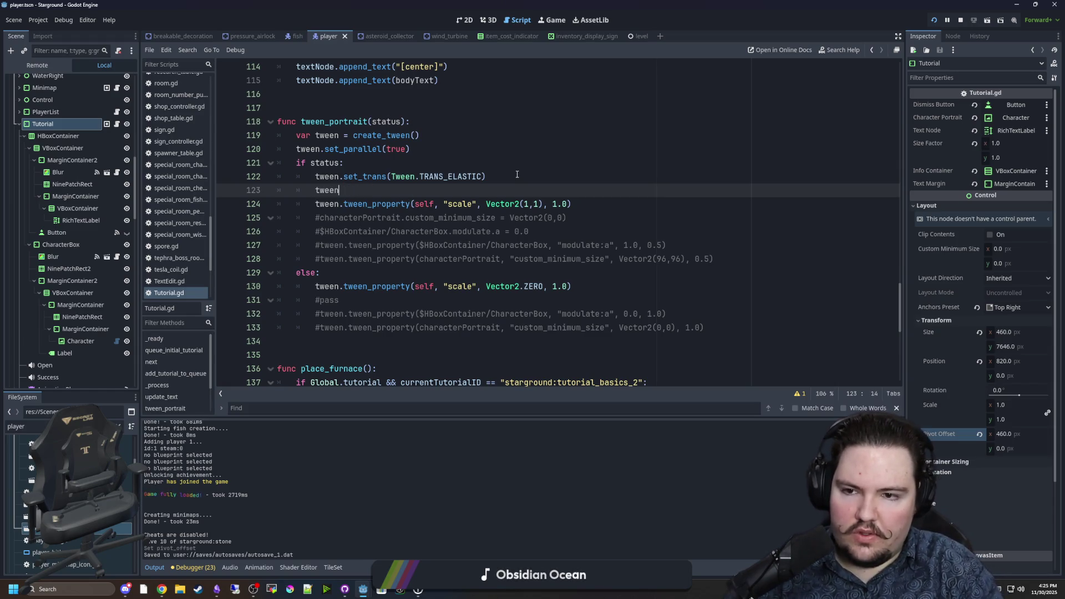
text(.set_ease()
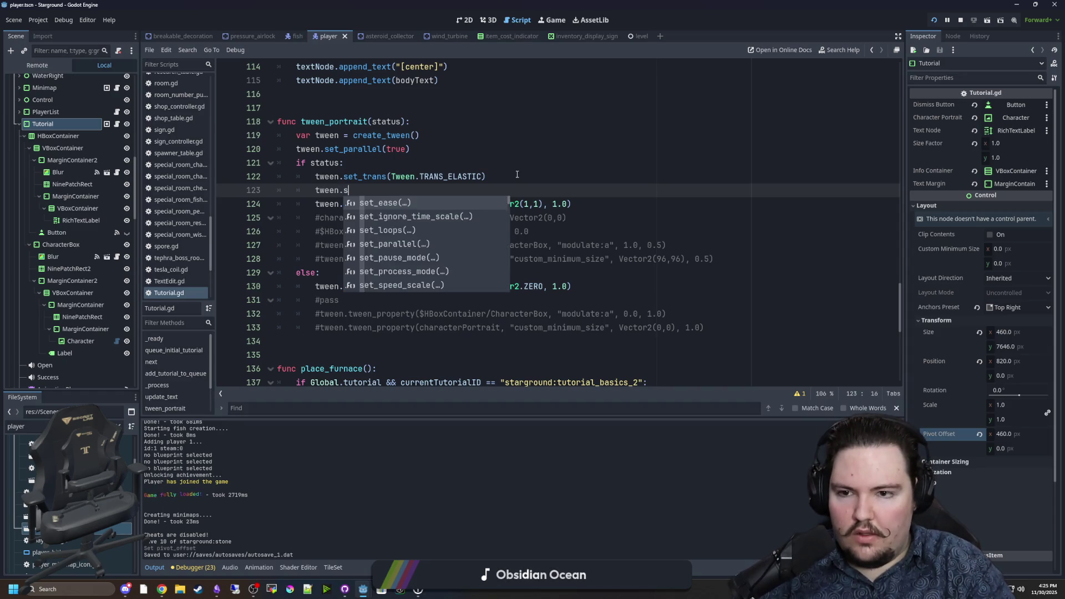
key(Down)
key(Down)
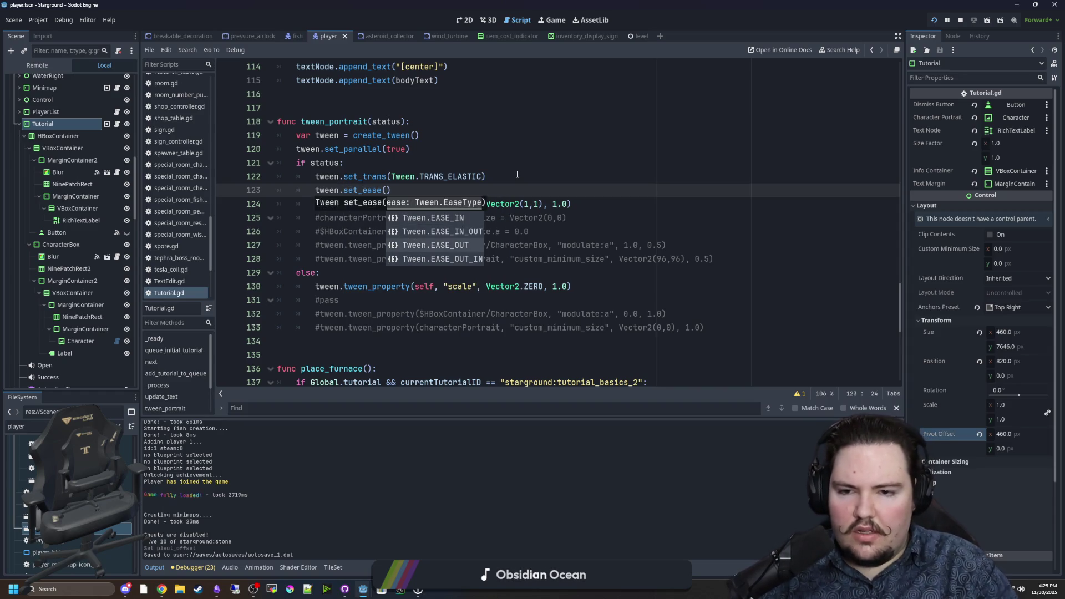
key(Return)
Add a set_trans(Tween.TRANS_SINE) line under else
click(517, 174)
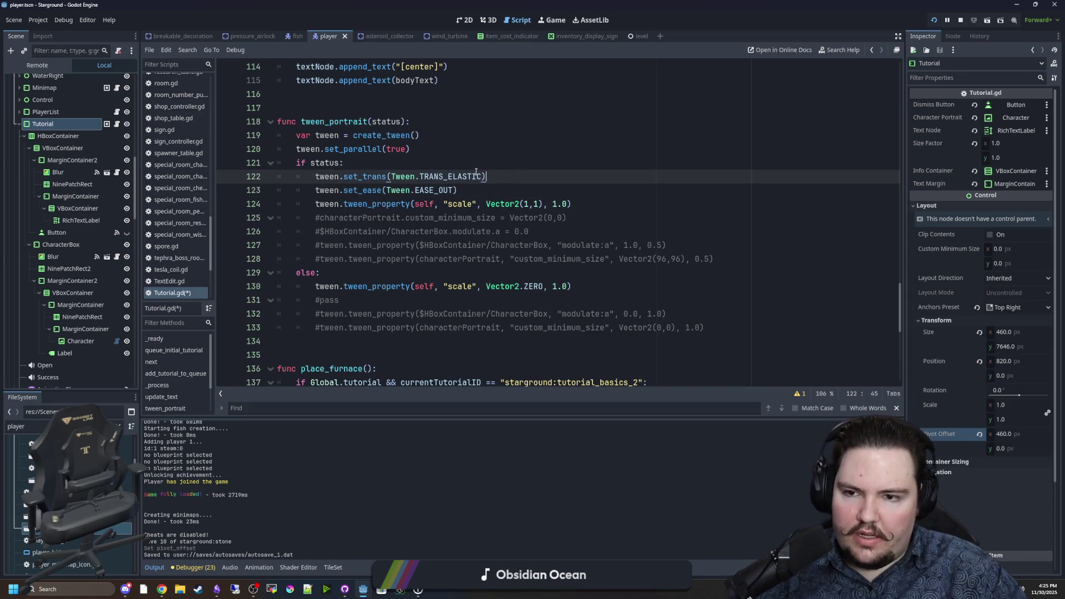
drag(498, 175, 317, 179)
key(ctrl+c)
click(357, 271)
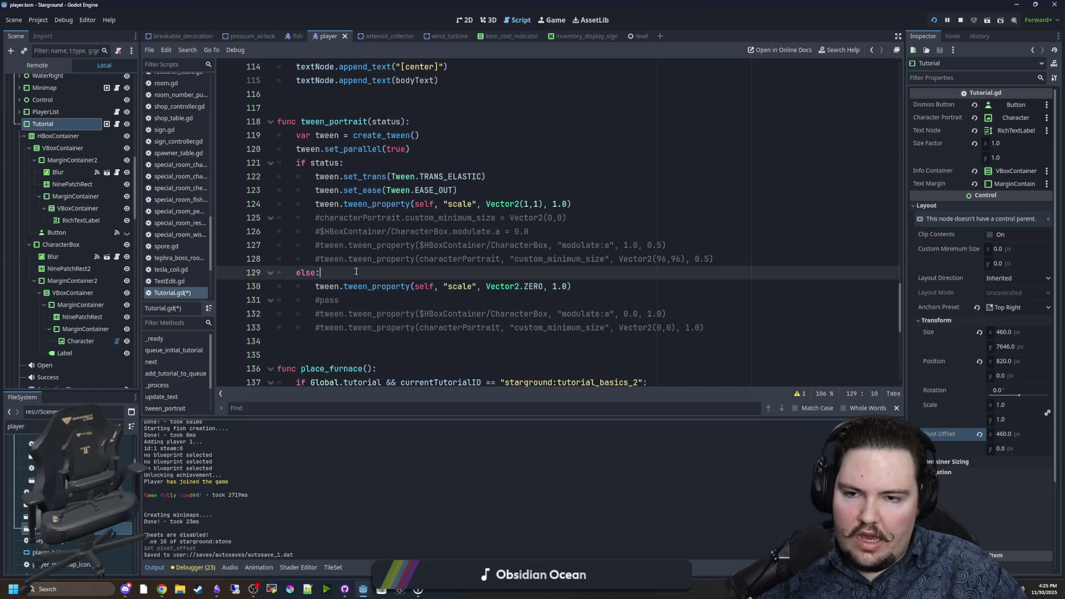
key(Return)
key(ctrl+v)
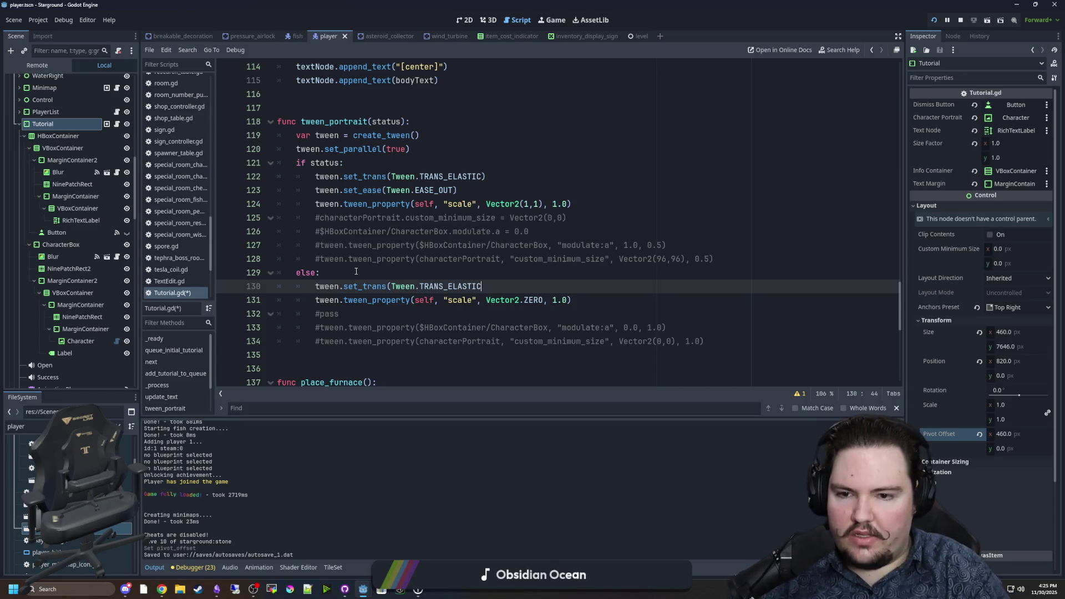
key(BackSpace)
text(TRANS_)
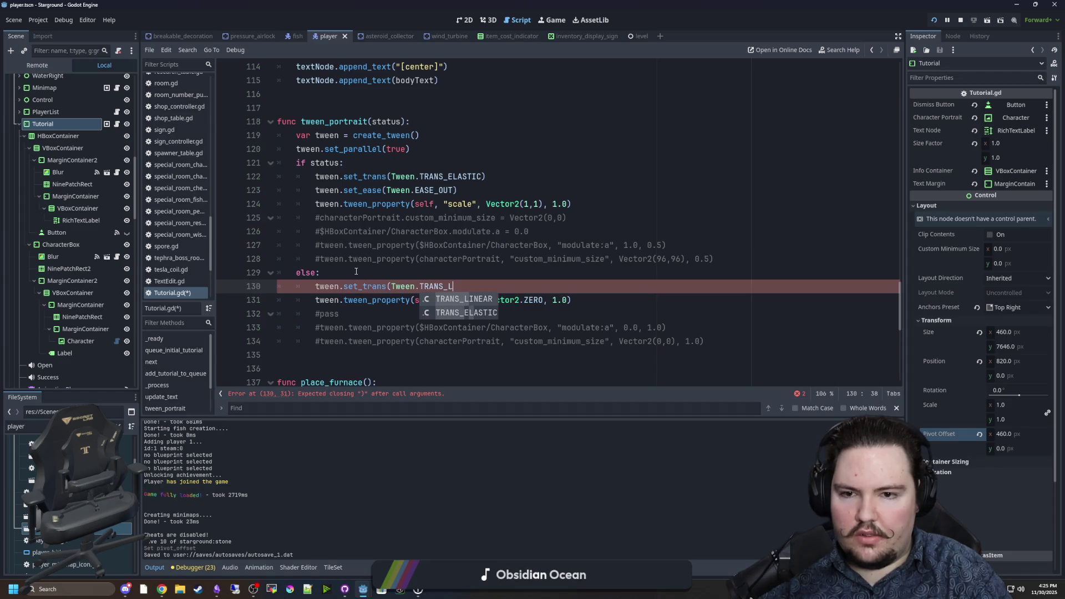
text(SINE)
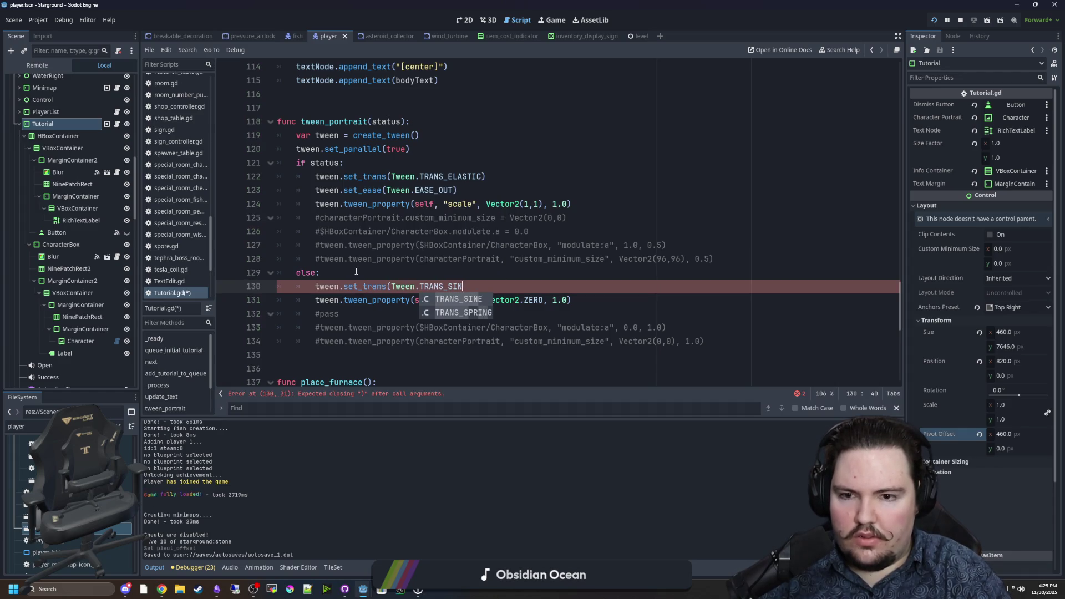
Add set_ease(Tween.EASE_IN_OUT) below the sine transition and save the script
key(Return)
text(t)
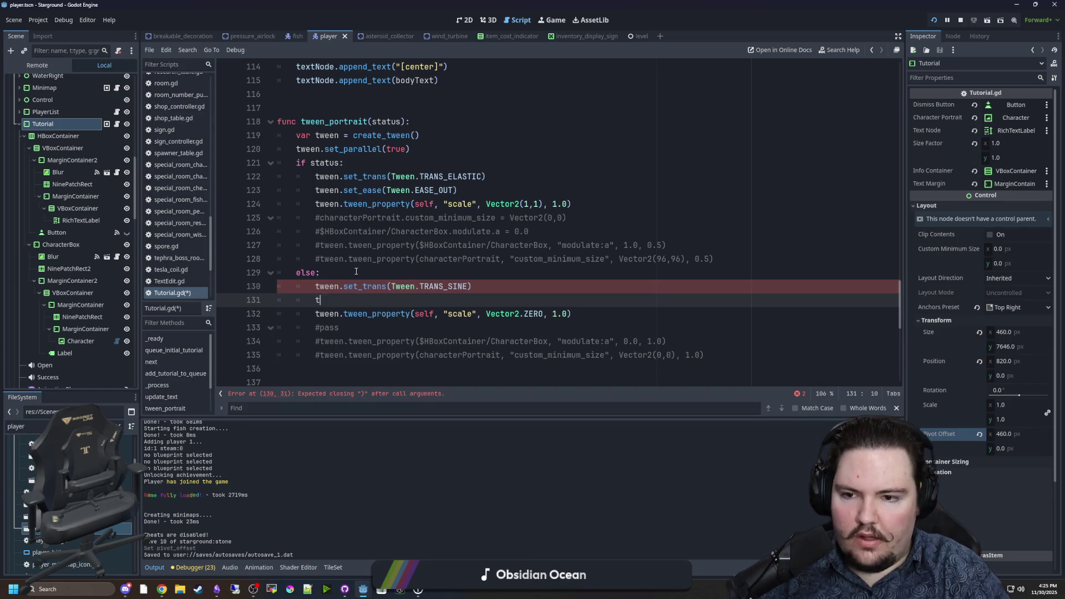
text(ween.set_)
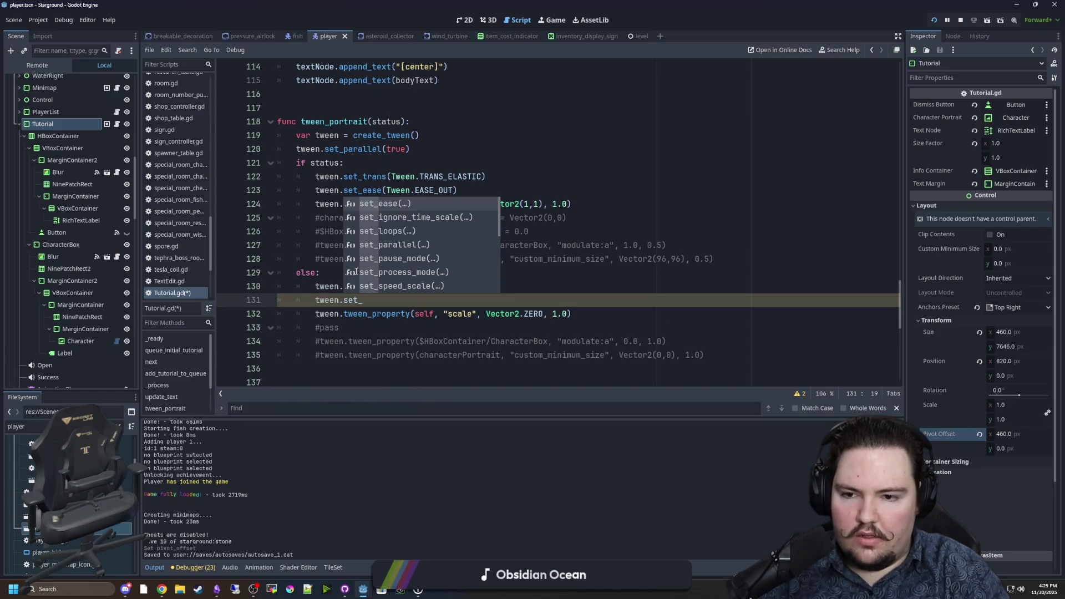
key(Return)
key(Down)
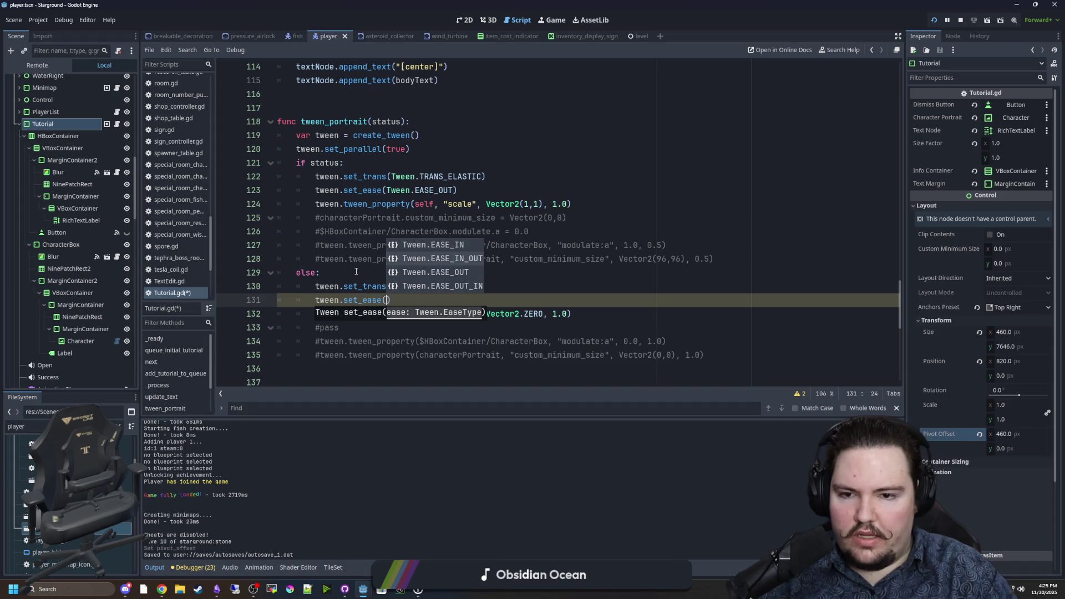
key(Return)
click(430, 274)
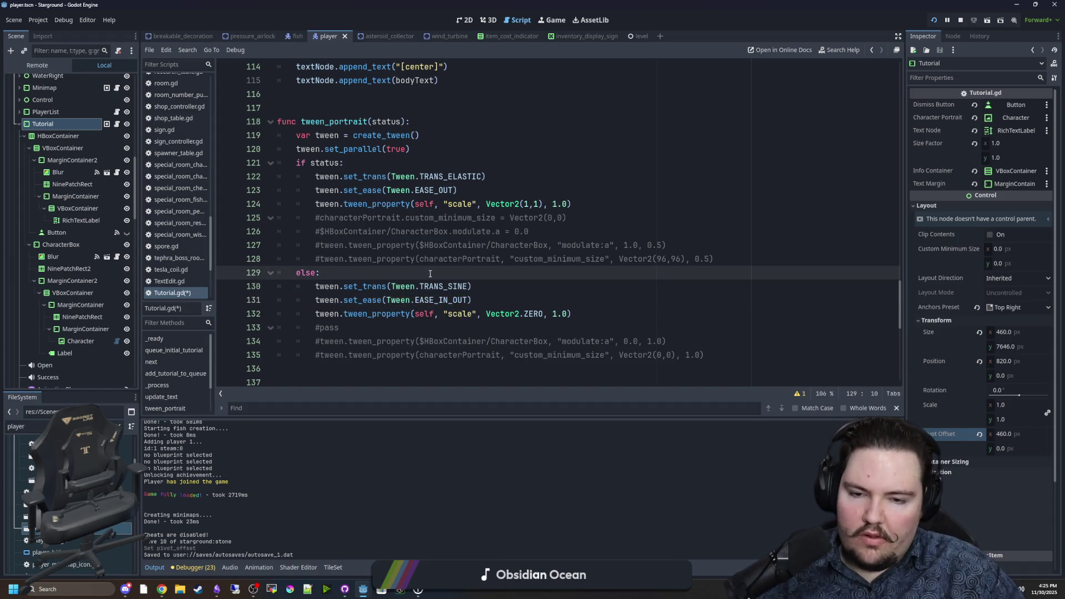
key(ctrl+s)
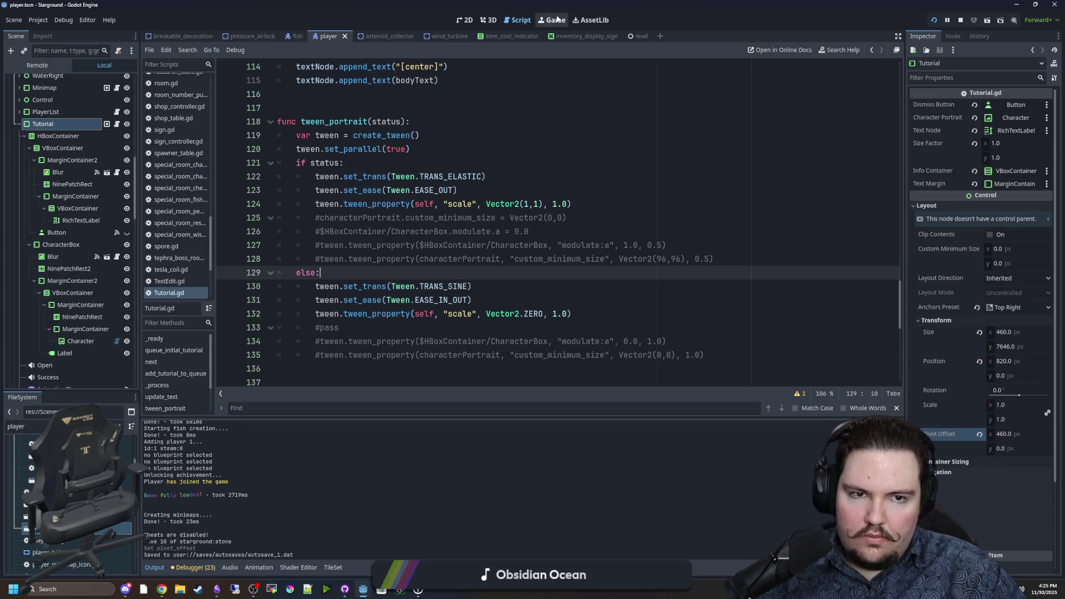
click(552, 19)
Enable creative mode with /gve and place a building to trigger the Power tutorial
click(539, 165)
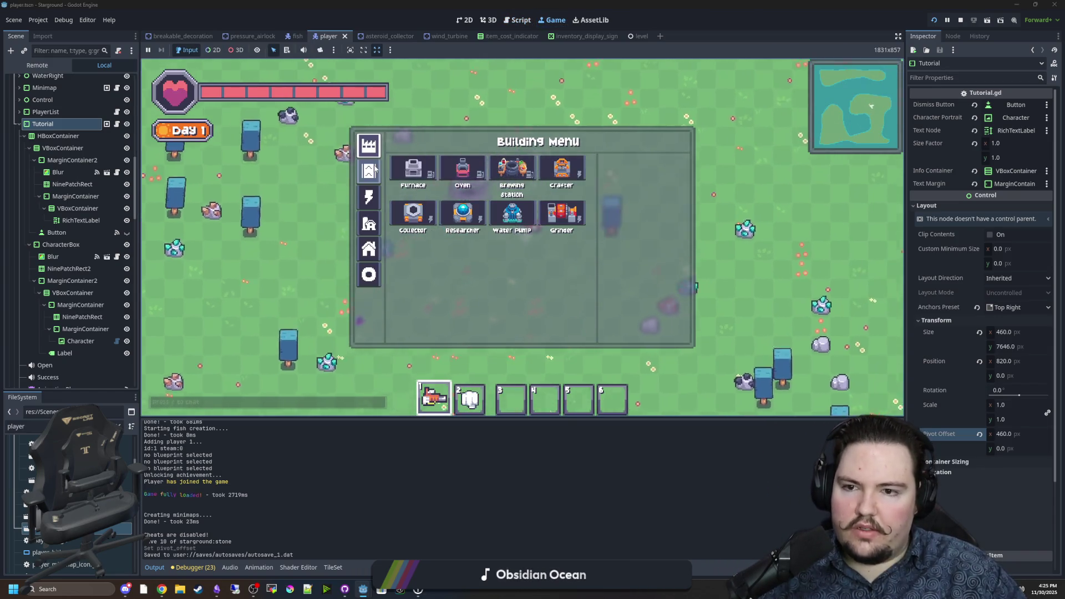
click(552, 168)
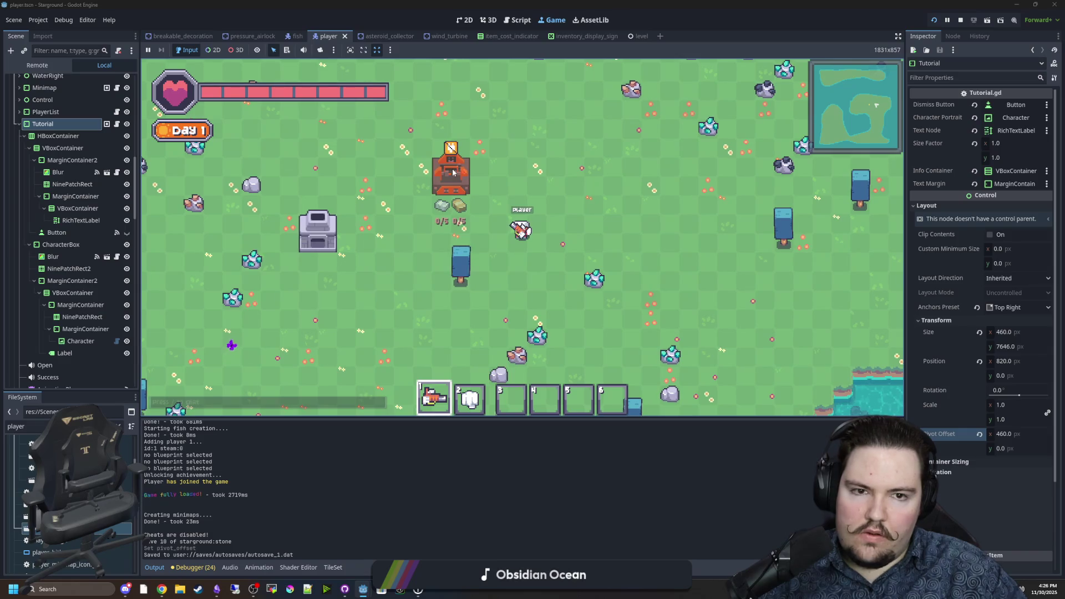
right_click(473, 154)
text(/ga)
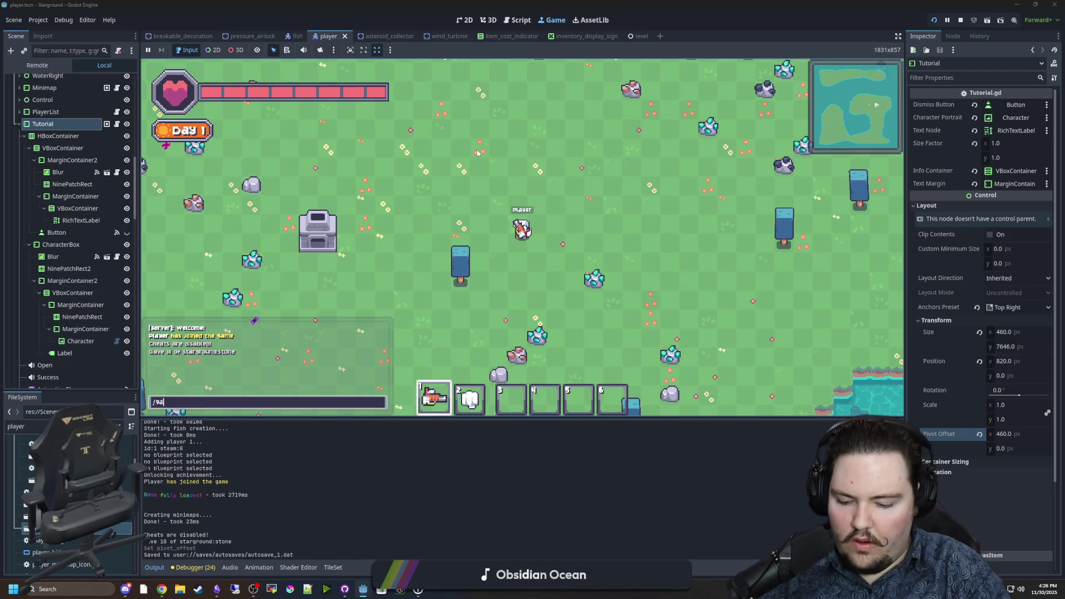
text(ve)
key(Return)
key(b)
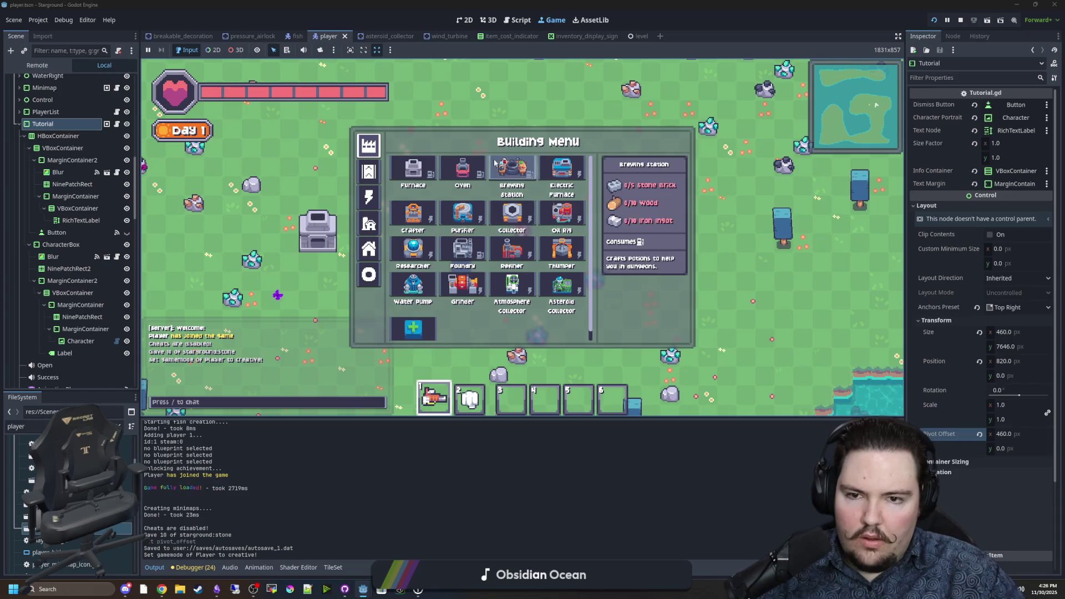
click(414, 168)
click(438, 172)
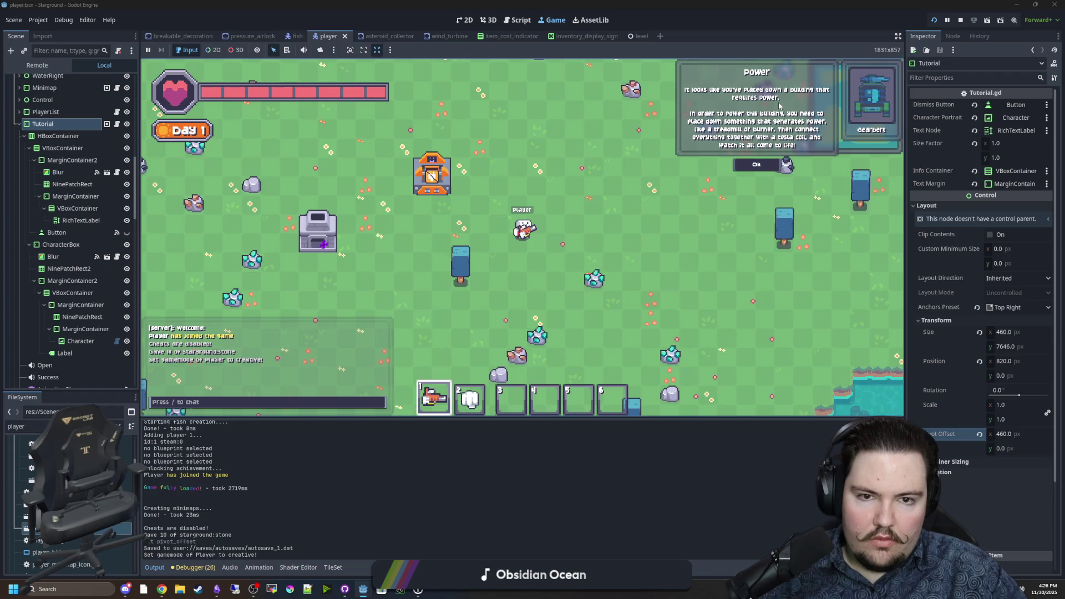
Dismiss the Power tutorial box and walk and mine around the base
key(w)
key(a)
click(758, 164)
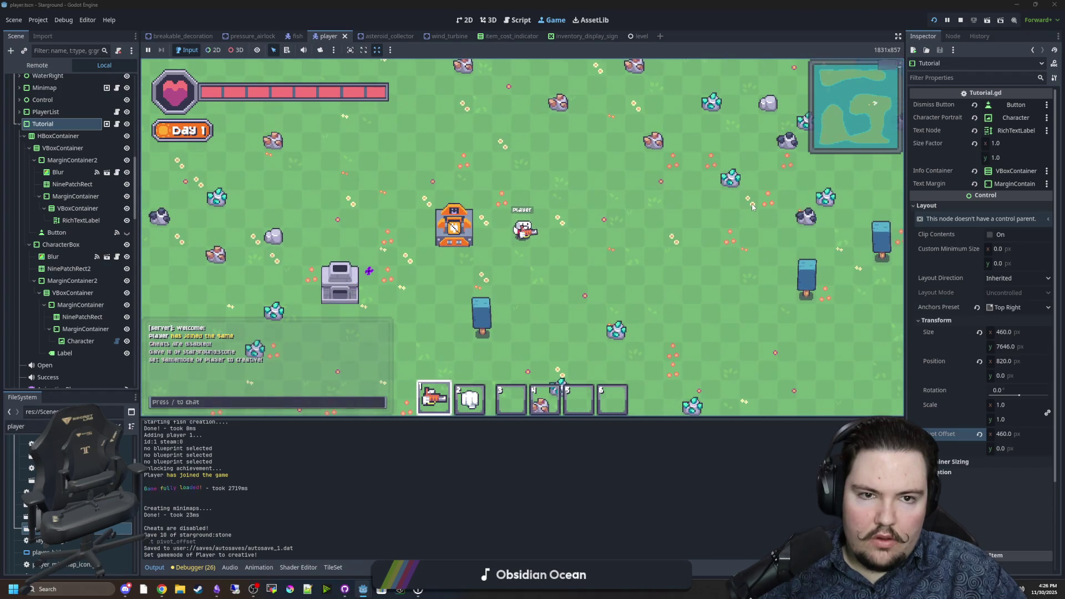
key(s)
key(d)
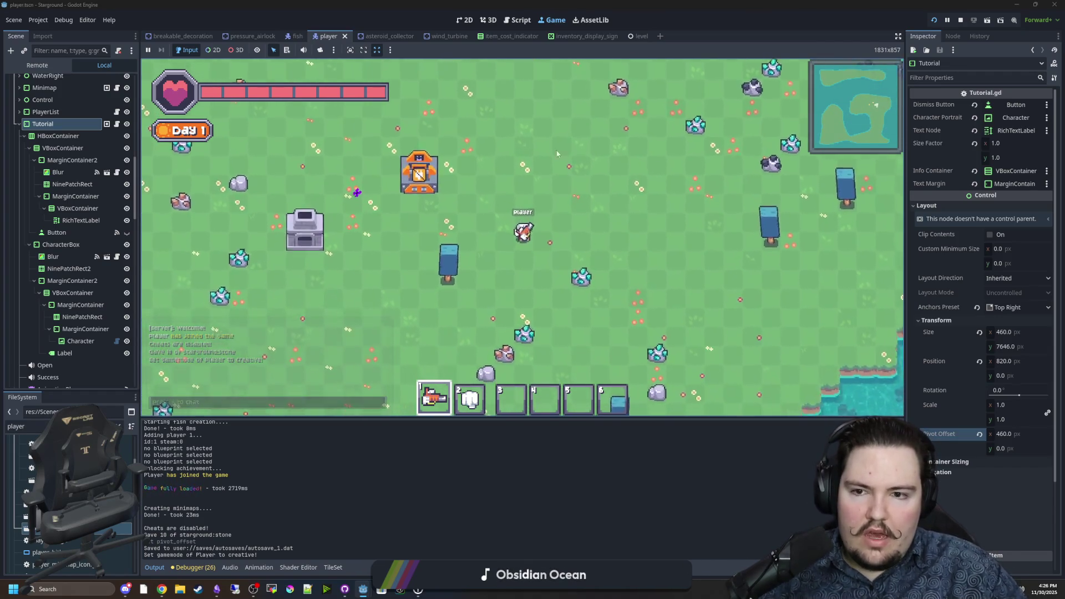
click(430, 180)
key(w)
key(a)
Check the pause menu's options, resume walking, then pause the game again
key(Escape)
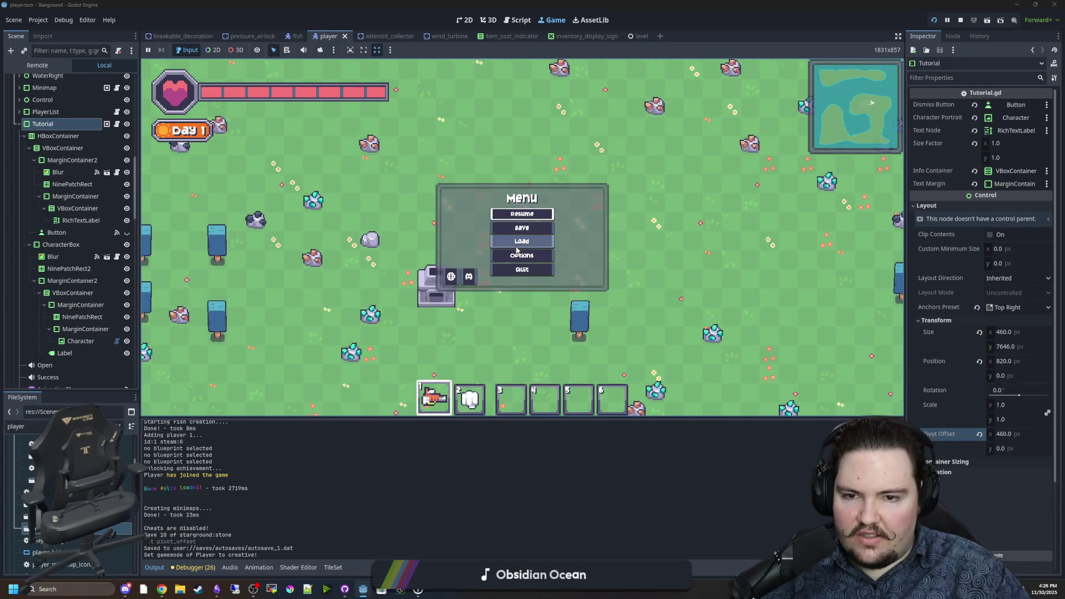
click(521, 255)
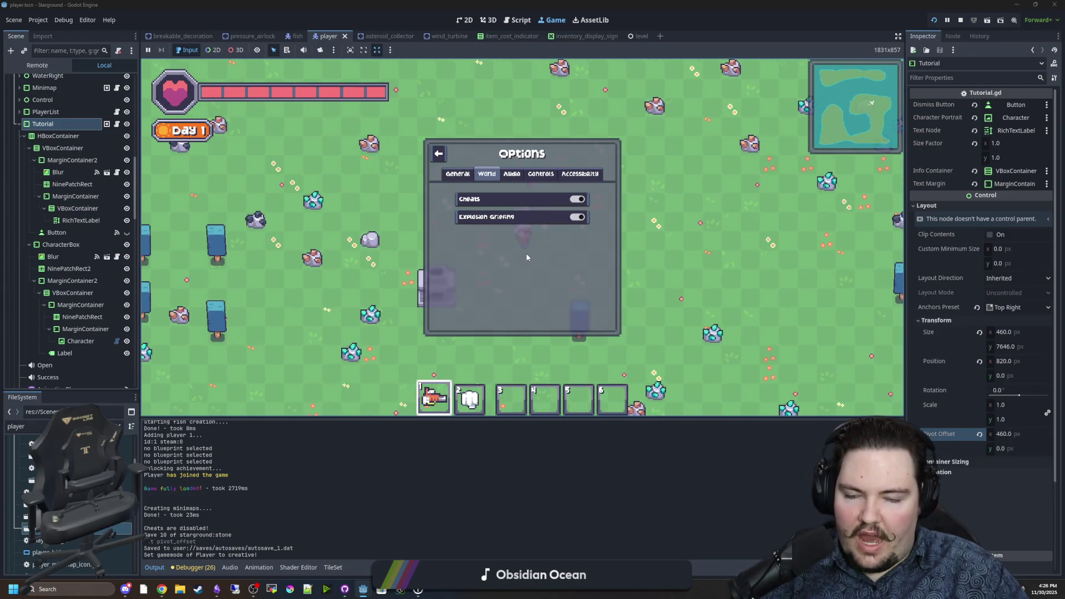
click(439, 153)
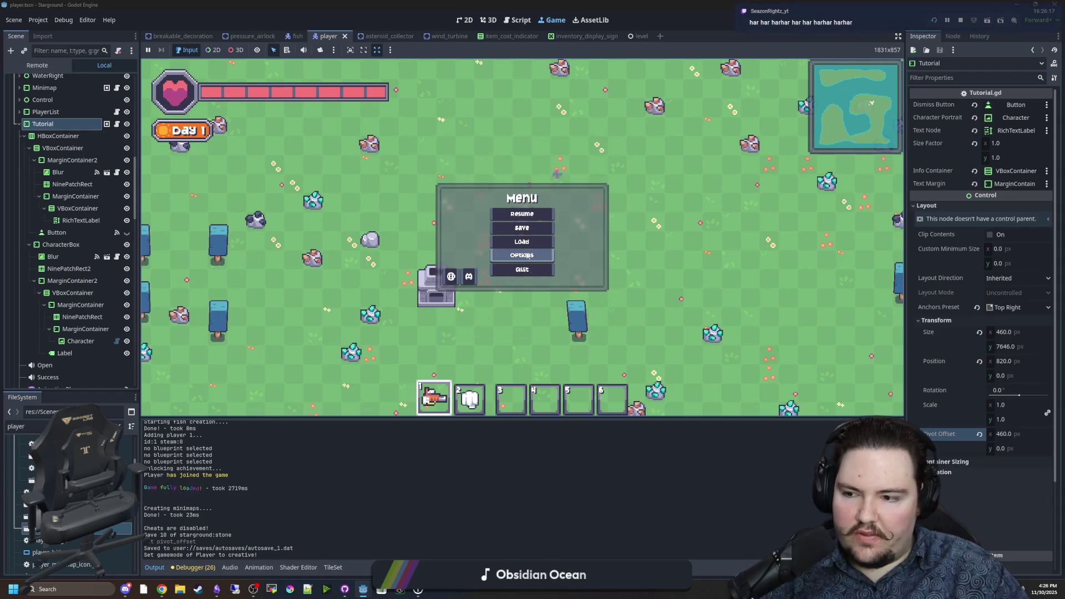
key(Escape)
key(s)
key(a)
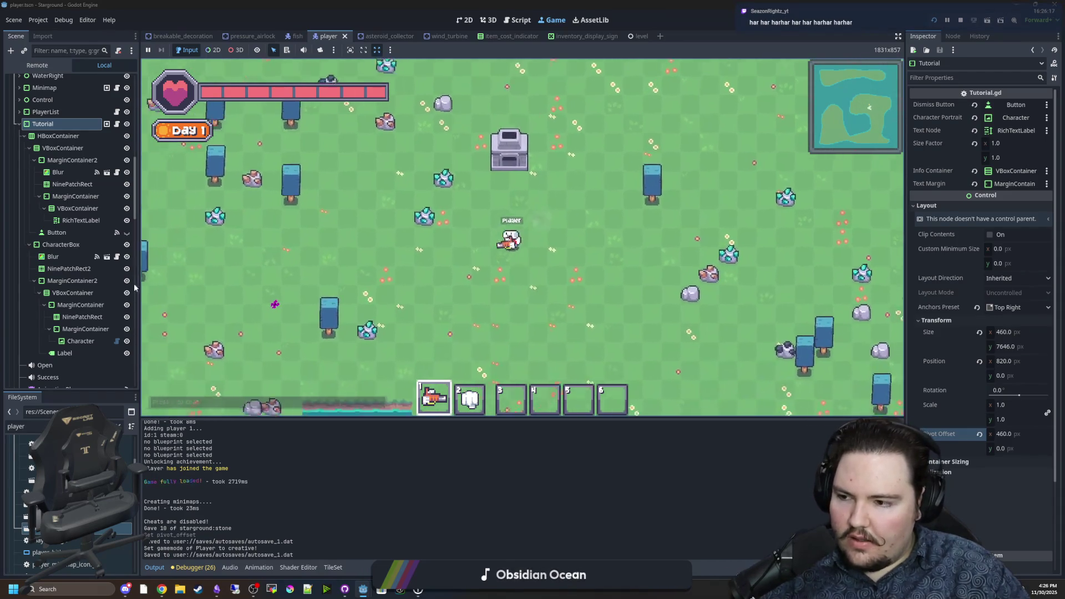
key(w)
key(d)
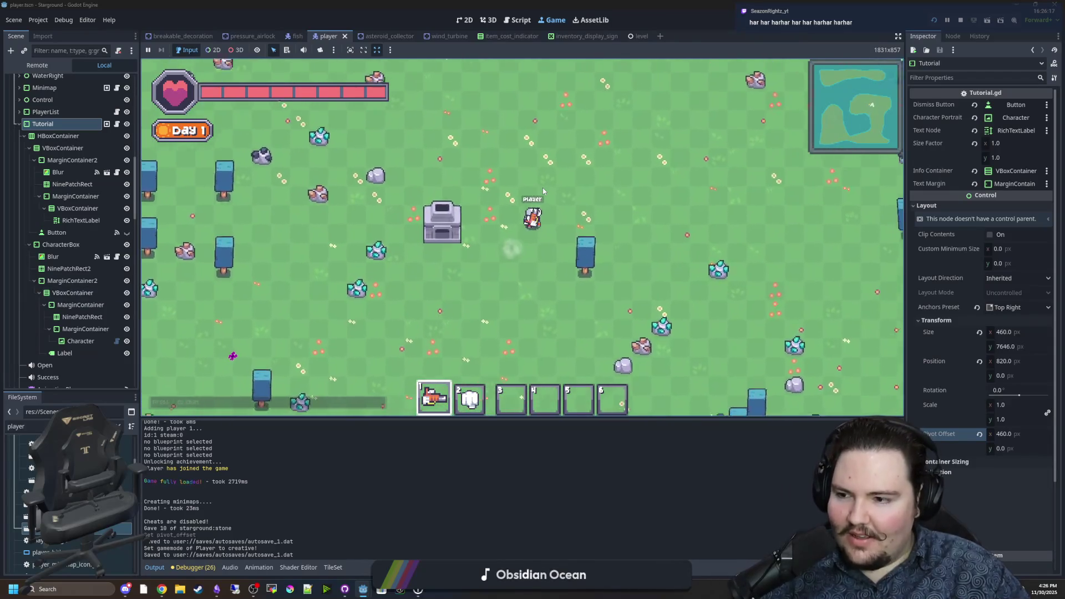
key(s)
key(a)
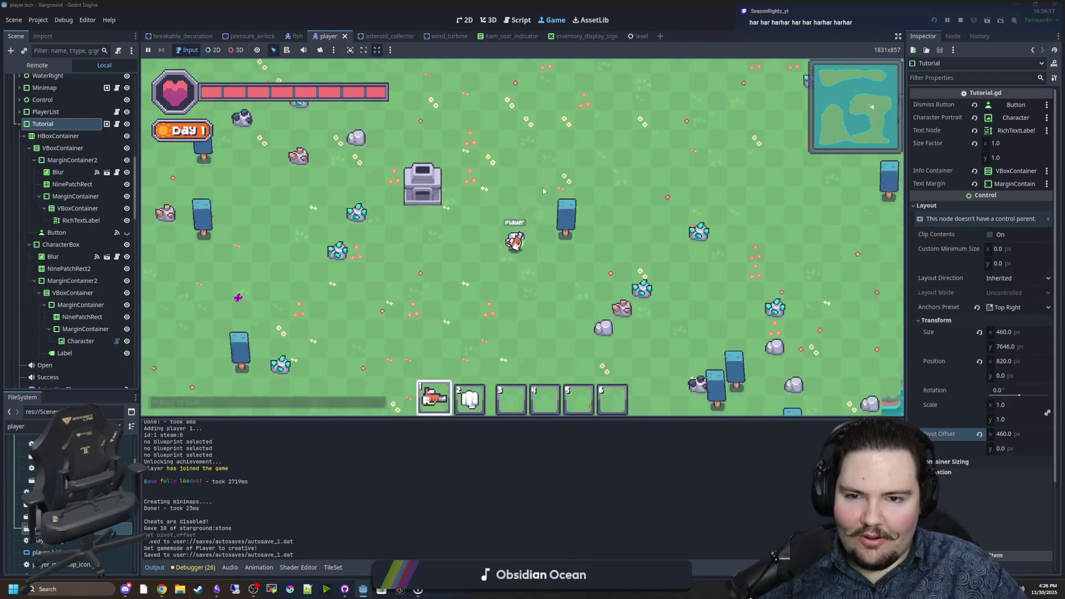
key(Escape)
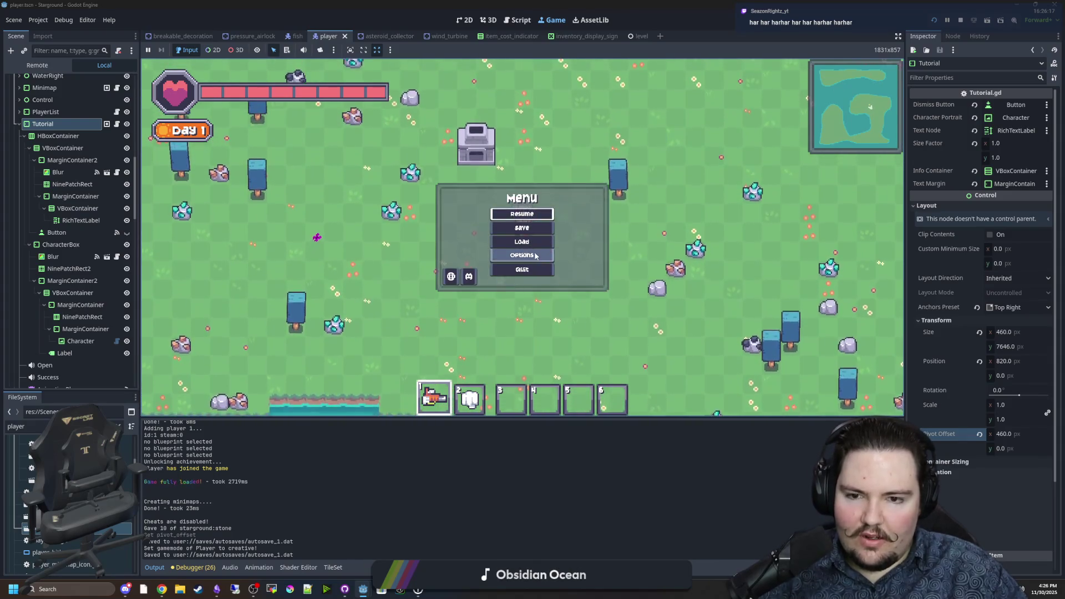
Look through the game's General options, then close the options panel
click(536, 255)
click(457, 173)
scroll(492, 314, down, 3)
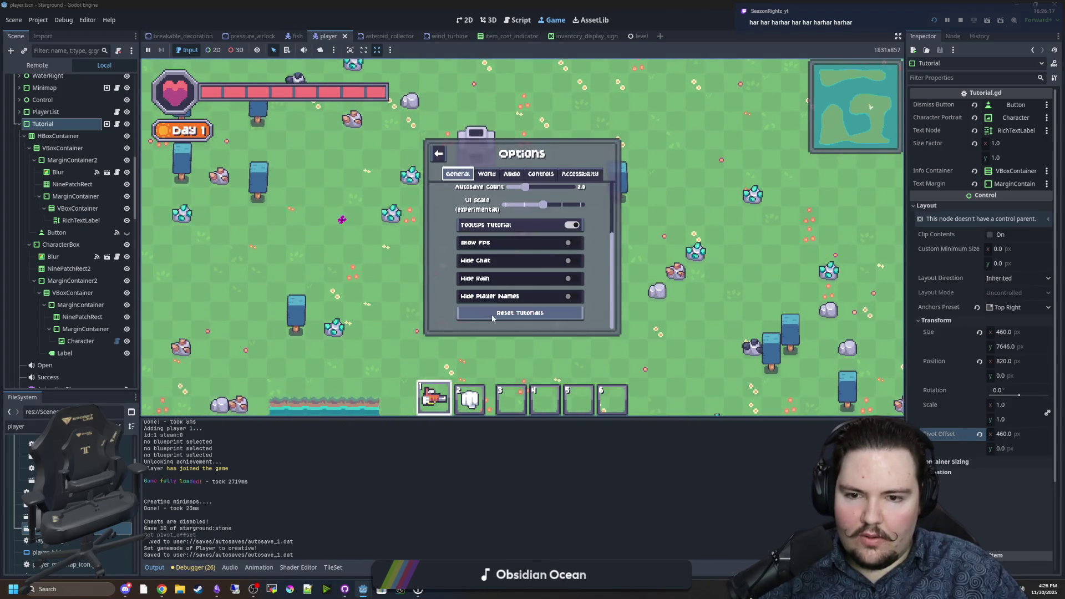
key(Escape)
Place an Oven construction site mid-map so the Power tutorial box appears
key(b)
click(459, 165)
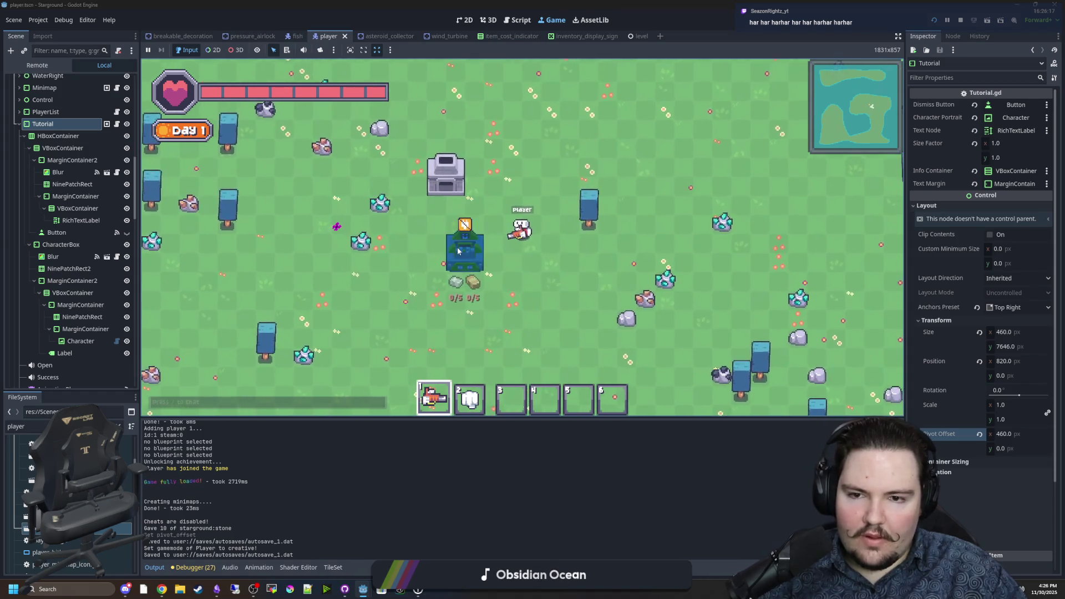
click(458, 258)
right_click(561, 274)
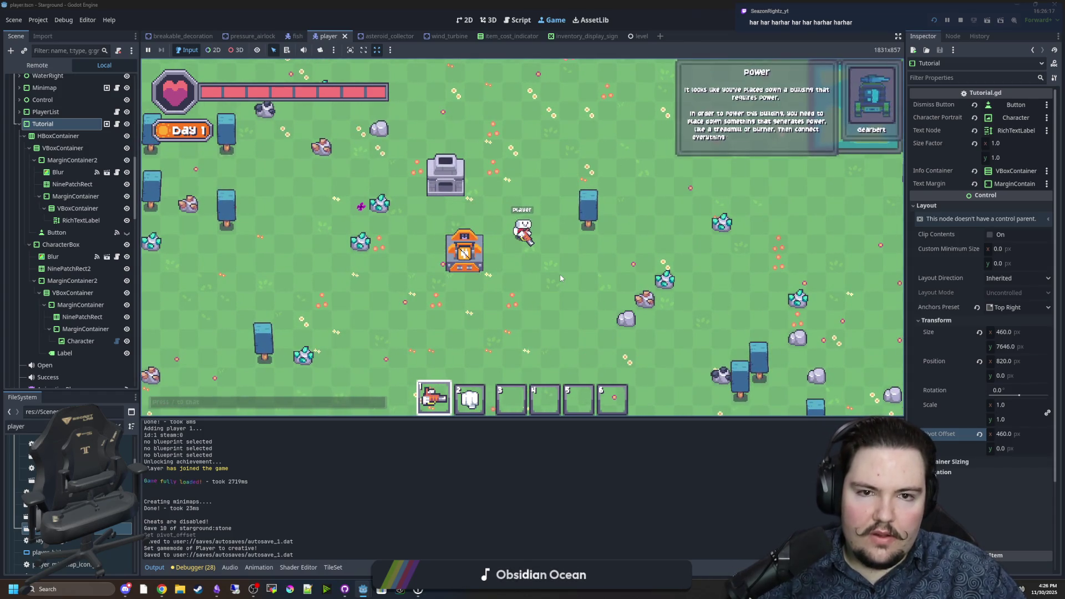
Walk the player around until the Power tutorial closes, then return to Tutorial.gd
key(w)
key(d)
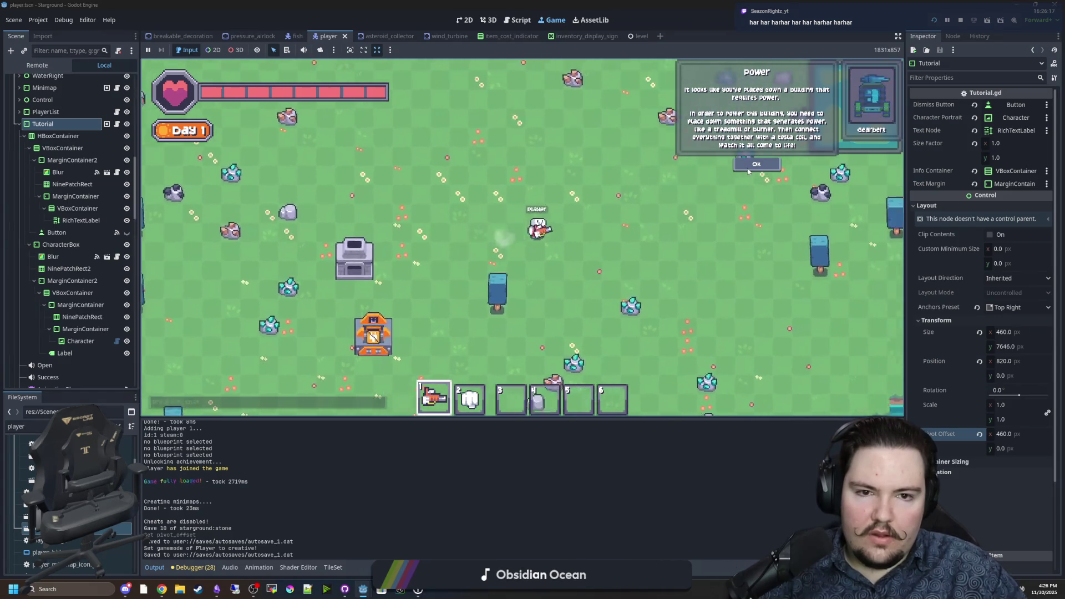
key(s)
key(a)
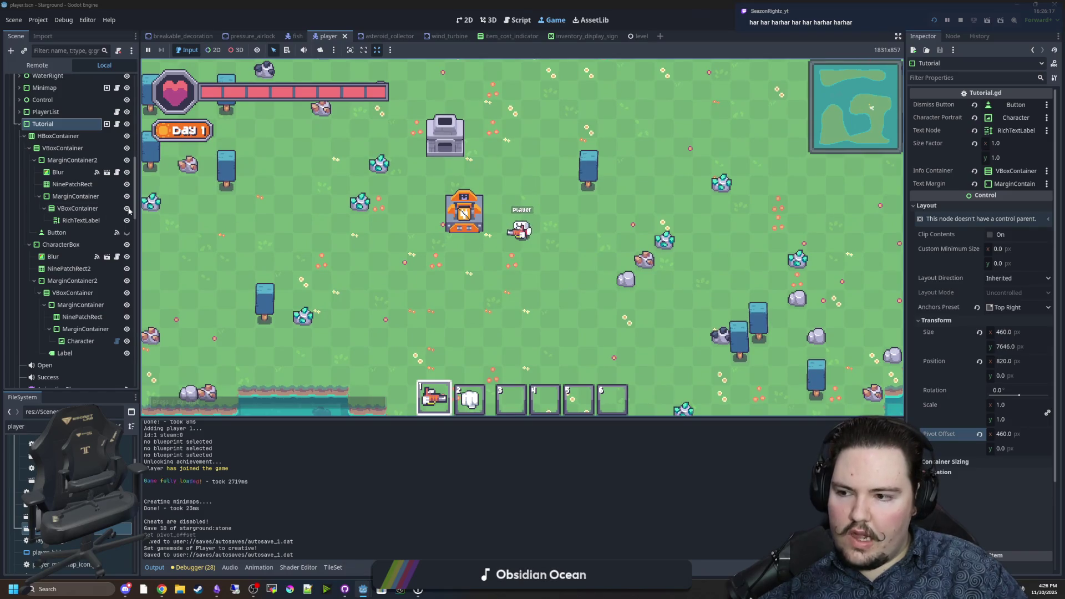
click(118, 124)
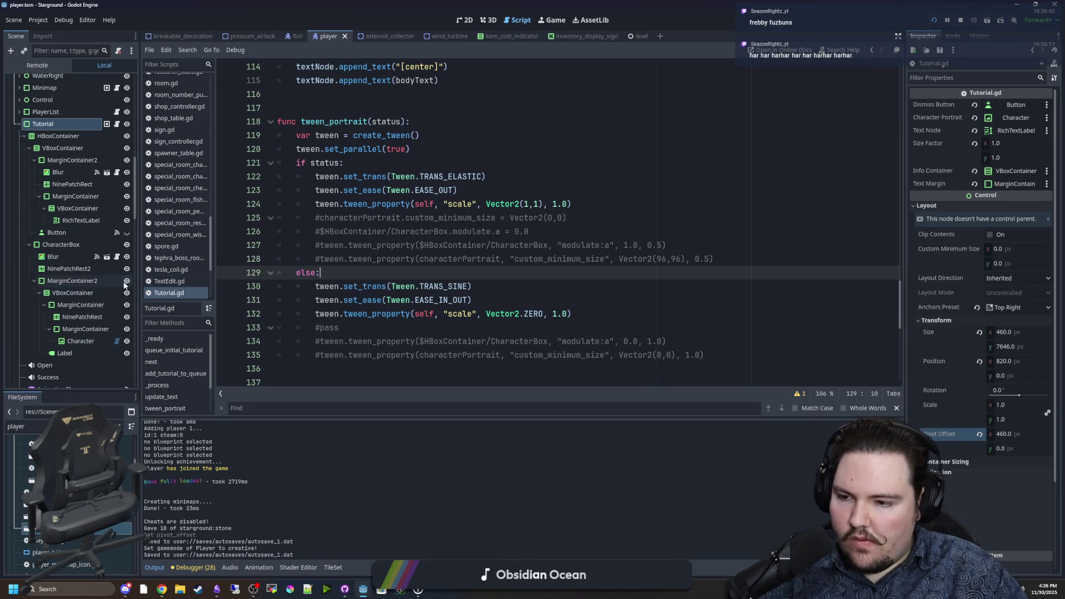
Add tween.set_parallel(true) as the first line of tween_portrait's 'if status:' branch
scroll(126, 285, down, 2)
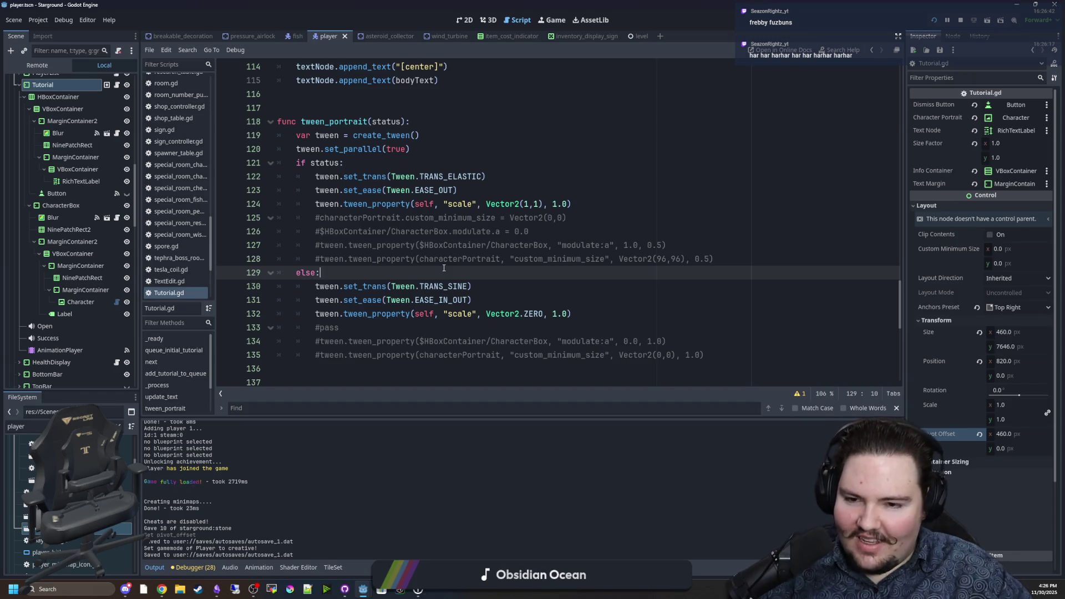
scroll(566, 182, up, 1)
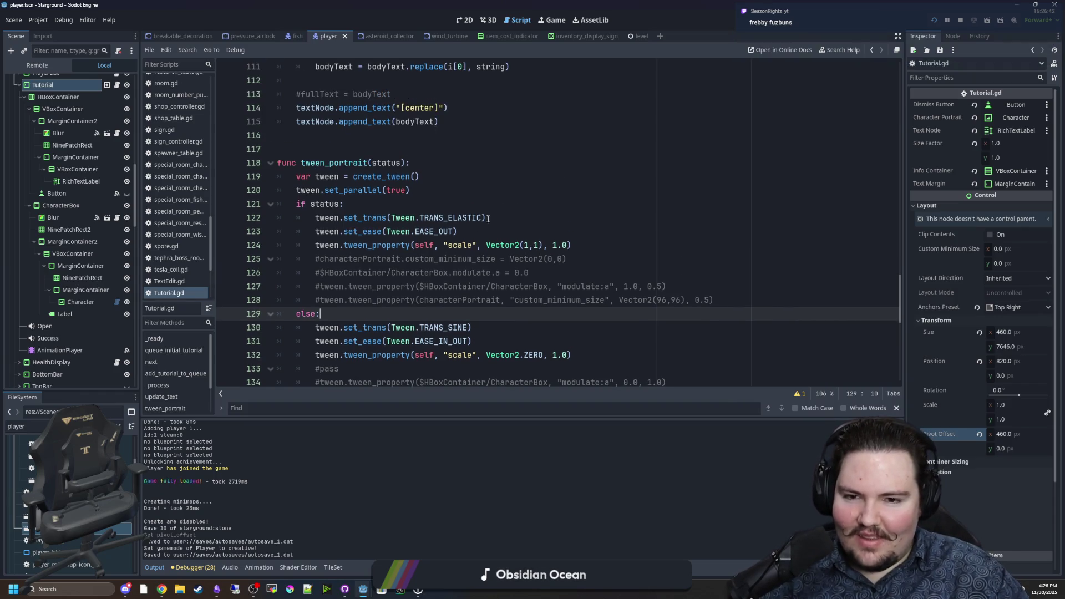
click(371, 217)
click(437, 206)
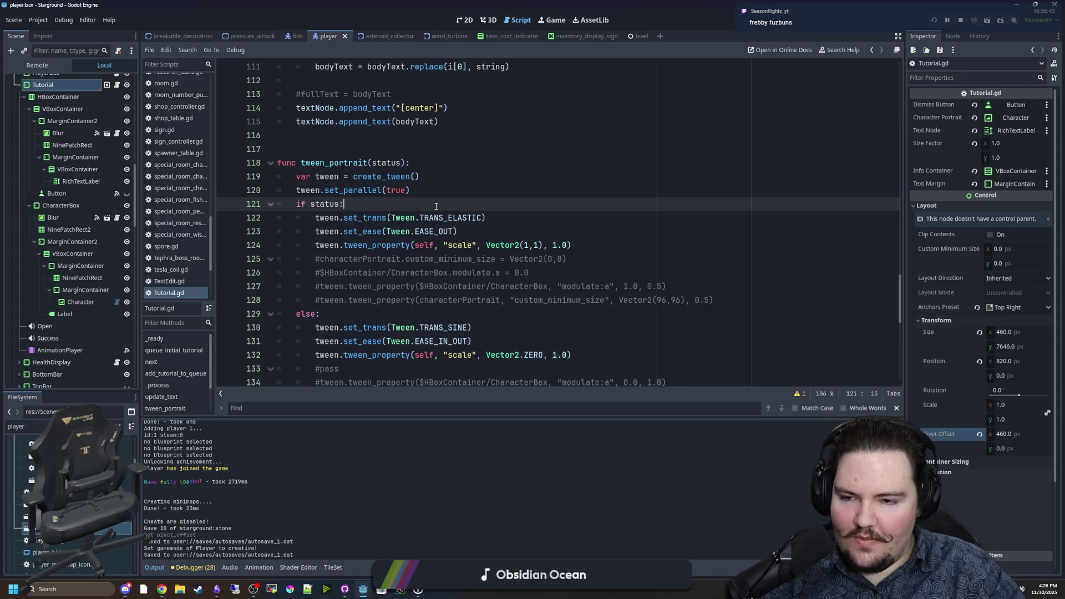
key(Return)
text(tween.set)
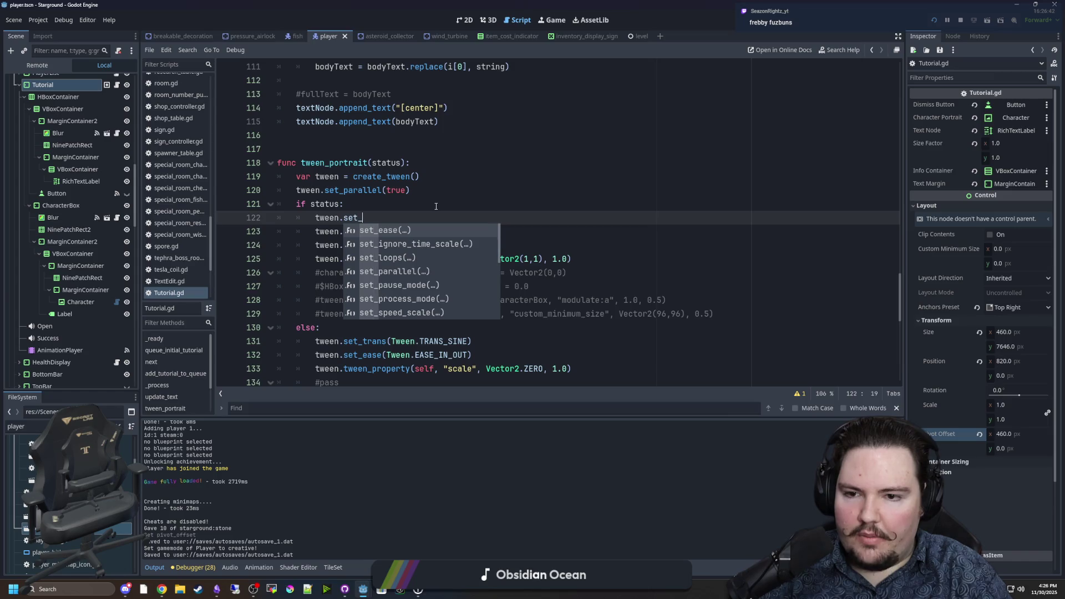
text(_par)
key(Return)
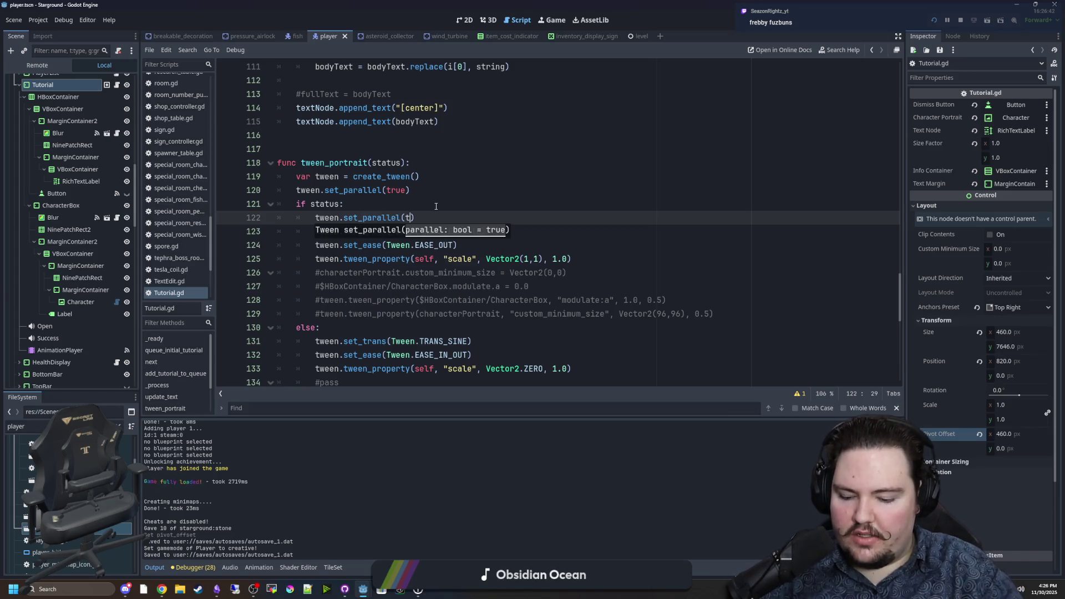
text(rue)
scroll(449, 194, up, 15)
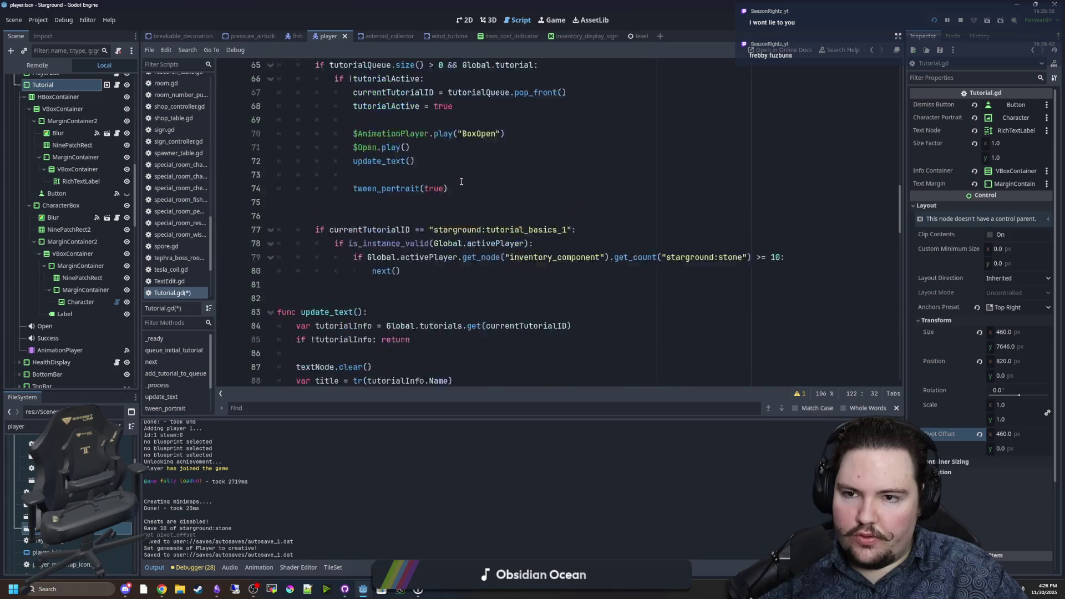
scroll(461, 182, up, 20)
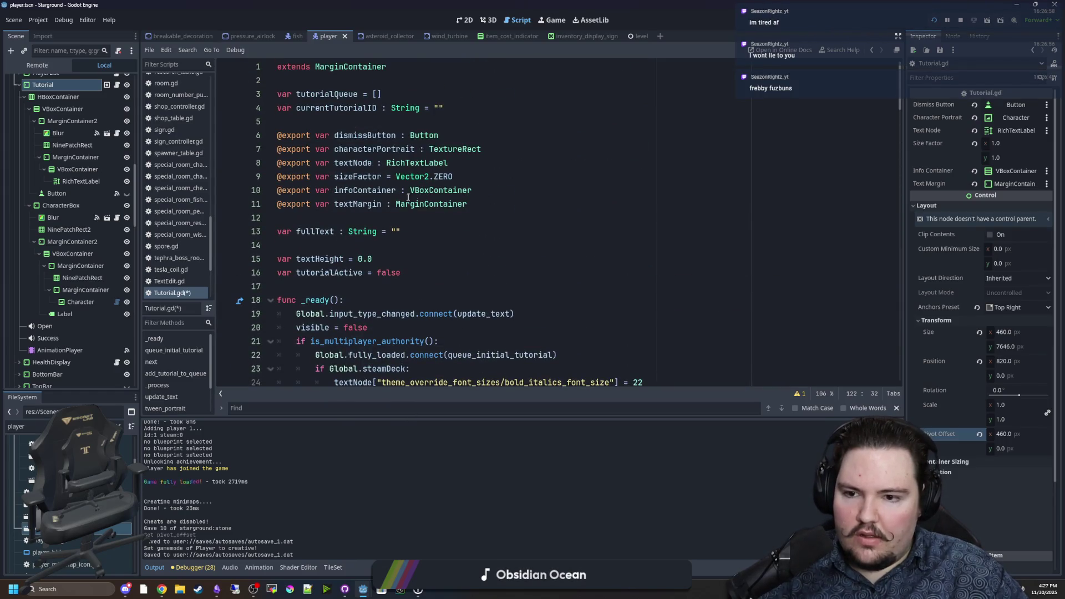
Declare 'var progress = 0.0' on line 13 of Tutorial.gd
click(368, 218)
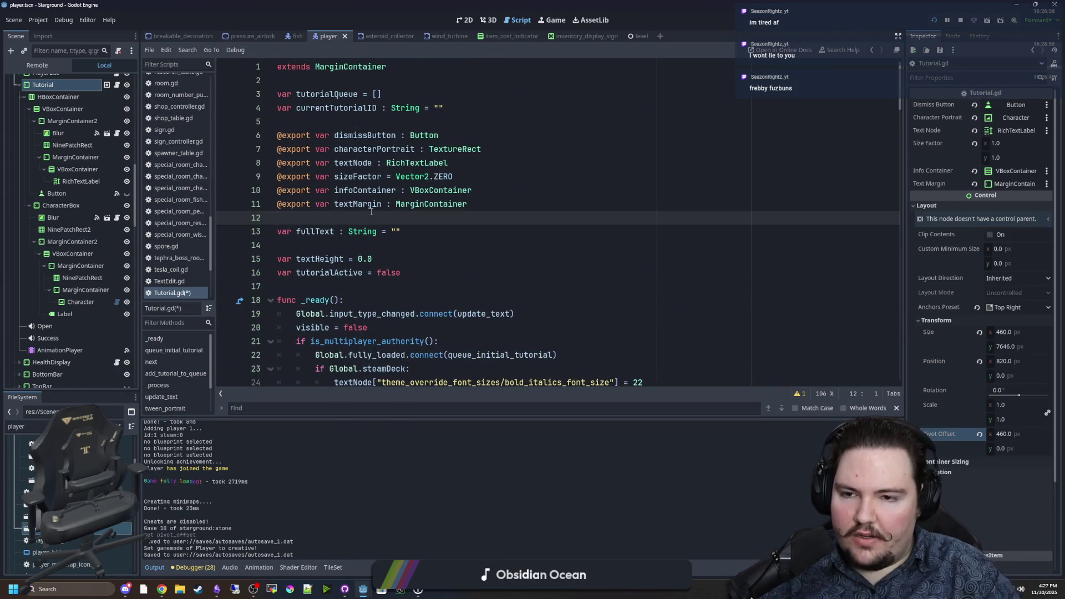
key(Return)
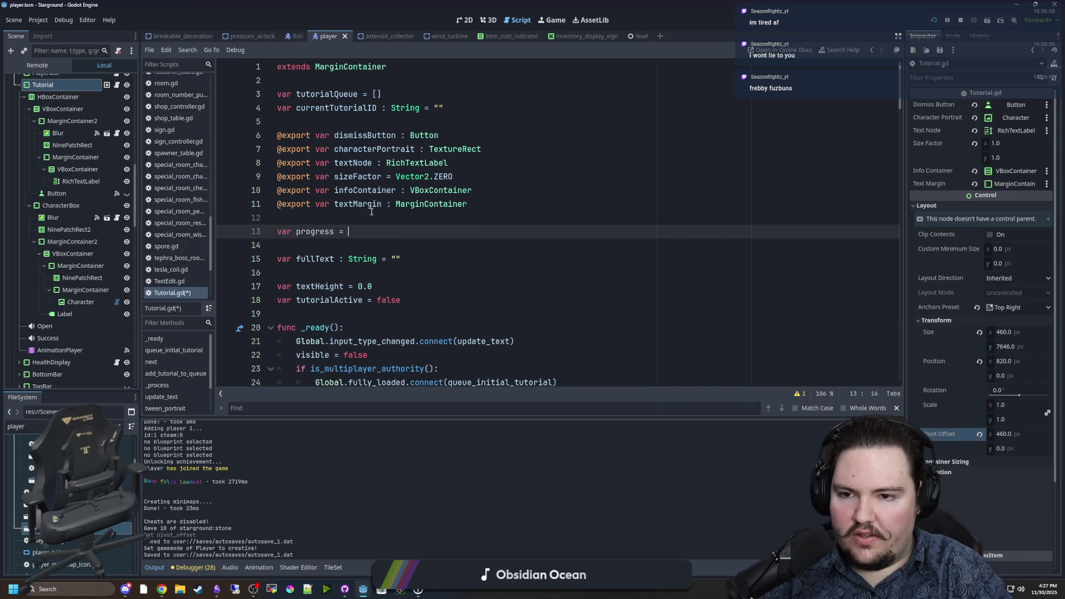
text(0.0)
double_click(316, 231)
Begin a second tween.tween_property( call on a new line after the scale tween
scroll(484, 260, down, 10)
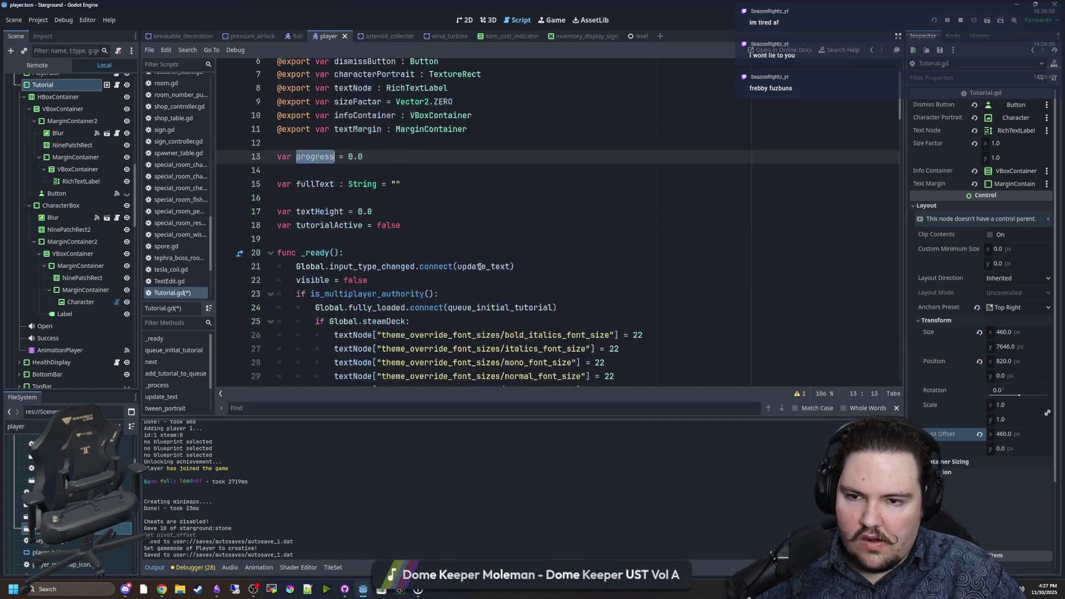
scroll(484, 259, down, 20)
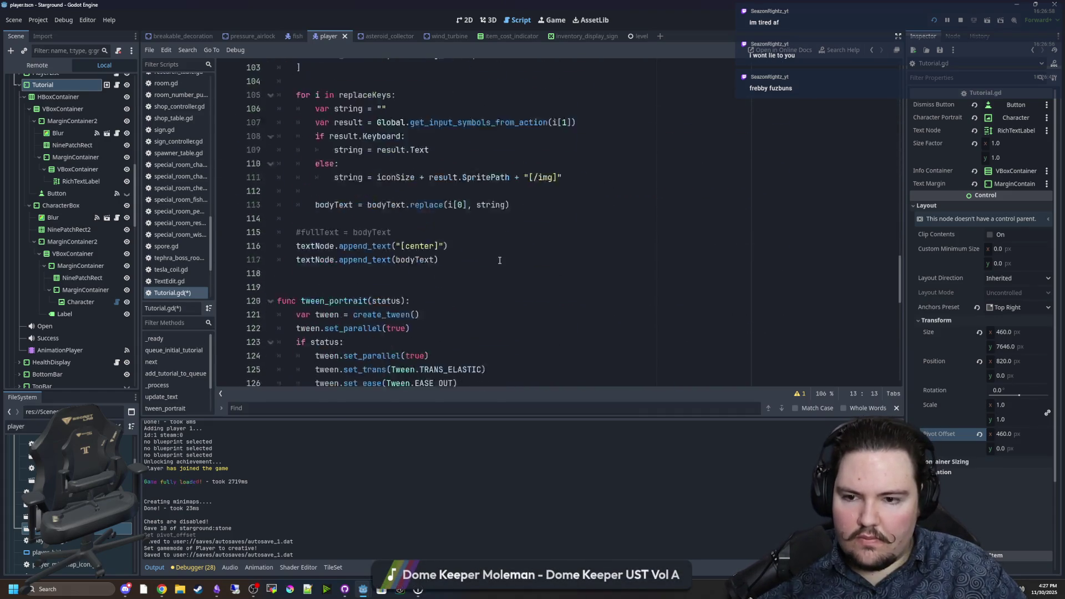
scroll(504, 260, down, 1)
scroll(458, 272, up, 4)
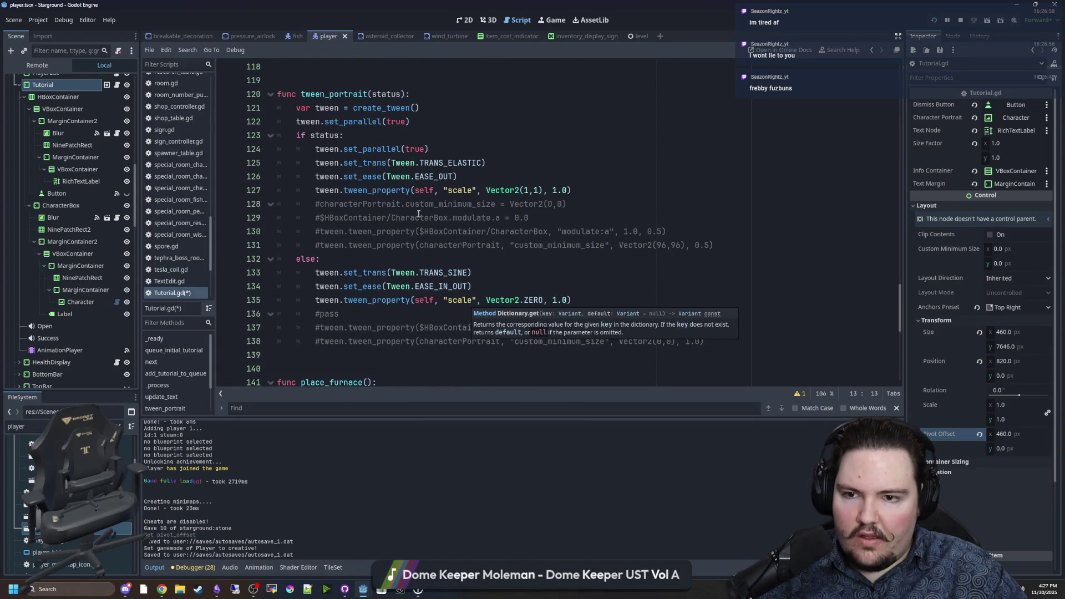
click(596, 191)
key(Return)
text(tween.tween_)
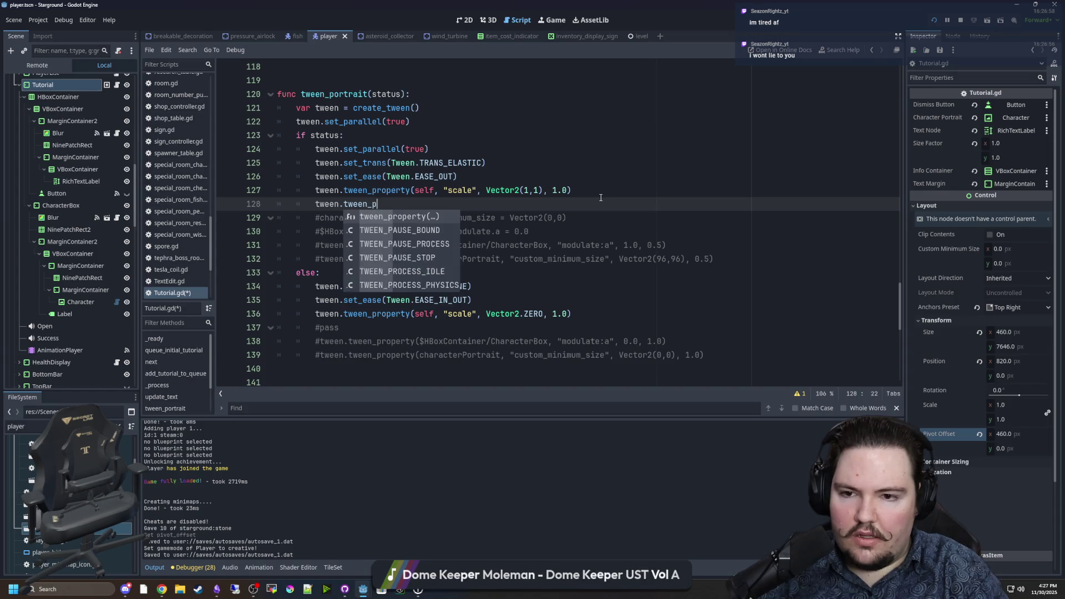
text(prop)
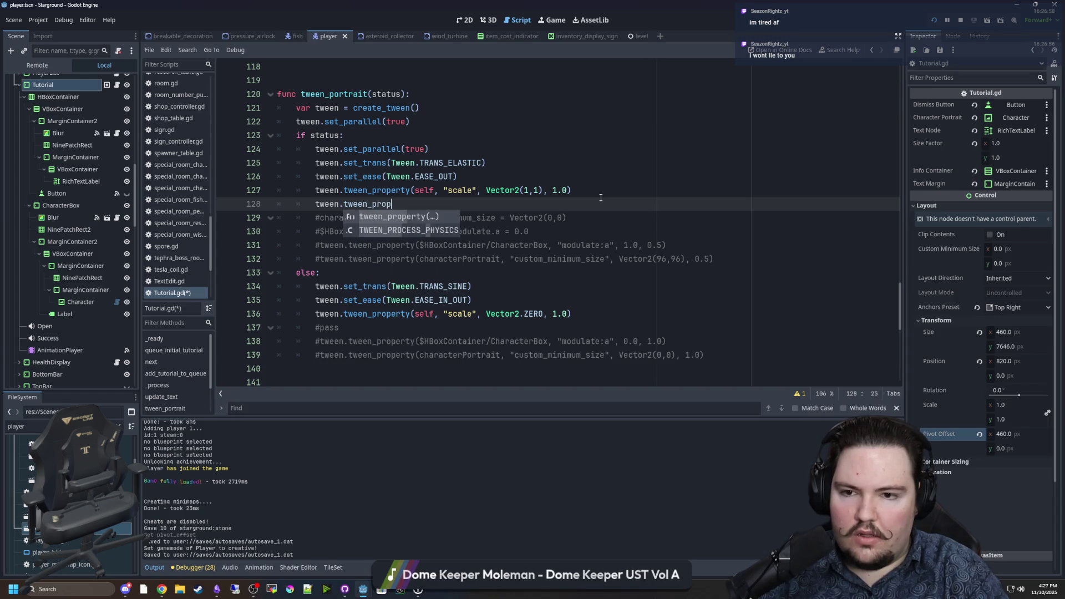
key(Return)
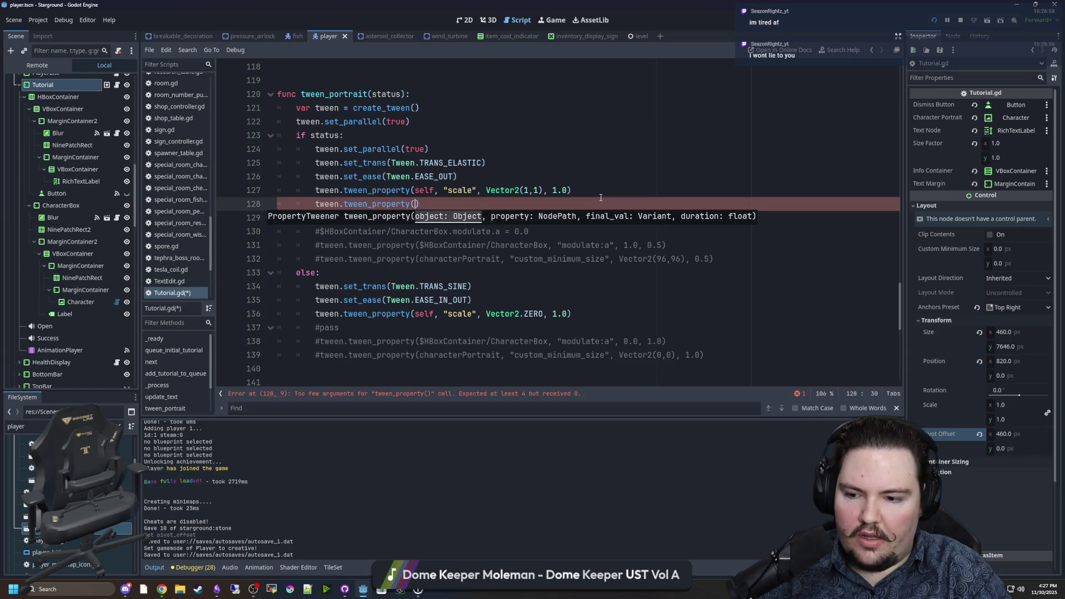
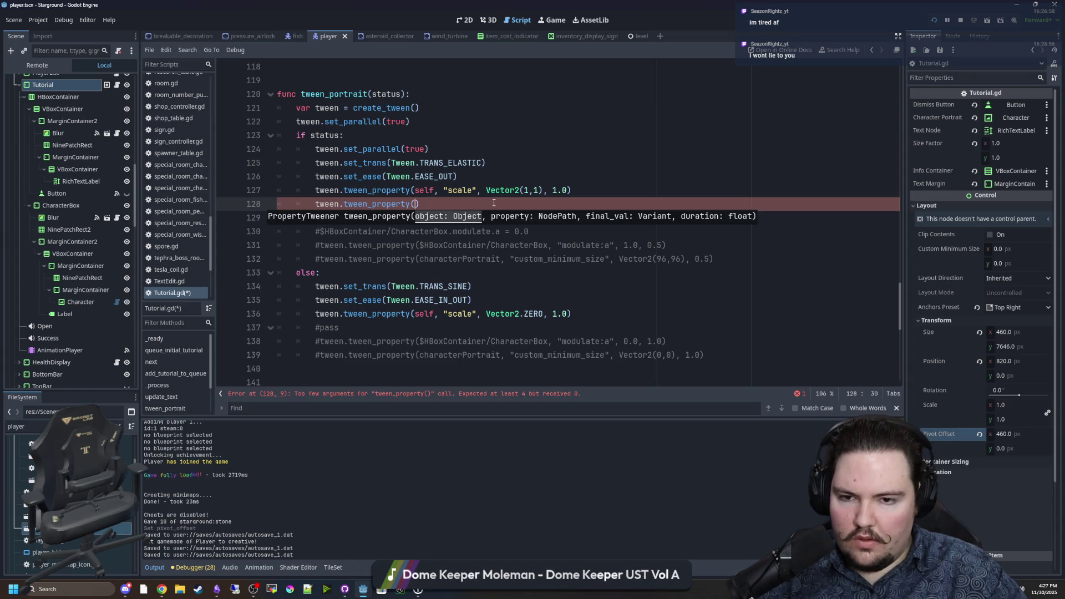
Add tween_property(self, "progress", 1.0, 1.0) directly after set_parallel(true)
text(self, "progress", 1.0)
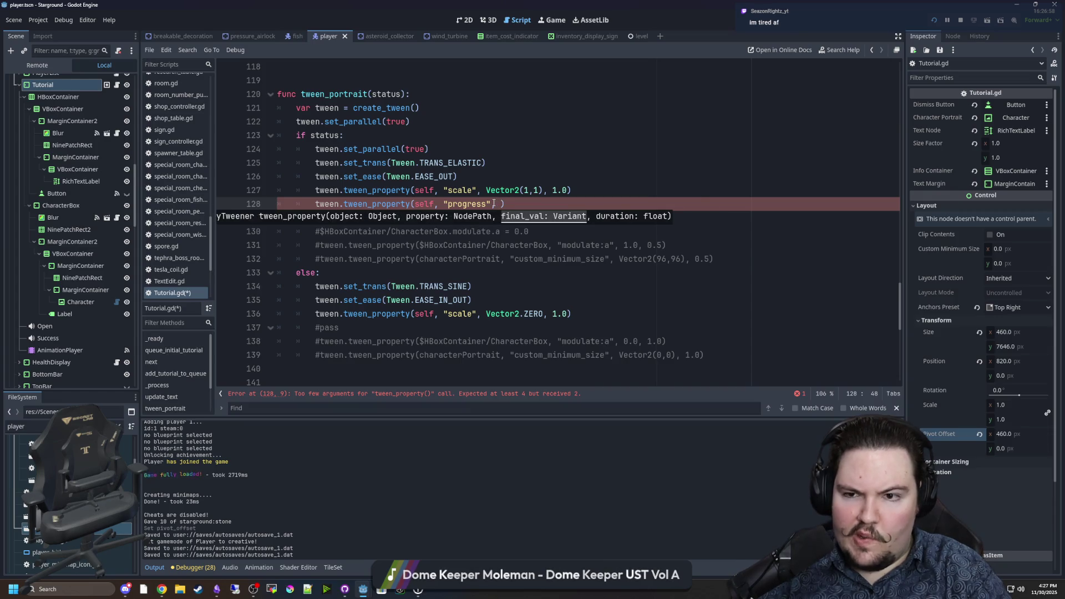
text(, 1.0)
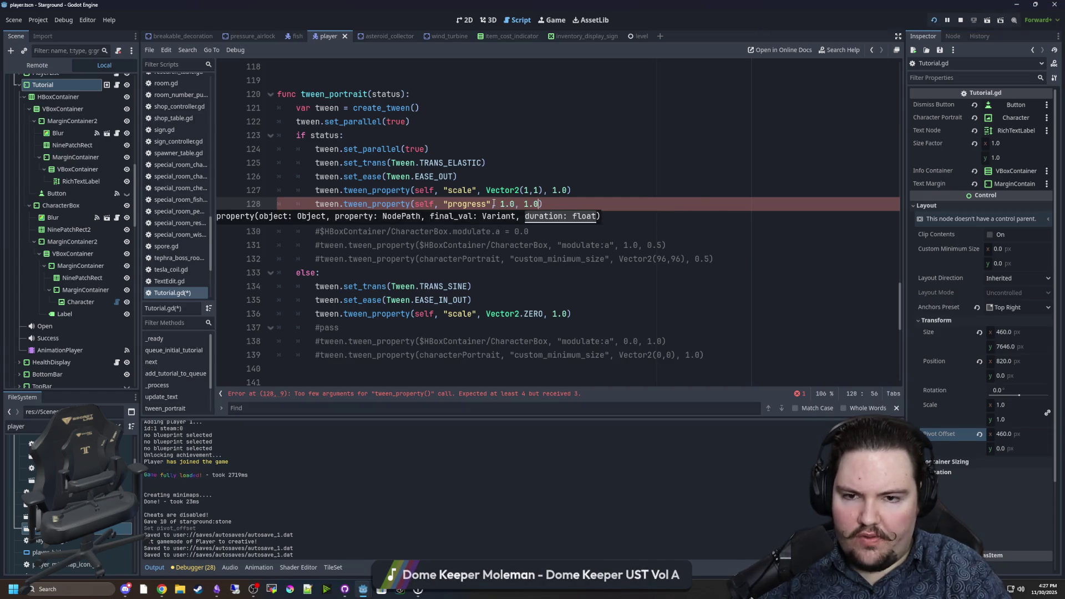
click(586, 197)
drag(537, 160, 313, 163)
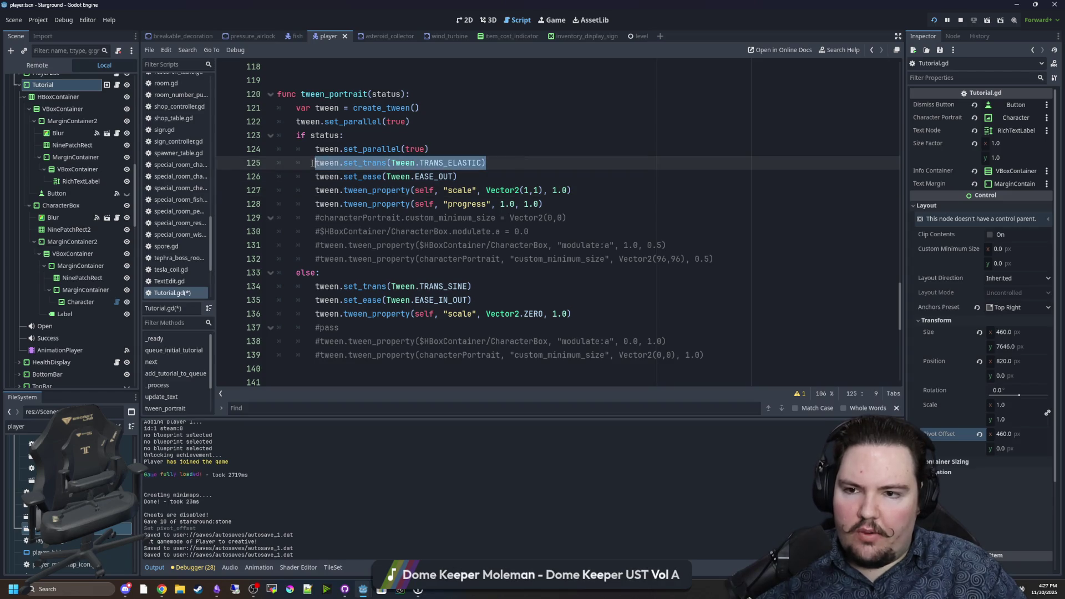
click(599, 189)
key(Return)
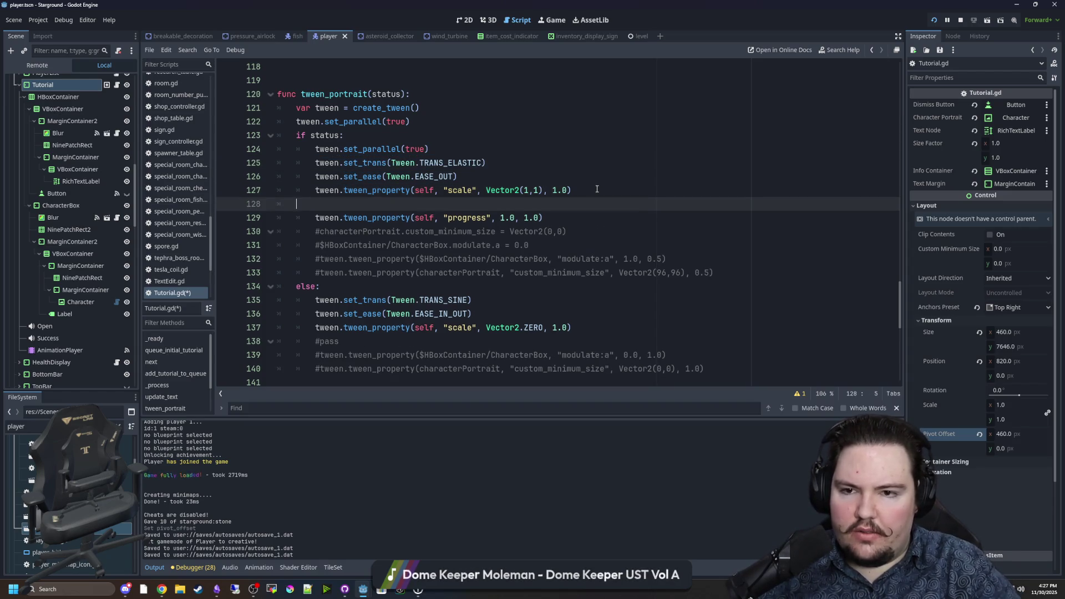
key(BackSpace)
key(BackSpace)
drag(552, 201, 315, 203)
key(ctrl+c)
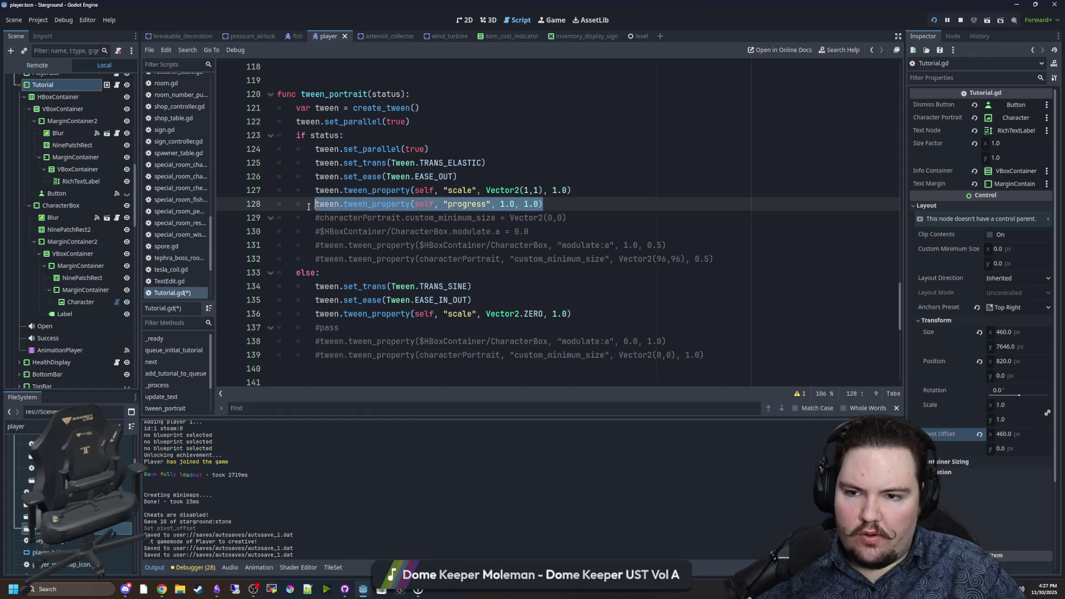
key(BackSpace)
key(BackSpace)
click(453, 153)
key(Return)
key(ctrl+v)
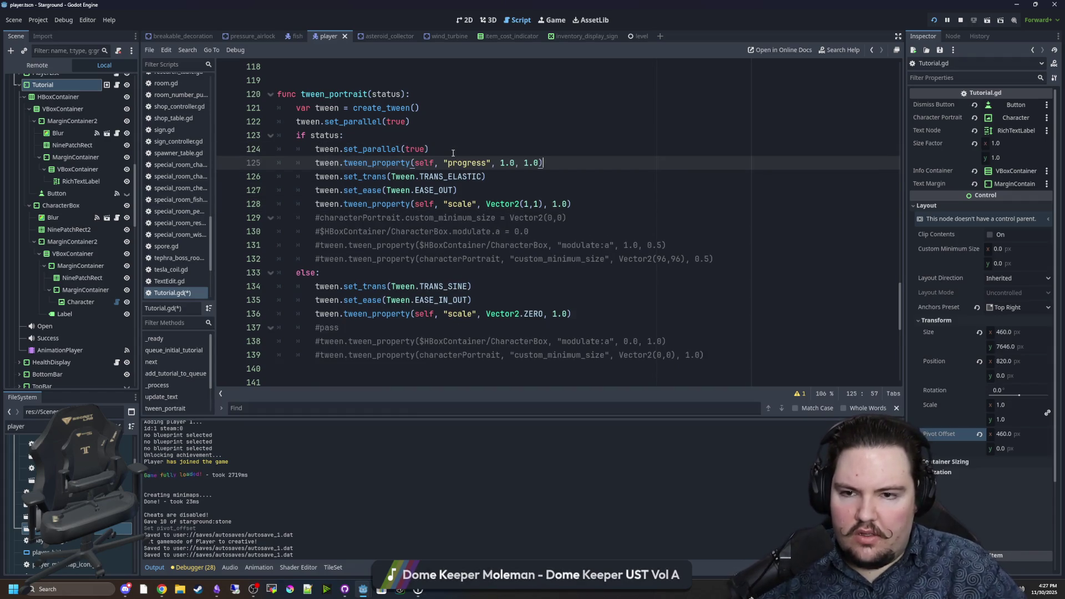
Copy the progress tween line into the else branch
drag(543, 163, 314, 163)
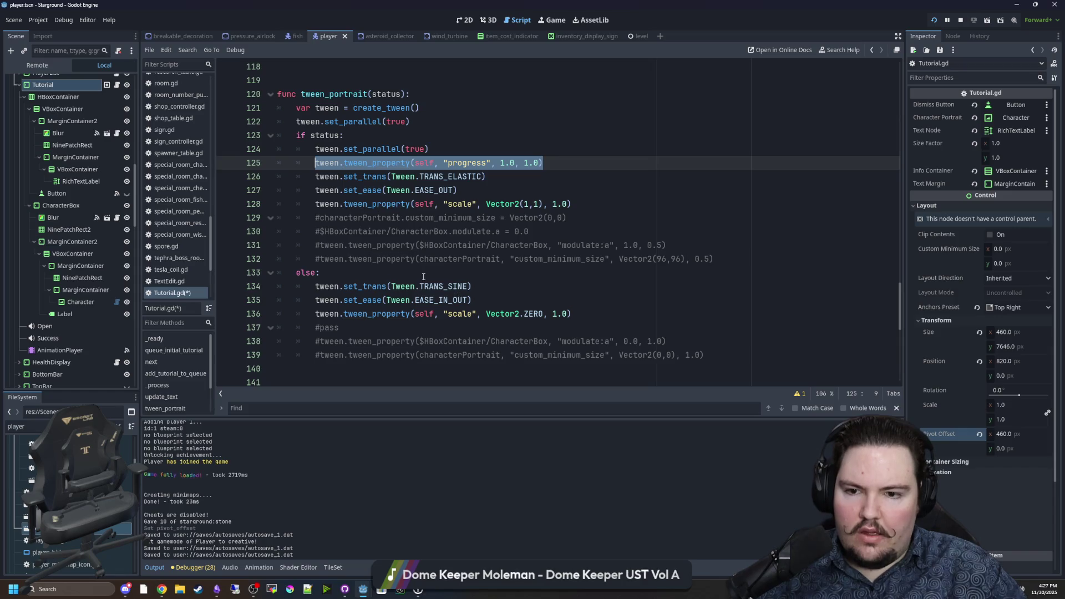
click(453, 281)
key(Up)
key(End)
key(Return)
key(ctrl+v)
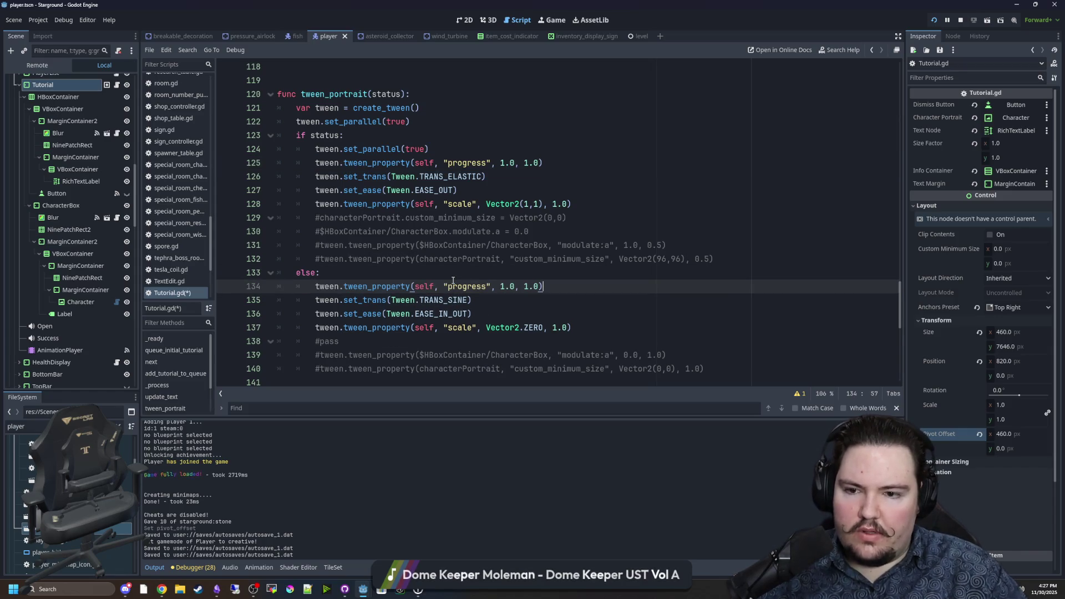
Add set_parallel(true) to the else branch and set its progress target to 0.0
drag(442, 146, 314, 154)
key(ctrl+c)
click(356, 280)
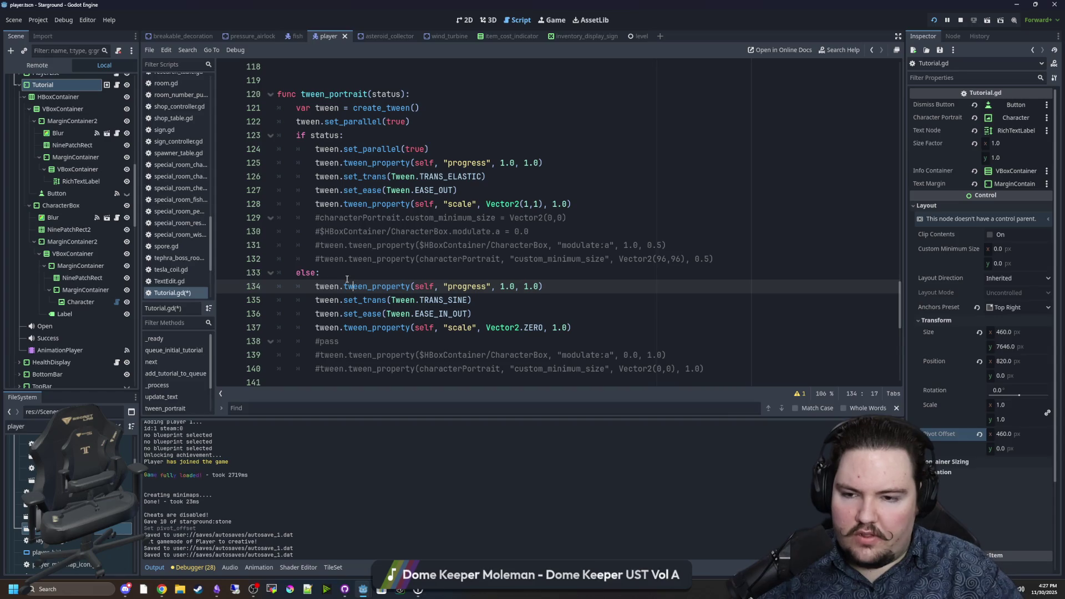
key(Up)
key(End)
key(Return)
key(ctrl+v)
scroll(536, 288, down, 1)
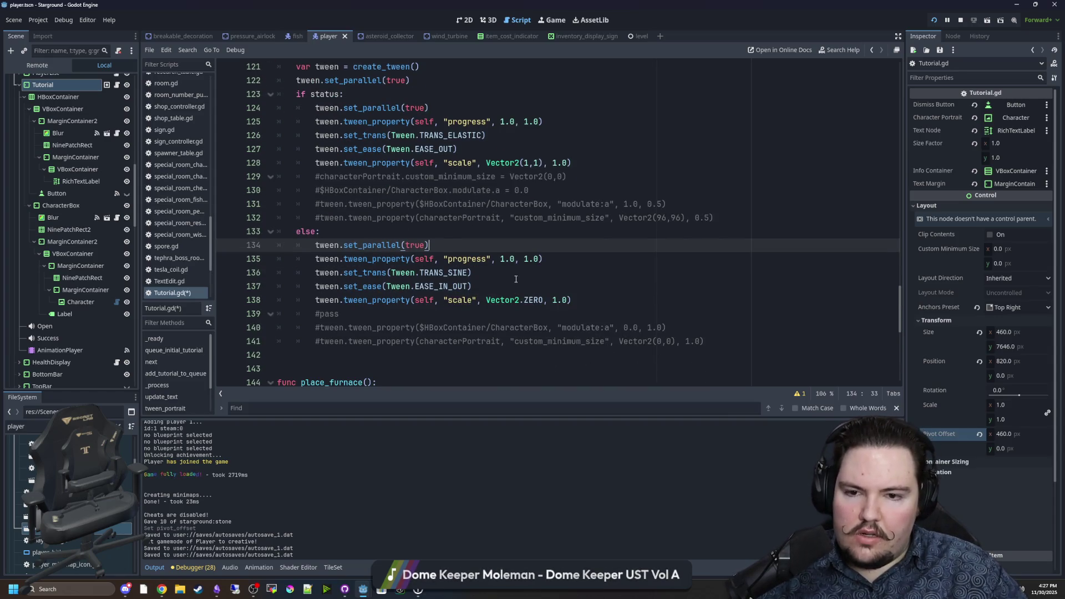
click(516, 277)
click(515, 260)
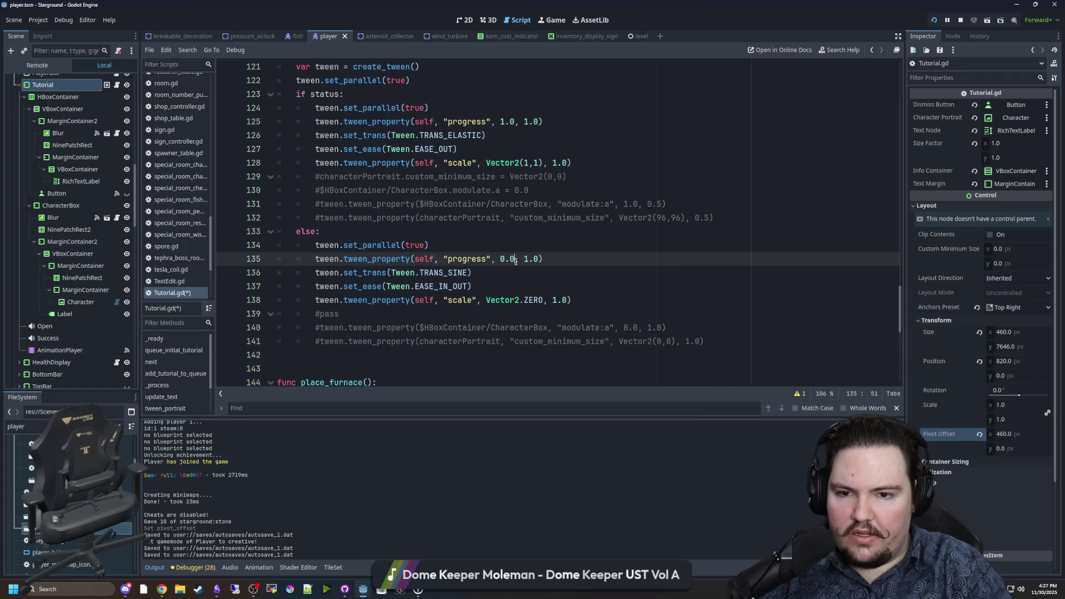
Search the script for sizeFactor usages
scroll(551, 236, down, 1)
key(ctrl+f)
text(sizeFactor)
key(Return)
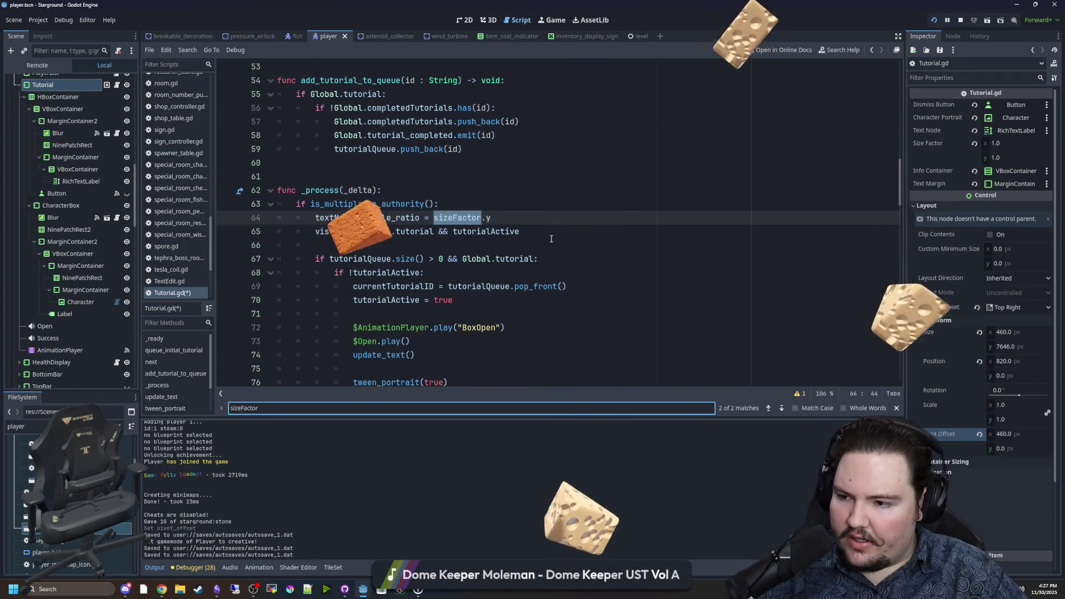
Replace sizeFactor with progress on line 64
click(511, 206)
double_click(511, 217)
text(progress)
click(558, 190)
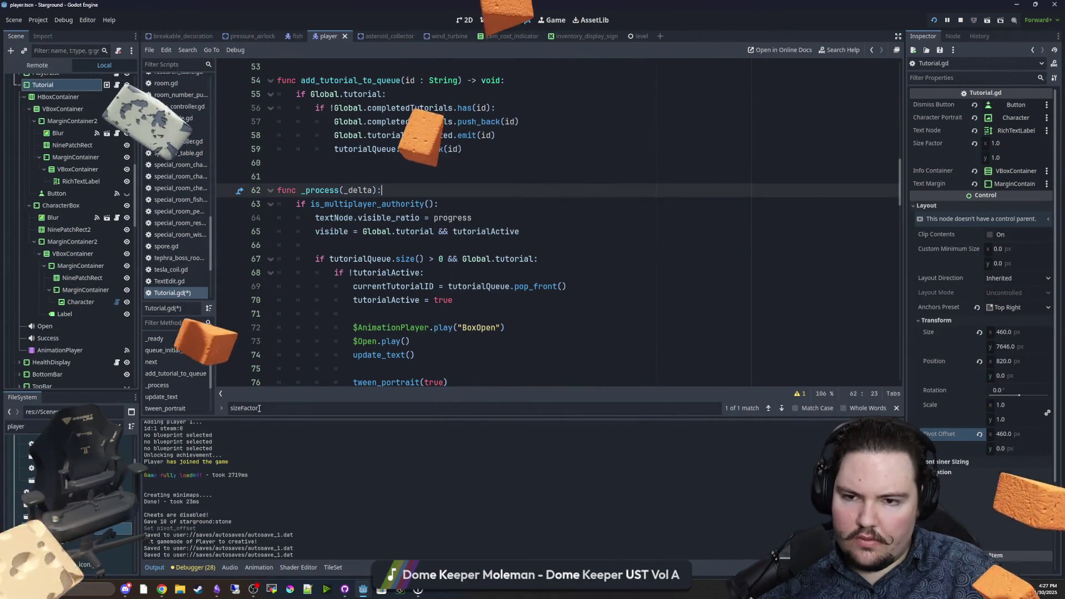
Comment out the sizeFactor export declaration on line 9
click(259, 408)
key(Return)
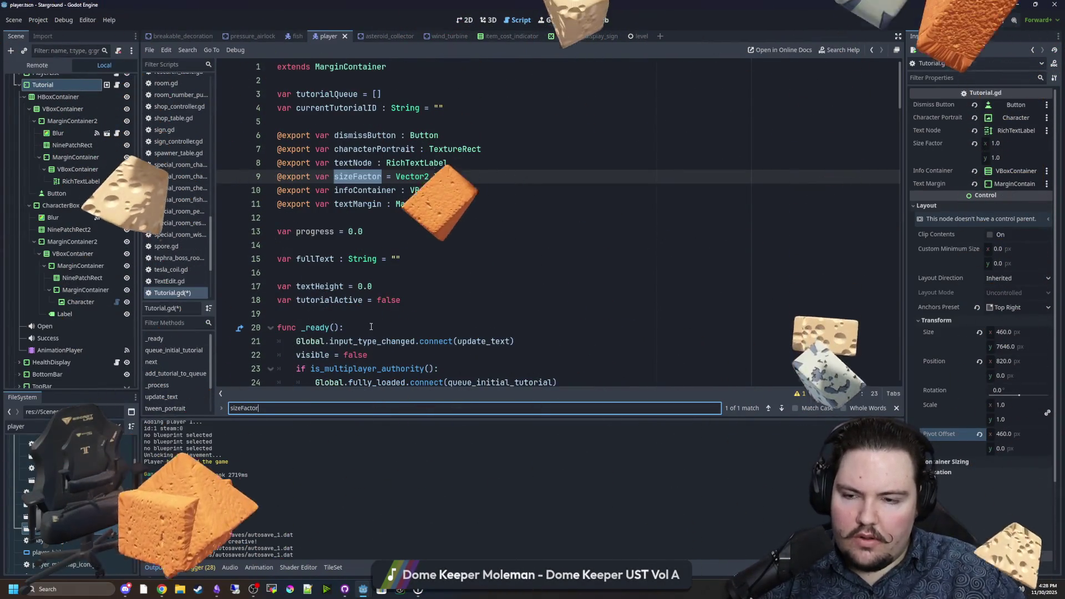
click(279, 178)
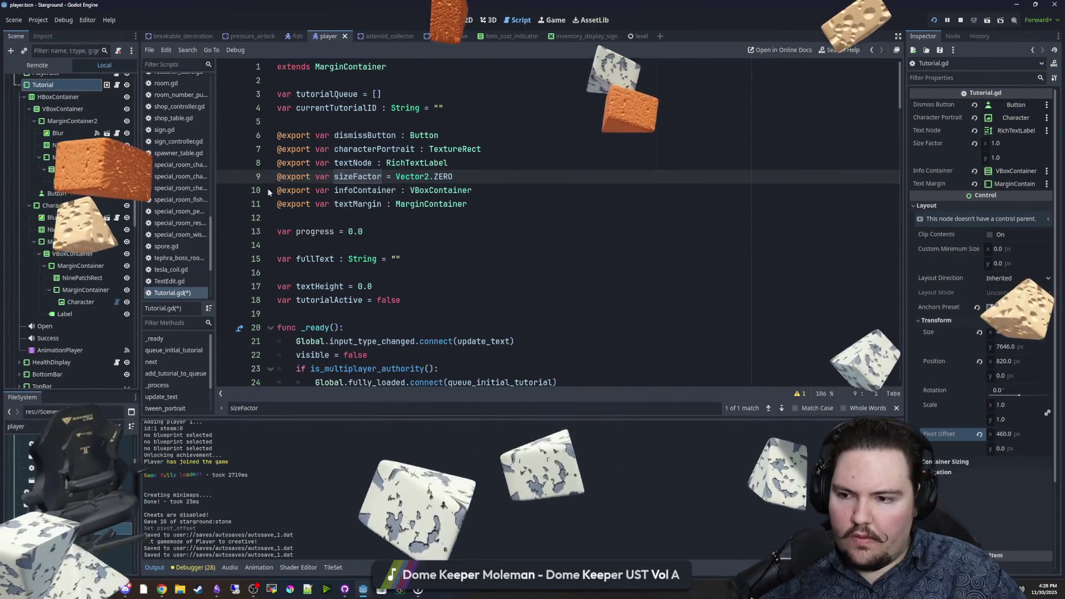
key(ctrl+k)
Cancel deleting the AnimationPlayer node and show its signal connections in the Node dock
click(60, 350)
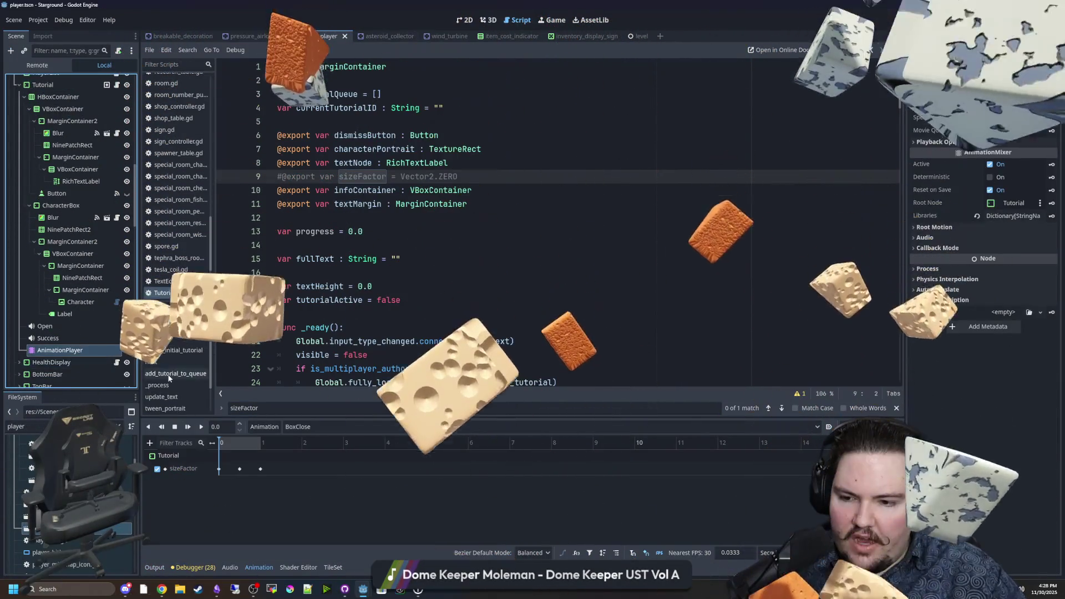
right_click(77, 350)
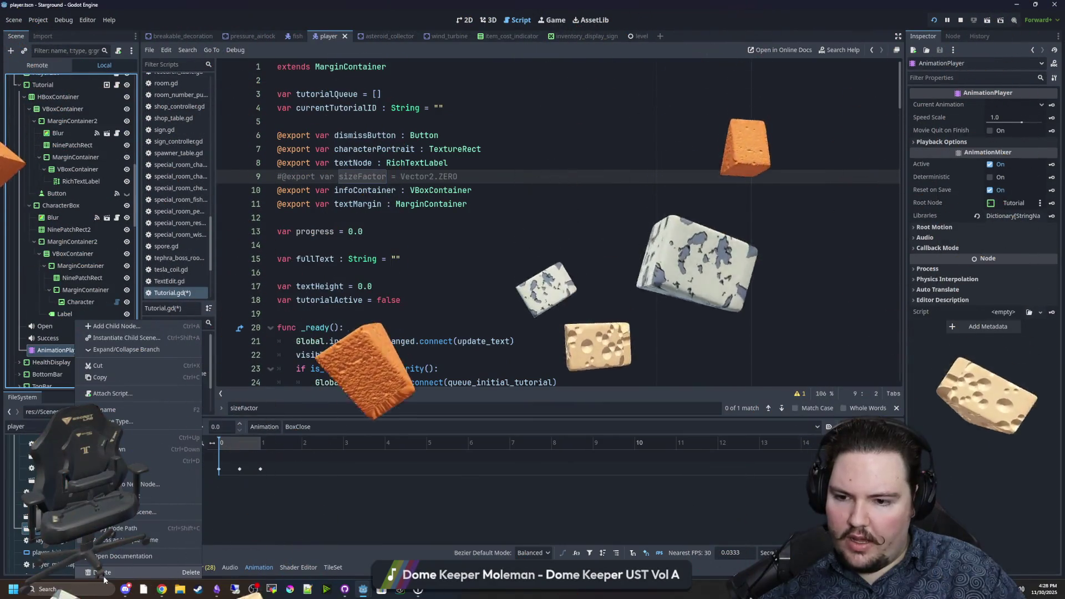
click(103, 573)
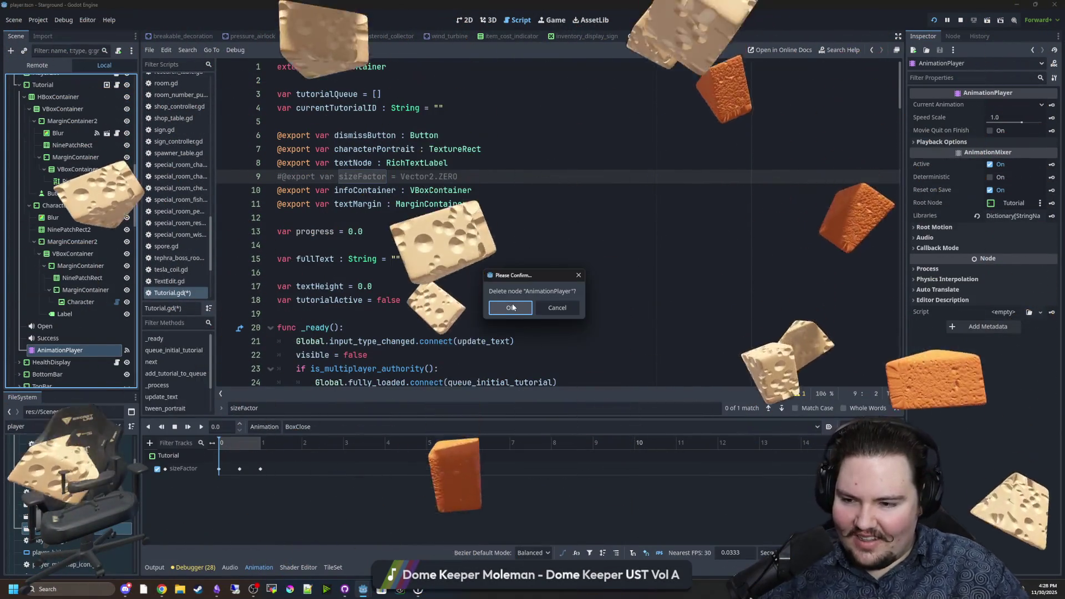
click(512, 307)
click(953, 35)
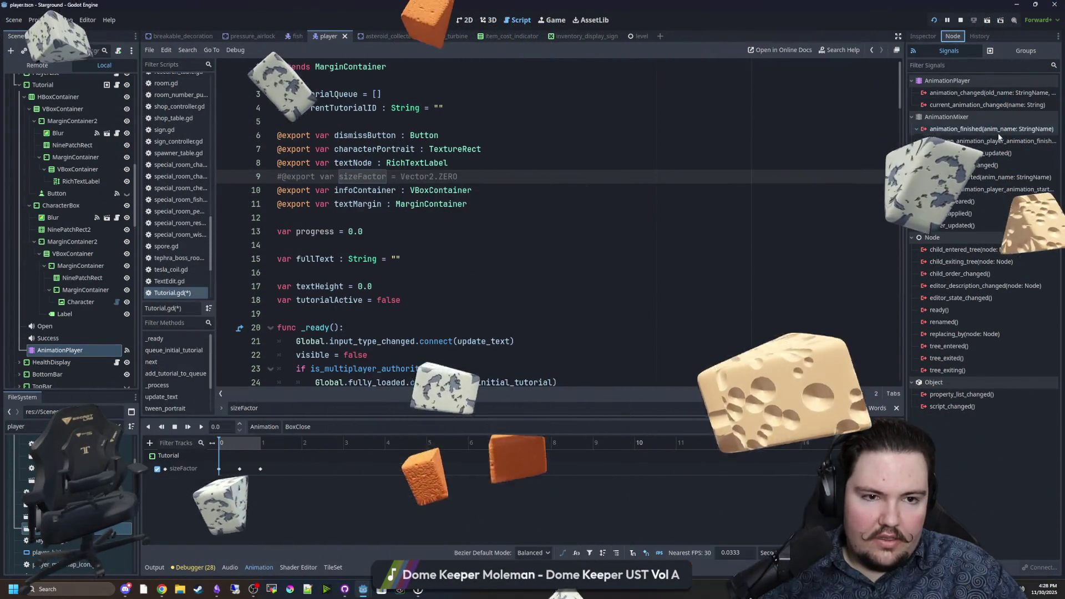
Inspect the AnimationPlayer's animation_started and animation_finished connections
click(1004, 189)
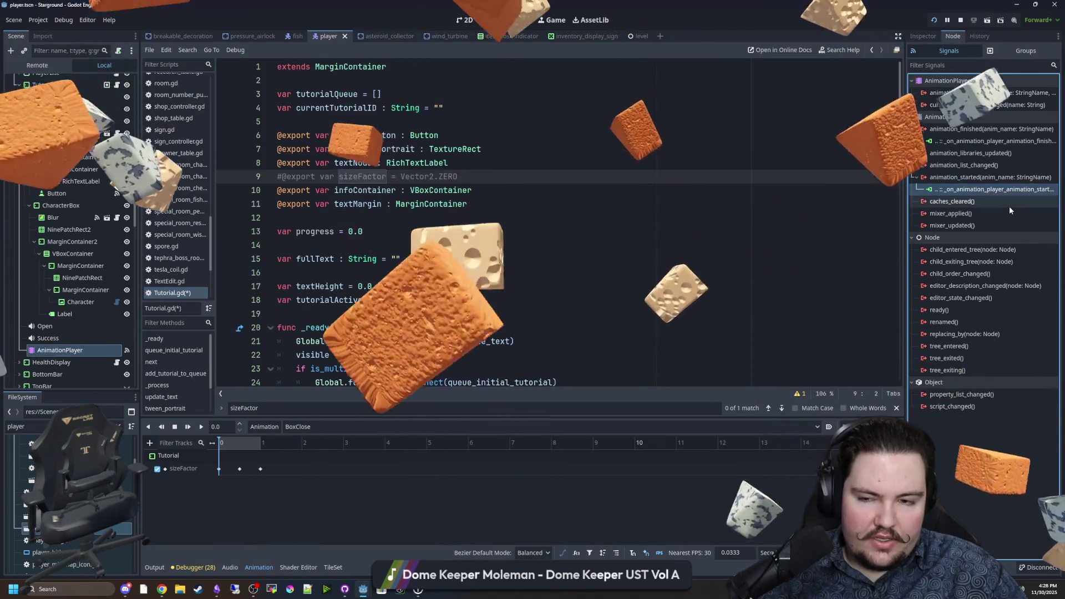
scroll(847, 199, down, 20)
scroll(847, 198, down, 20)
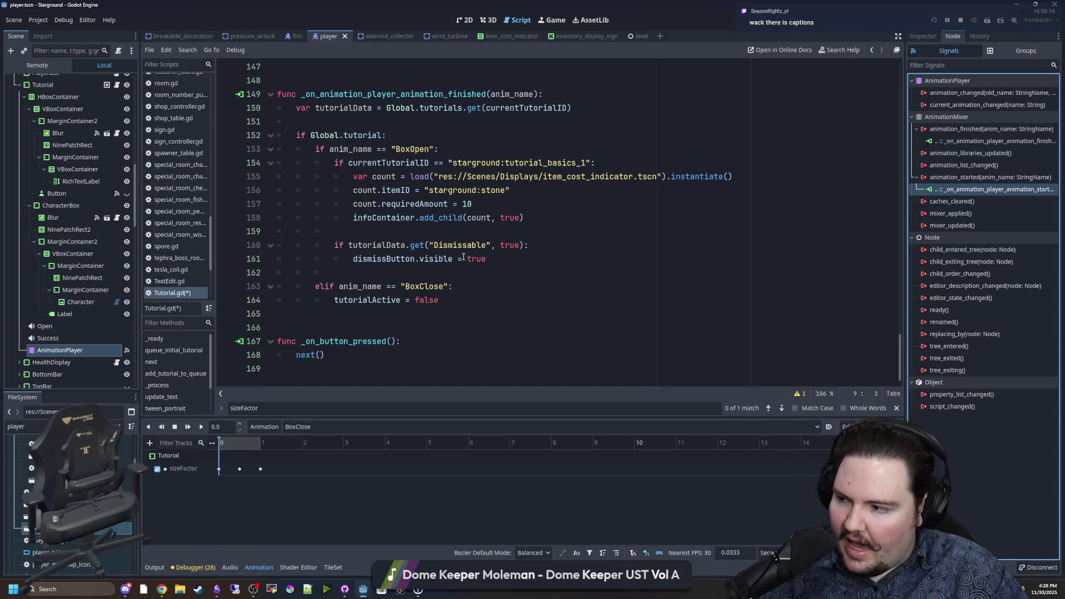
scroll(463, 258, up, 5)
scroll(463, 257, up, 6)
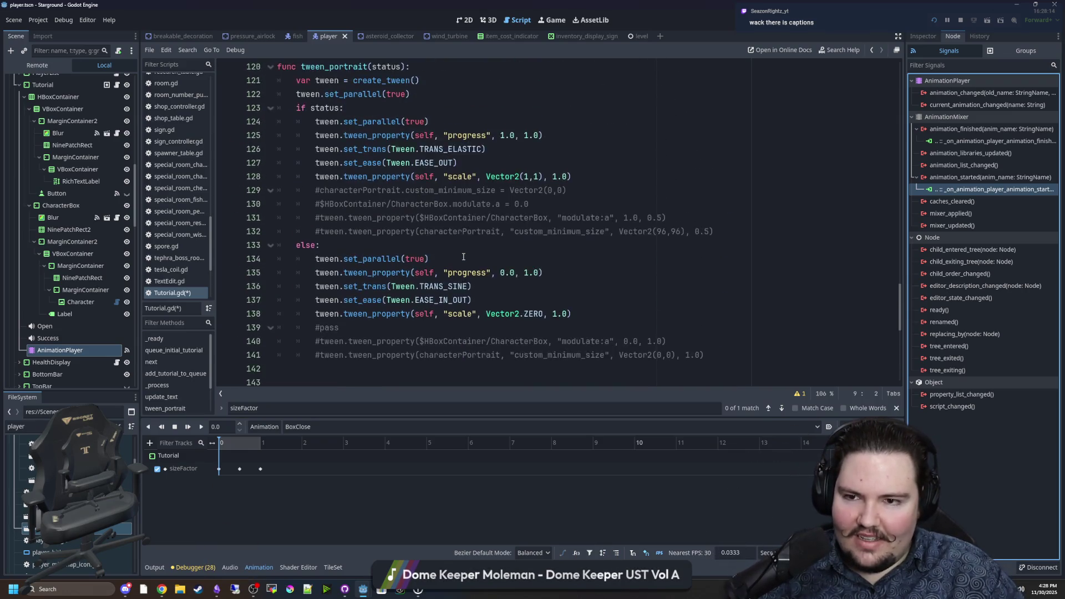
scroll(463, 257, down, 11)
click(947, 142)
click(987, 190)
right_click(987, 193)
click(1011, 211)
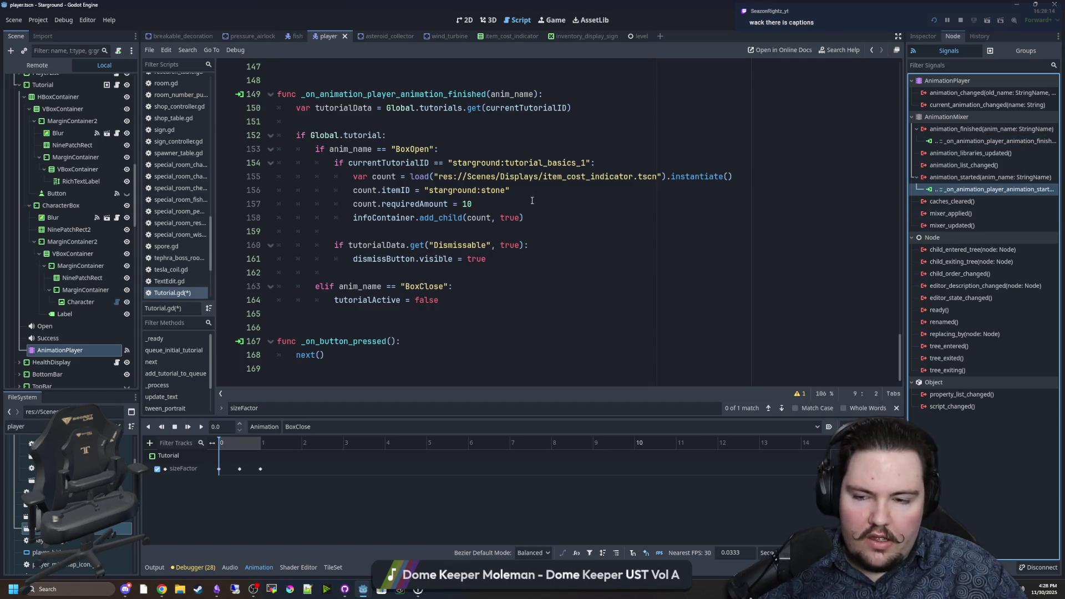
Search the script for the on_animation_plka handler
click(618, 205)
key(ctrl+f)
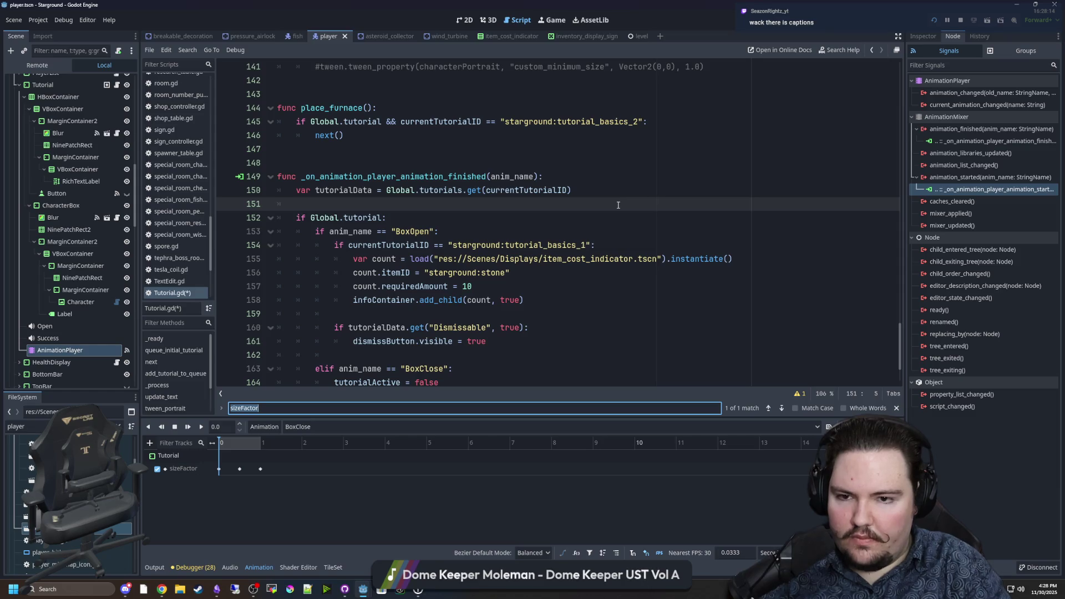
text(on)
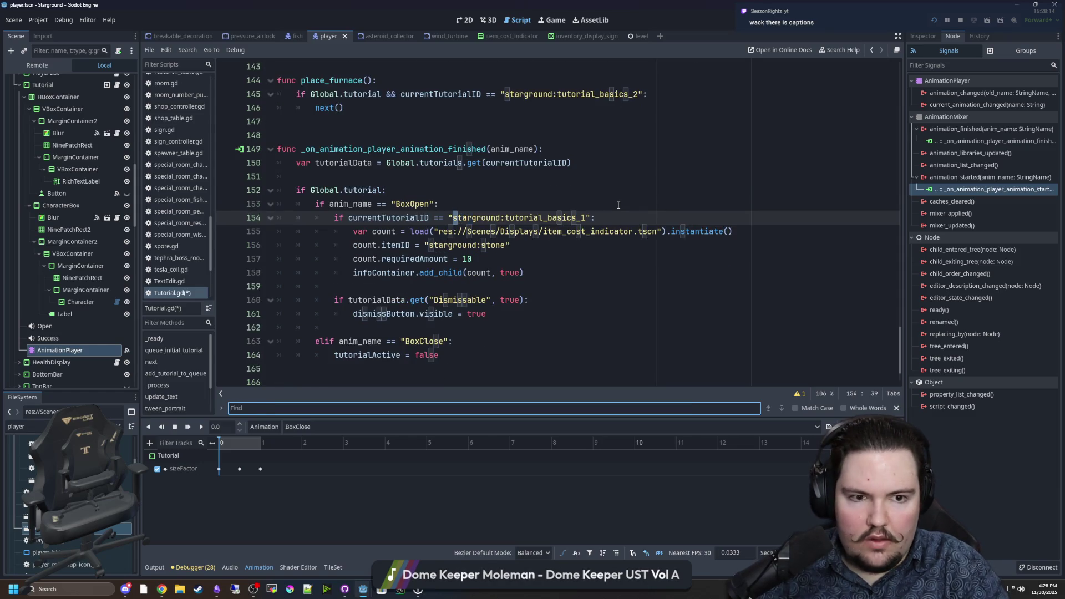
text(_)
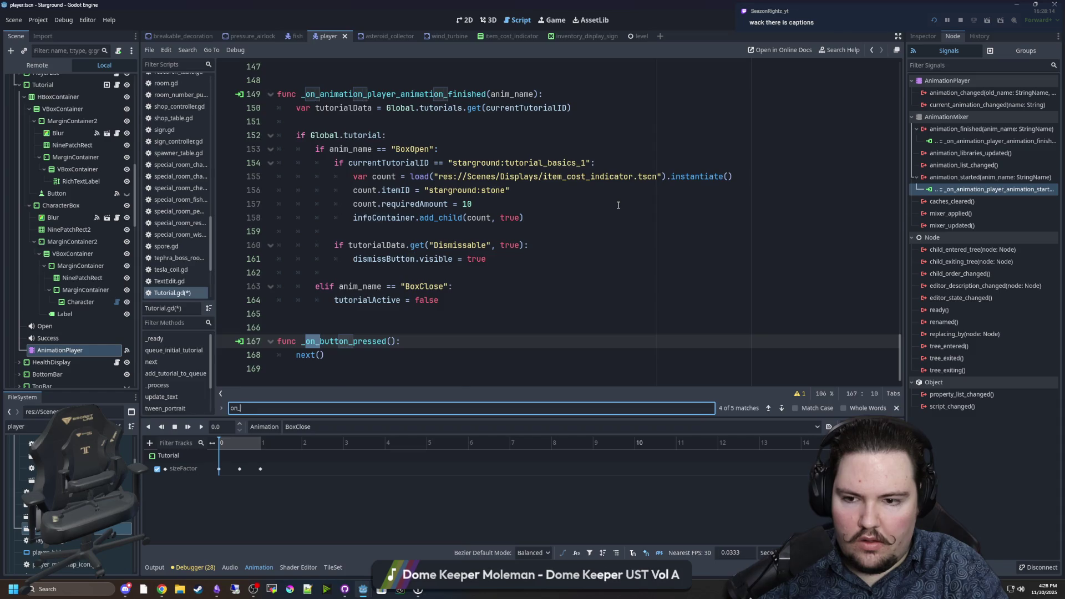
text(animation_)
text(plka)
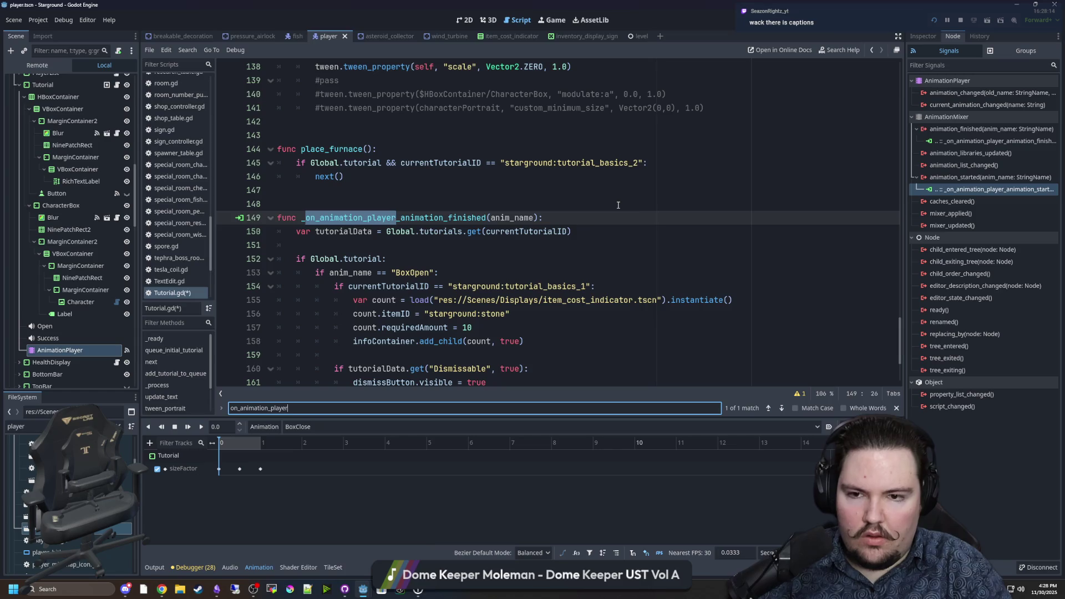
scroll(738, 236, down, 3)
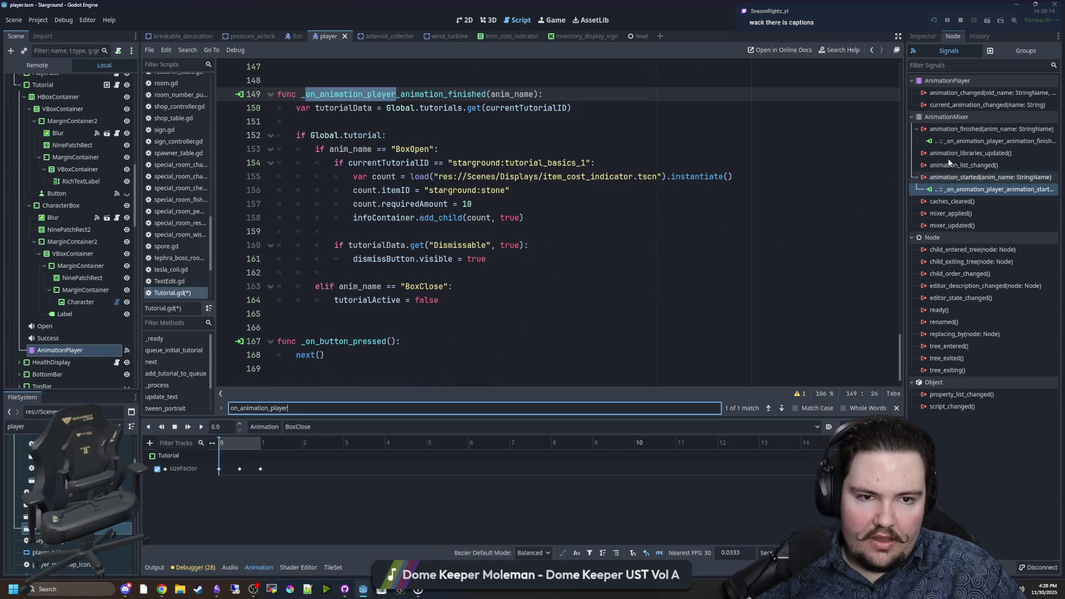
Disconnect animation_started from the tutorial script, keeping animation_finished connected
click(977, 141)
right_click(985, 191)
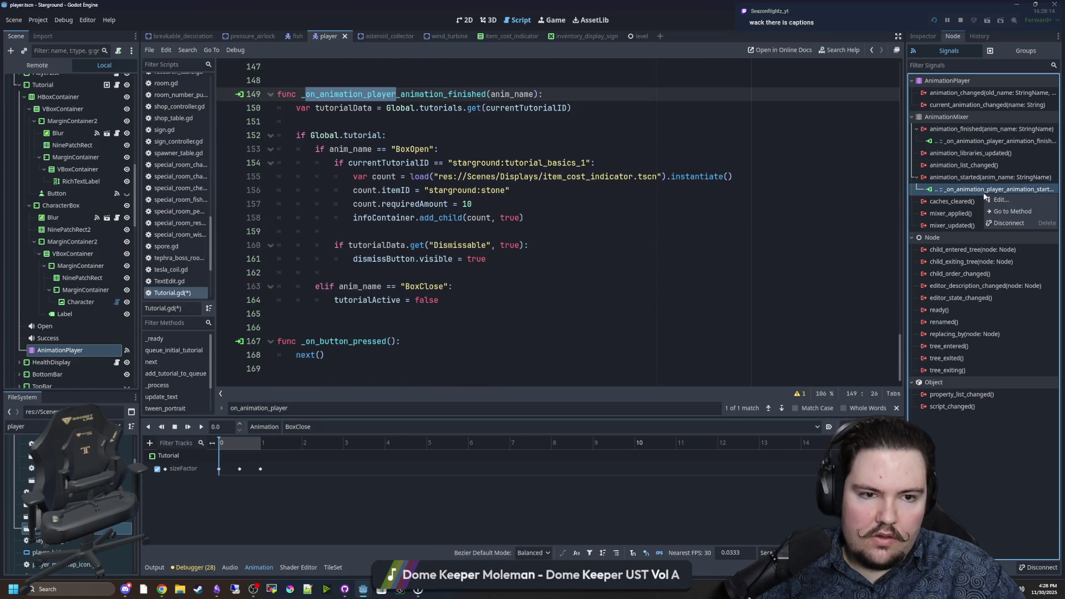
right_click(993, 142)
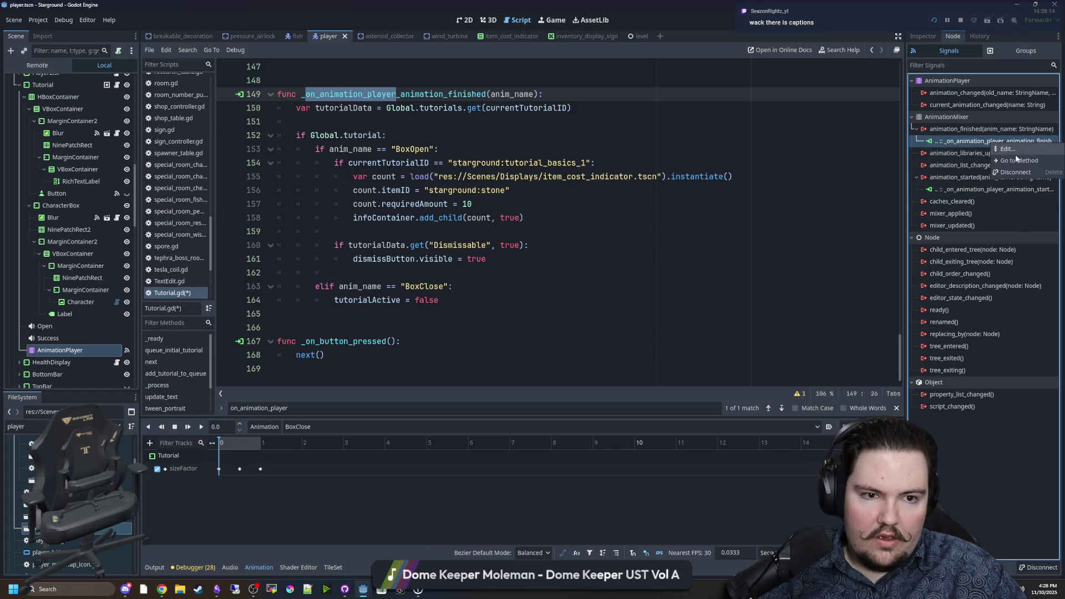
click(1016, 161)
click(977, 190)
right_click(978, 192)
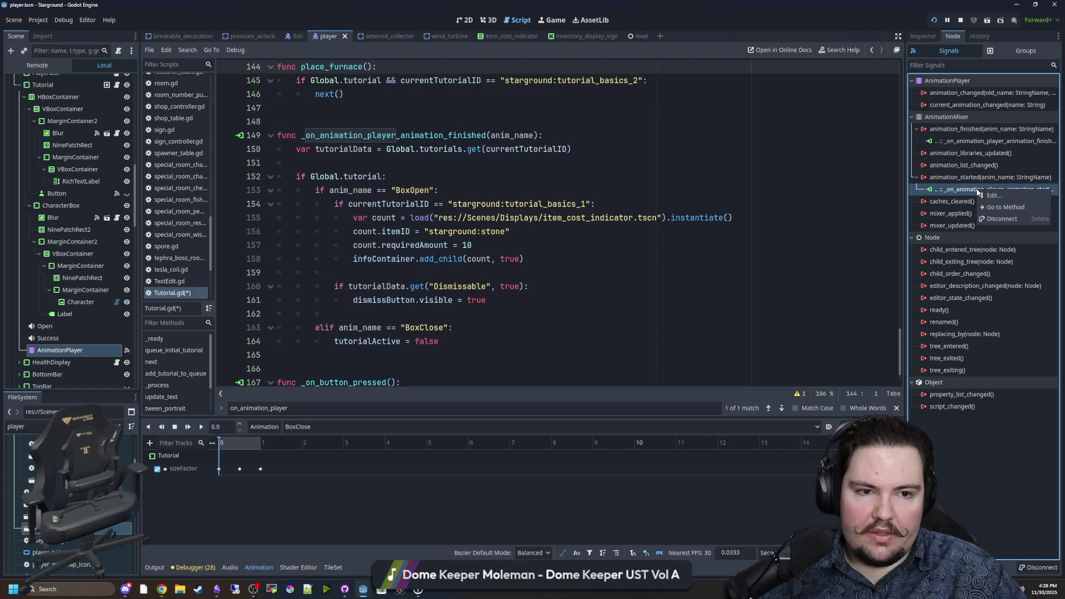
click(1002, 219)
scroll(426, 205, down, 1)
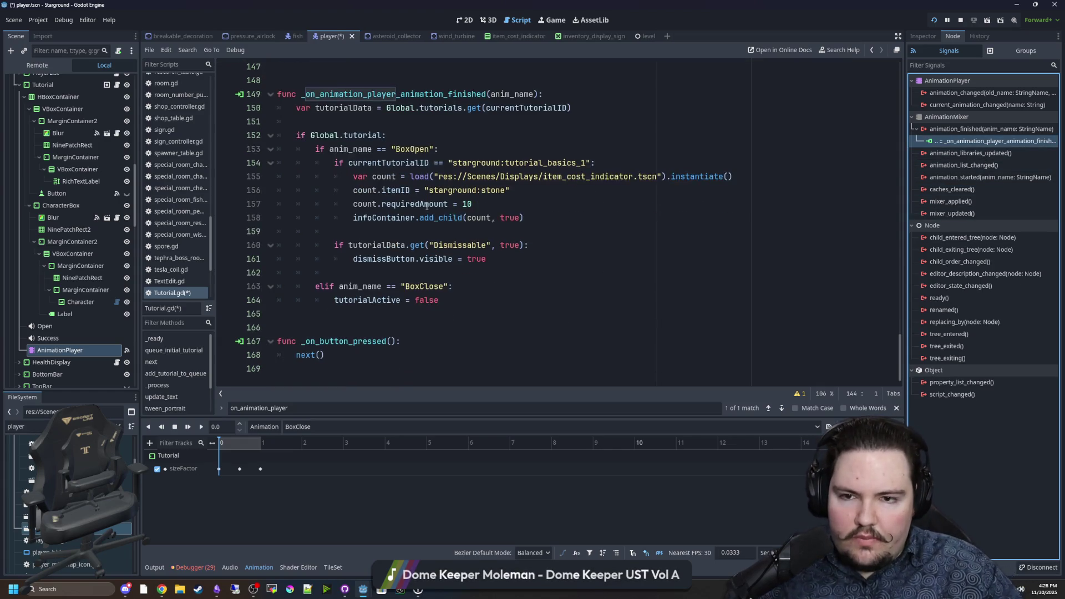
Rename the animation handler function to animation_finished
scroll(491, 168, up, 3)
scroll(470, 240, up, 1)
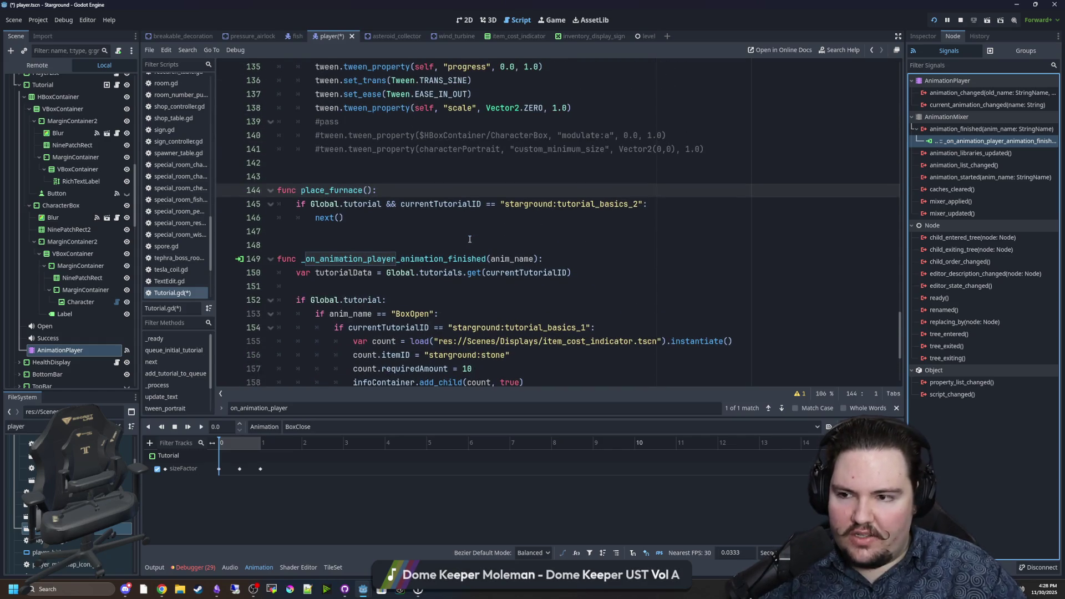
scroll(495, 214, down, 4)
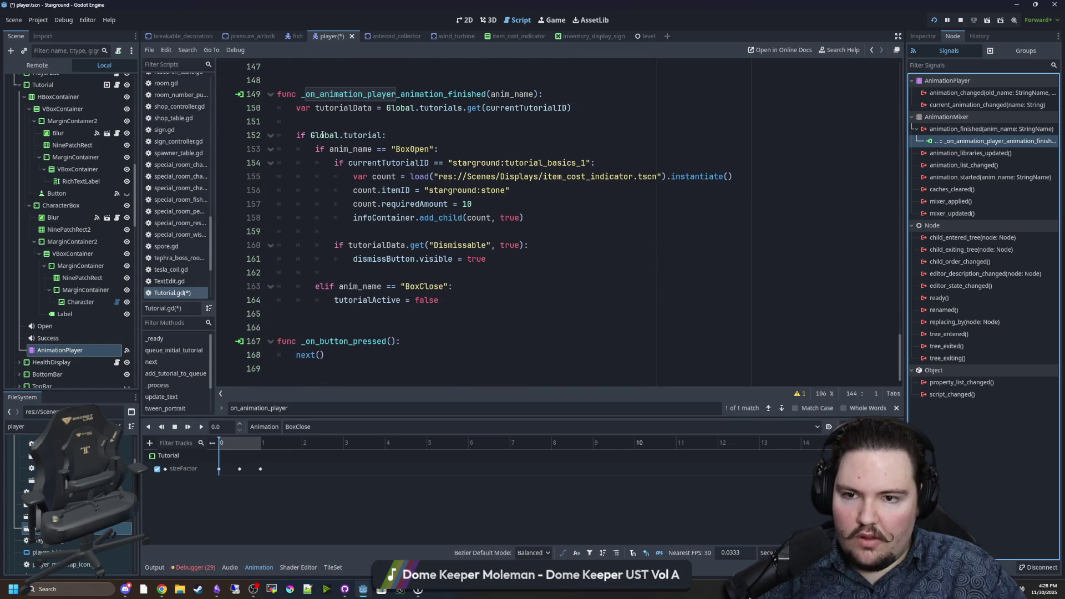
click(496, 292)
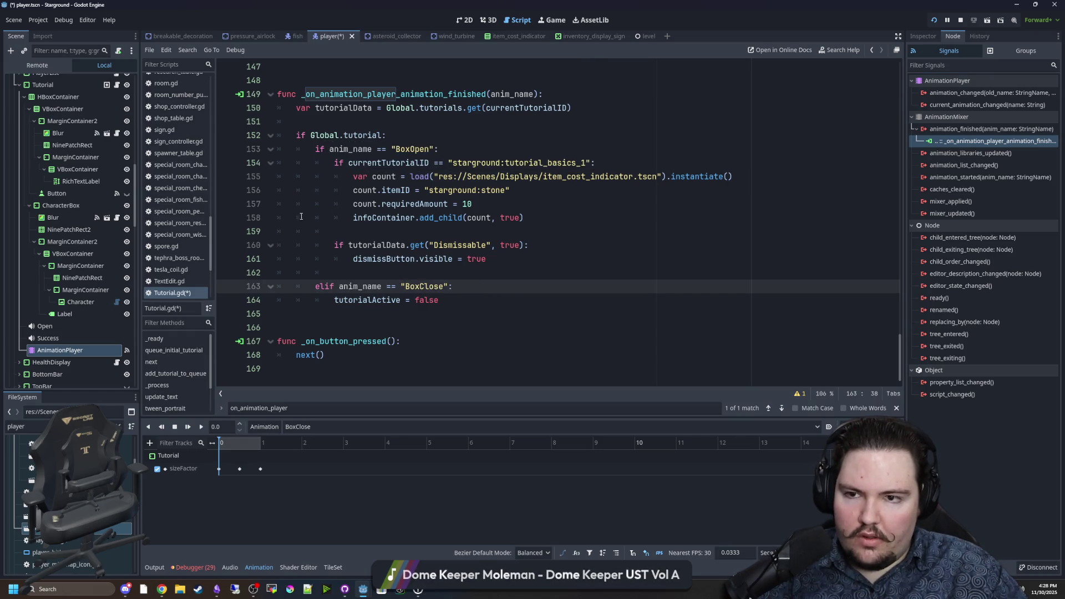
scroll(474, 296, up, 5)
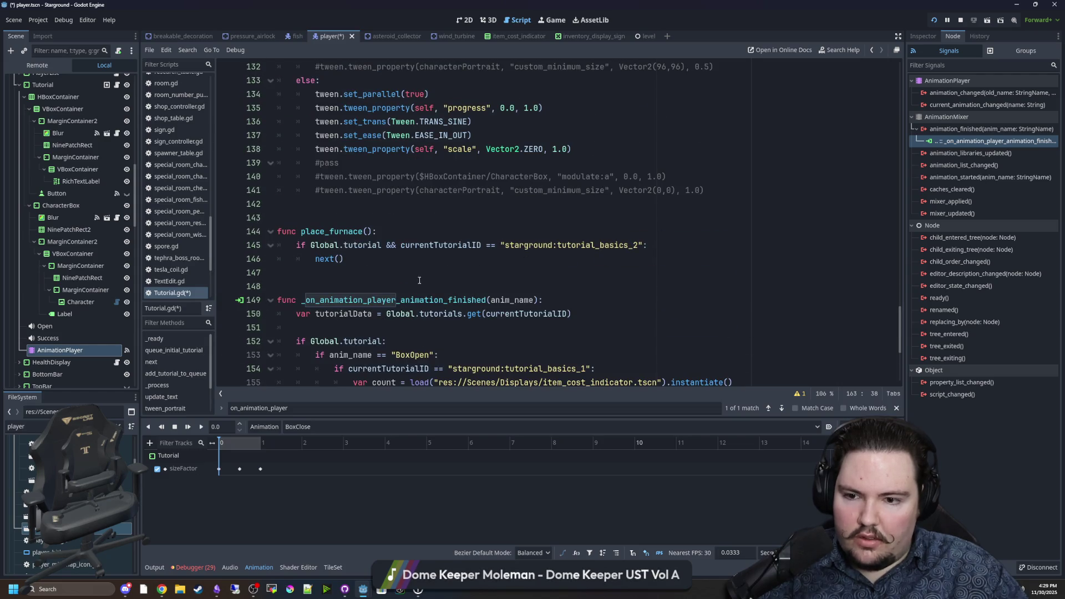
scroll(420, 280, down, 4)
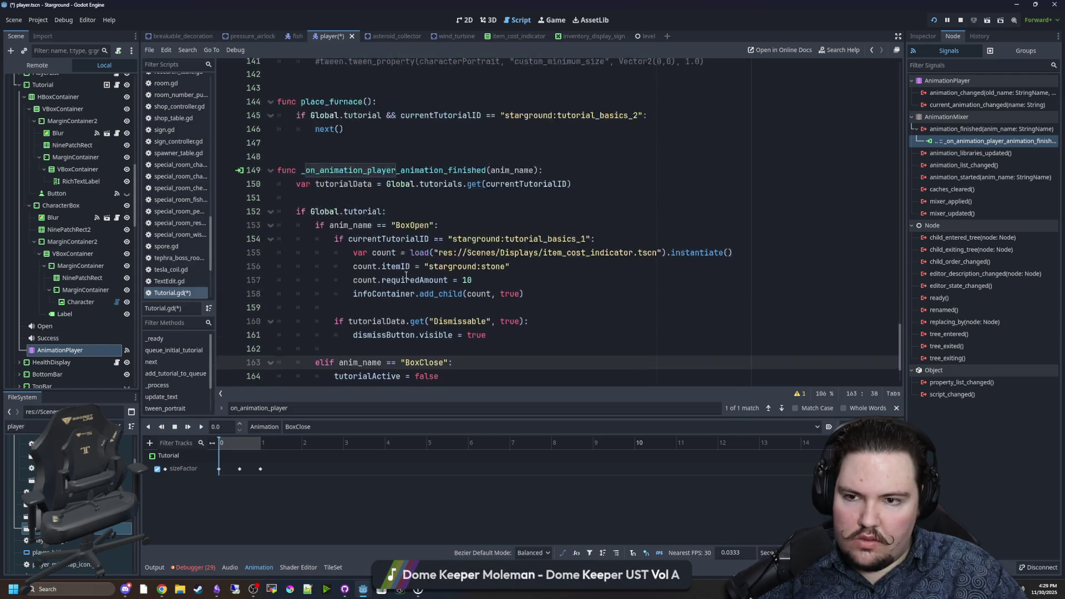
scroll(444, 272, up, 3)
double_click(450, 259)
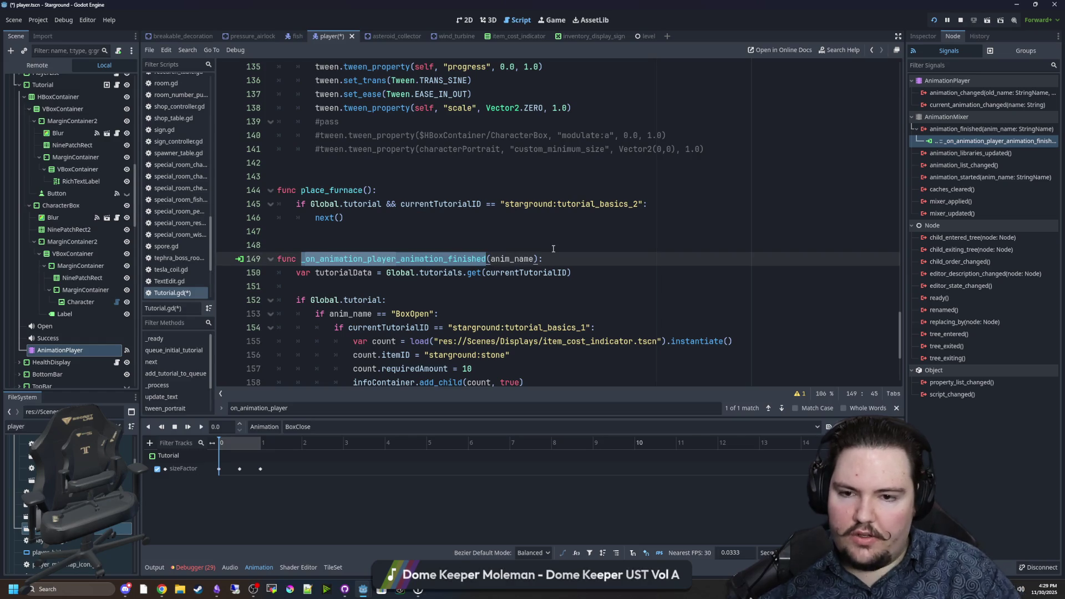
text(animation_finished)
Replace the anim_name parameter with open : bool
scroll(551, 248, down, 4)
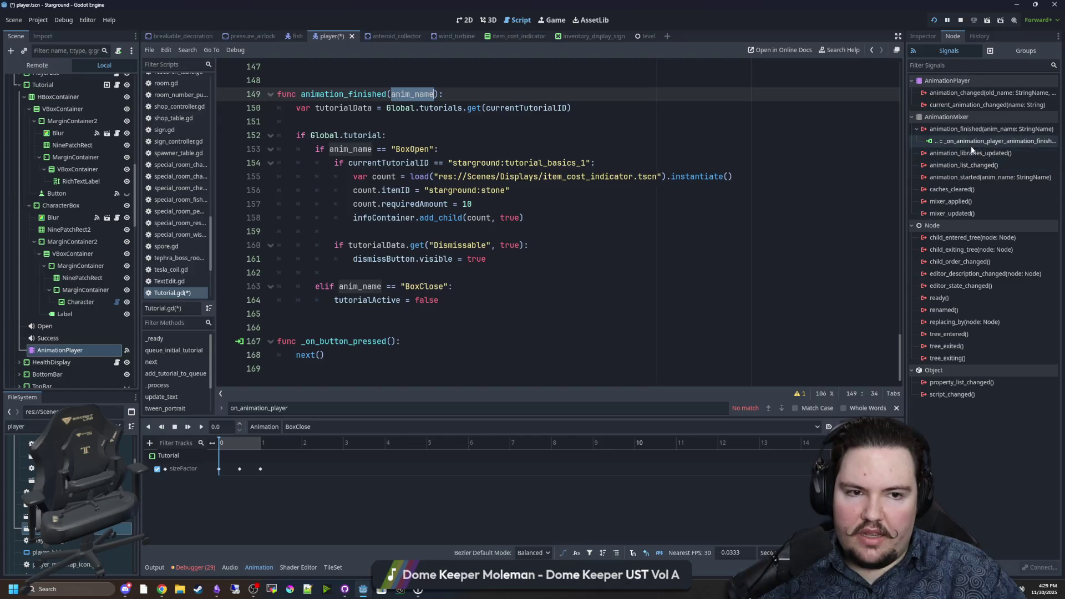
click(402, 107)
double_click(423, 94)
text(s)
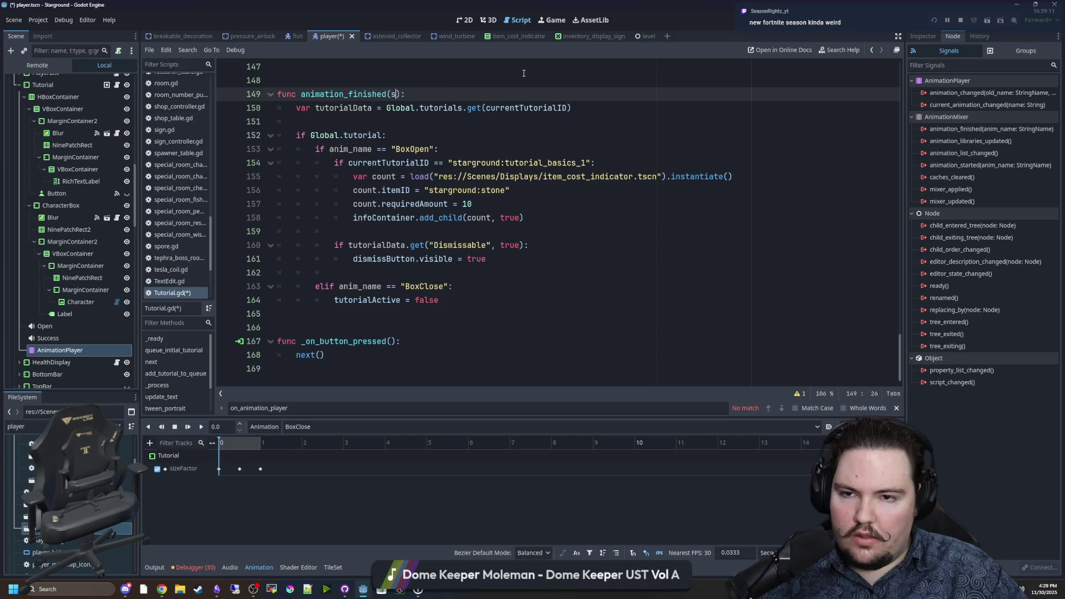
key(BackSpace)
key(BackSpace)
key(BackSpace)
text(open : bool)
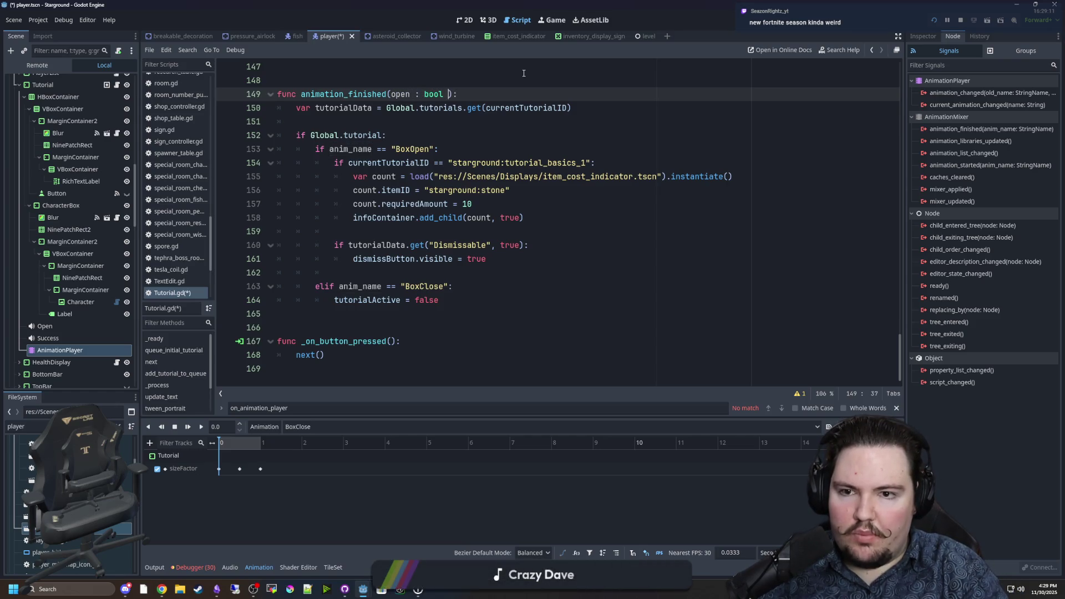
key(BackSpace)
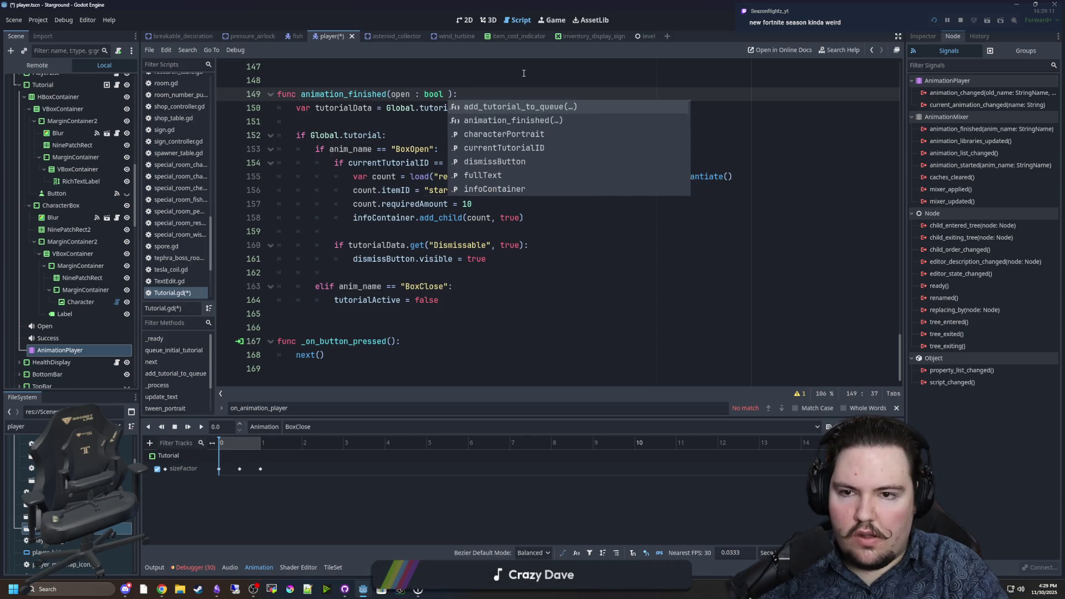
click(524, 72)
Delete the AnimationPlayer node from the Scene tree
right_click(69, 351)
click(111, 532)
click(501, 308)
Change the handler's conditions to 'if open:' and 'else:'
scroll(499, 277, up, 1)
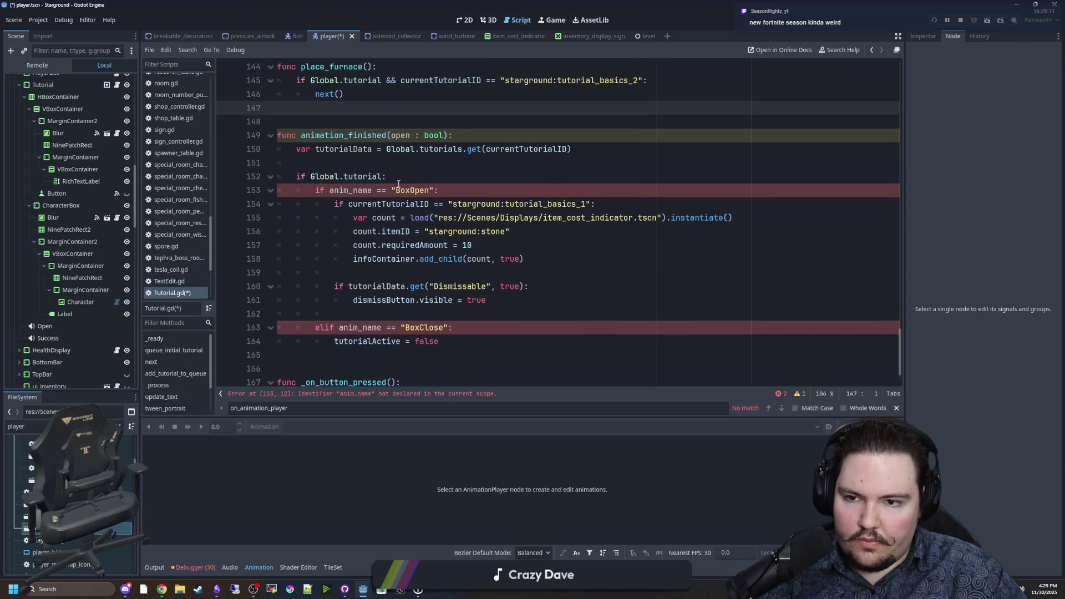
drag(434, 191, 331, 192)
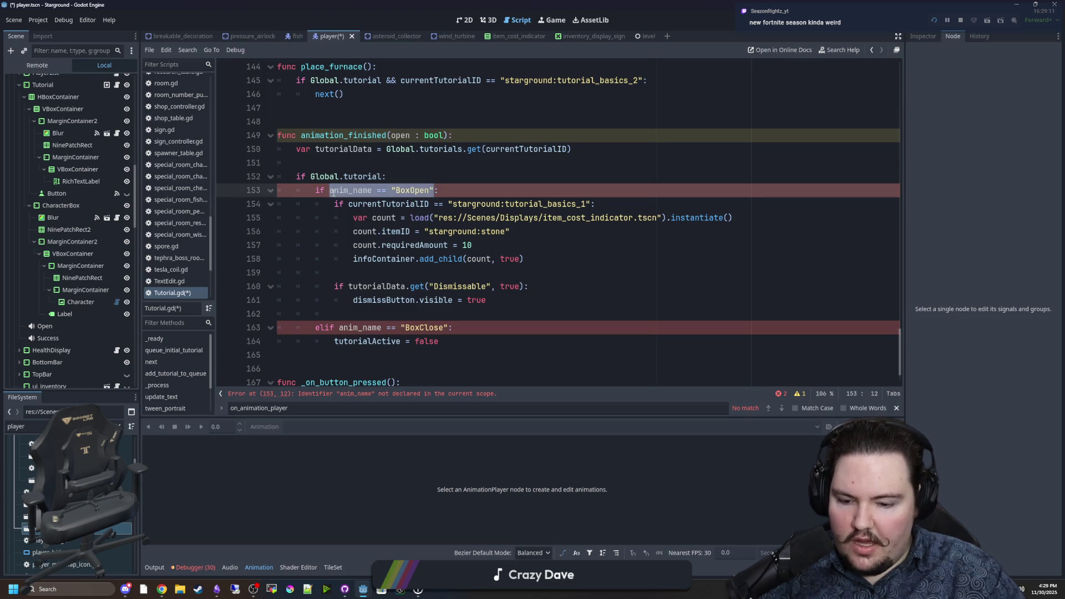
text(open)
click(450, 329)
drag(450, 329, 325, 328)
text(se:)
click(351, 315)
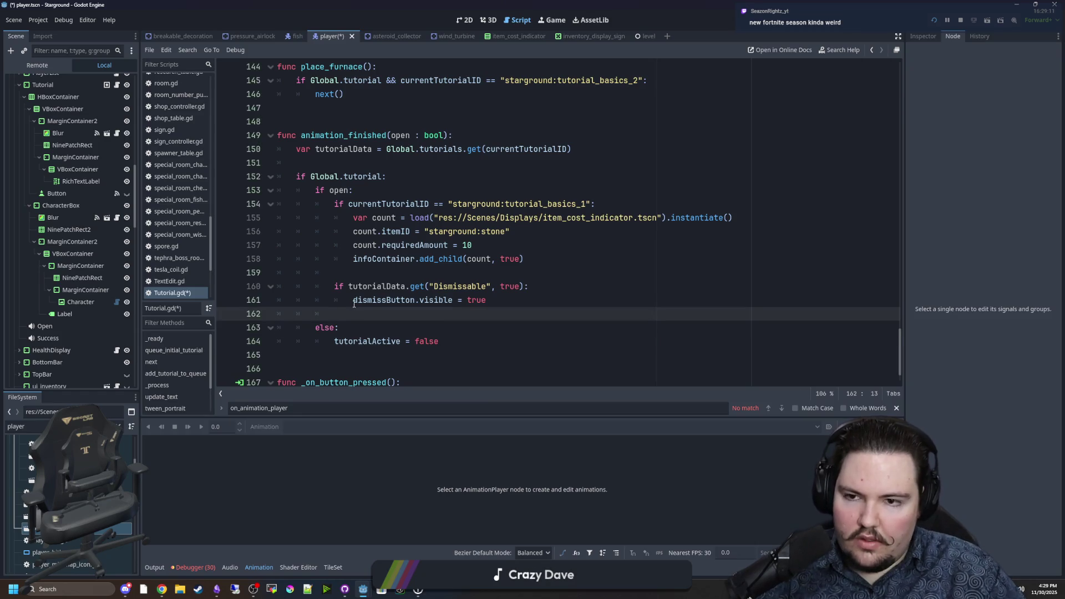
scroll(352, 308, up, 3)
double_click(346, 259)
scroll(464, 270, up, 4)
Add tween.finished.connect(animation_finished.bind(false)) after the closing scale tween
scroll(463, 269, up, 1)
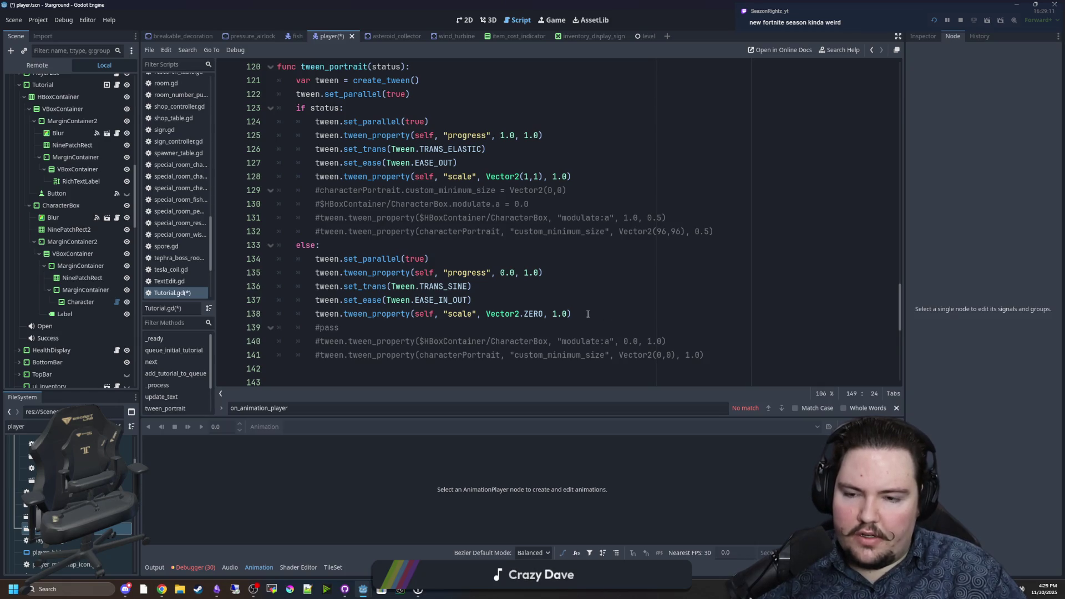
click(588, 314)
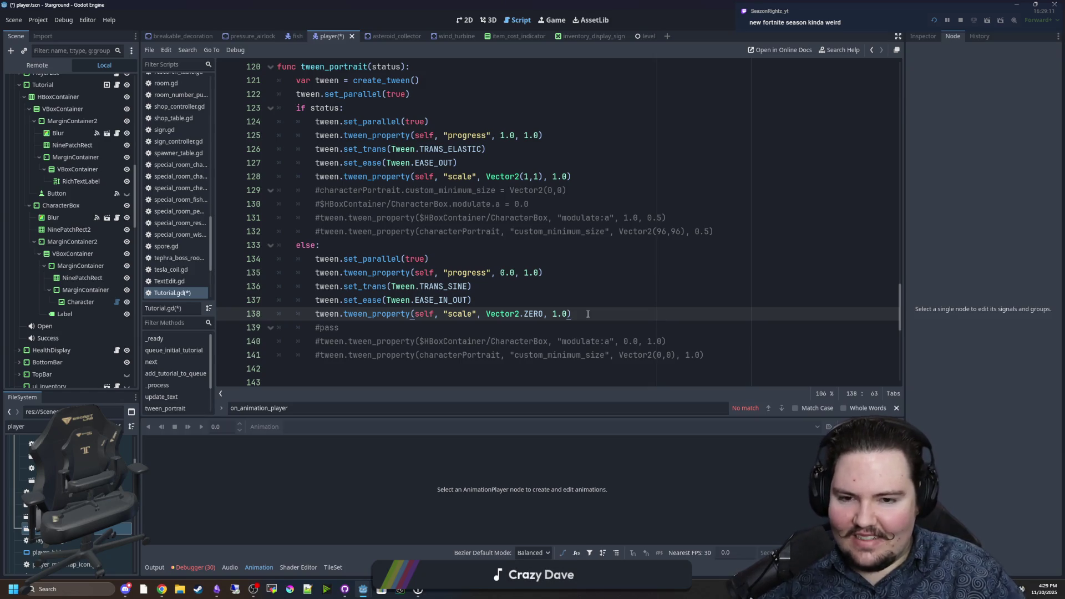
key(Return)
text(tween.tw)
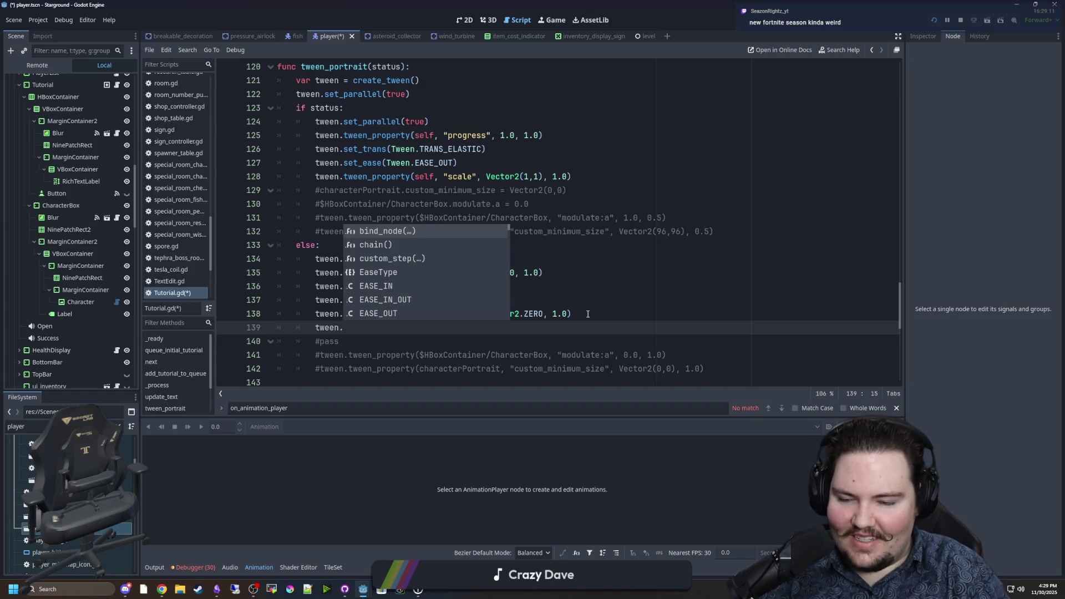
text(een_i)
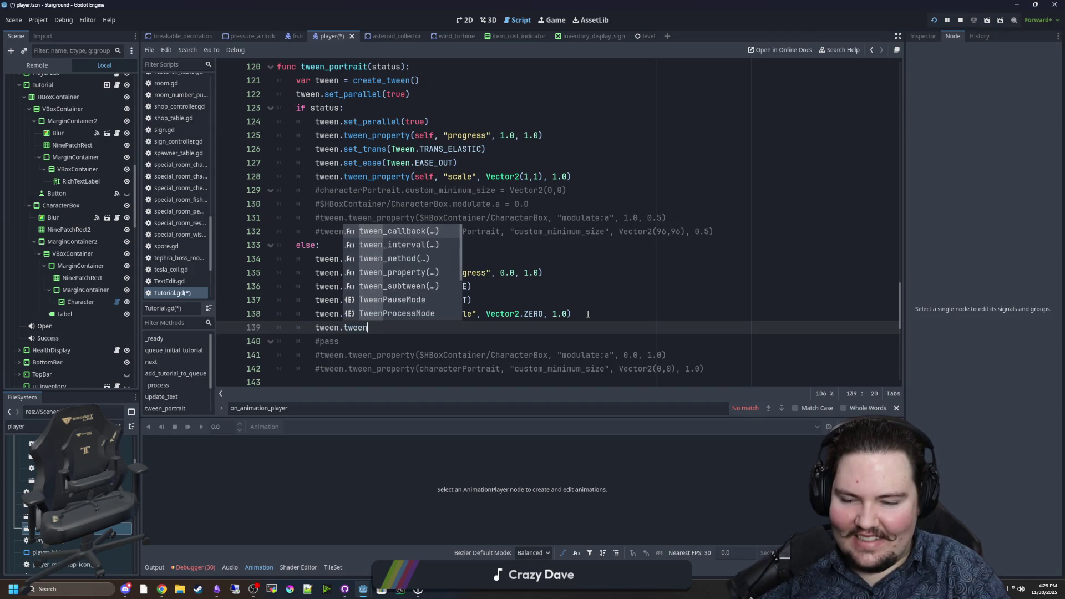
key(Return)
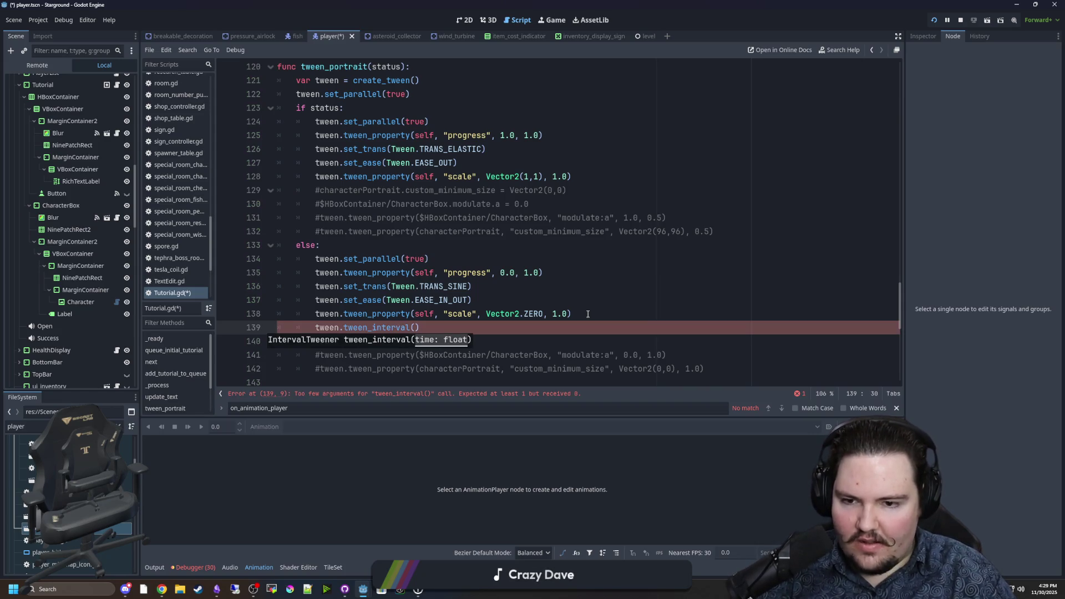
key(Right)
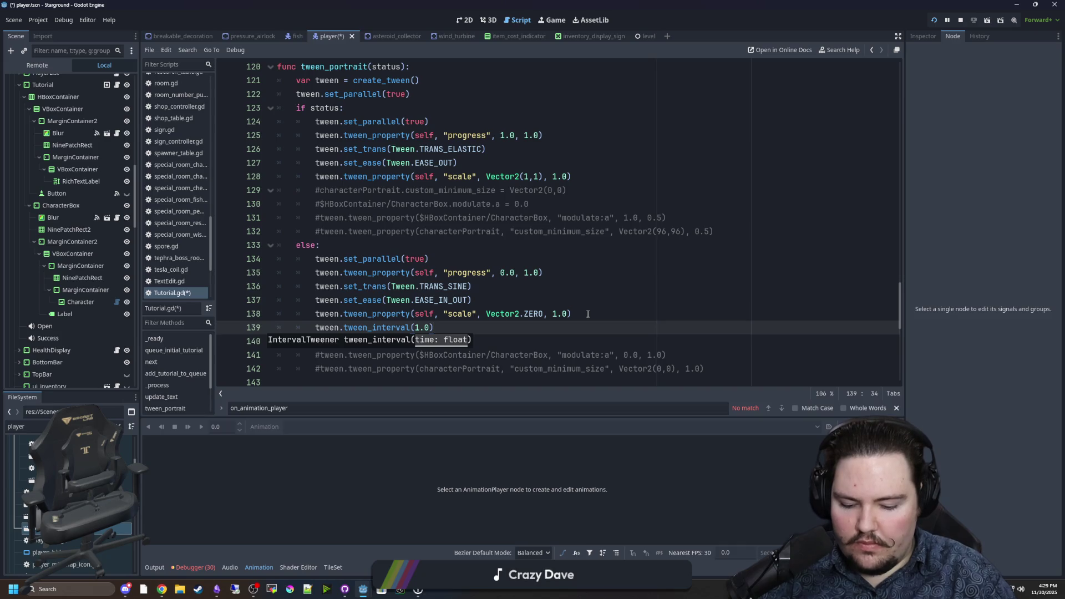
text(.)
key(BackSpace)
key(BackSpace)
key(BackSpace)
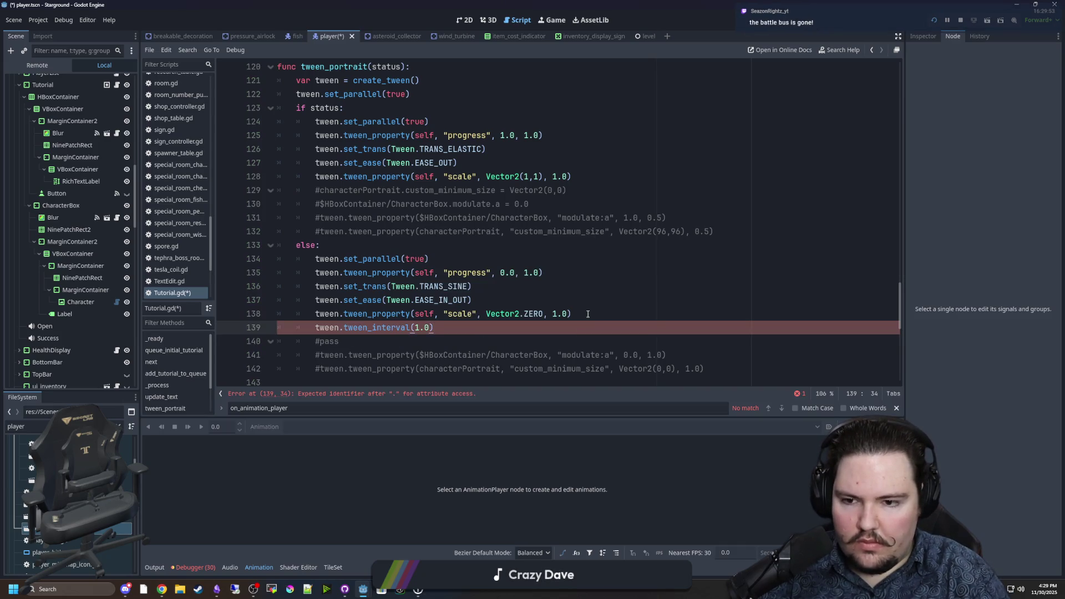
text(finished.connect()
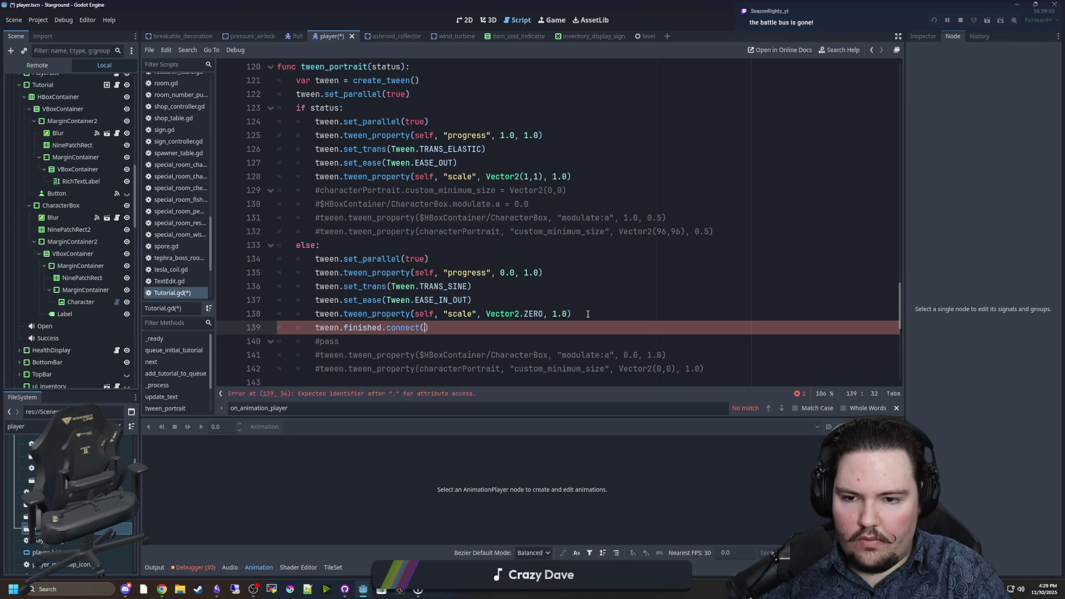
text(animation_finished())
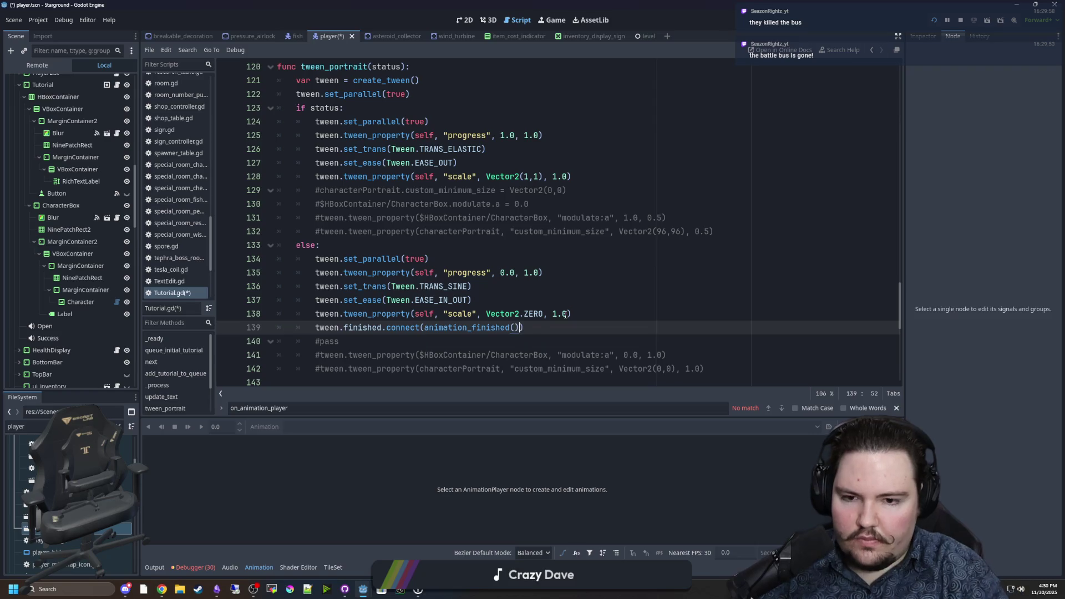
key(BackSpace)
text(.bind()))
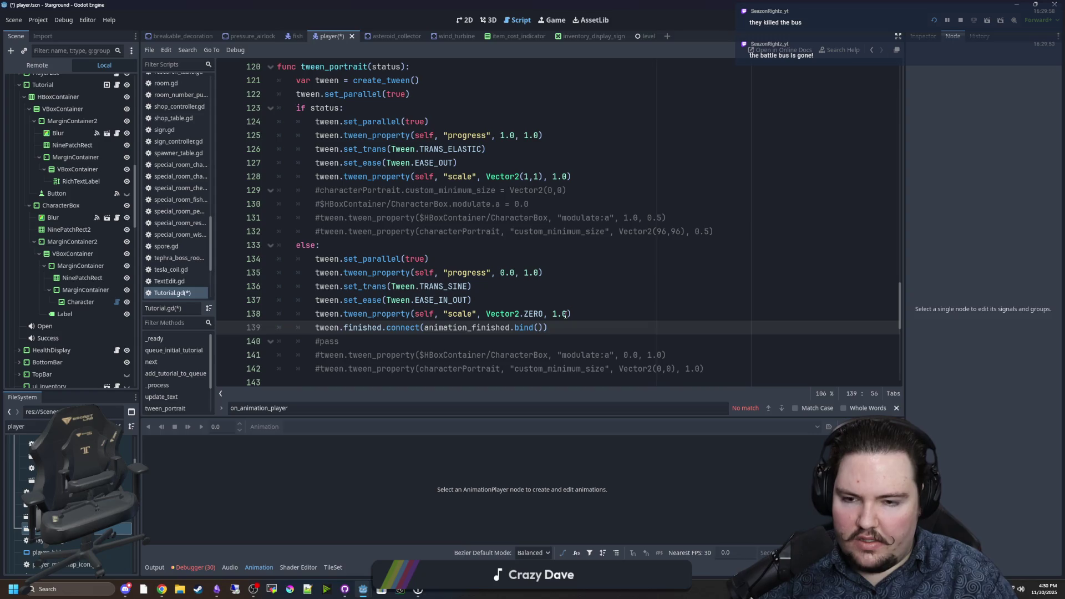
Copy the connect line under the opening scale tween with bind(true), then save
key(Down)
drag(574, 327, 310, 331)
key(ctrl+c)
click(588, 176)
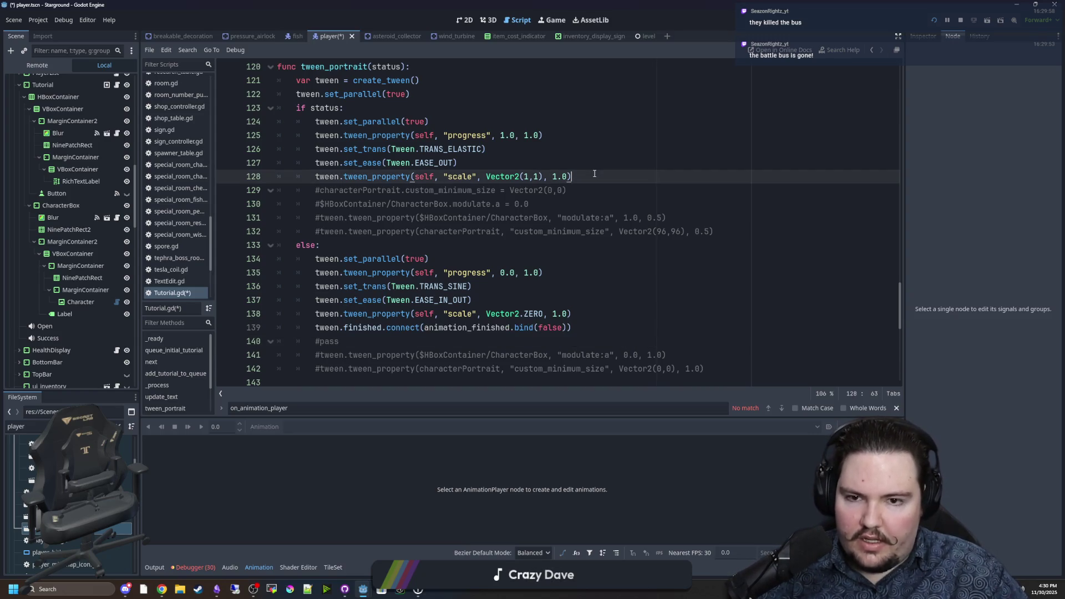
key(Return)
key(ctrl+v)
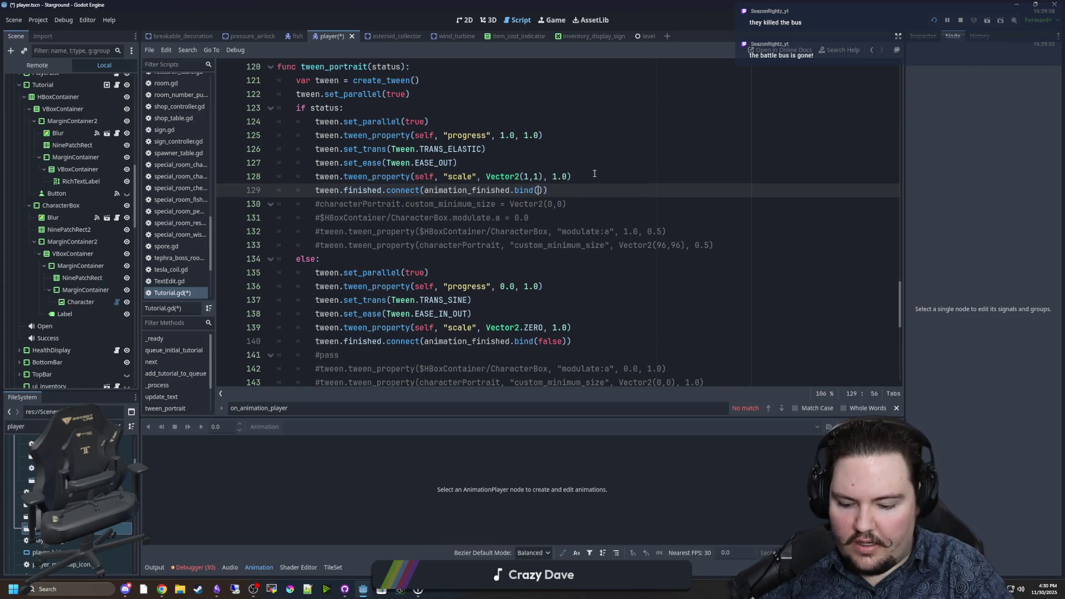
click(594, 173)
scroll(444, 231, down, 10)
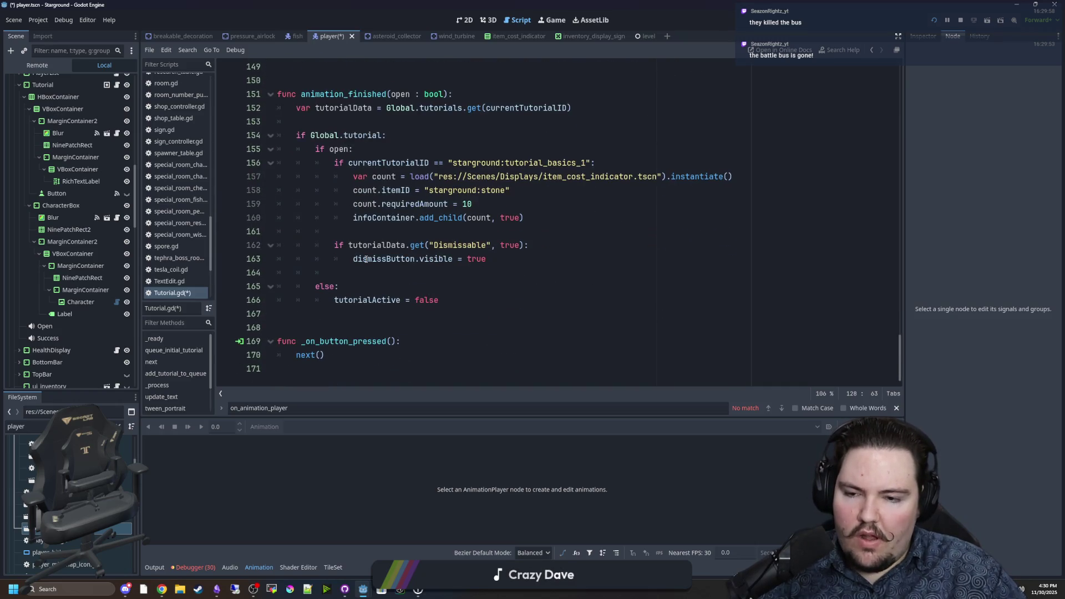
scroll(347, 273, up, 6)
click(385, 245)
key(ctrl+s)
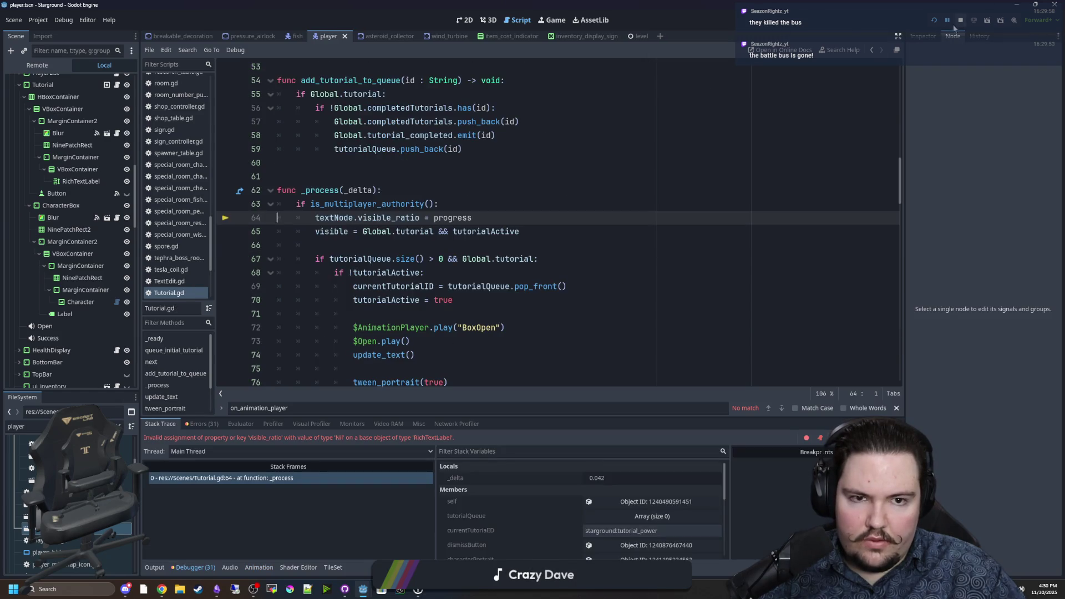
Stop the old game session and run the Starground project
click(472, 204)
click(960, 20)
click(938, 21)
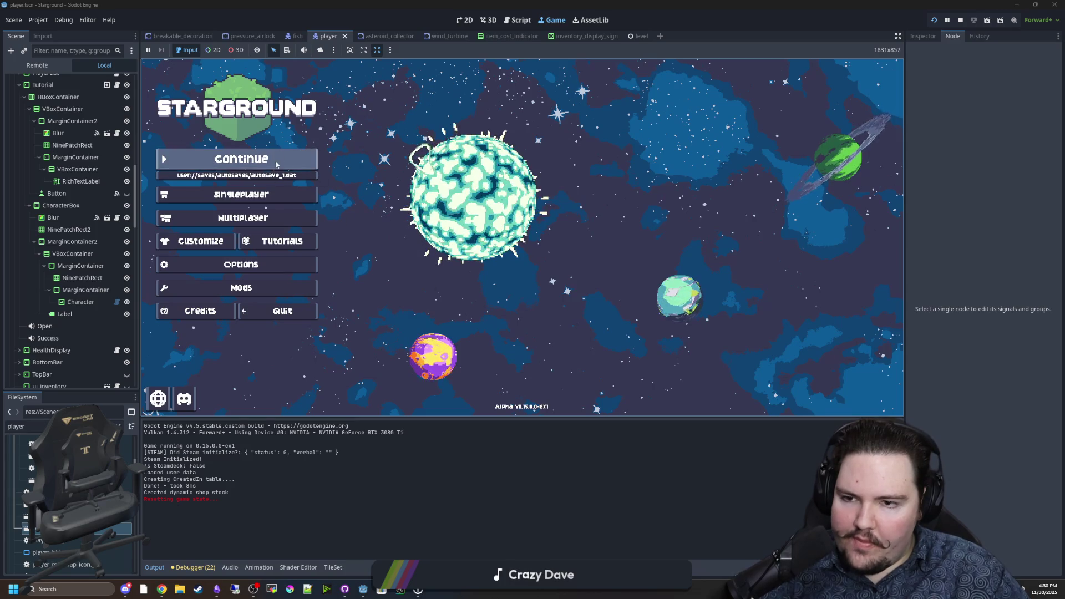
Start a new singleplayer world via Singleplayer > New Game > Start
click(241, 195)
click(241, 265)
scroll(571, 300, down, 5)
click(586, 315)
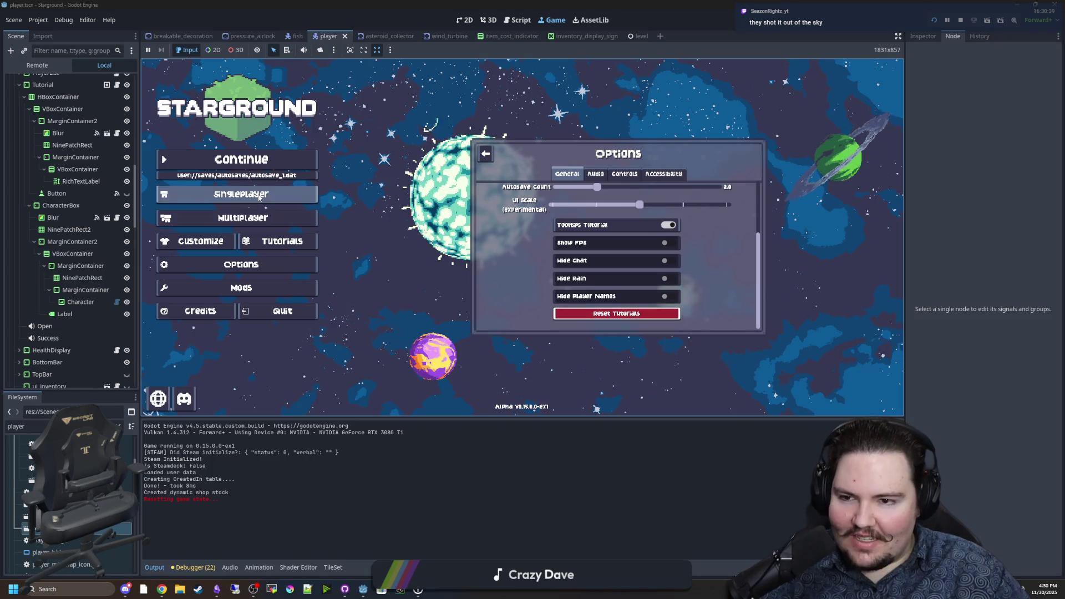
click(617, 238)
click(625, 298)
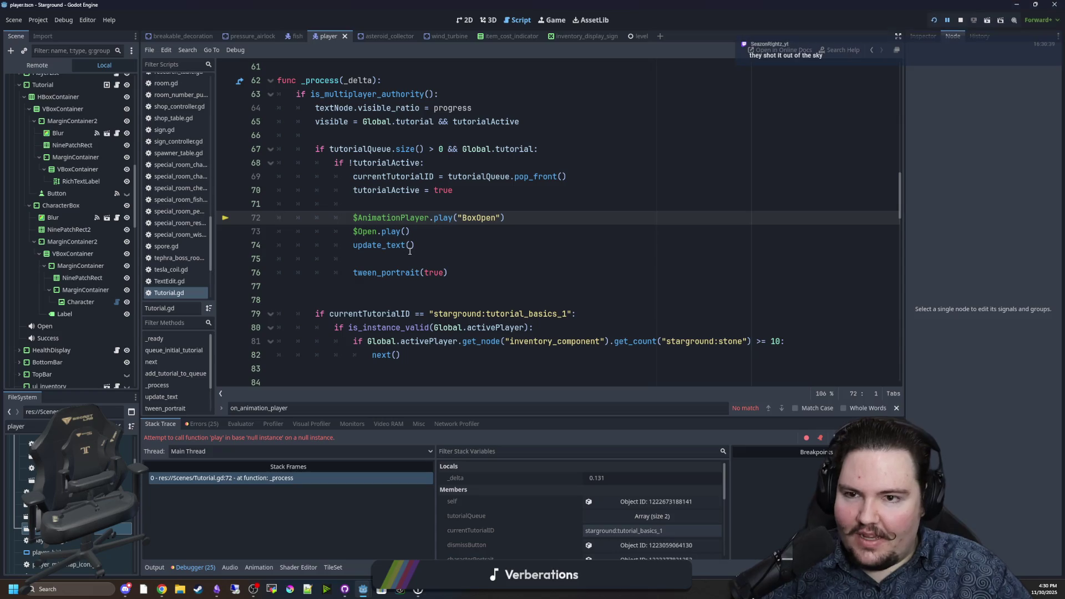
mouse_move(403, 229)
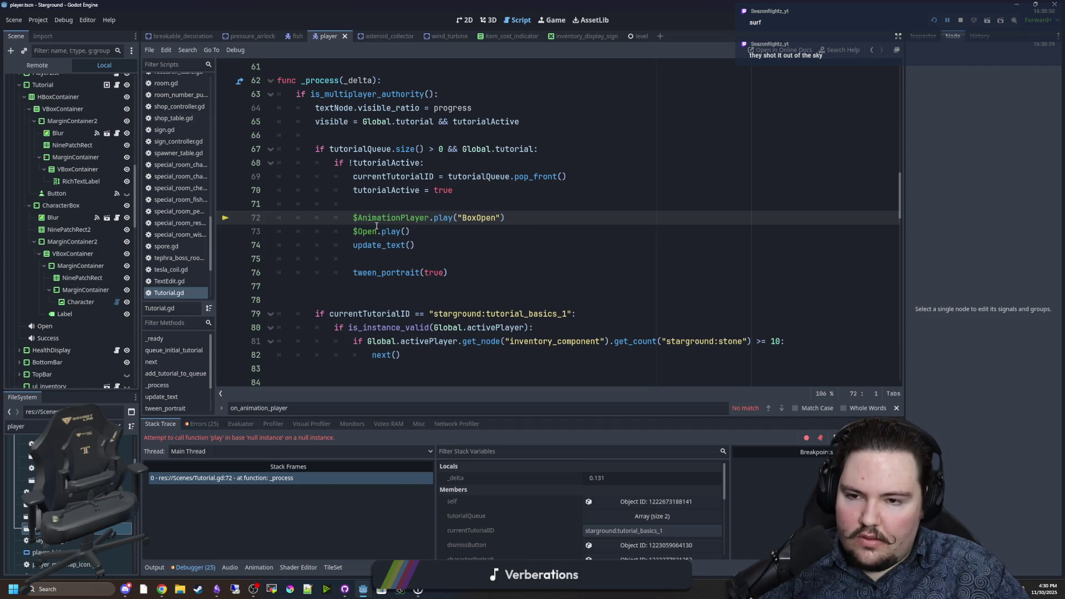
scroll(348, 232, up, 5)
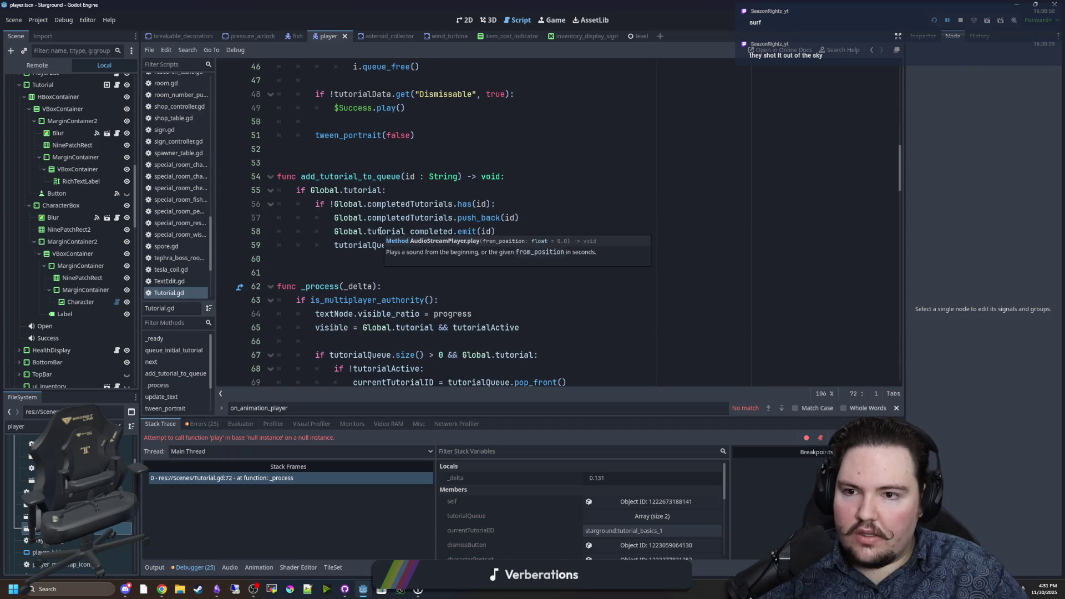
click(361, 259)
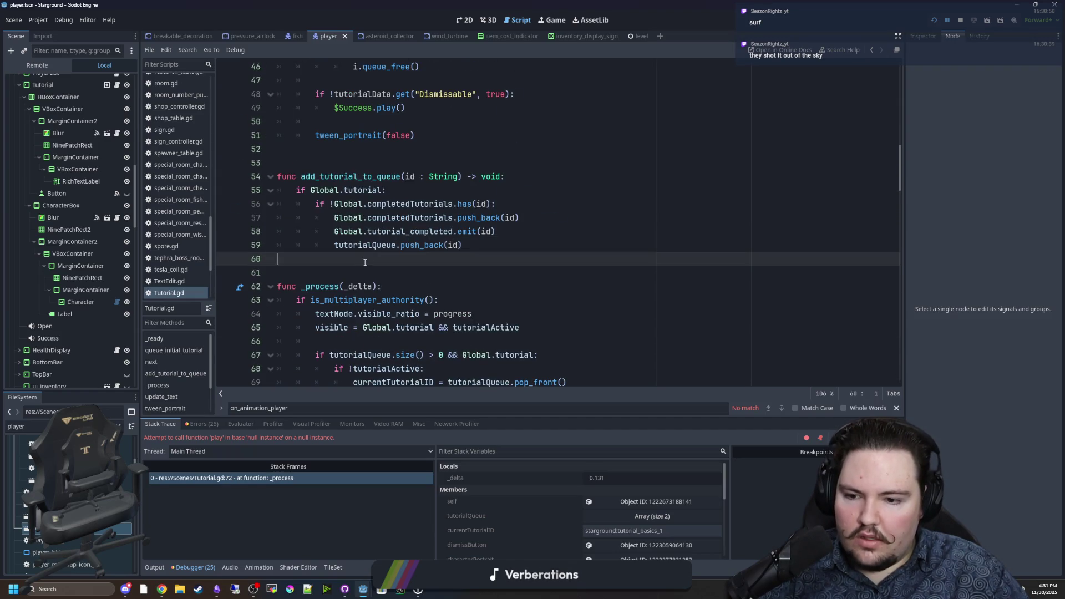
scroll(389, 266, up, 6)
scroll(360, 353, up, 7)
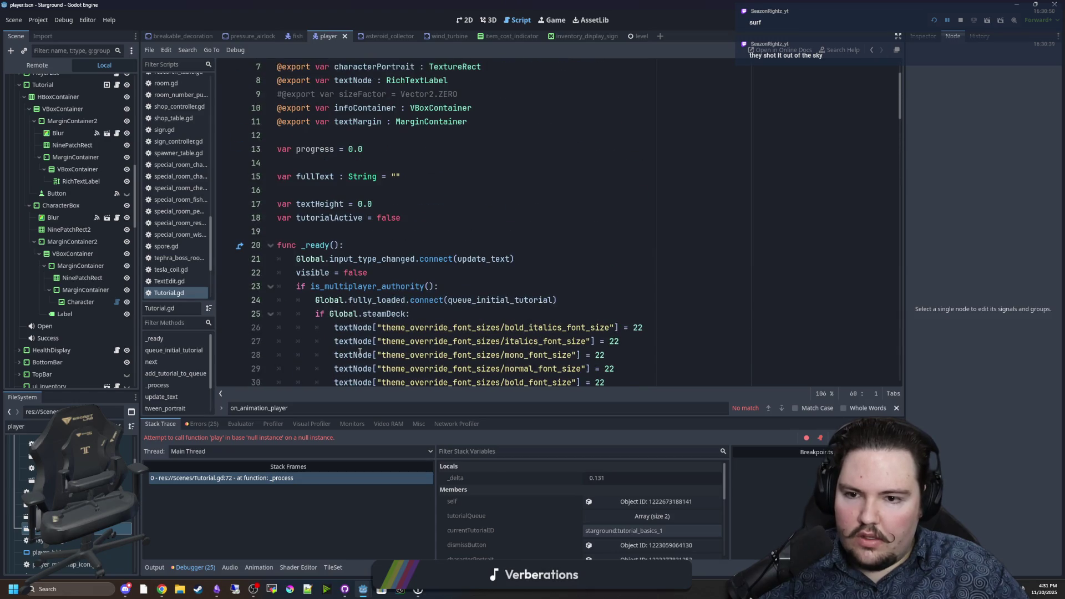
scroll(360, 352, down, 16)
click(581, 208)
key(ctrl+f)
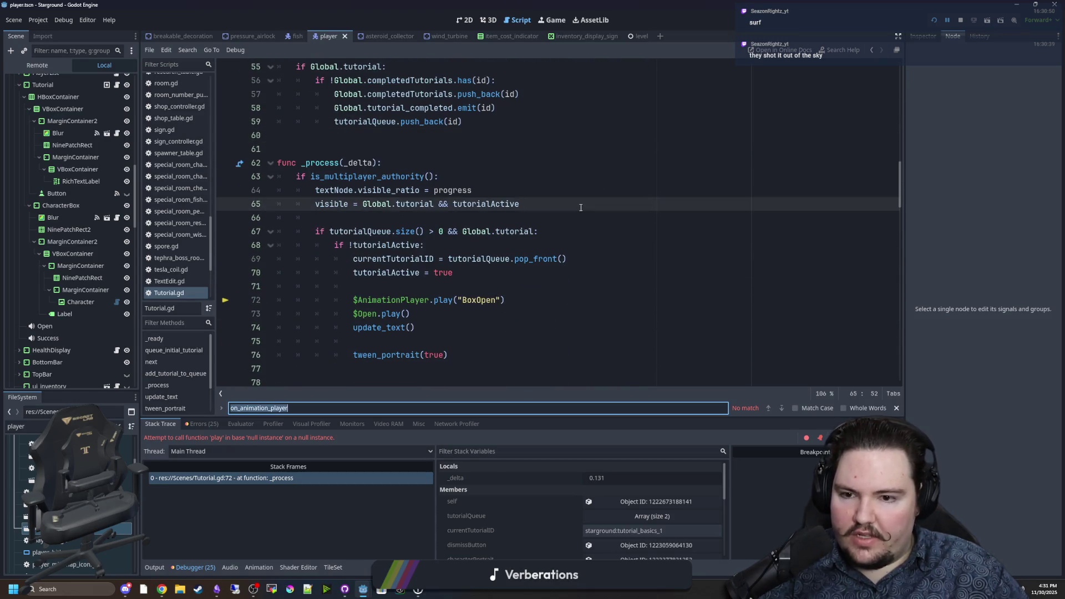
text($AnimationPlayer)
key(Return)
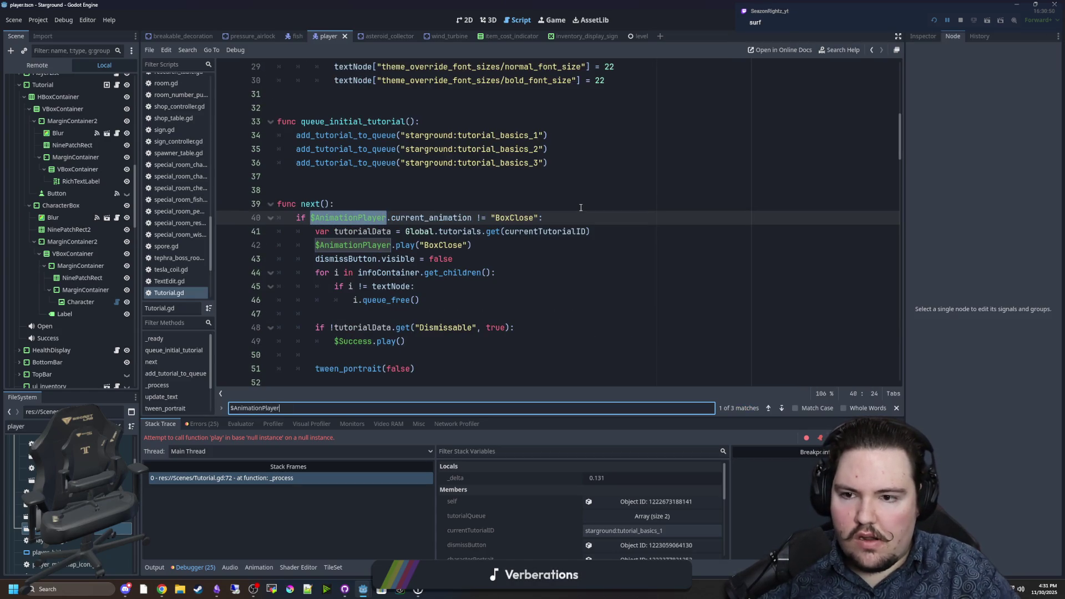
key(Return)
key(Return)
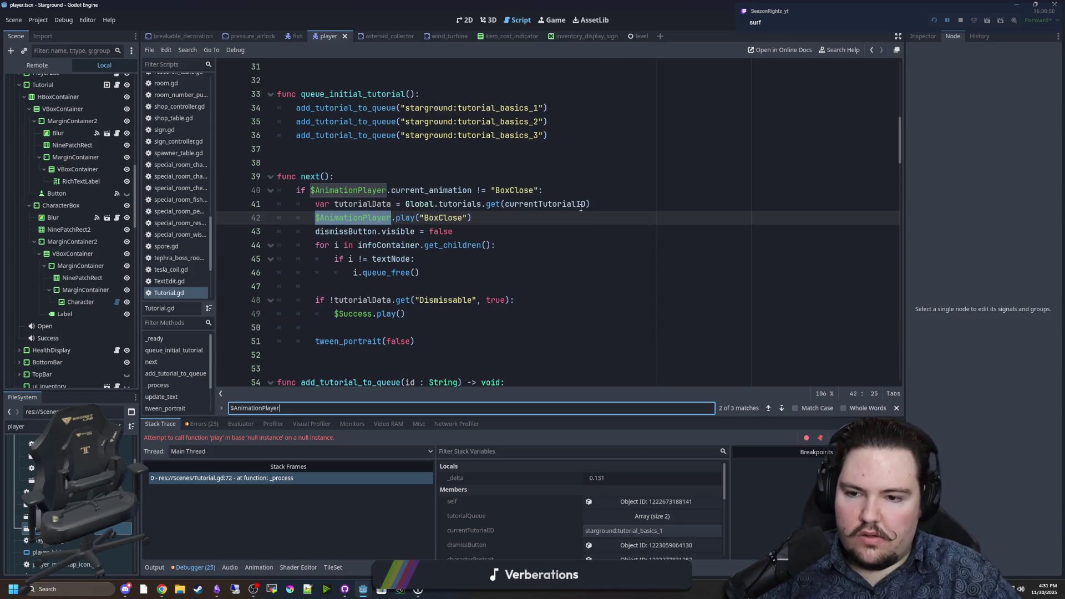
key(shift+Return)
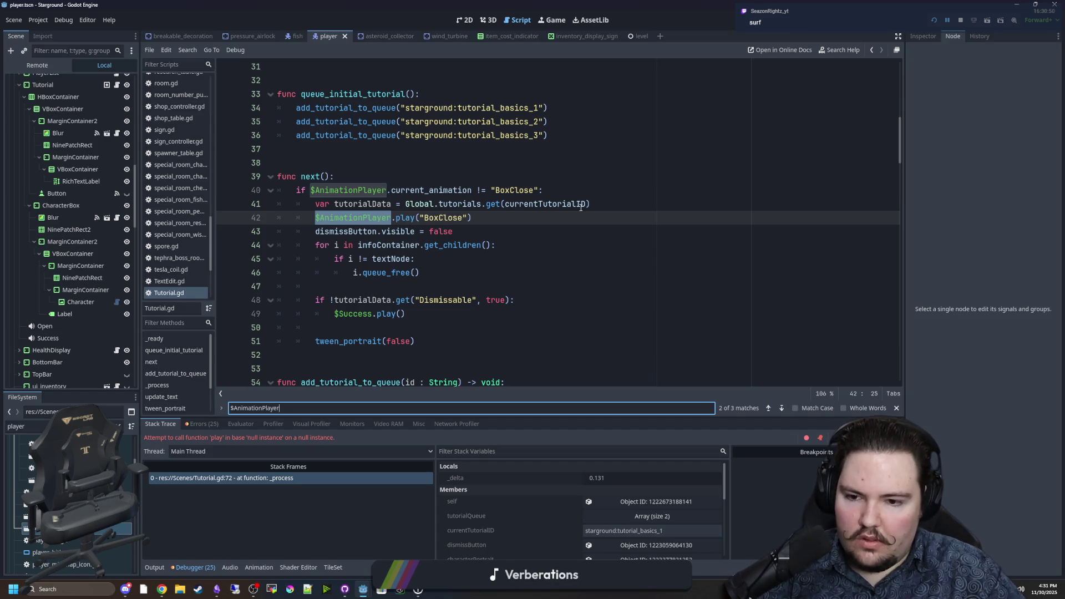
scroll(581, 207, down, 15)
scroll(461, 239, down, 12)
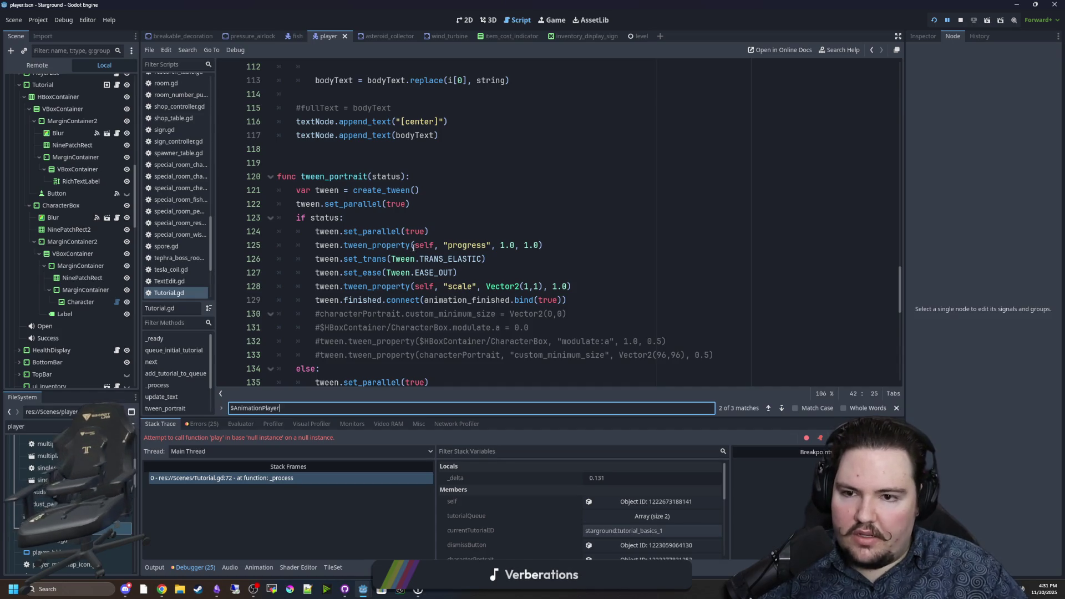
scroll(477, 300, down, 4)
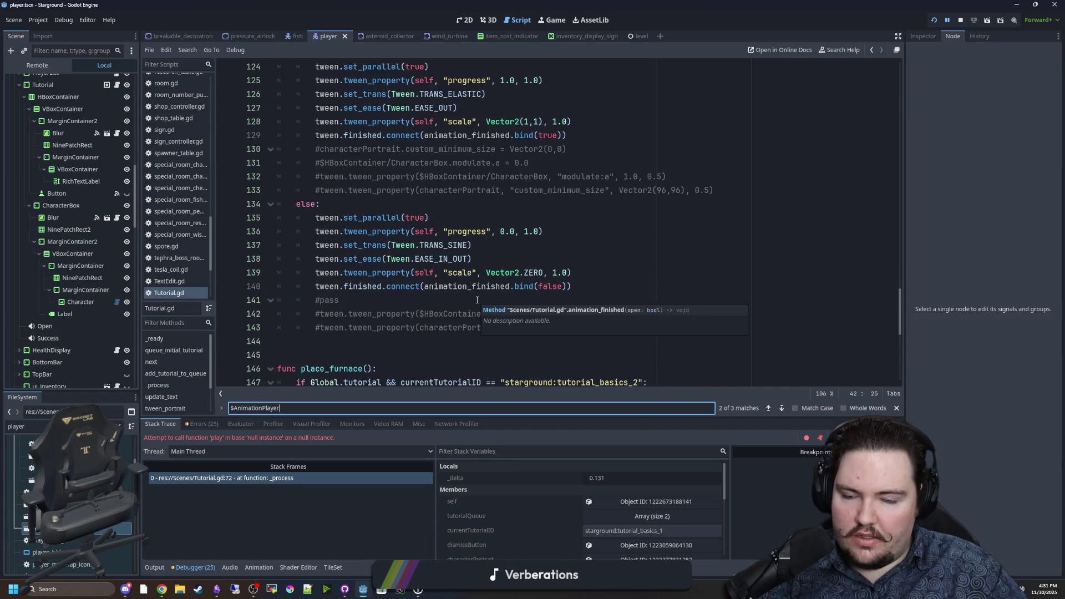
scroll(477, 300, up, 7)
double_click(336, 299)
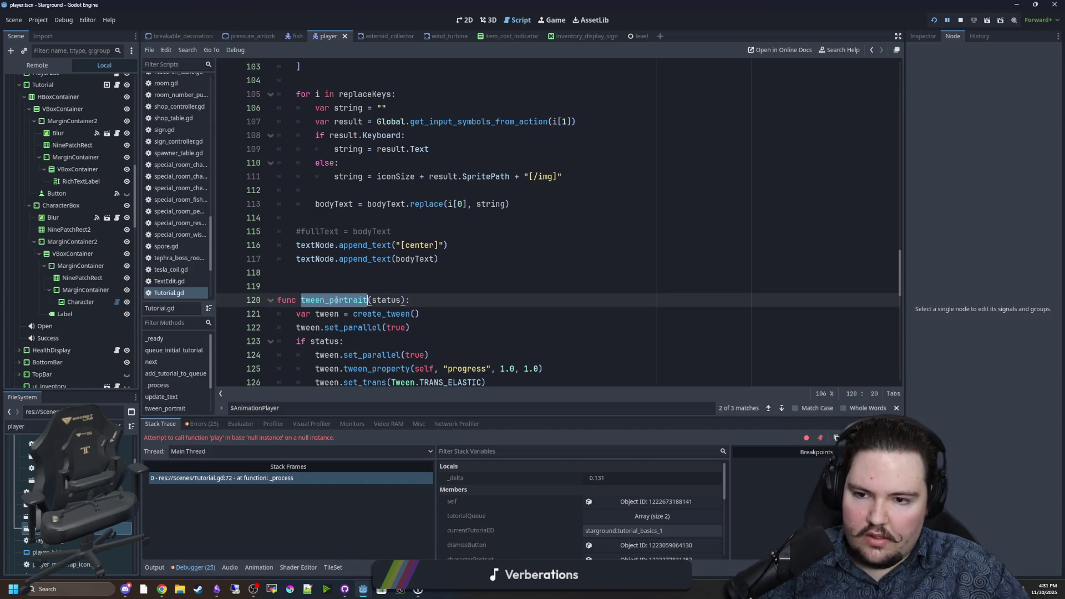
Rename the tween_portrait function declaration to transition and search for the old tween_portrait calls
text(t)
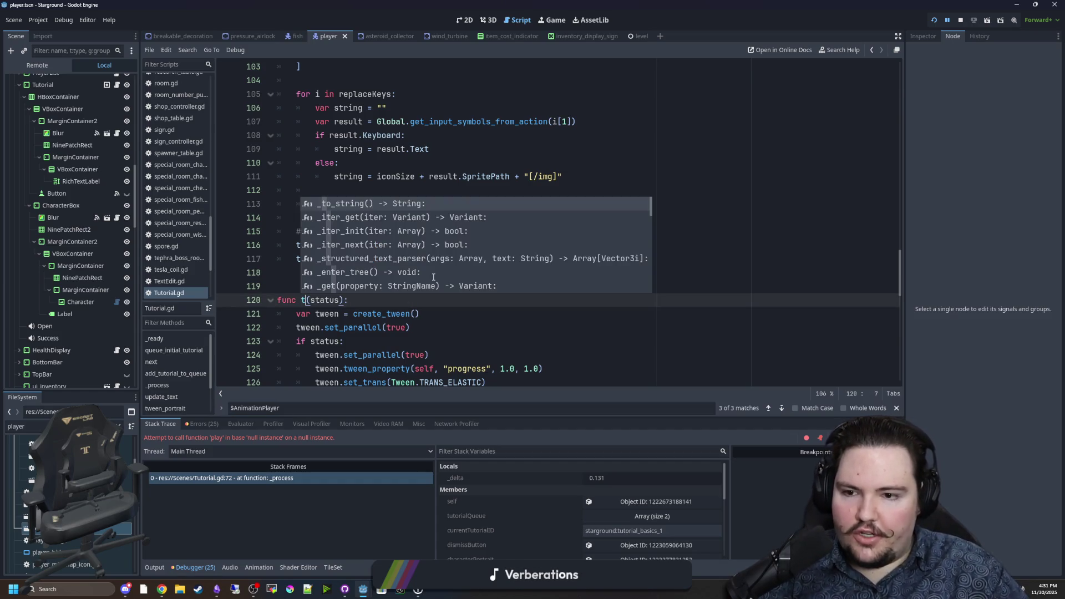
text(ransition)
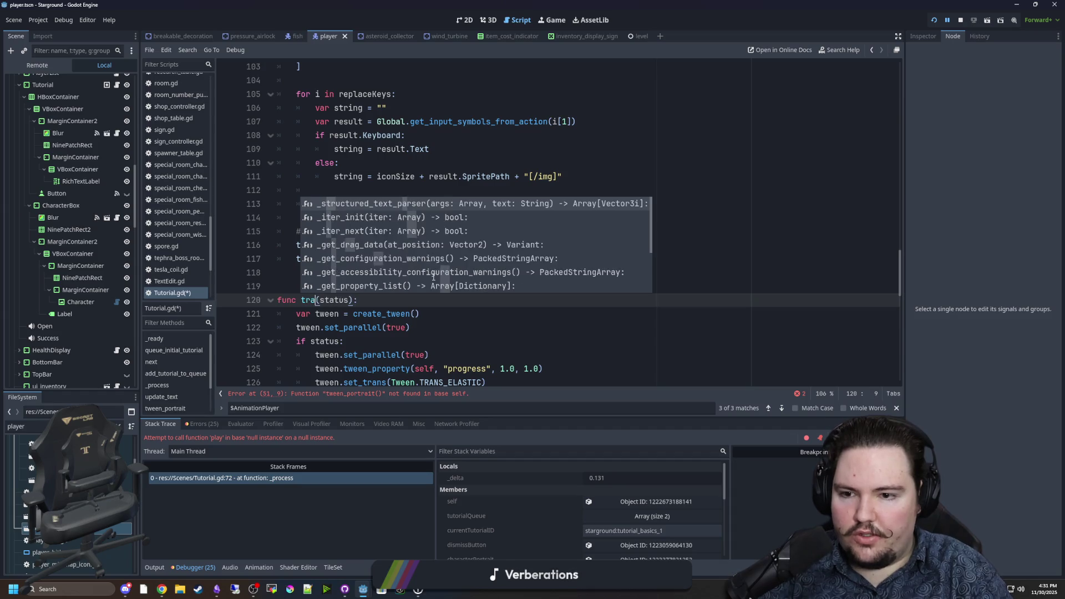
click(433, 277)
key(ctrl+f)
text(transition)
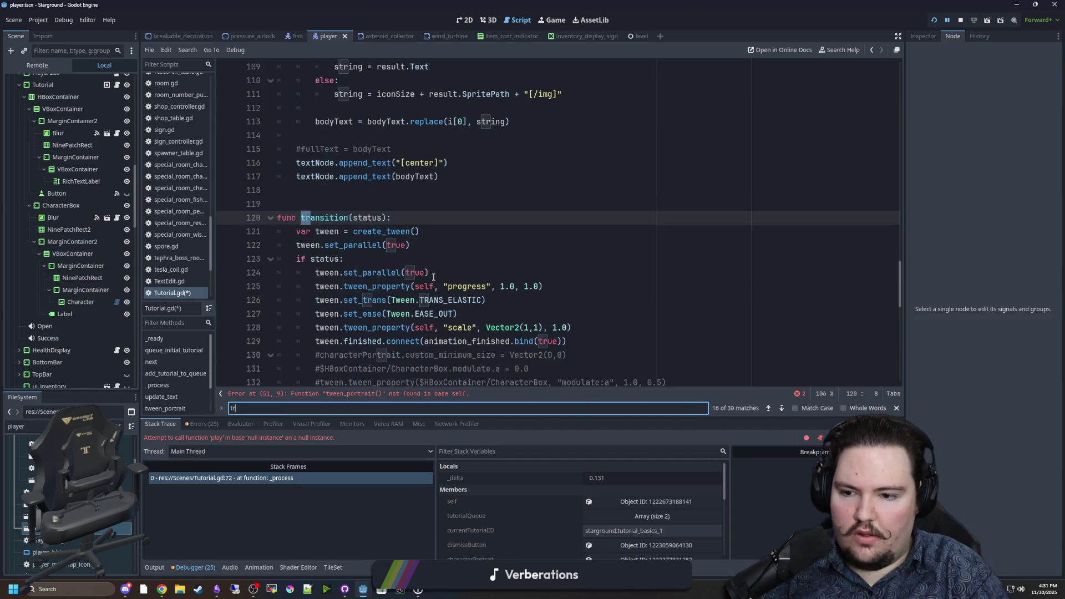
key(BackSpace)
key(BackSpace)
key(BackSpace)
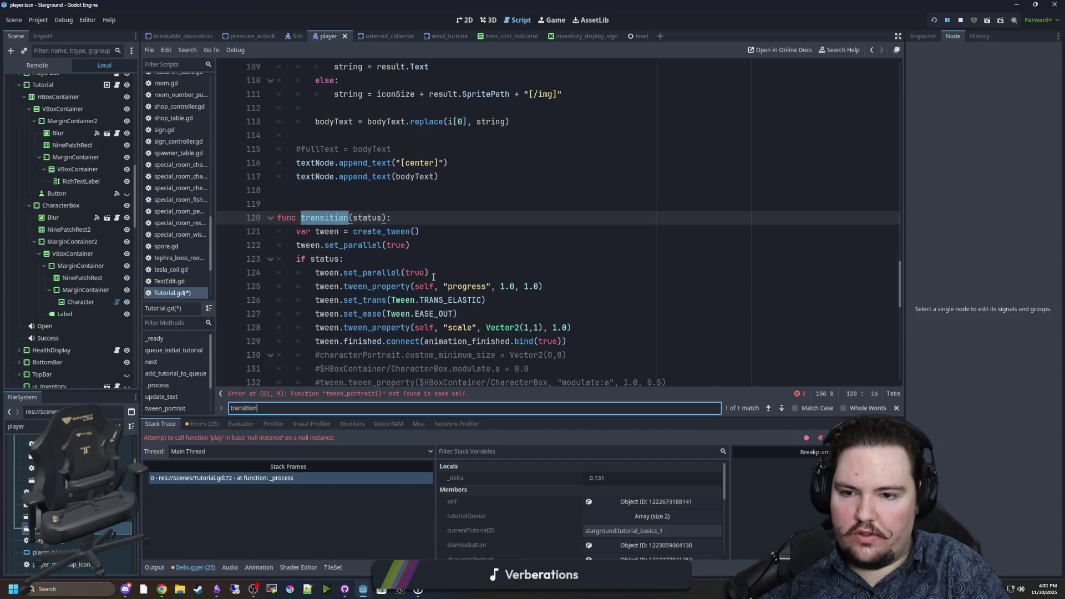
text(ween_por)
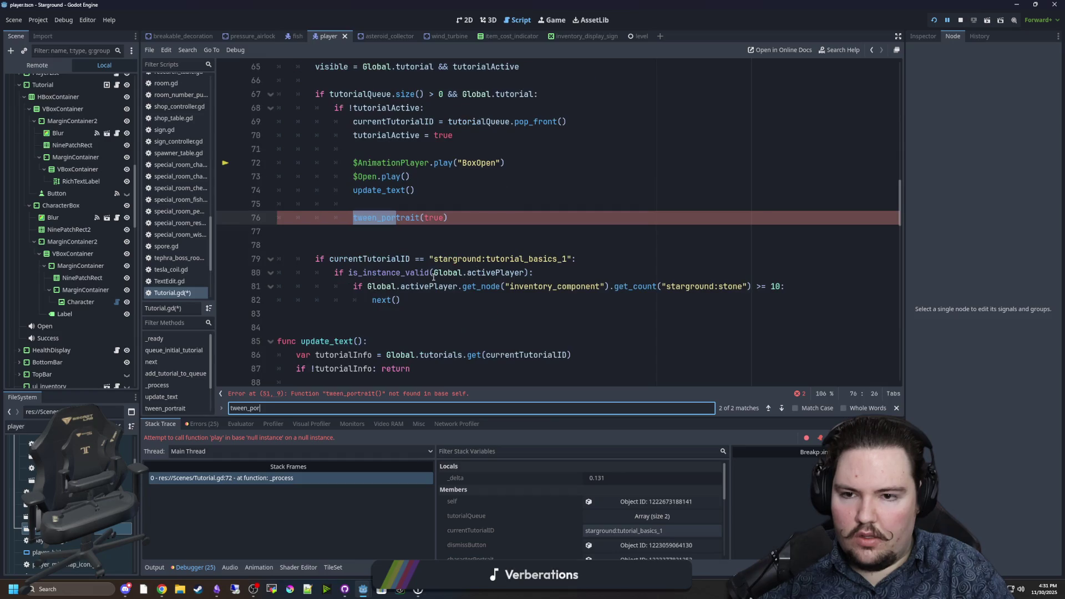
scroll(461, 270, up, 4)
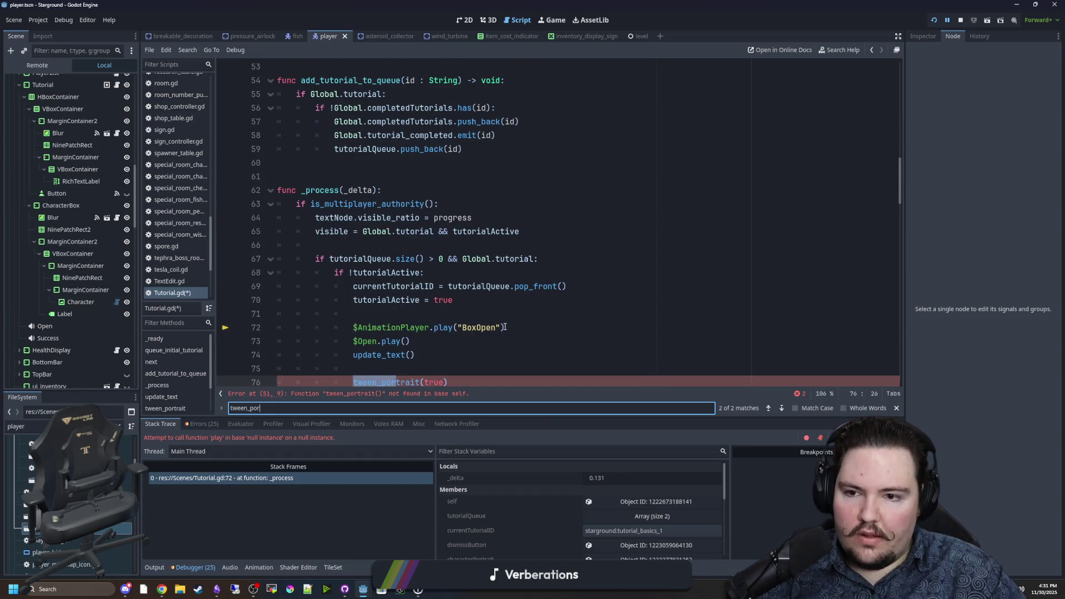
scroll(491, 331, down, 2)
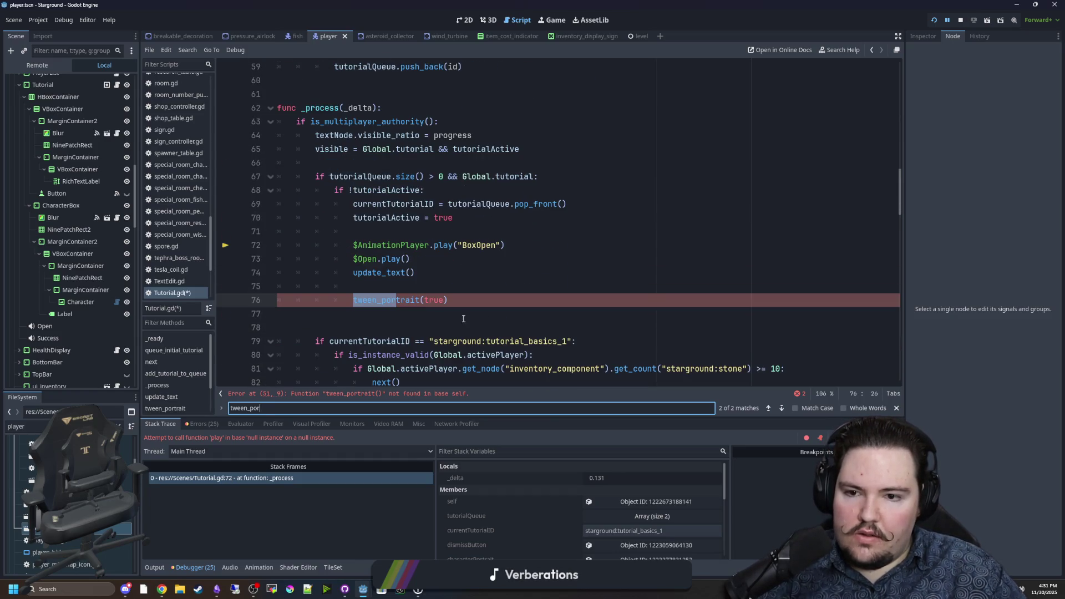
Delete the BoxOpen animation play line and the blank line above tween_portrait(true)
click(433, 257)
key(Up)
key(End)
key(shift+Up)
key(BackSpace)
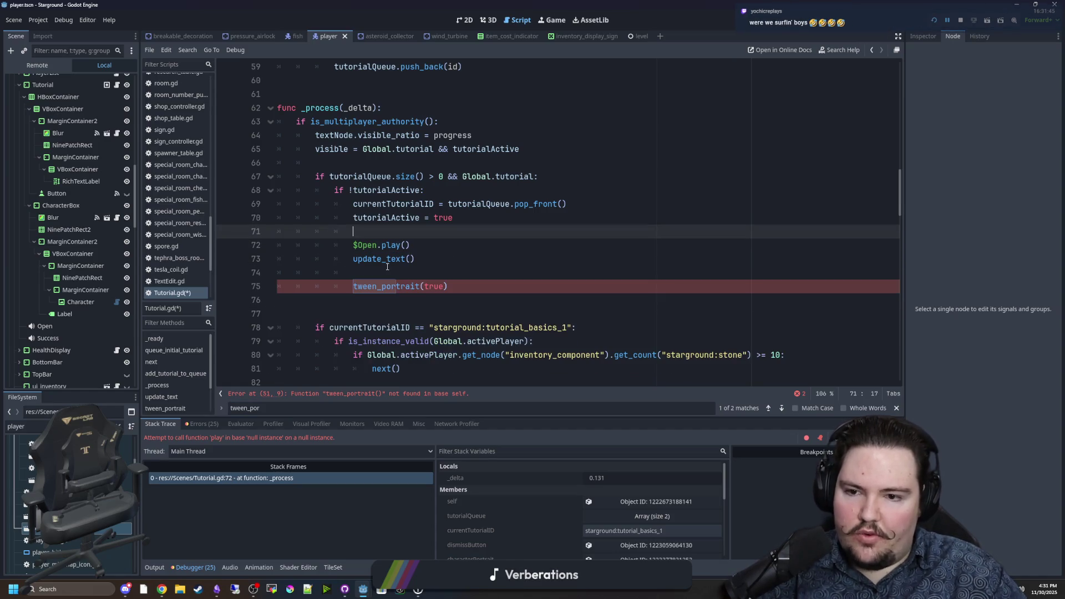
click(388, 267)
key(BackSpace)
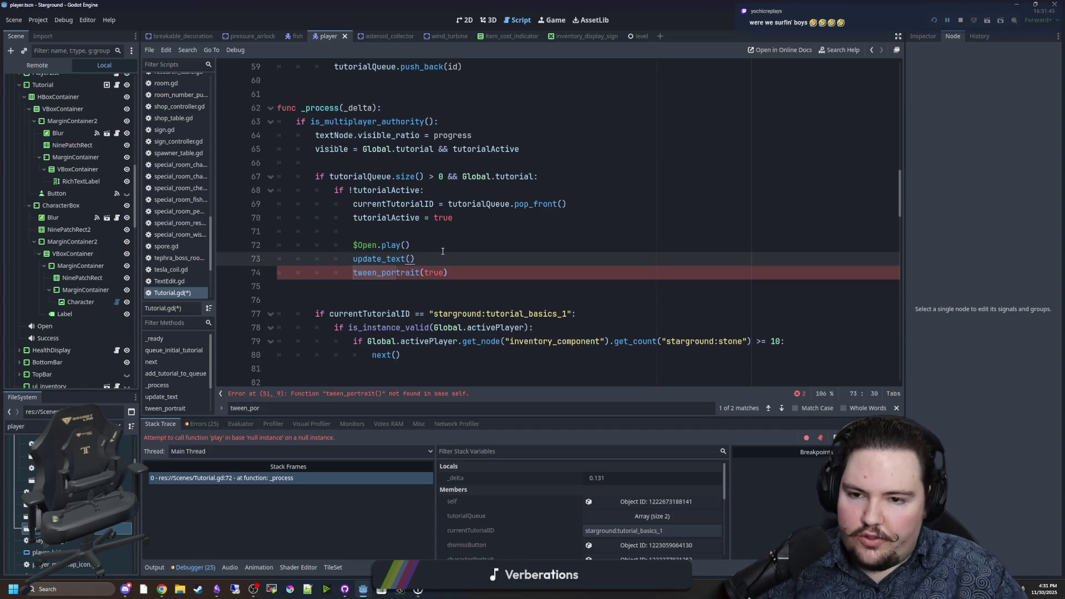
Change the tween_portrait(true) call to transition(true)
click(443, 250)
double_click(388, 273)
text(transition)
key(Escape)
double_click(393, 272)
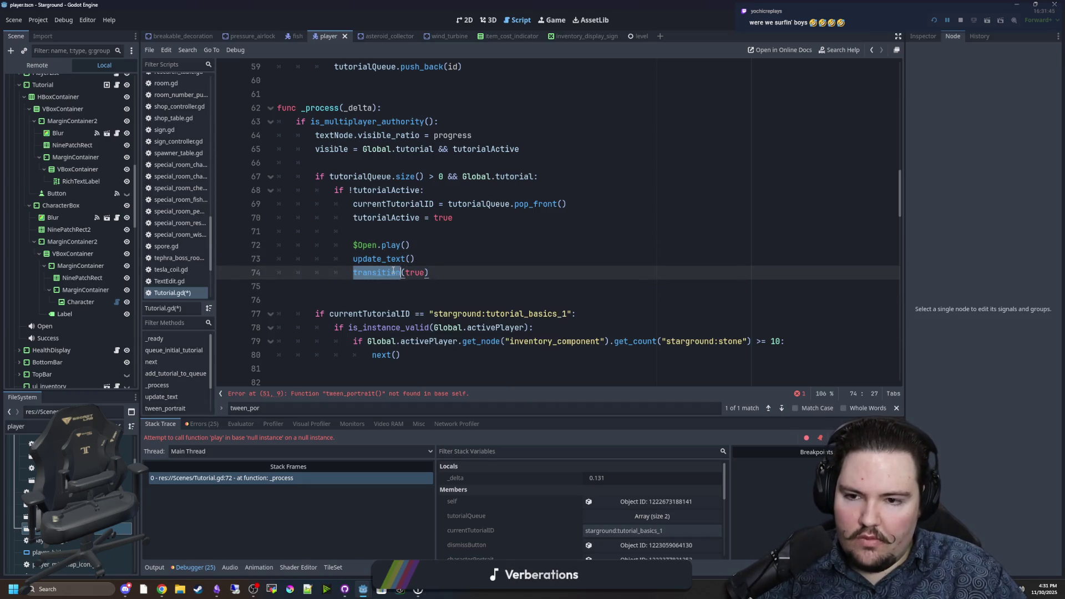
scroll(376, 377, down, 3)
click(381, 395)
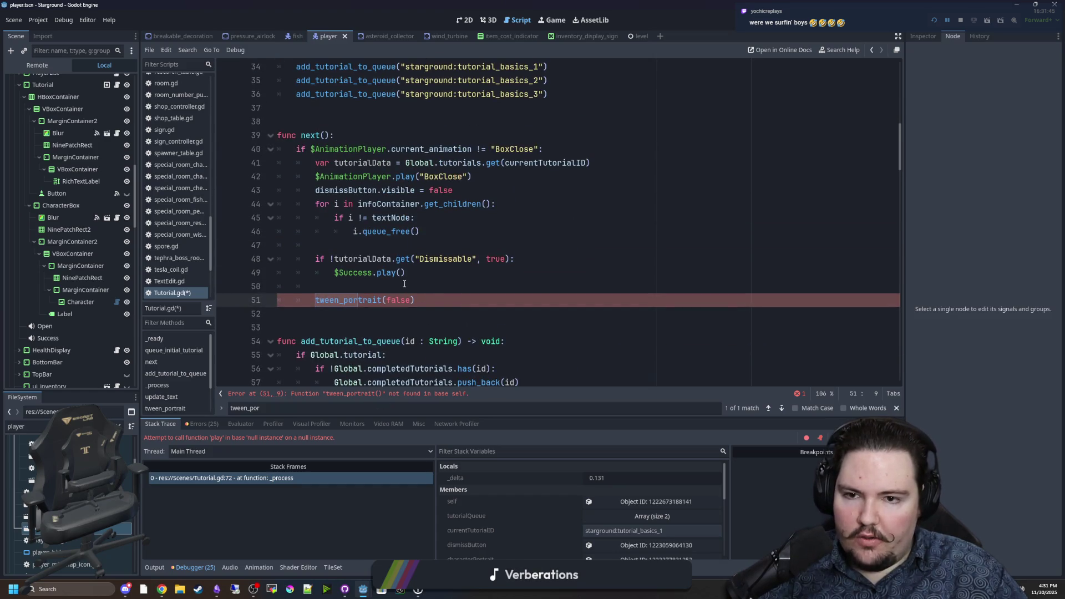
scroll(392, 277, up, 1)
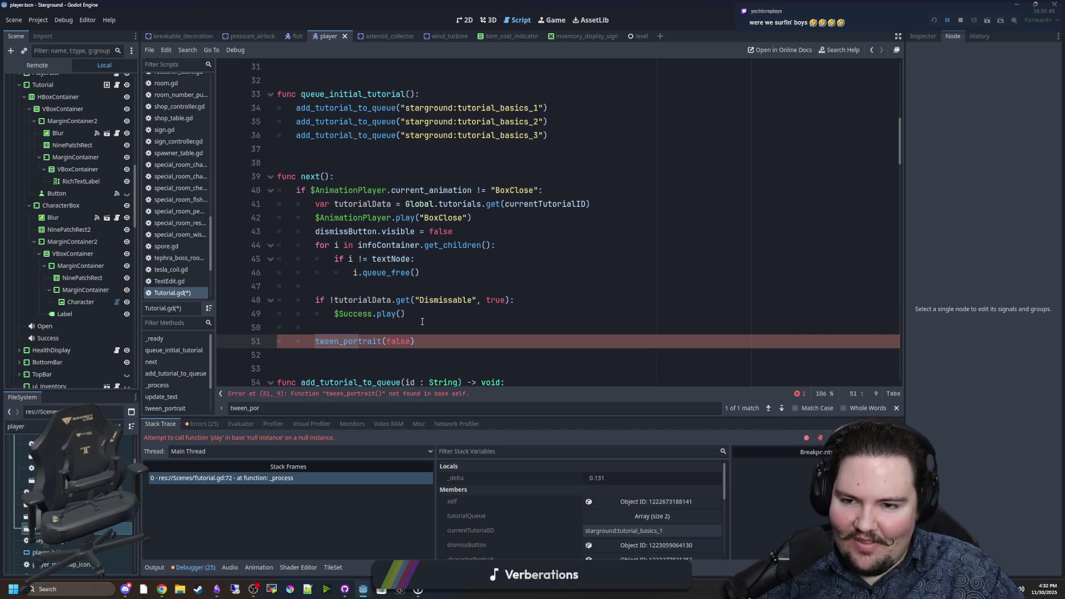
Comment out the BoxClose animation play line with Ctrl+K
key(Up)
key(Up)
key(Up)
key(ctrl+k)
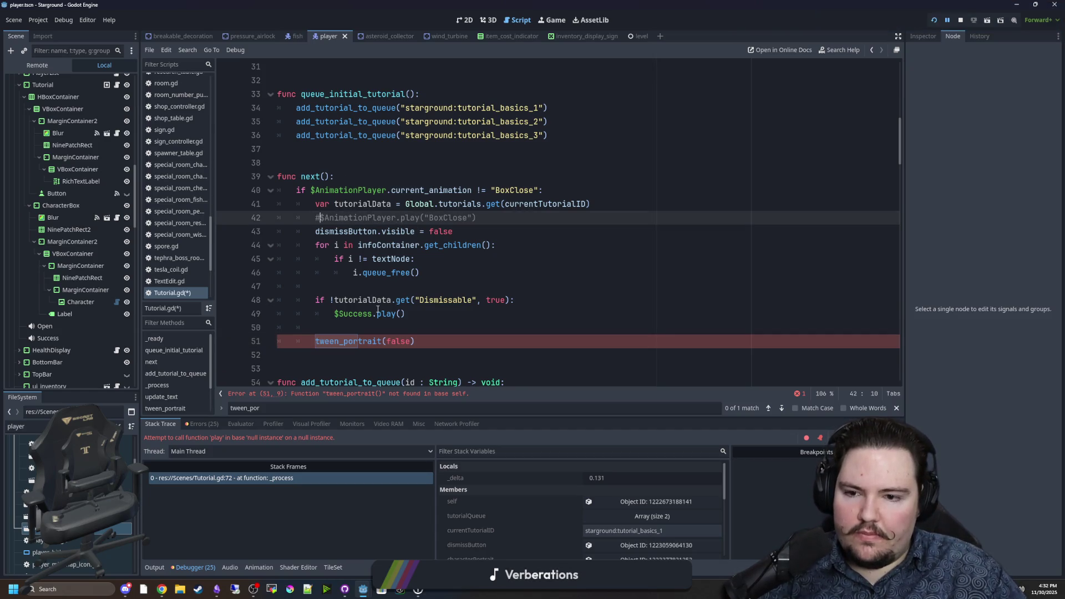
click(354, 324)
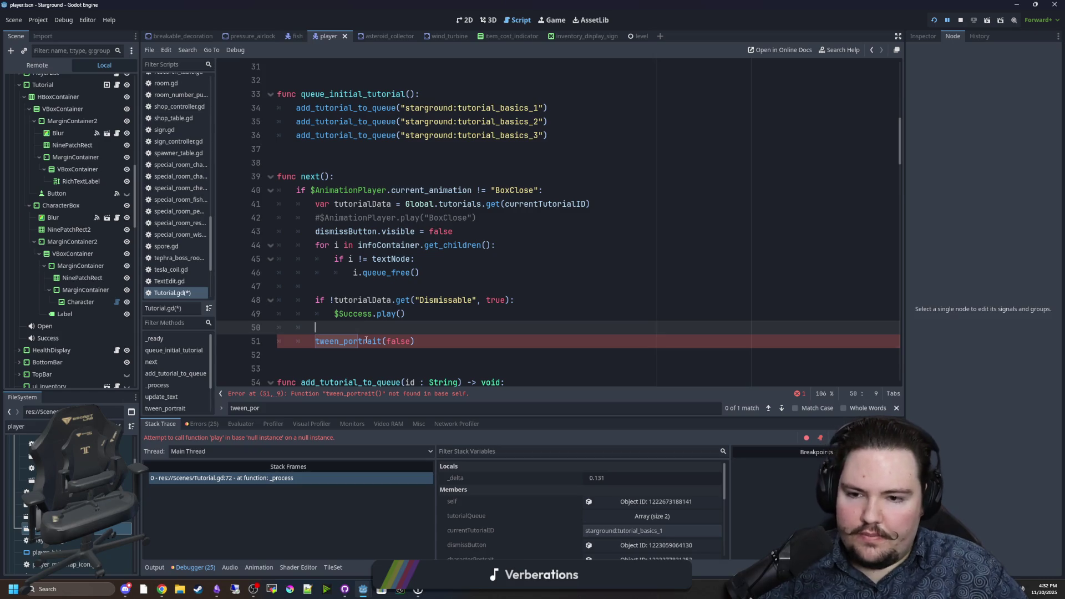
Change the tween_portrait(false) call to transition(false)
double_click(366, 341)
text(transition)
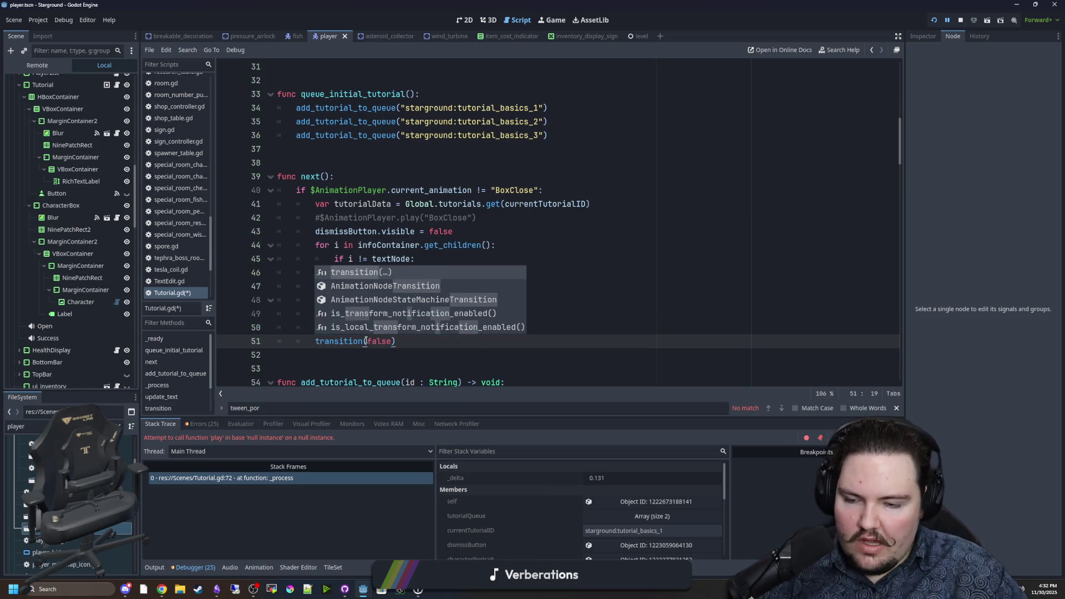
click(403, 356)
scroll(403, 356, down, 5)
scroll(402, 356, up, 5)
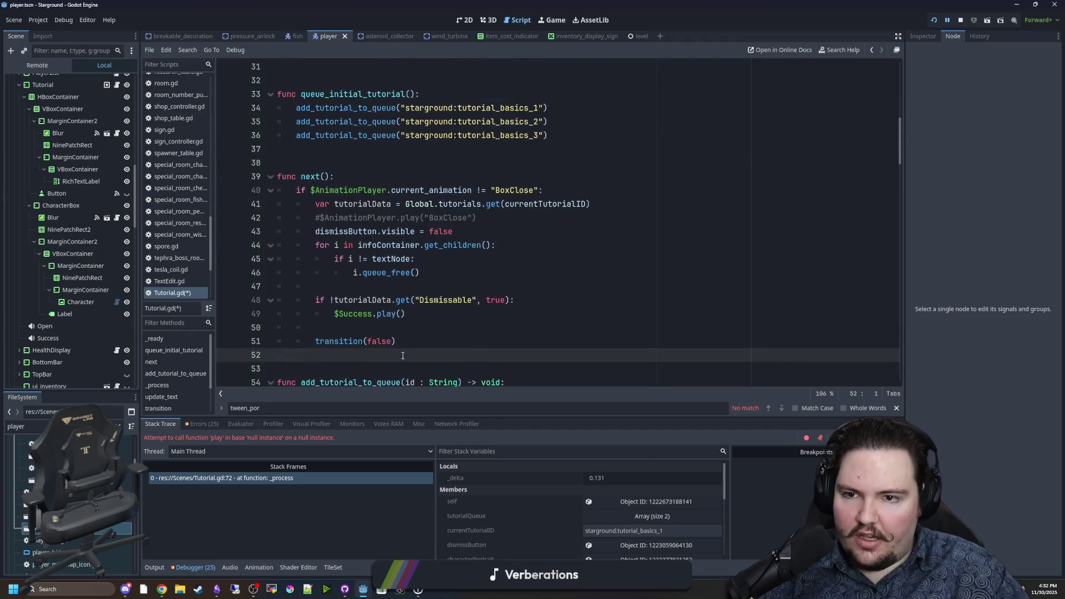
scroll(447, 222, up, 1)
scroll(447, 224, down, 6)
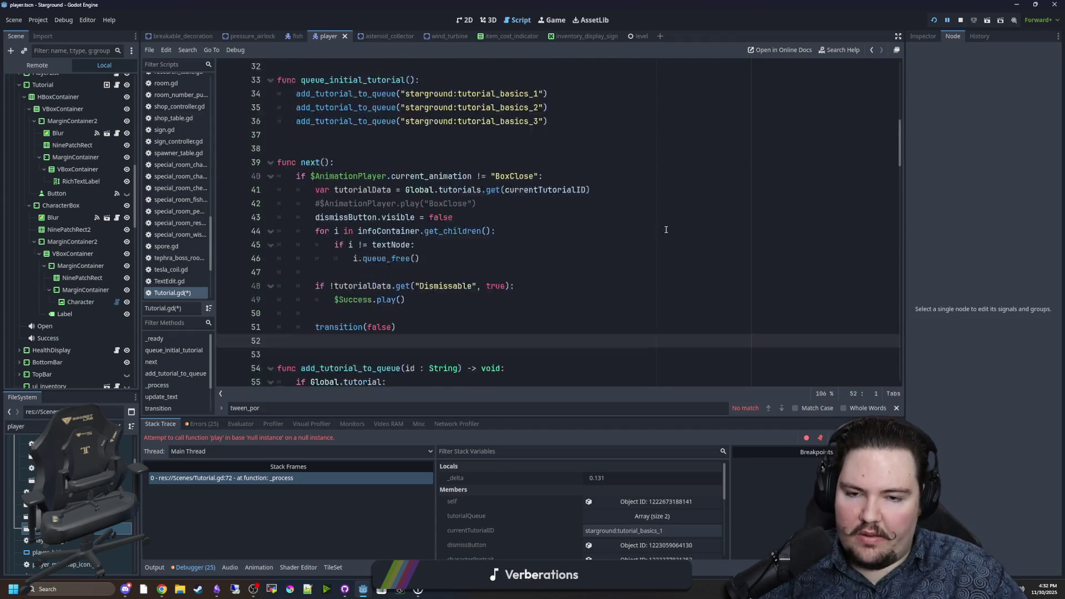
scroll(572, 253, down, 5)
scroll(572, 253, down, 14)
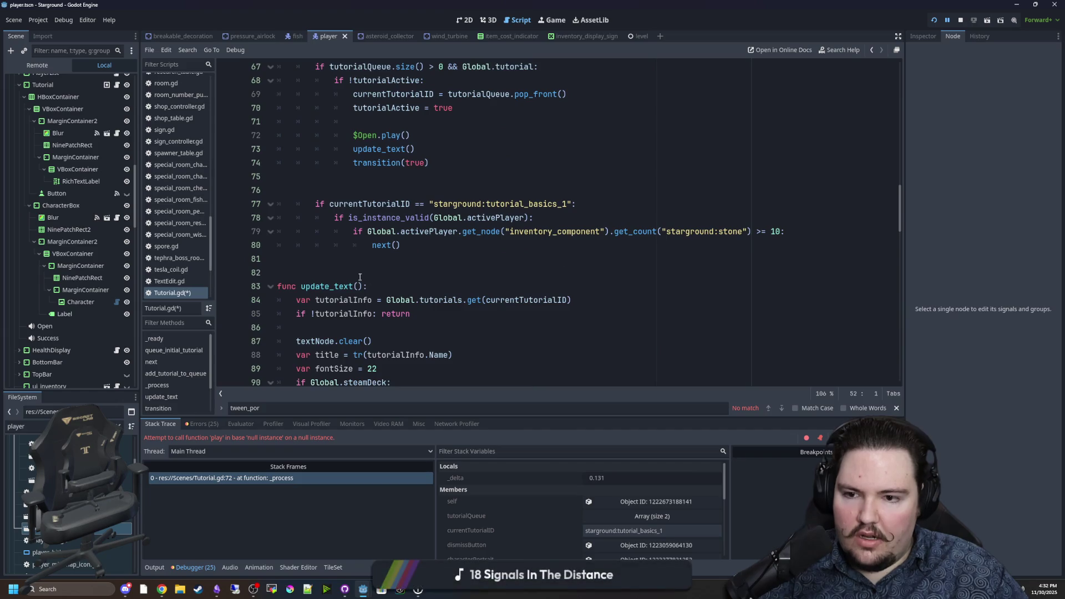
scroll(359, 272, down, 1)
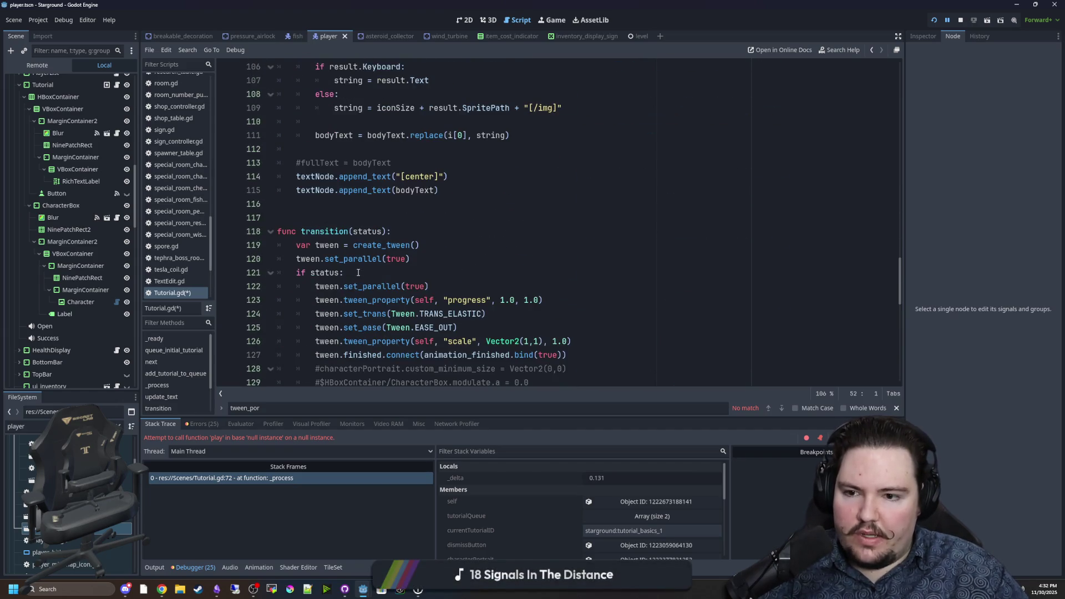
Declare 'var transitionTween : Tween' above the transition() function
click(327, 244)
click(345, 218)
key(Return)
key(Return)
click(345, 218)
key(Return)
text(ar t)
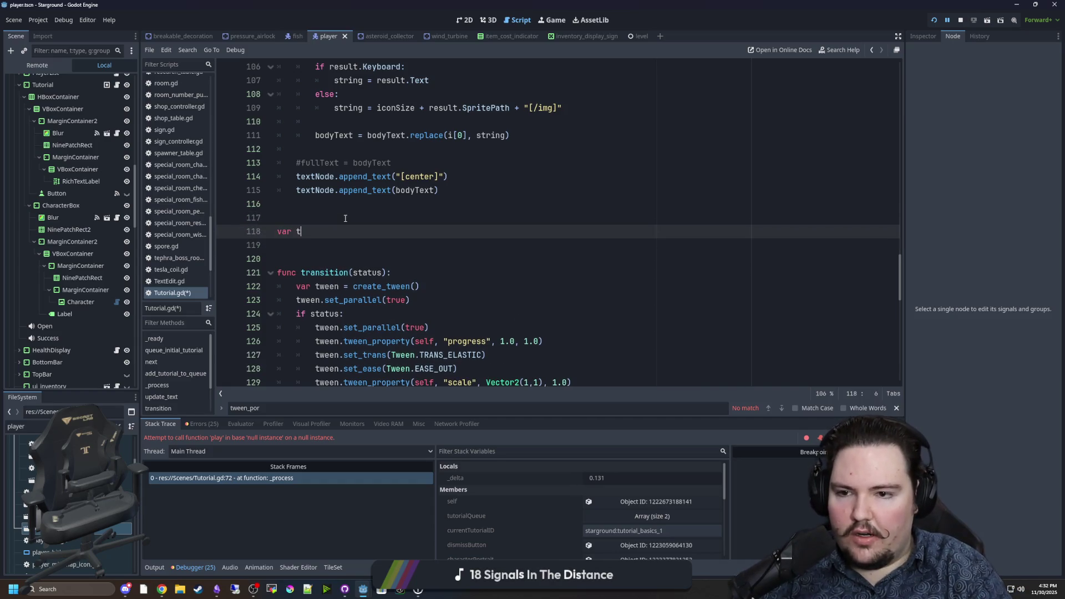
text(ransitionTween : Tween)
scroll(341, 188, down, 2)
click(337, 167)
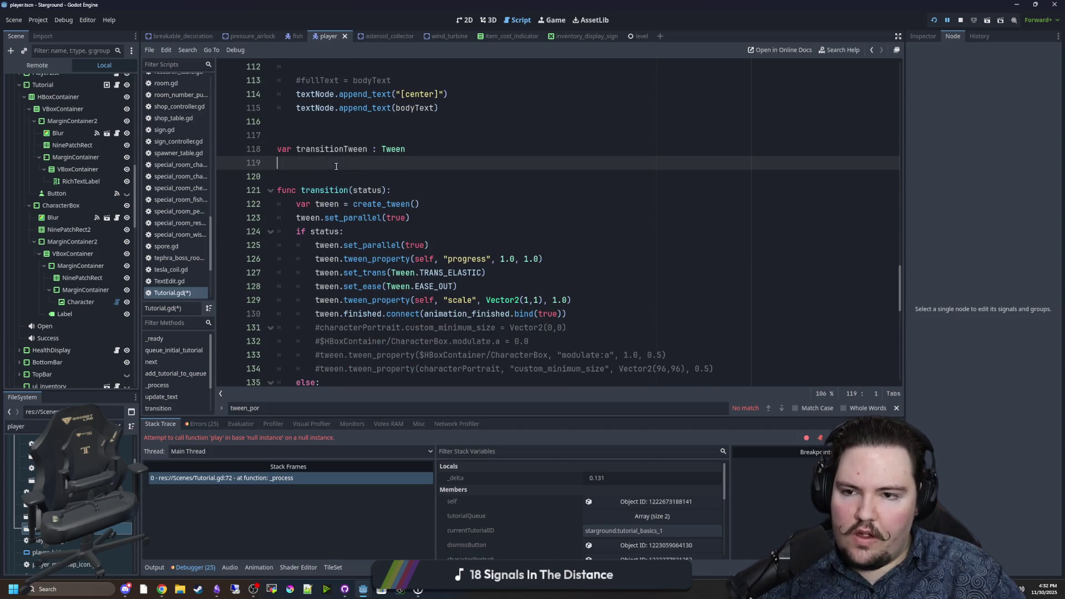
Add an 'if transitionTween:' check at the top of transition() to kill any running tween
double_click(332, 149)
key(ctrl+c)
click(412, 189)
key(Return)
text(\)
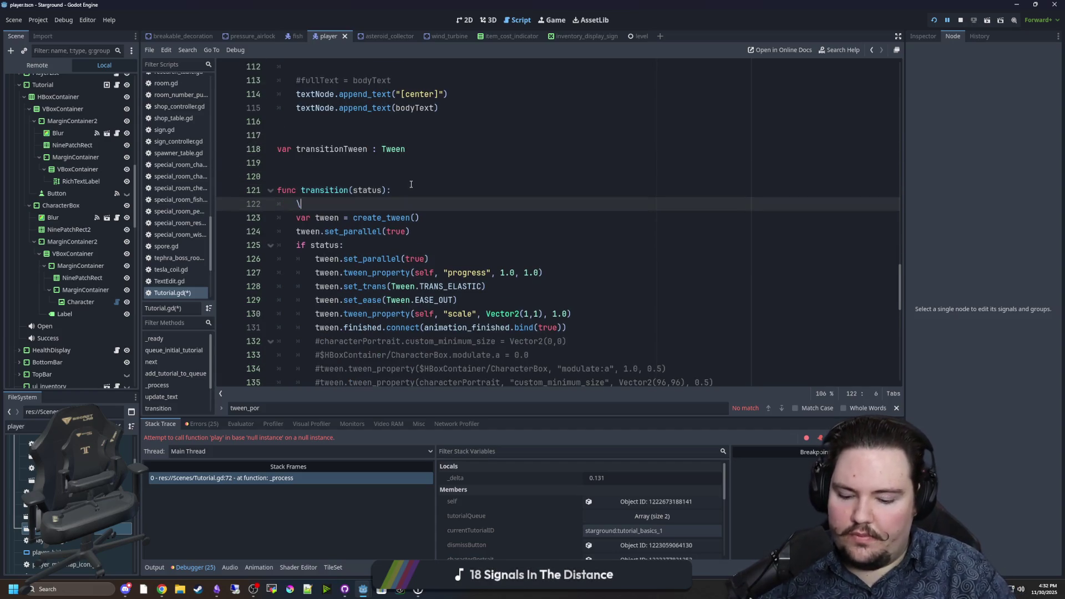
text(if tra)
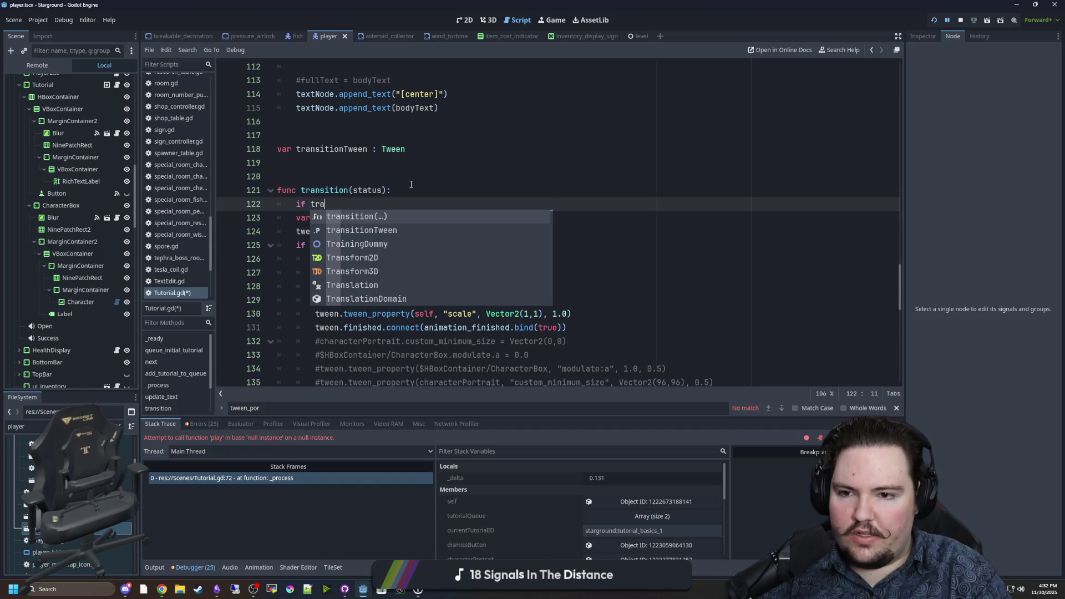
key(Down)
key(Return)
text(:)
key(Return)
Assign 'transitionTween = create_tween()' inside transition()
text(trans)
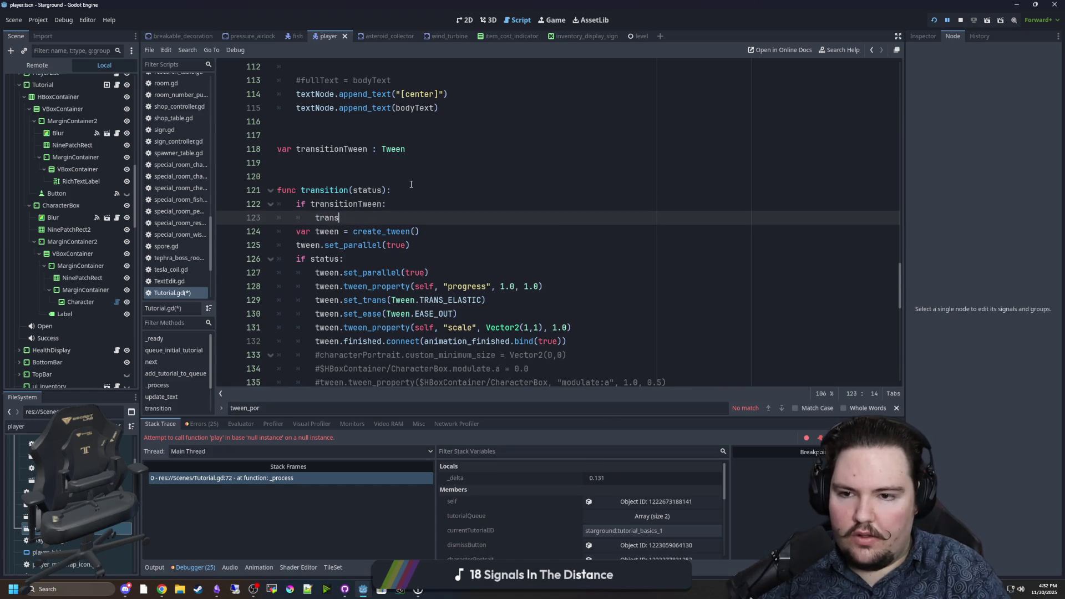
key(Return)
key(Return)
key(Return)
key(Return)
text(transitionTween = create_tween())
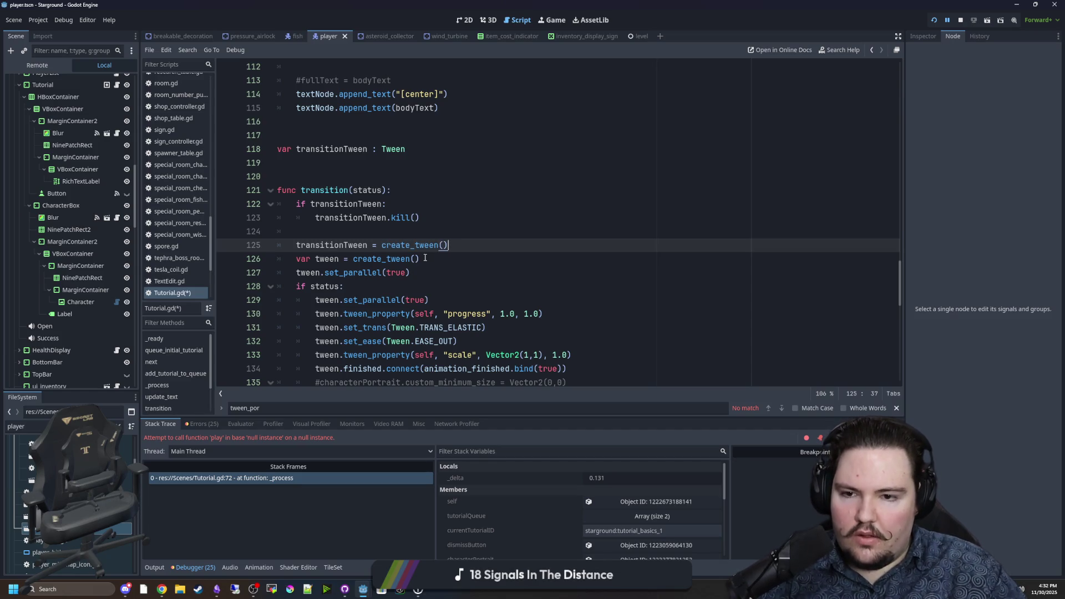
drag(422, 259, 297, 259)
Delete the local 'var tween = create_tween()' line and the redundant set_parallel lines
key(BackSpace)
scroll(388, 260, down, 2)
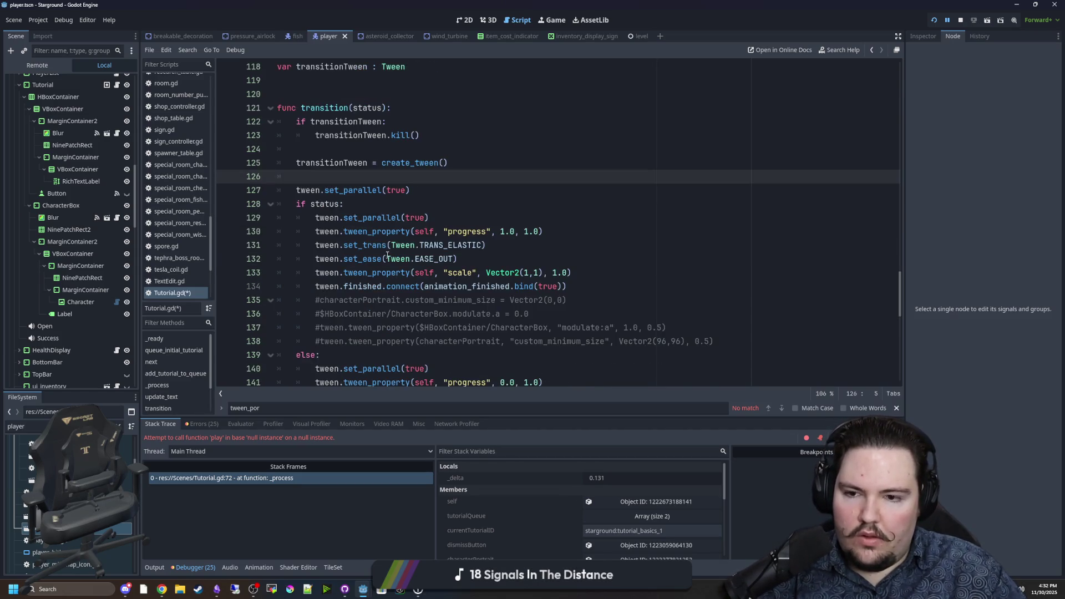
drag(410, 190, 297, 192)
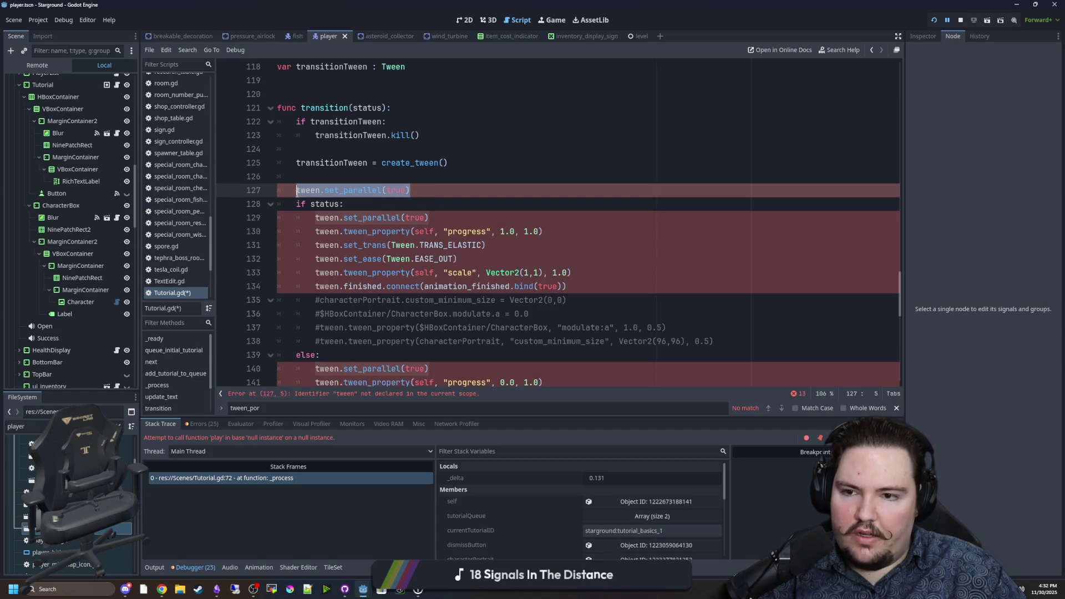
drag(430, 217, 278, 217)
key(BackSpace)
key(BackSpace)
drag(430, 355, 253, 365)
key(BackSpace)
Delete the #pass and commented-out tween lines from both branches of transition()
click(603, 327)
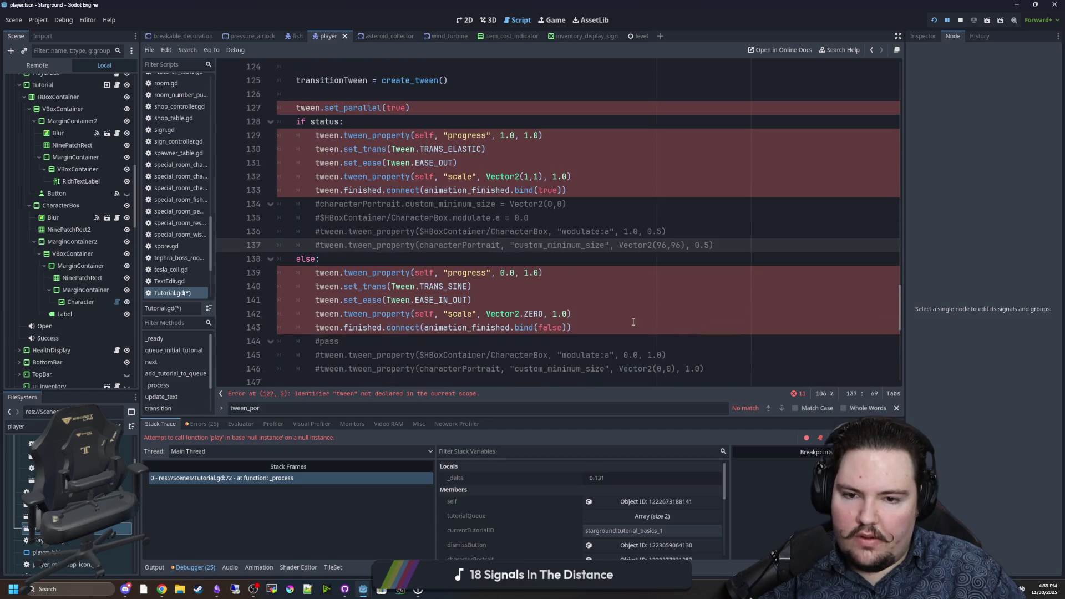
scroll(723, 330, down, 4)
drag(746, 288, 574, 245)
key(BackSpace)
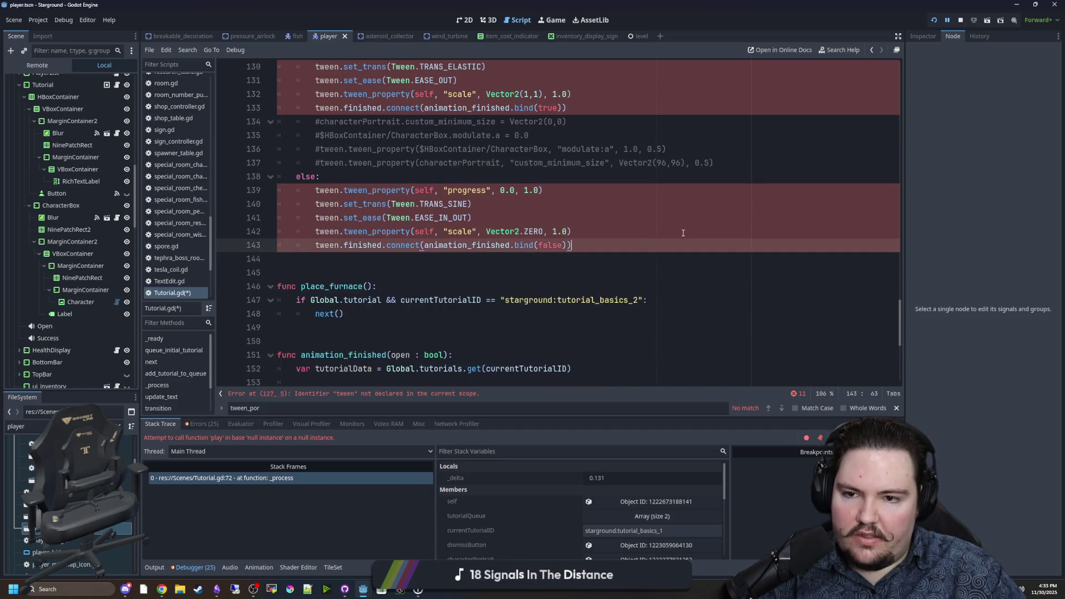
scroll(716, 221, up, 1)
drag(716, 204, 286, 179)
shift+click(250, 162)
key(BackSpace)
key(BackSpace)
scroll(344, 213, up, 4)
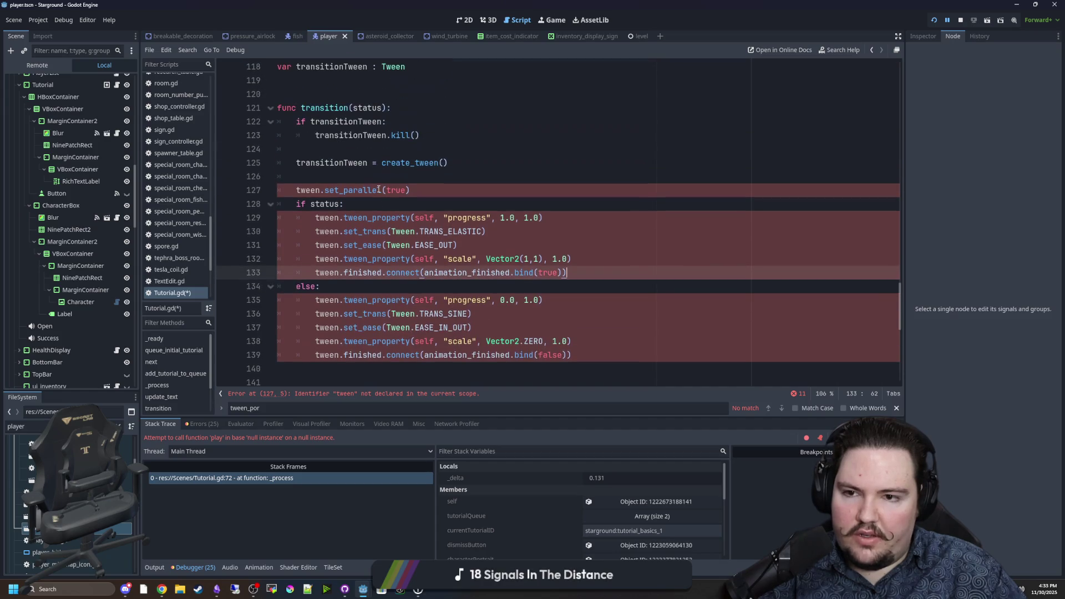
click(344, 214)
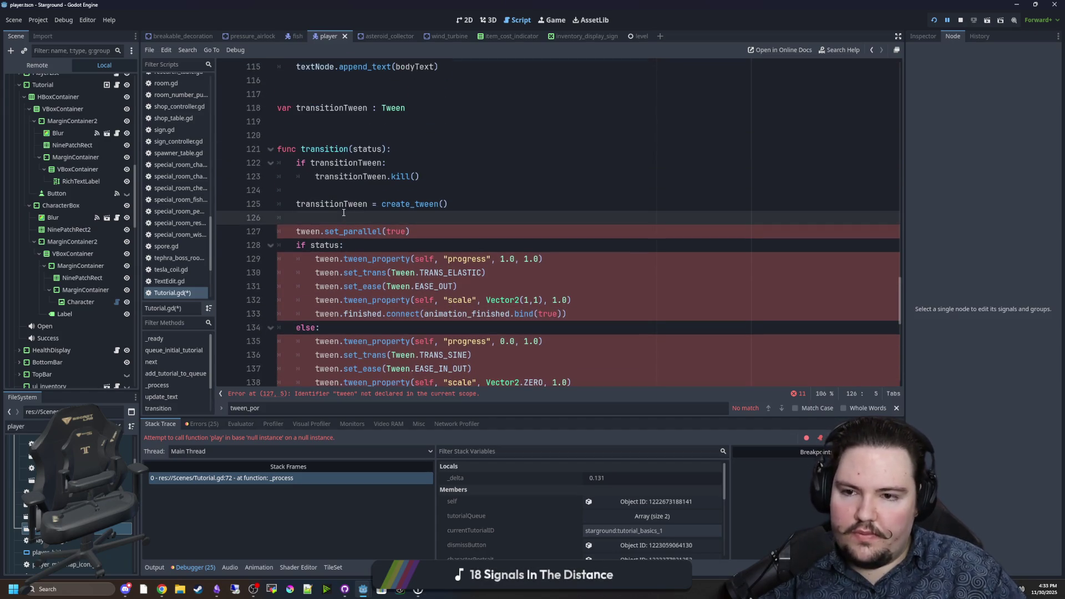
Replace each tween reference in the if branch with transitionTween
click(367, 205)
double_click(309, 232)
key(ctrl+v)
double_click(327, 259)
key(ctrl+v)
double_click(327, 273)
key(ctrl+v)
double_click(327, 287)
key(ctrl+v)
click(328, 300)
double_click(328, 300)
key(ctrl+v)
double_click(329, 314)
key(ctrl+v)
scroll(333, 278, down, 2)
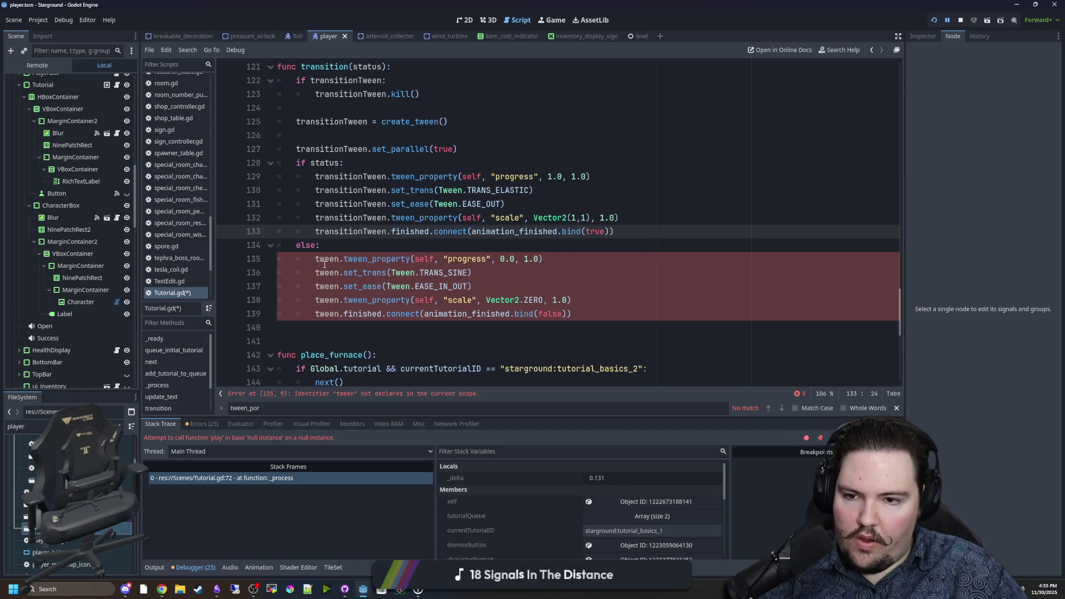
Replace each tween reference in the else branch with transitionTween and verify all references
double_click(326, 259)
key(ctrl+v)
double_click(326, 273)
key(ctrl+v)
double_click(326, 286)
key(ctrl+v)
double_click(326, 300)
key(ctrl+v)
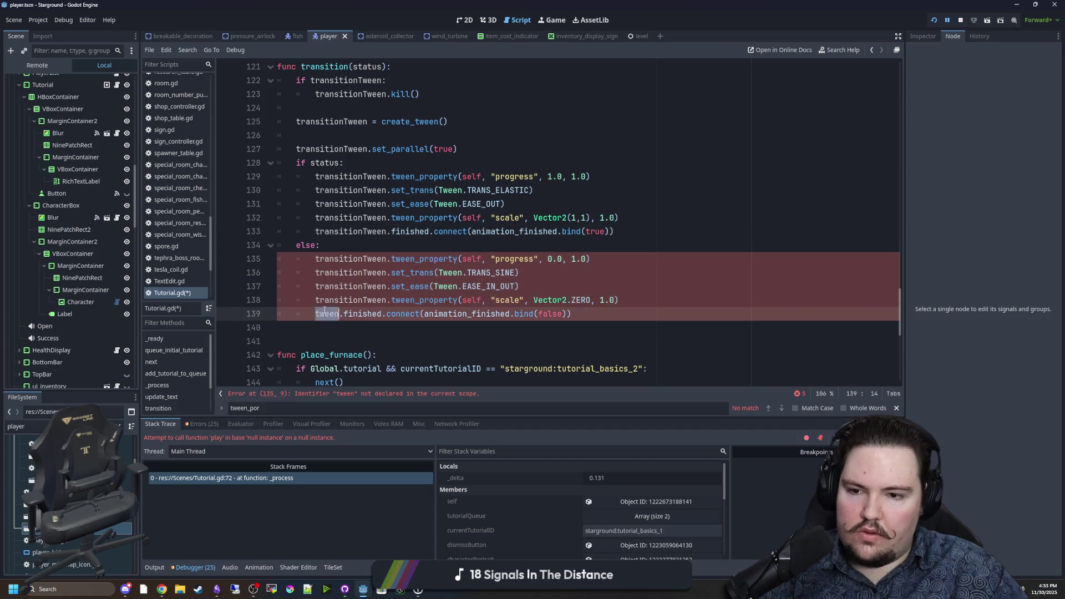
key(ctrl+v)
click(411, 327)
scroll(412, 312, down, 2)
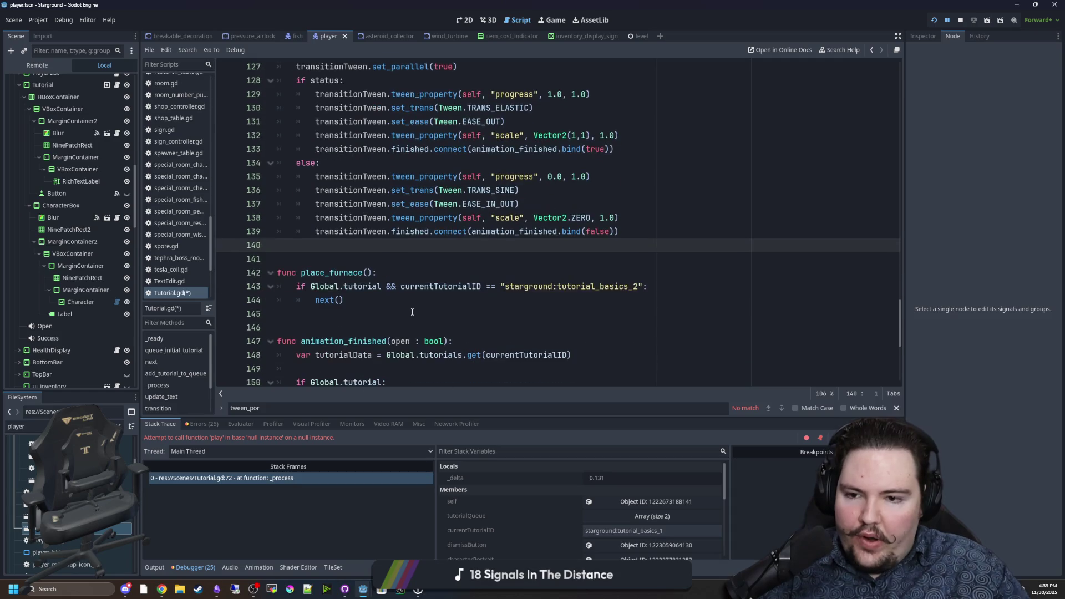
scroll(369, 259, up, 3)
scroll(347, 216, up, 1)
double_click(333, 232)
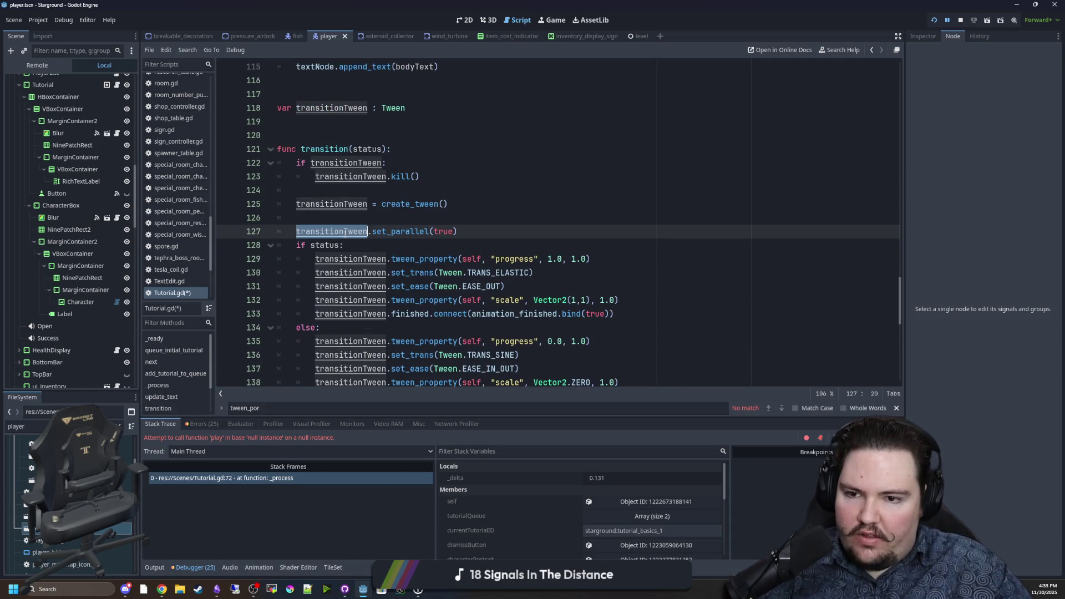
scroll(382, 264, up, 3)
Review the transitionTween calls and the BoxClose animation condition in next()
click(363, 244)
scroll(363, 247, down, 2)
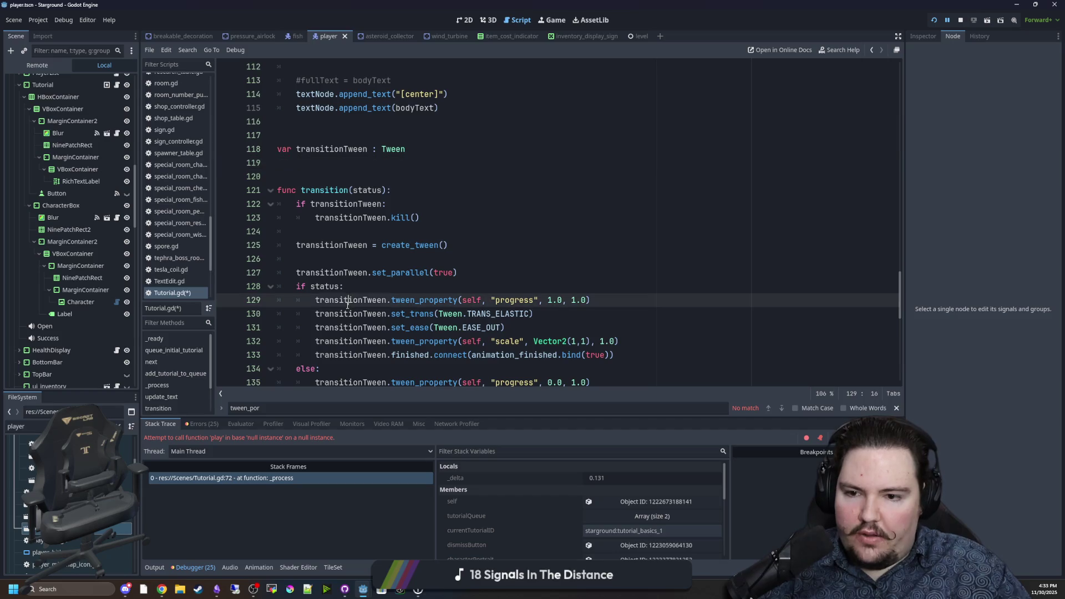
double_click(355, 299)
scroll(371, 276, up, 3)
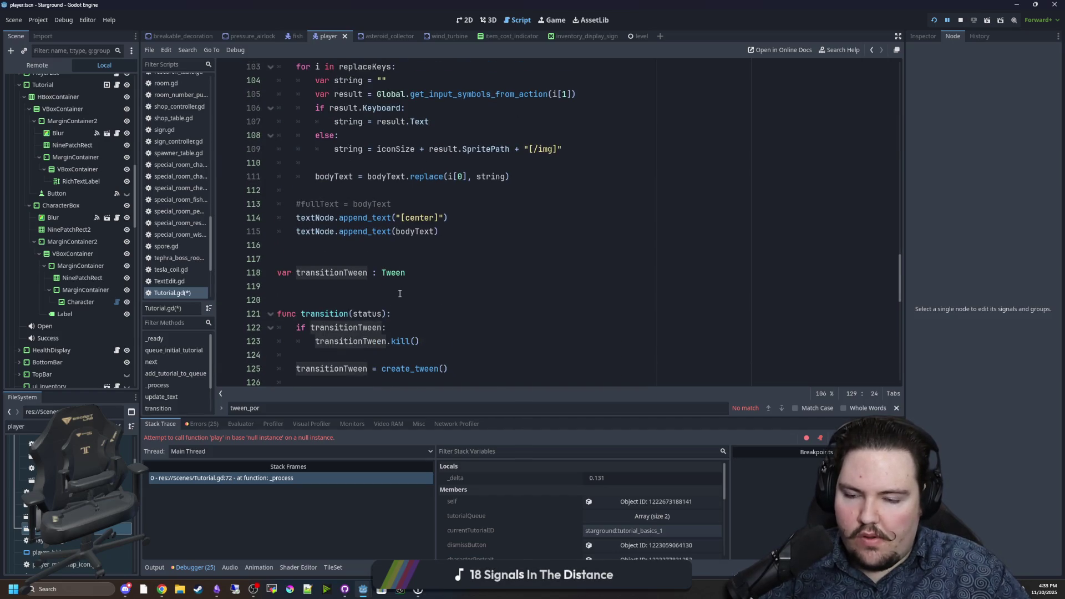
scroll(388, 324, up, 14)
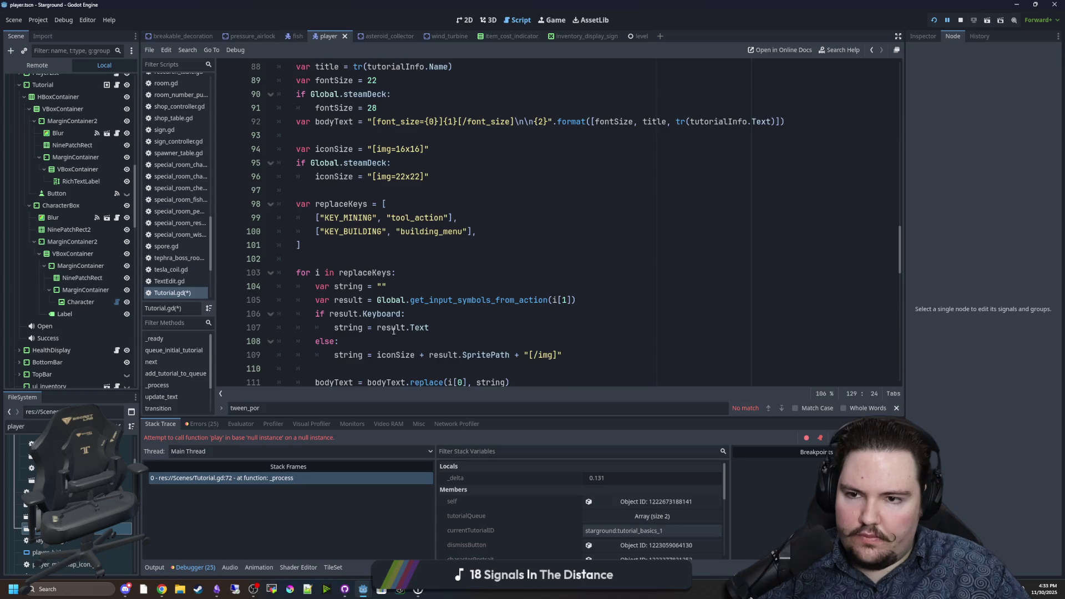
scroll(388, 310, up, 11)
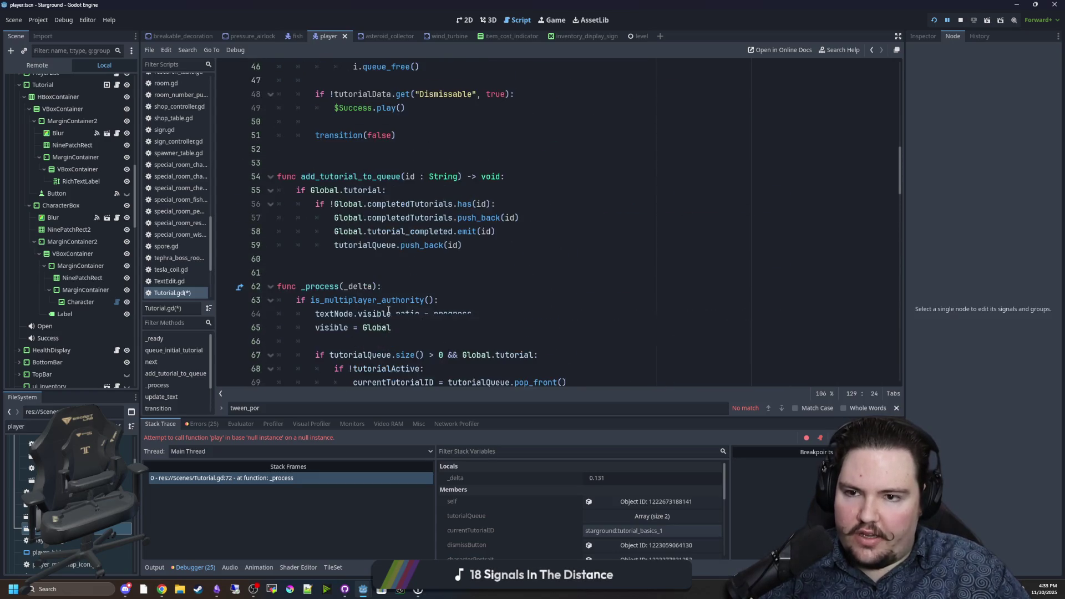
click(403, 210)
key(Down)
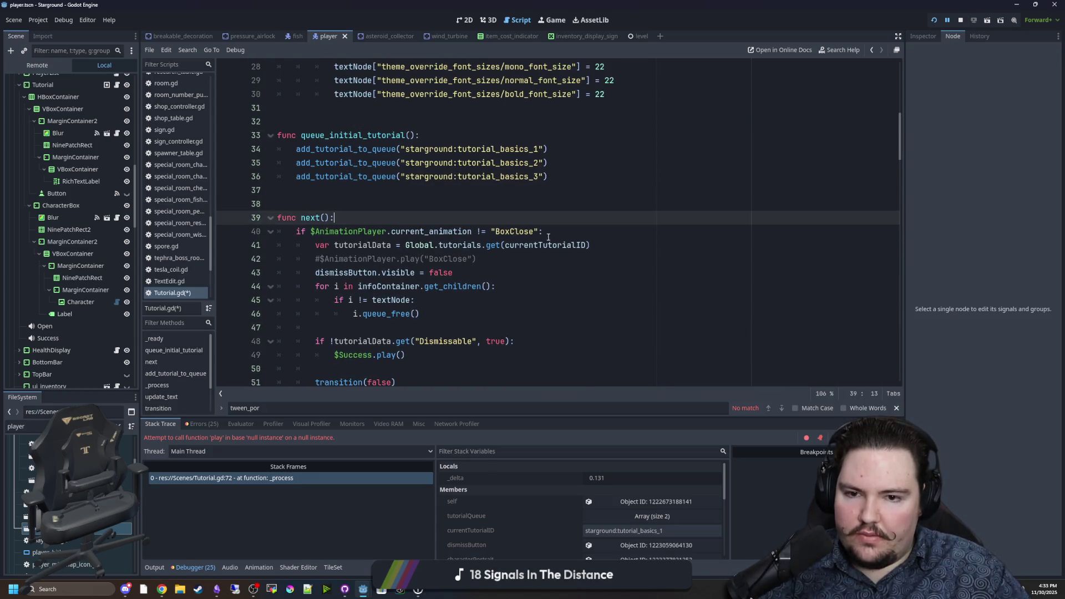
drag(540, 231, 311, 232)
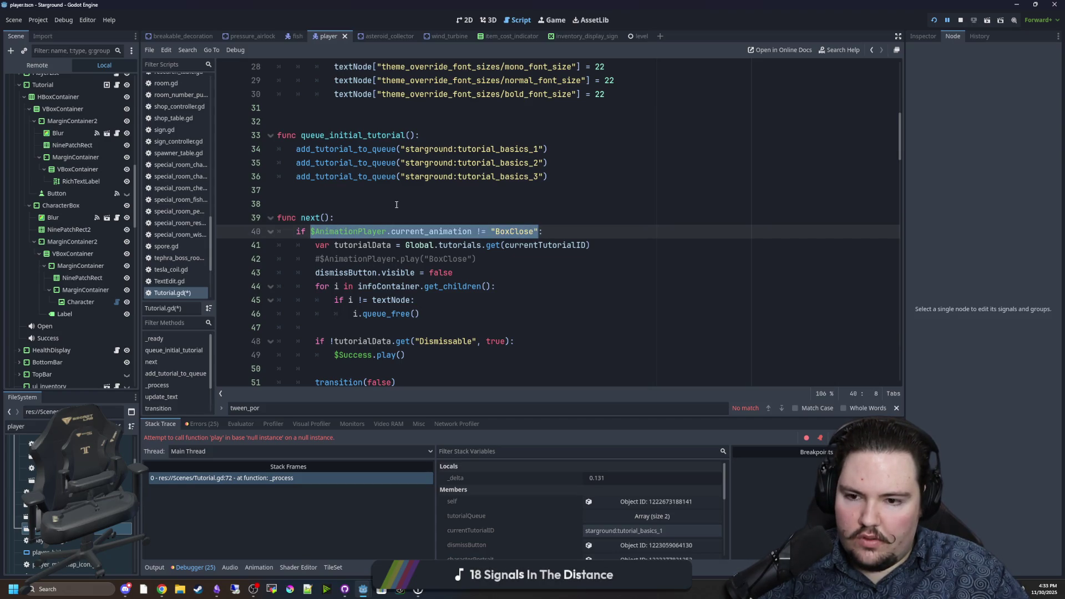
scroll(397, 205, down, 1)
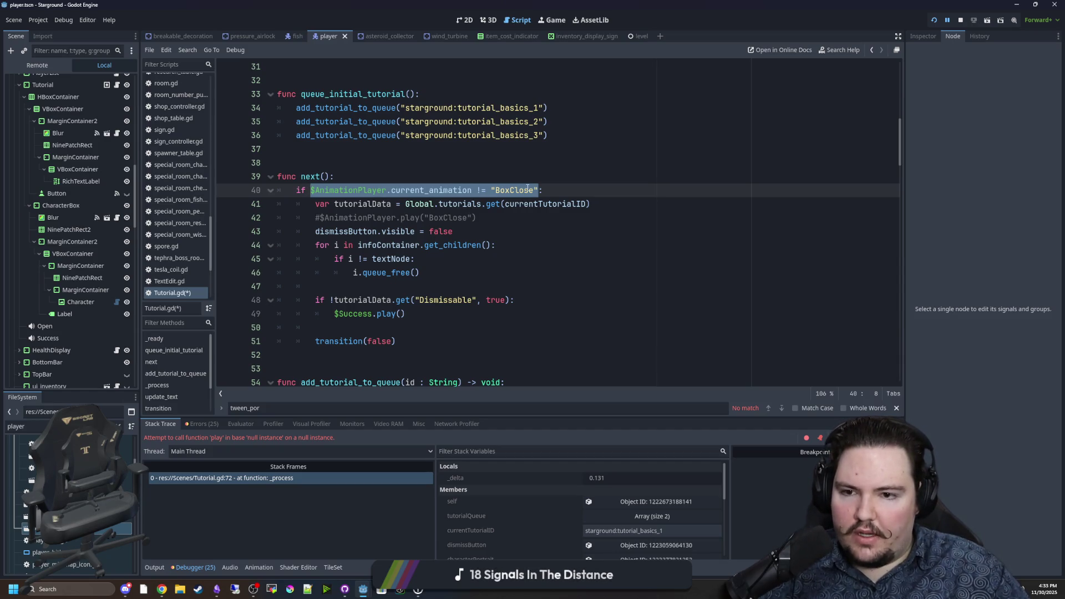
Delete the commented-out BoxClose play line
click(452, 217)
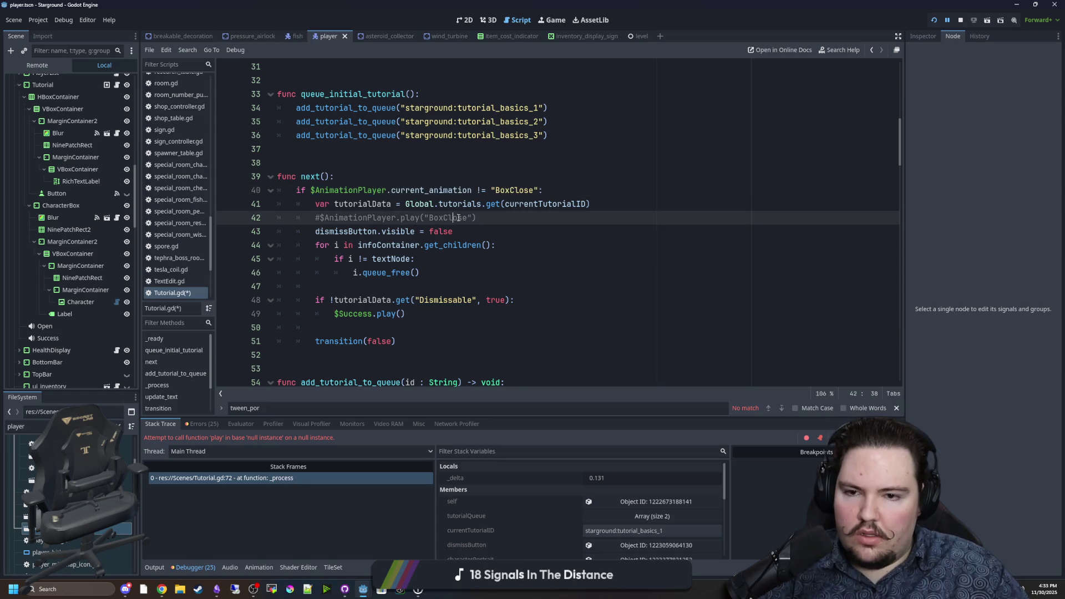
mouse_move(499, 220)
mouse_down()
mouse_move(278, 206)
mouse_move(263, 215)
mouse_up()
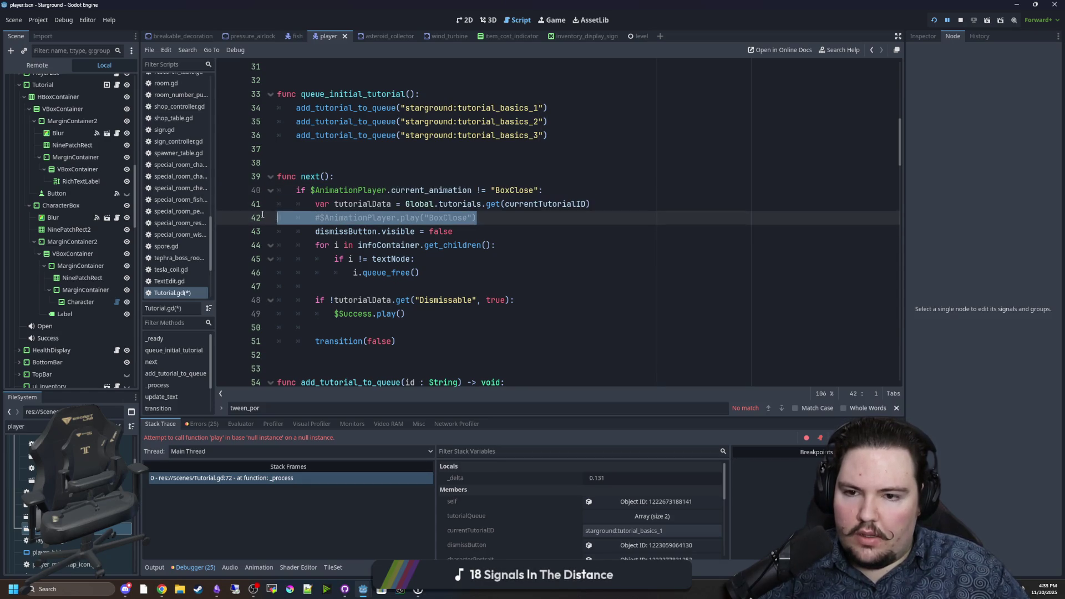
key(BackSpace)
key(BackSpace)
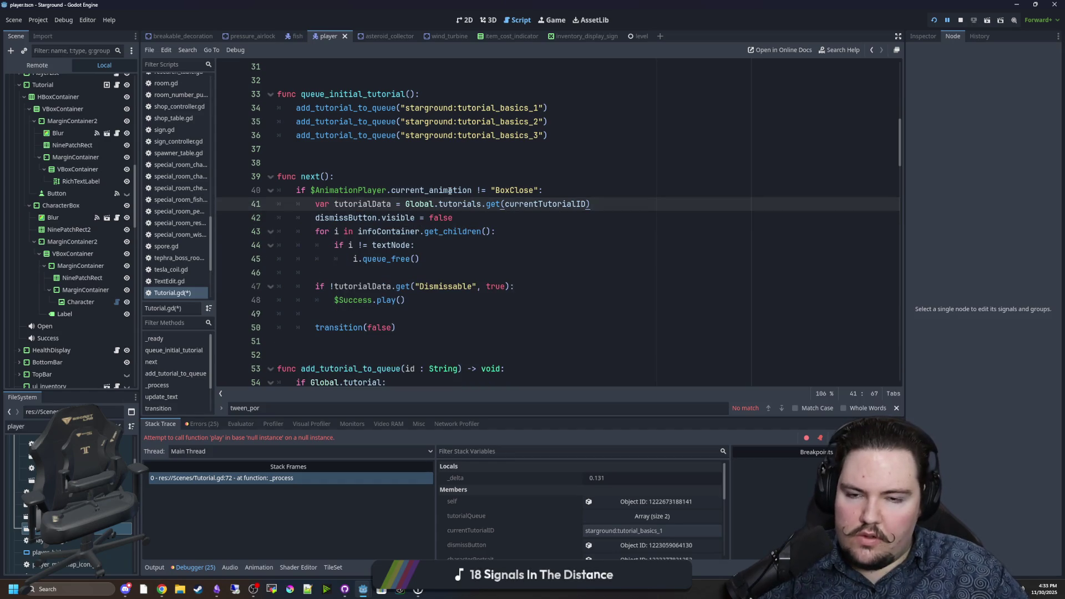
scroll(392, 227, up, 10)
Replace the BoxClose animation check in next() with a comparison on the progress variable
click(319, 239)
double_click(320, 232)
key(ctrl+c)
scroll(486, 253, down, 9)
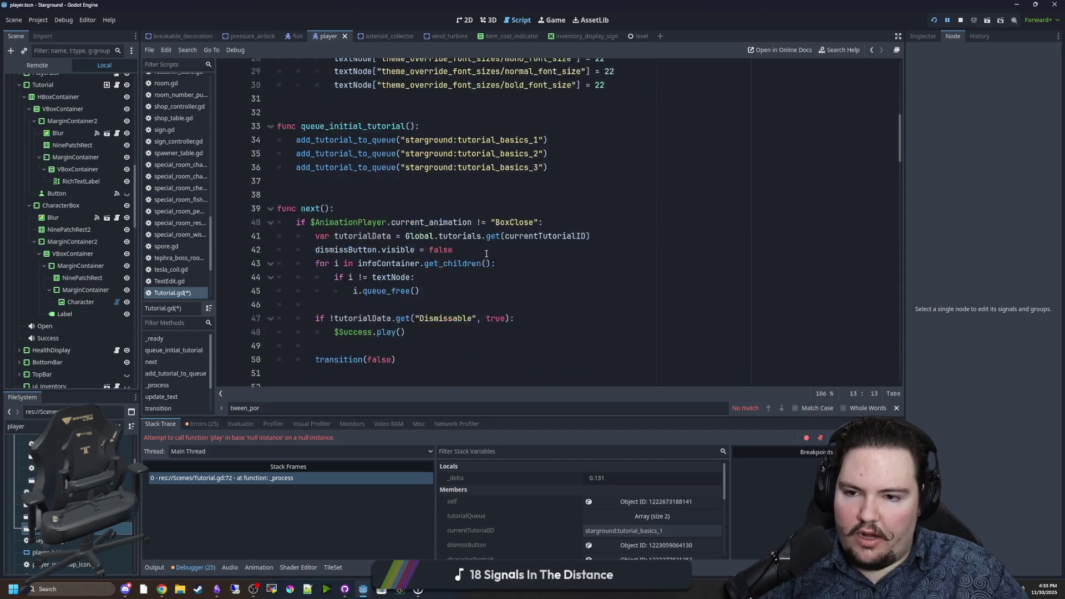
scroll(487, 254, down, 1)
drag(538, 190, 312, 190)
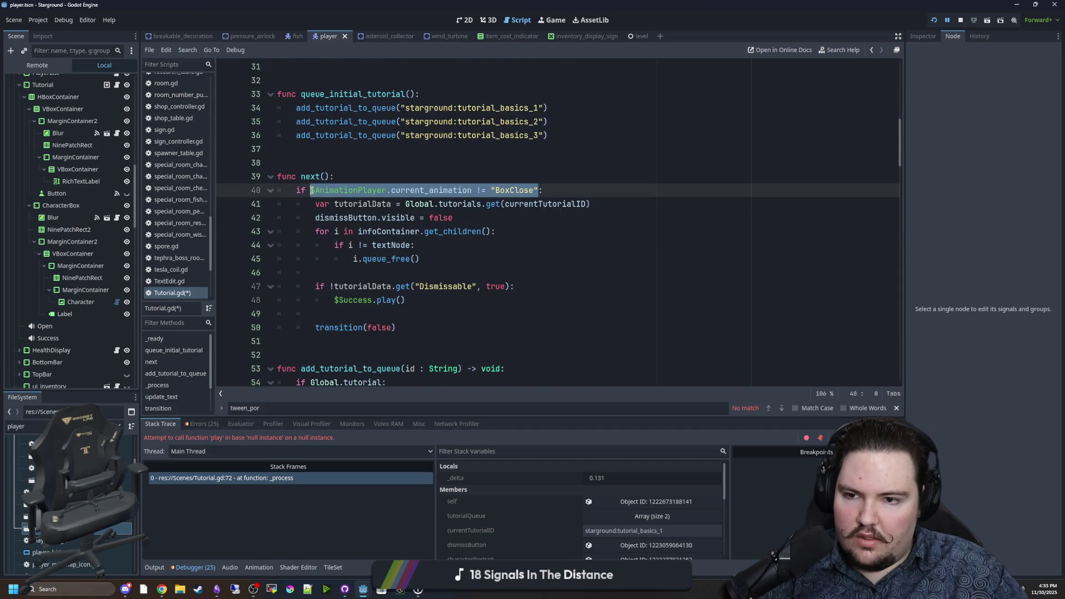
key(ctrl+v)
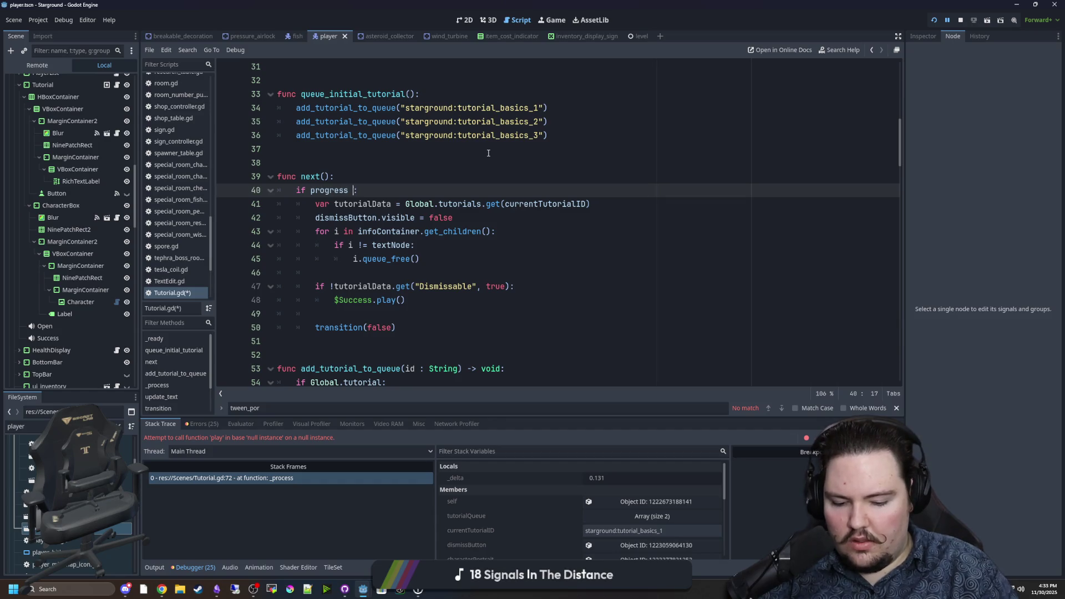
text(1.0)
key(Left)
key(Left)
key(Left)
key(BackSpace)
text(>)
key(End)
text(0)
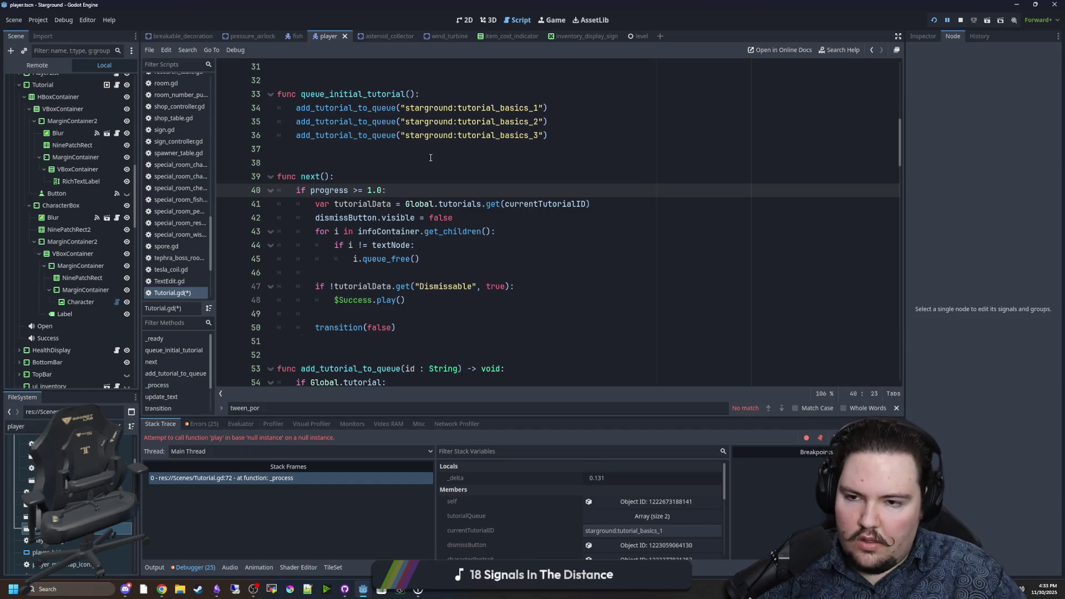
click(404, 150)
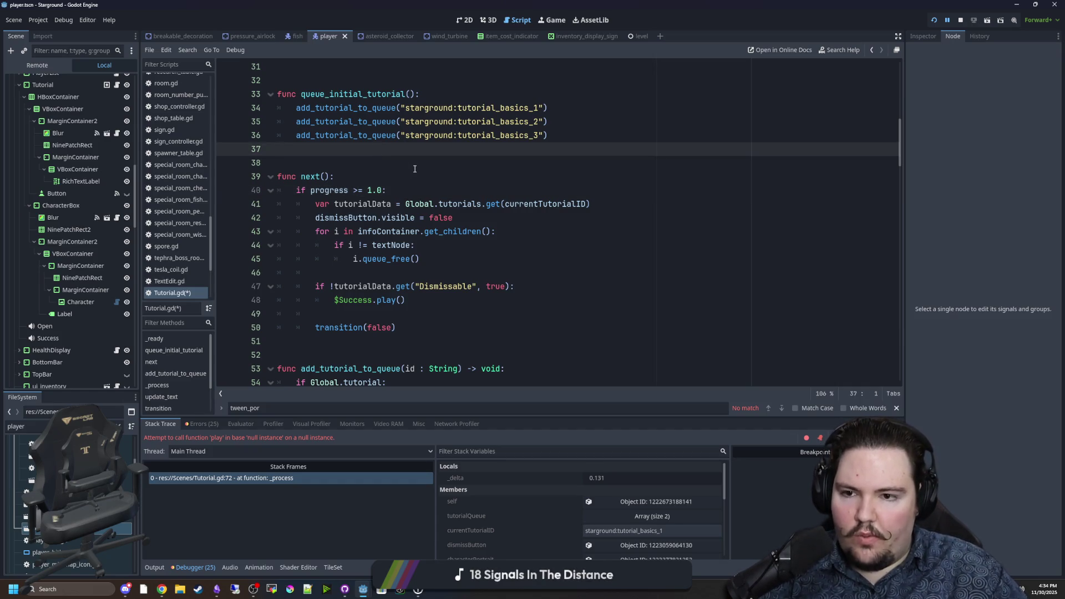
Save Tutorial.gd and restart the running game to test the change
scroll(414, 169, down, 2)
scroll(416, 164, down, 6)
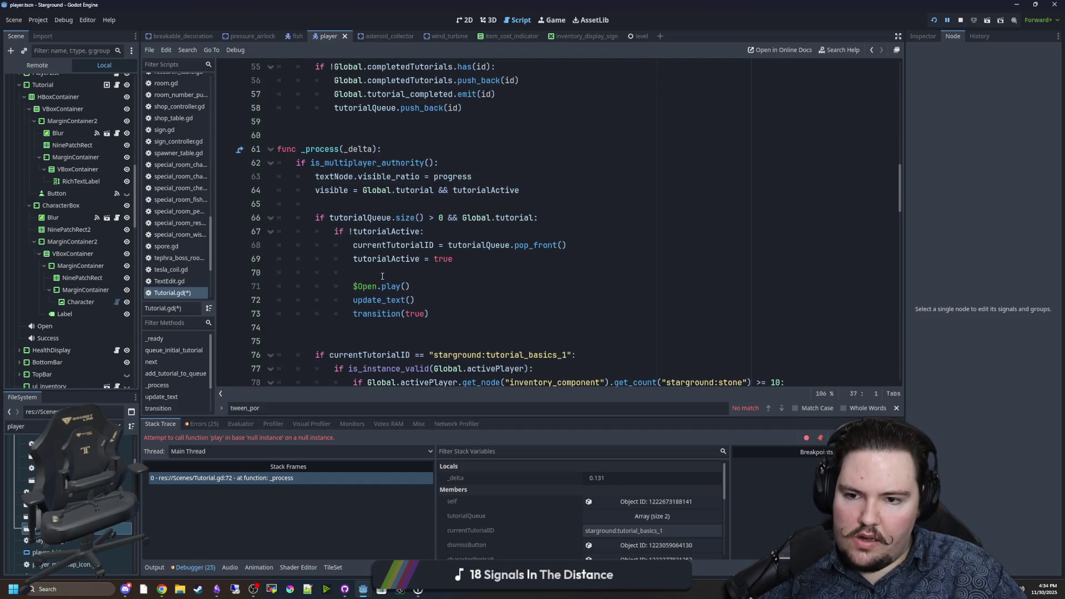
scroll(392, 251, down, 4)
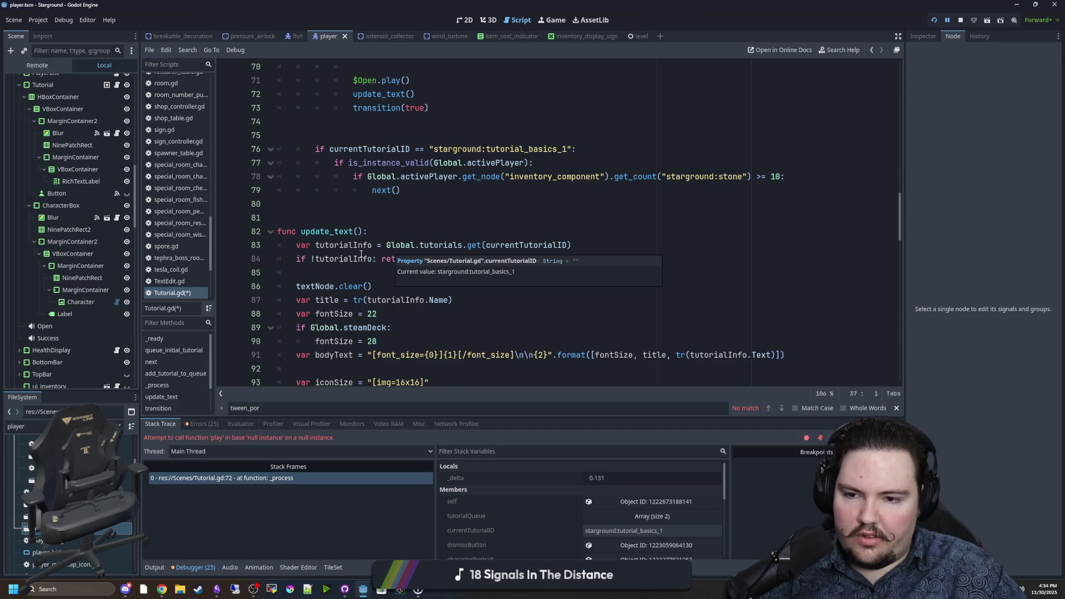
scroll(361, 254, down, 15)
scroll(372, 240, down, 1)
click(395, 309)
key(ctrl+s)
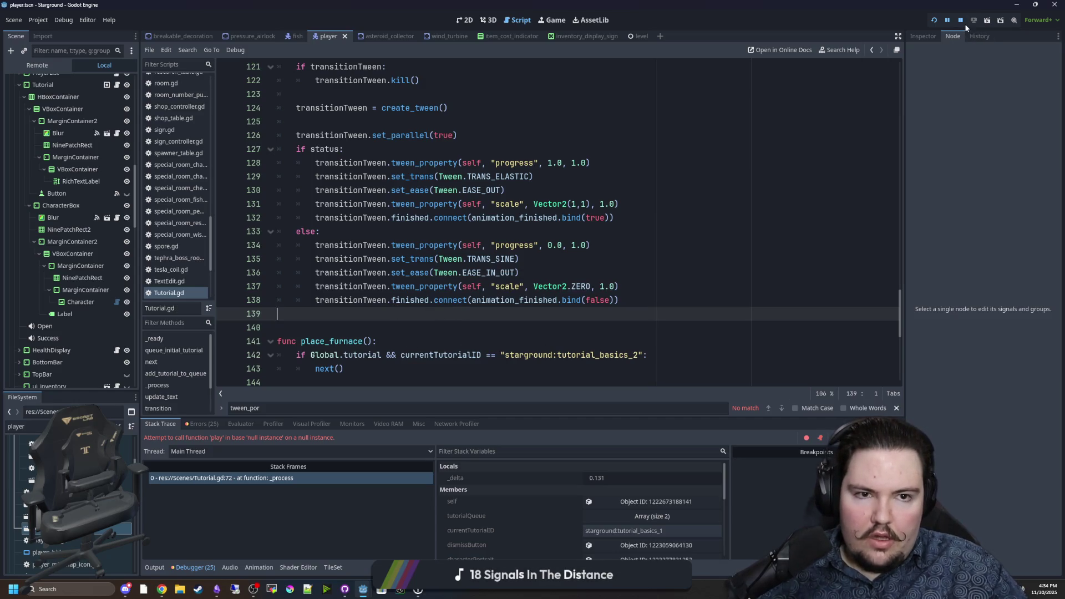
click(934, 22)
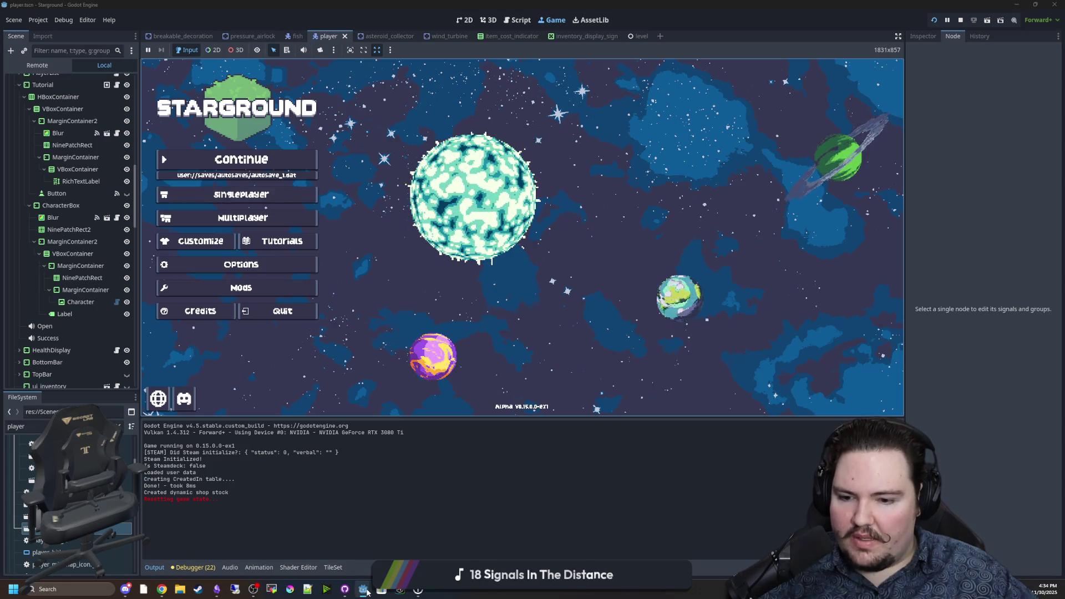
Open a File Explorer window from the taskbar while Starground keeps running
mouse_move(365, 589)
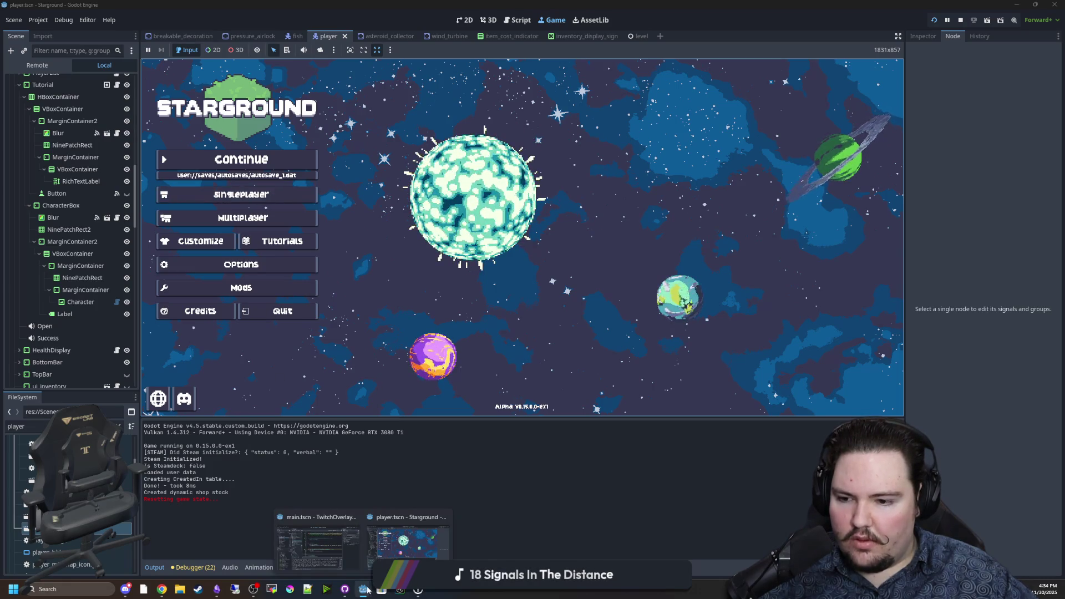
mouse_move(172, 592)
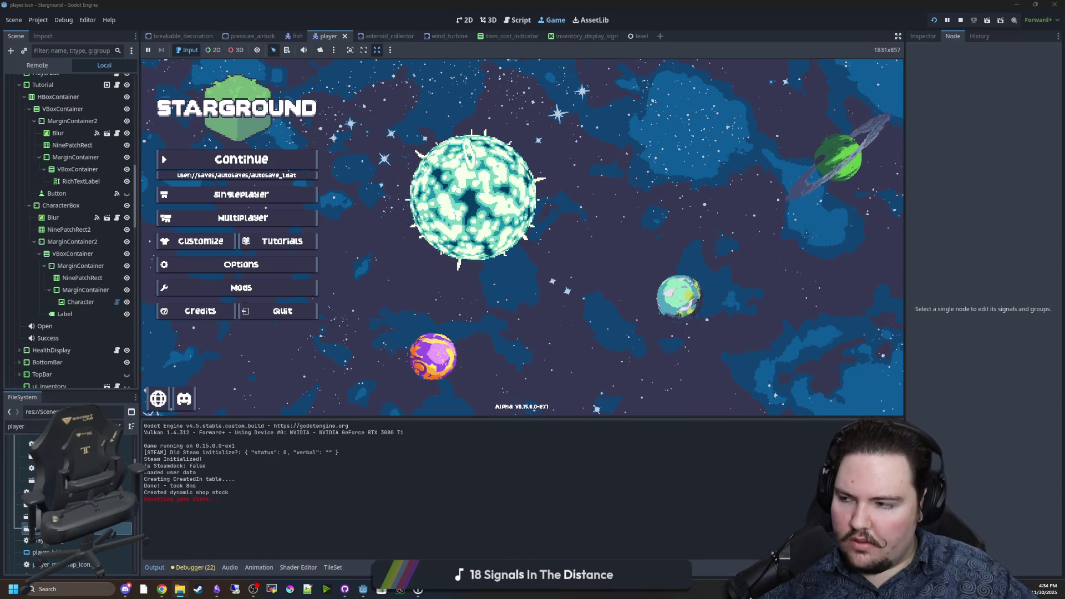
click(179, 589)
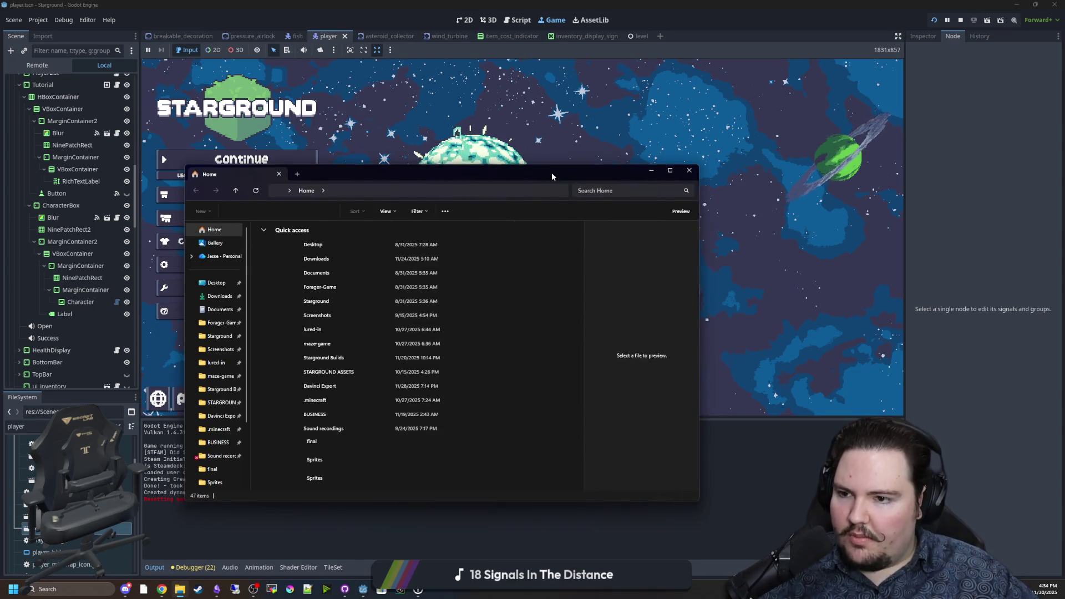
click(213, 284)
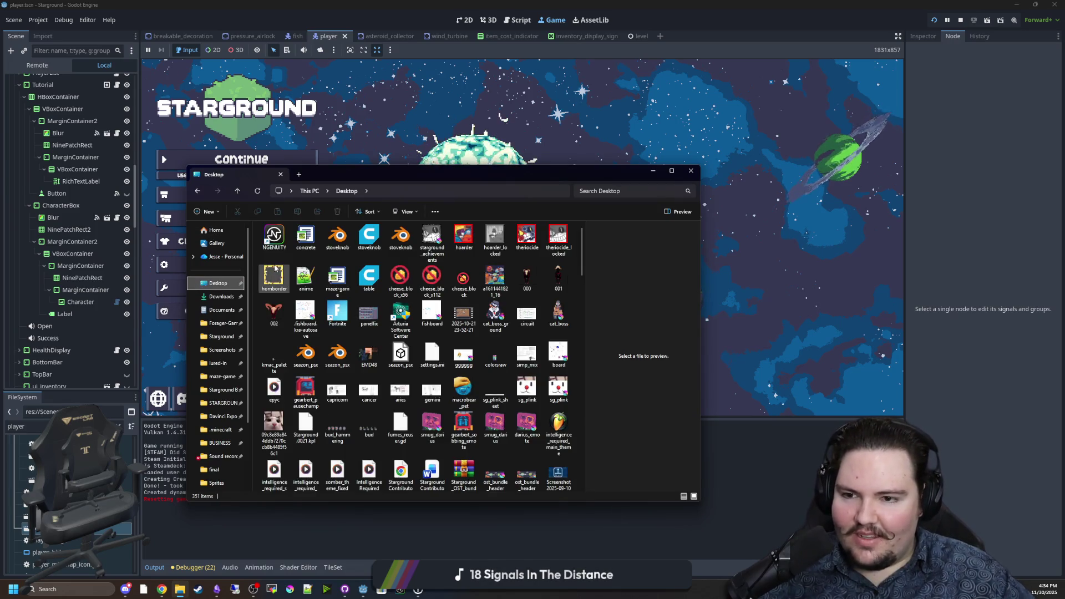
scroll(305, 269, down, 5)
scroll(305, 268, down, 15)
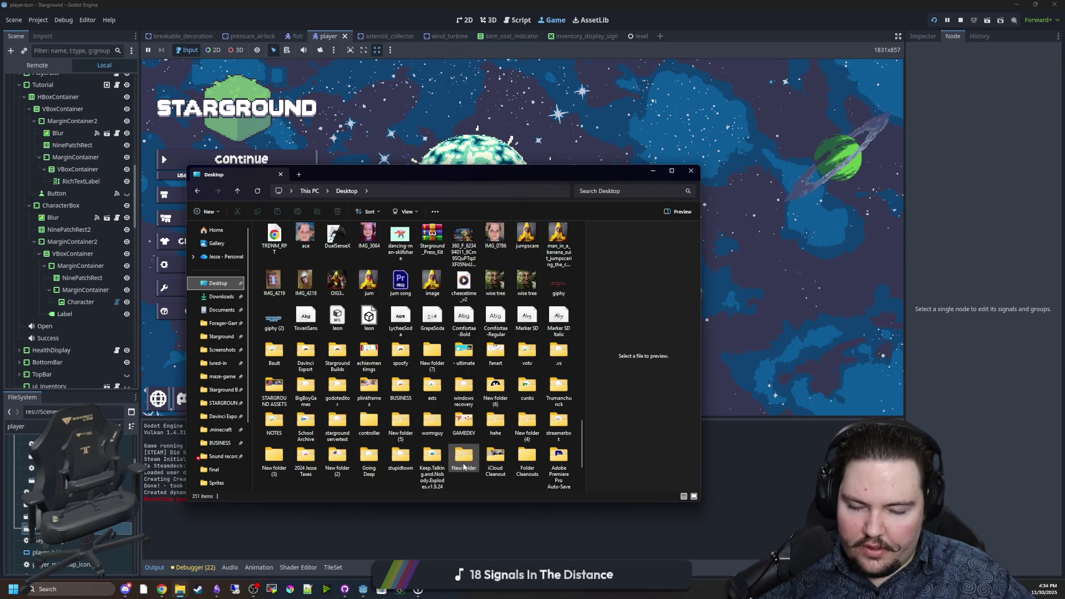
scroll(493, 466, down, 2)
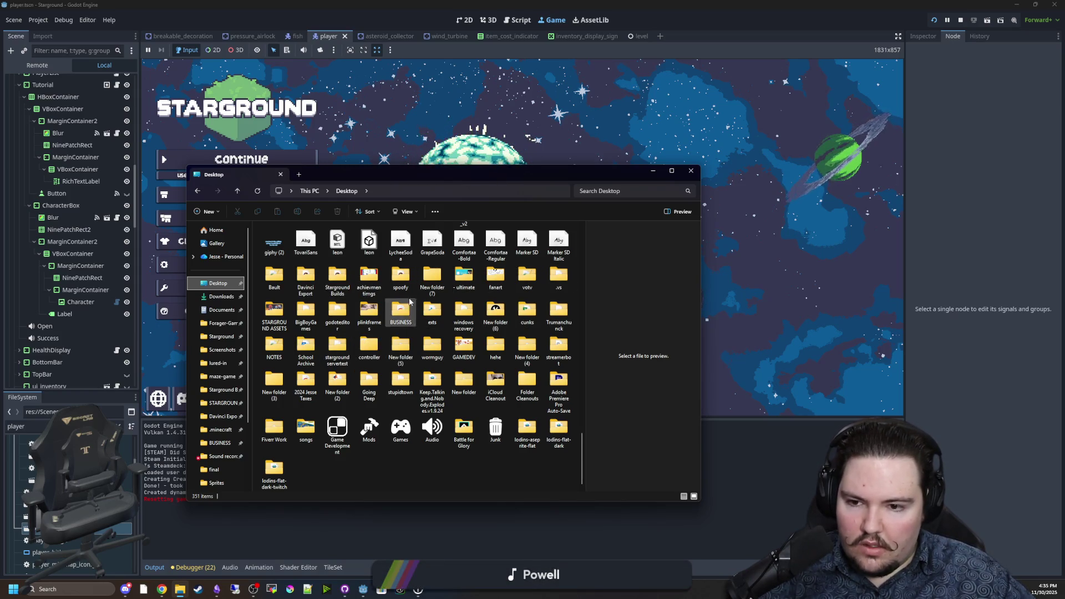
double_click(338, 311)
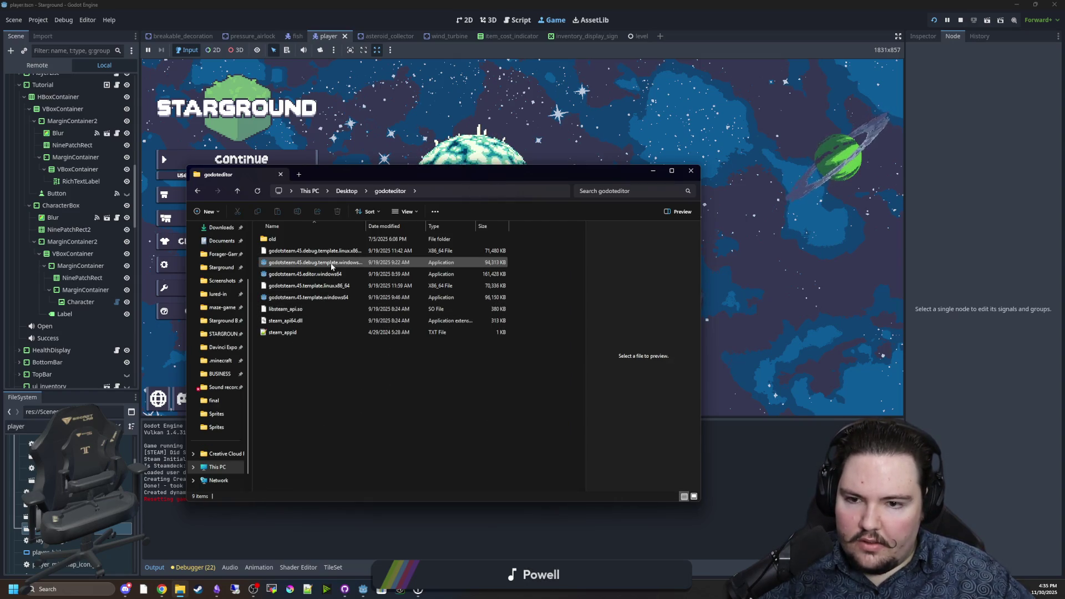
click(653, 171)
key(alt+Tab)
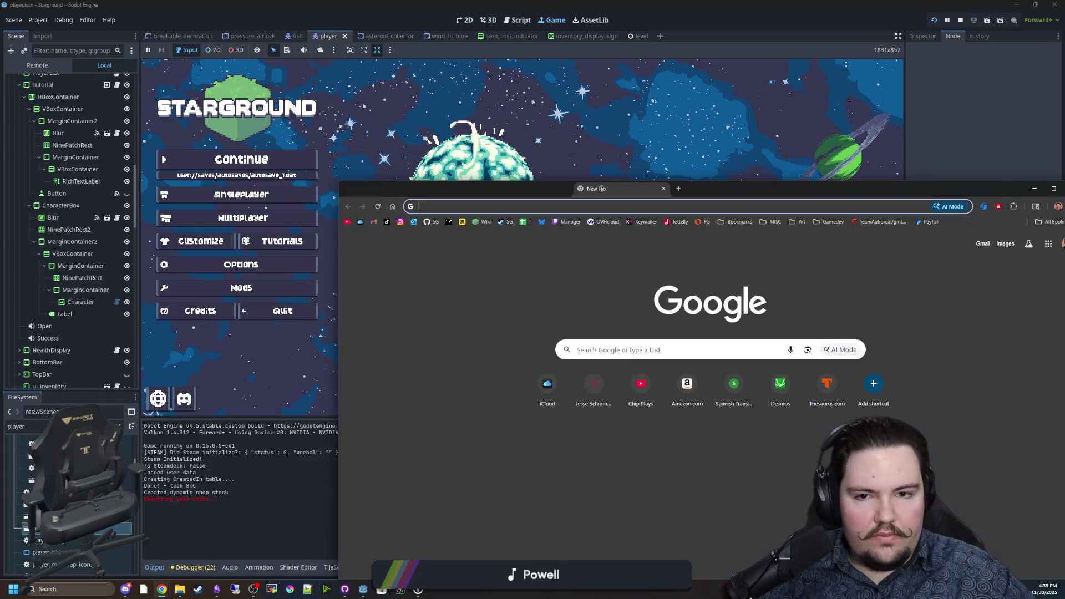
Load godotsteam.com maximized and browse its download versions and MultiplayerPeer guide pages
text(godot)
key(Return)
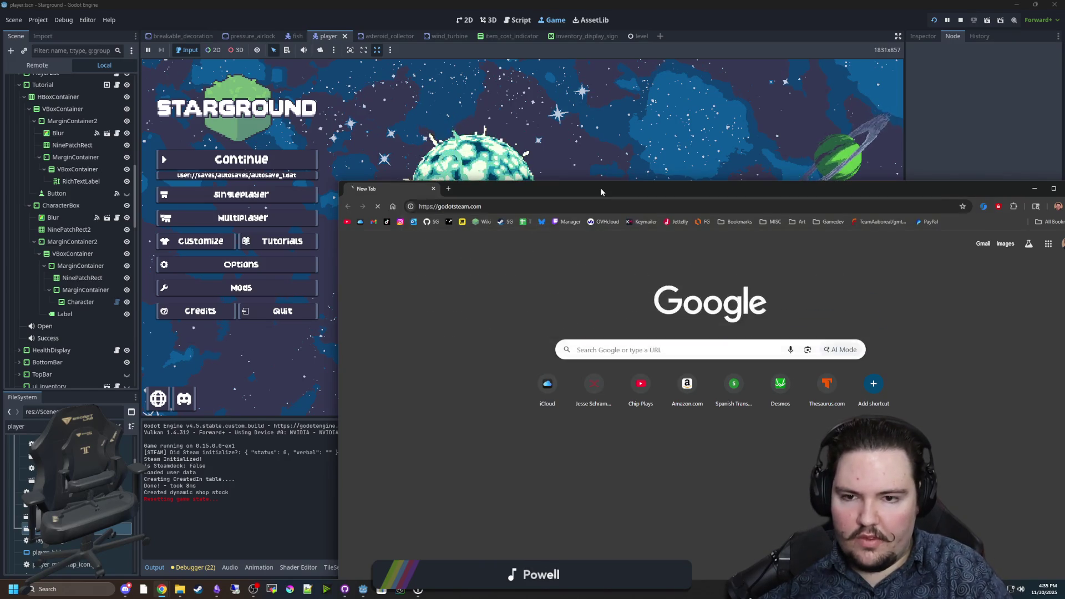
key(super+Up)
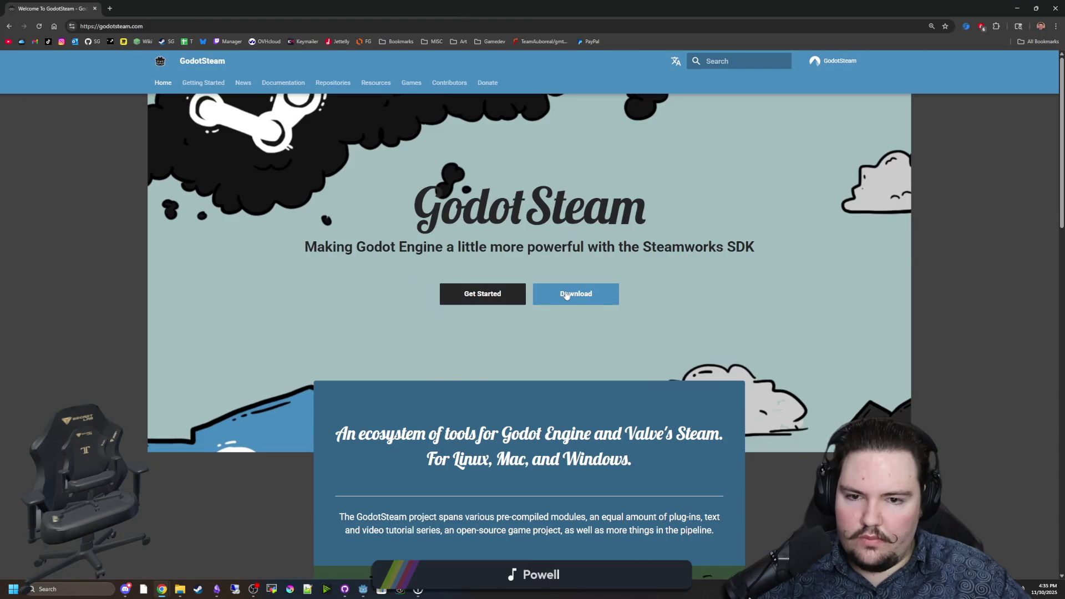
click(564, 295)
click(430, 263)
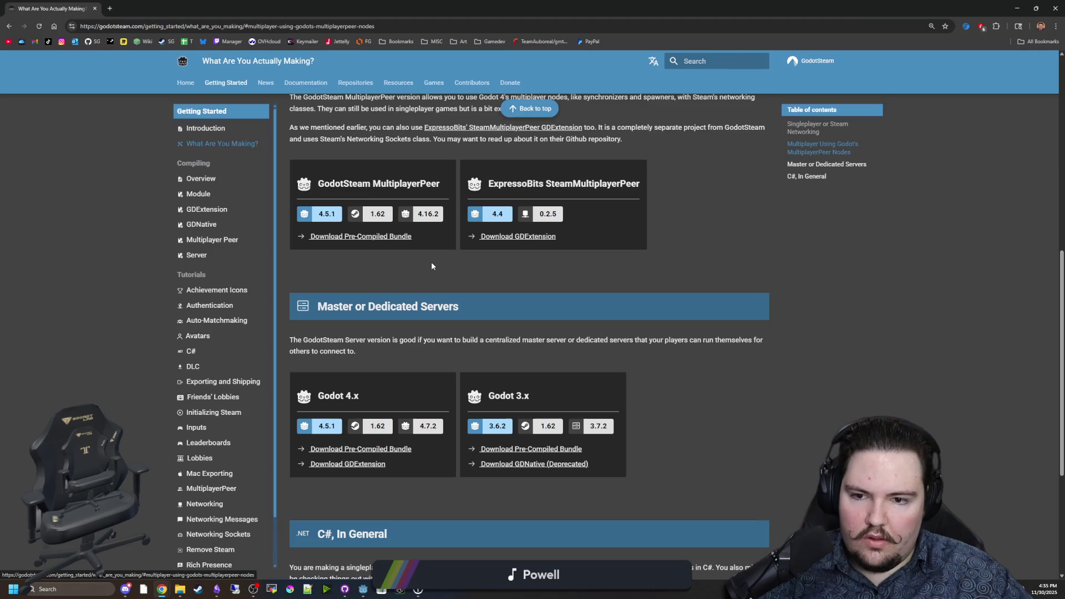
key(alt+Left)
click(448, 264)
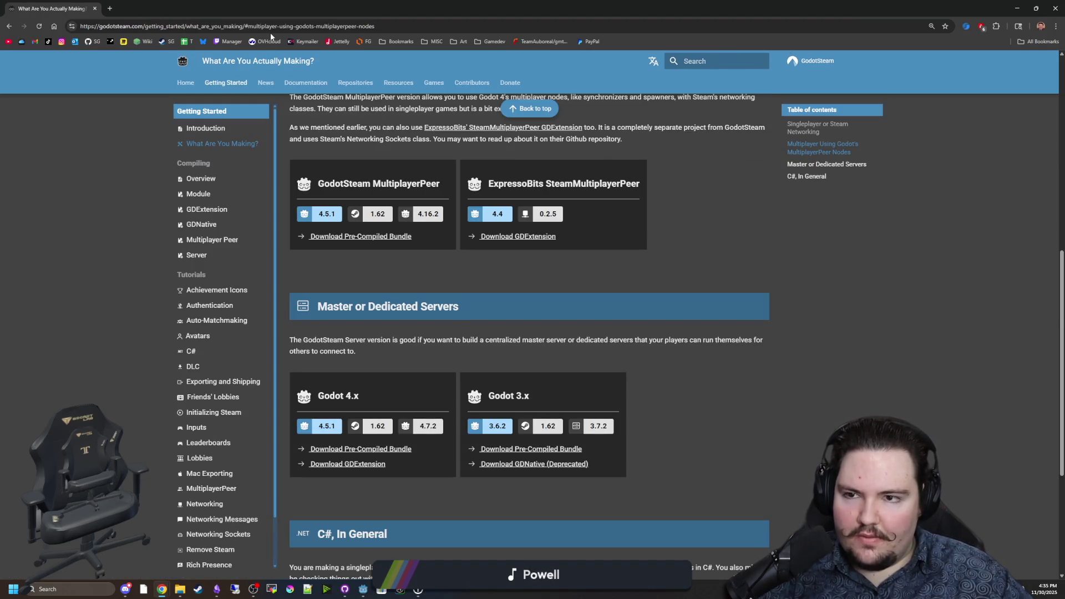
Search Google for 'godot 4.5.1 changelog' and open the 4.5.1 release article in a new tab
click(279, 30)
text(godot 4.5)
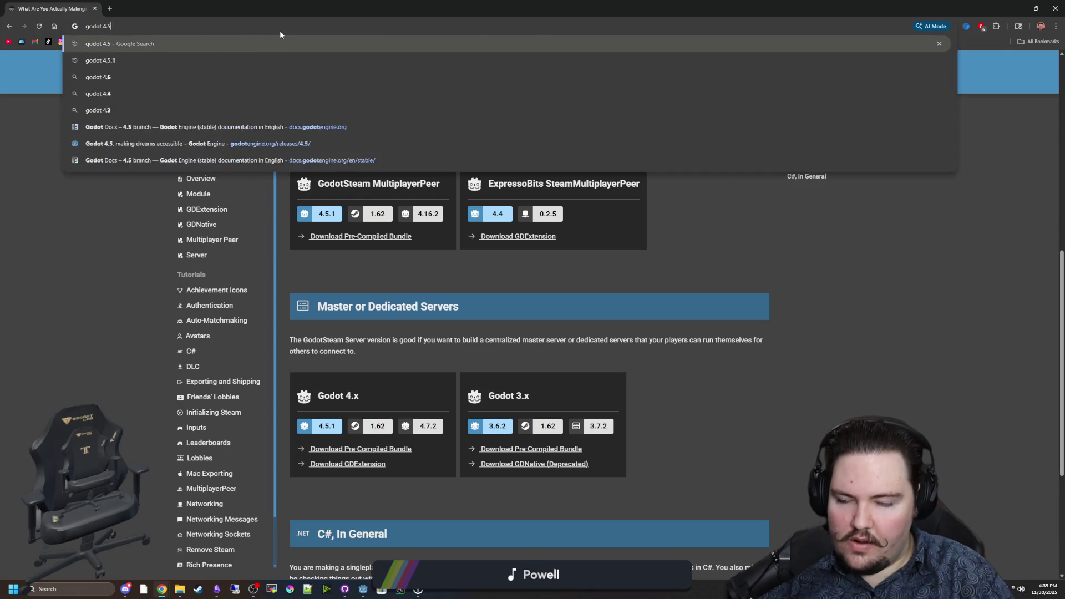
text(.1 chang)
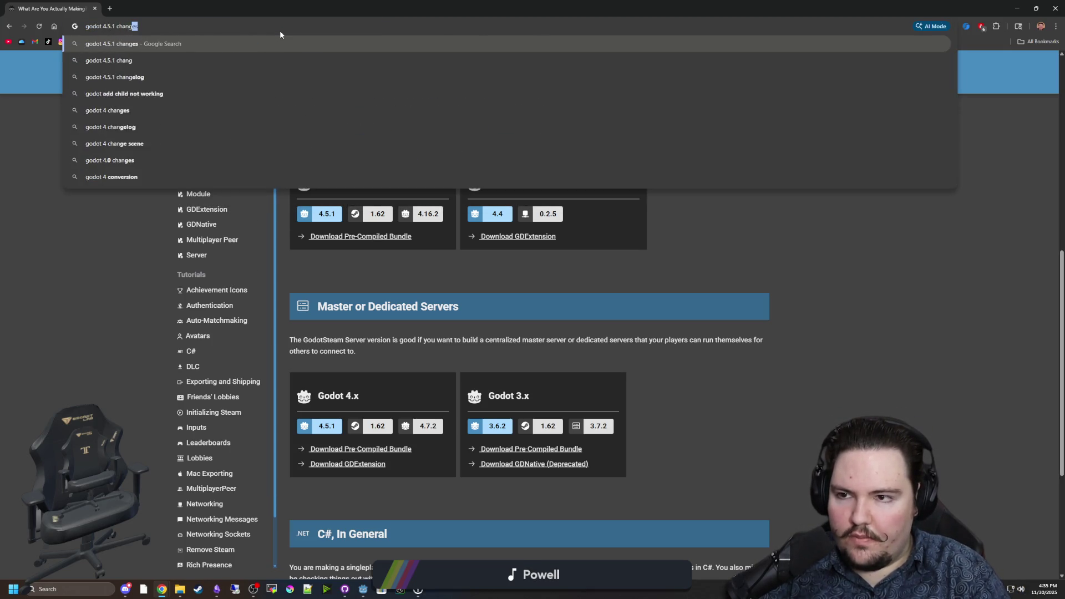
text(elog)
key(Return)
middle_click(227, 167)
click(168, 6)
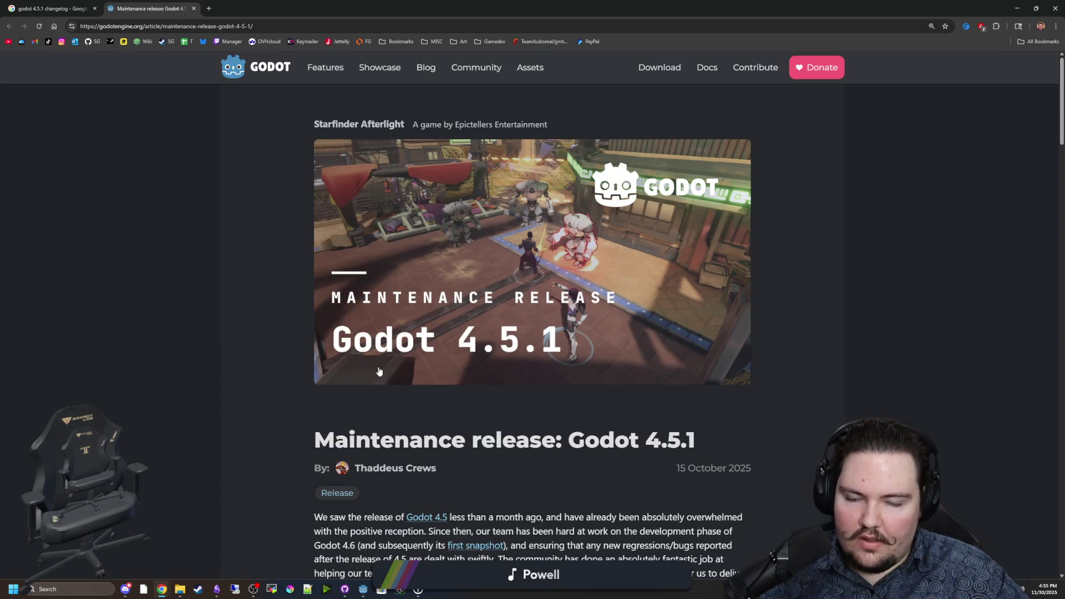
Scroll through the 4.5.1 Changes list to its end, searching the page, then return to Godot
scroll(357, 323, down, 5)
scroll(537, 384, down, 7)
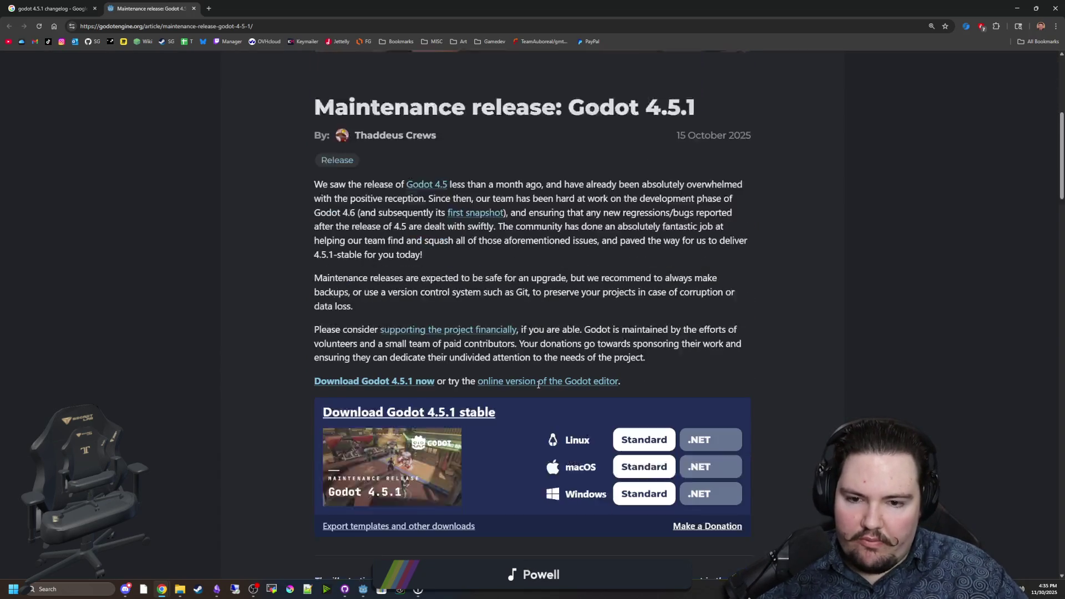
scroll(607, 348, down, 3)
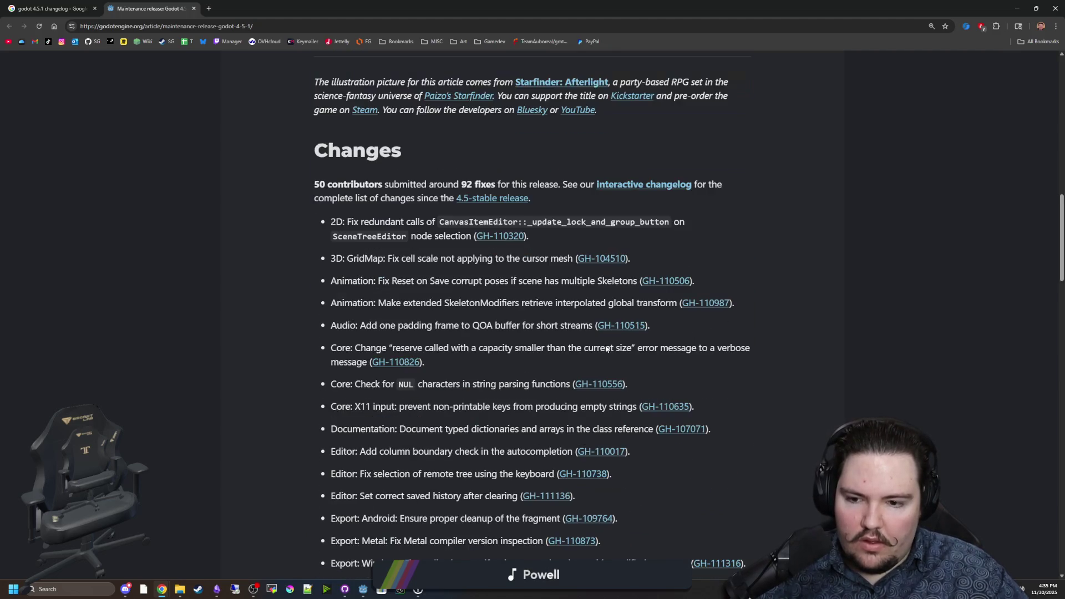
scroll(606, 346, down, 11)
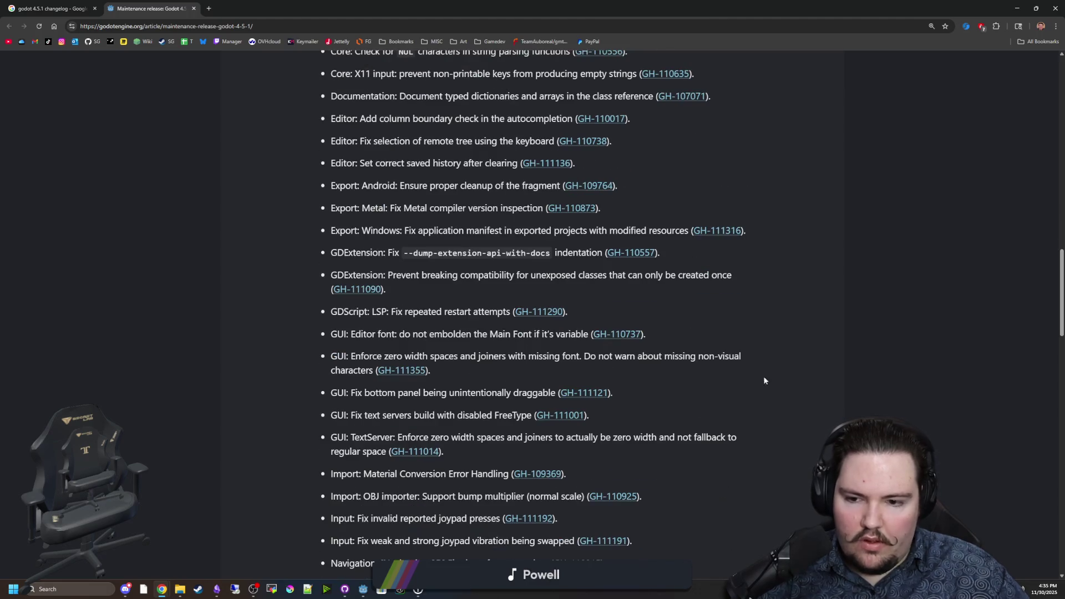
key(ctrl+f)
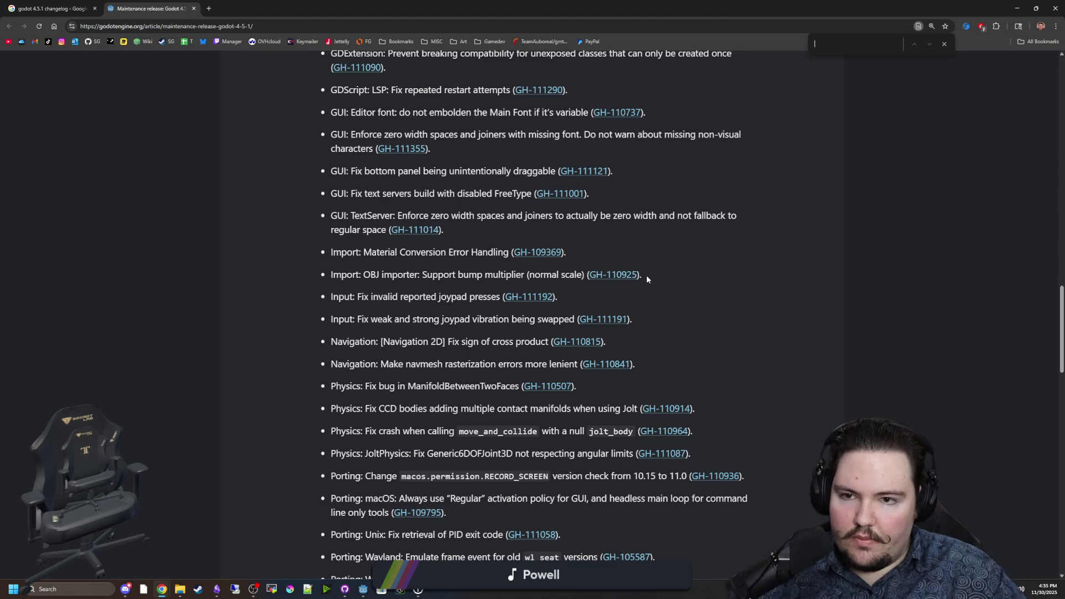
scroll(647, 279, up, 1)
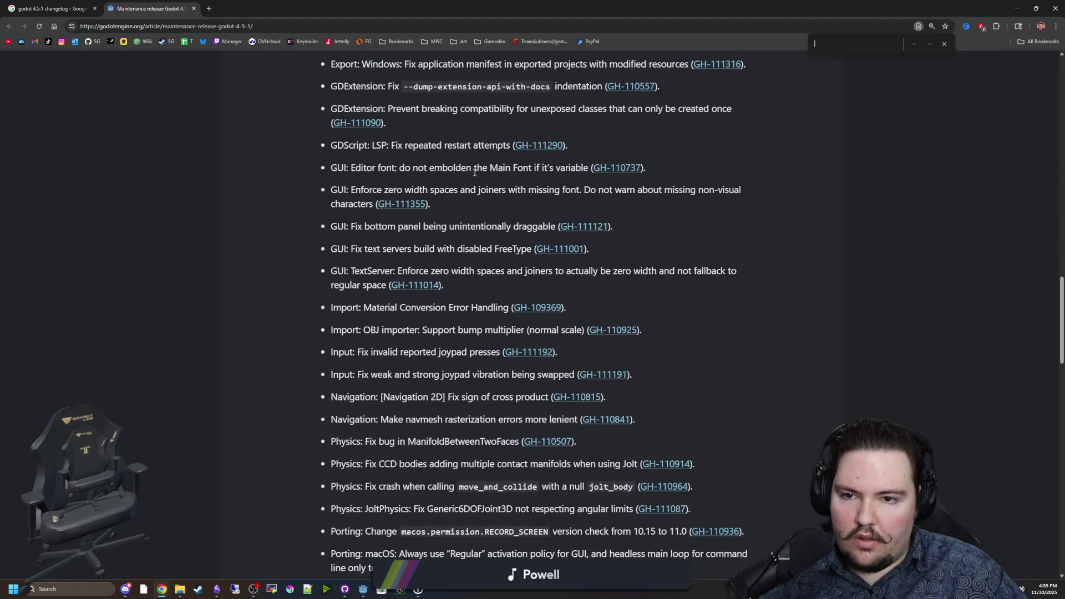
scroll(438, 256, down, 7)
scroll(439, 257, down, 6)
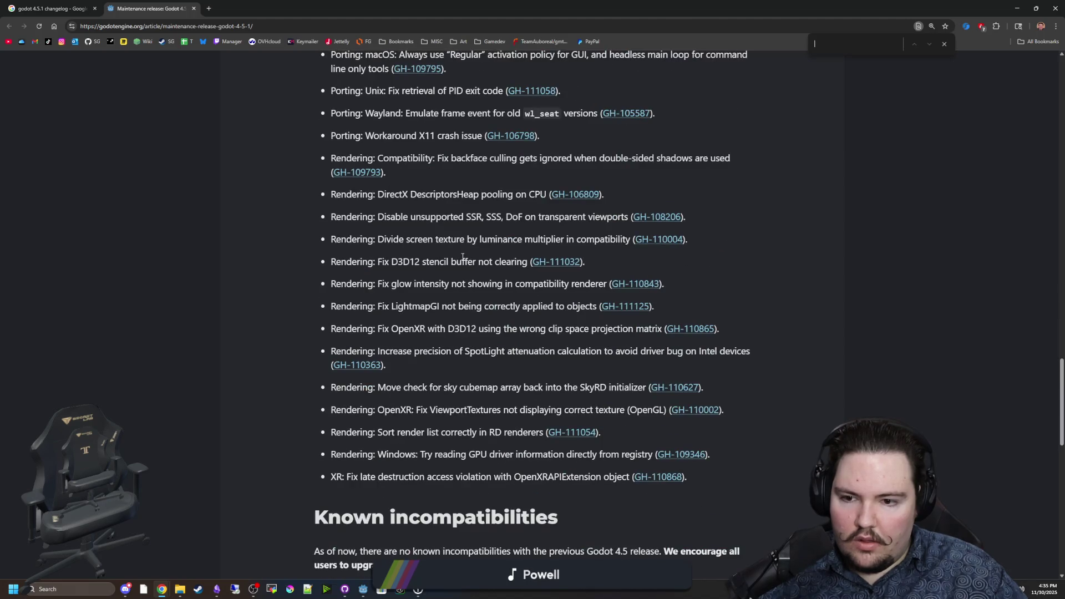
scroll(444, 256, up, 3)
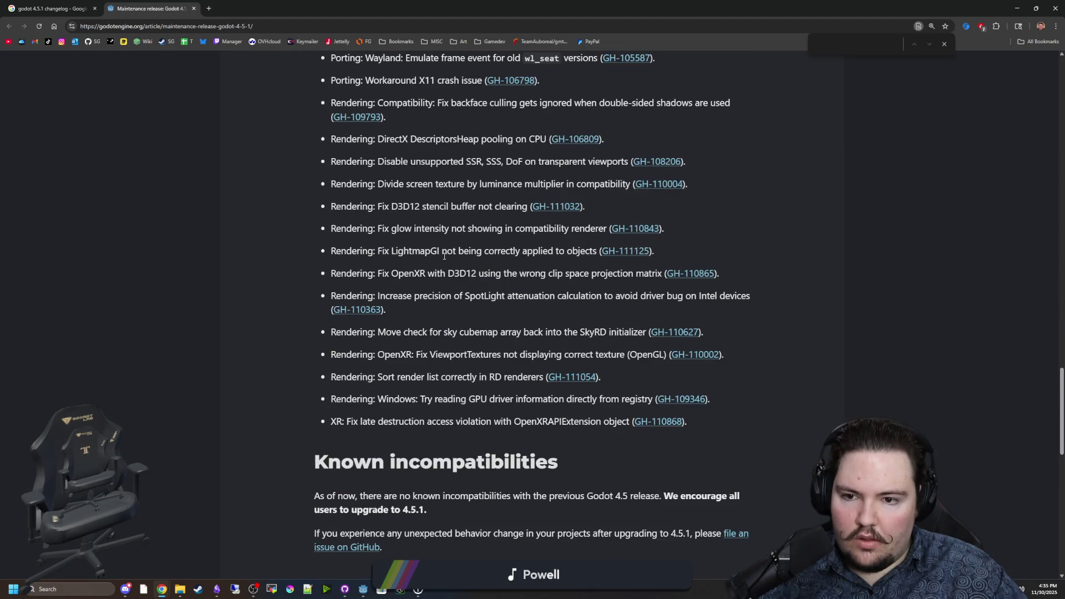
scroll(443, 256, down, 13)
key(alt+Tab)
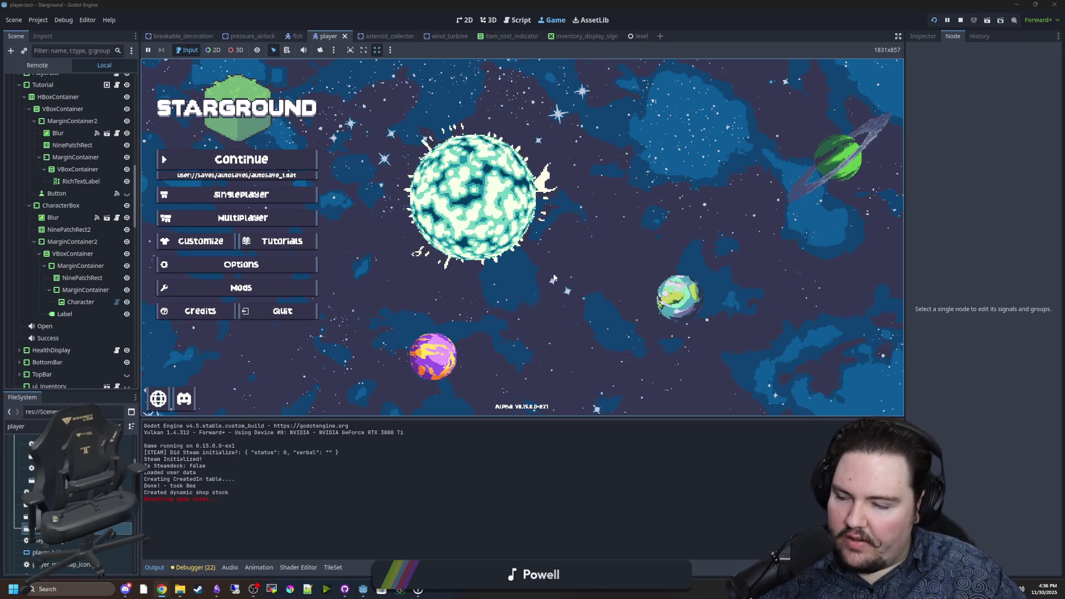
Start a Singleplayer world and look at the game's World options page
key(Down)
key(Return)
key(Return)
key(Return)
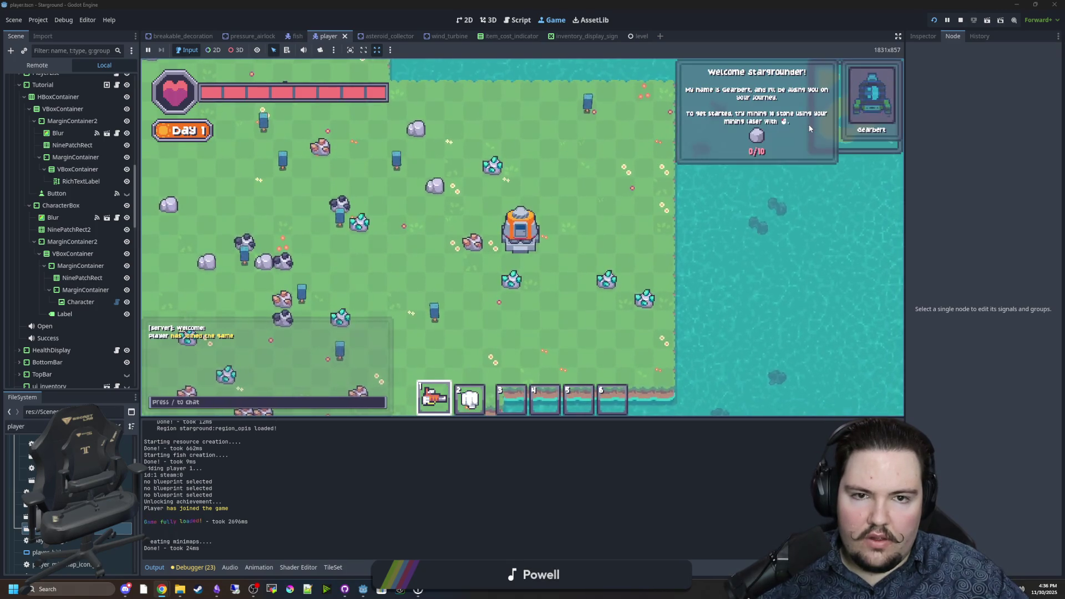
key(w)
key(Escape)
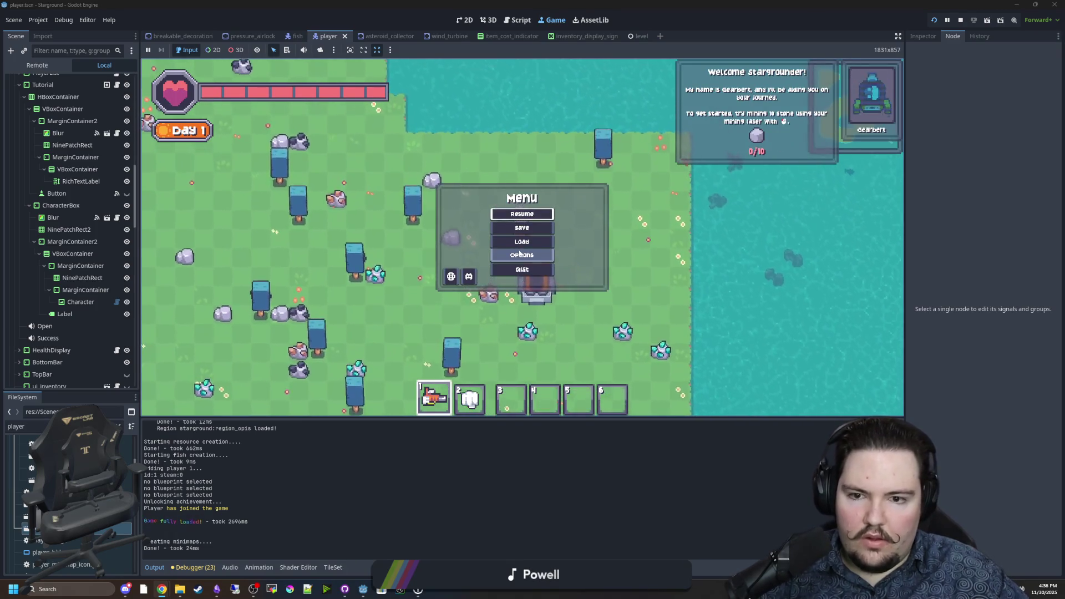
click(520, 254)
click(487, 174)
key(Escape)
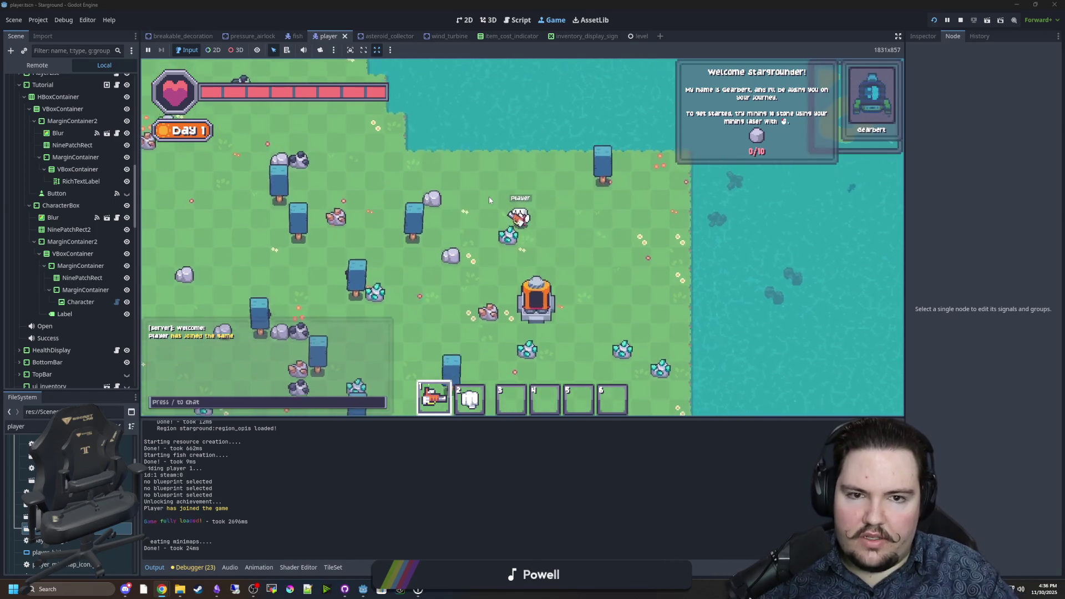
Get 99 stone with the 'give stone 99' chat command
text(/STON)
key(BackSpace)
key(BackSpace)
key(BackSpace)
text(give stone 99)
key(Return)
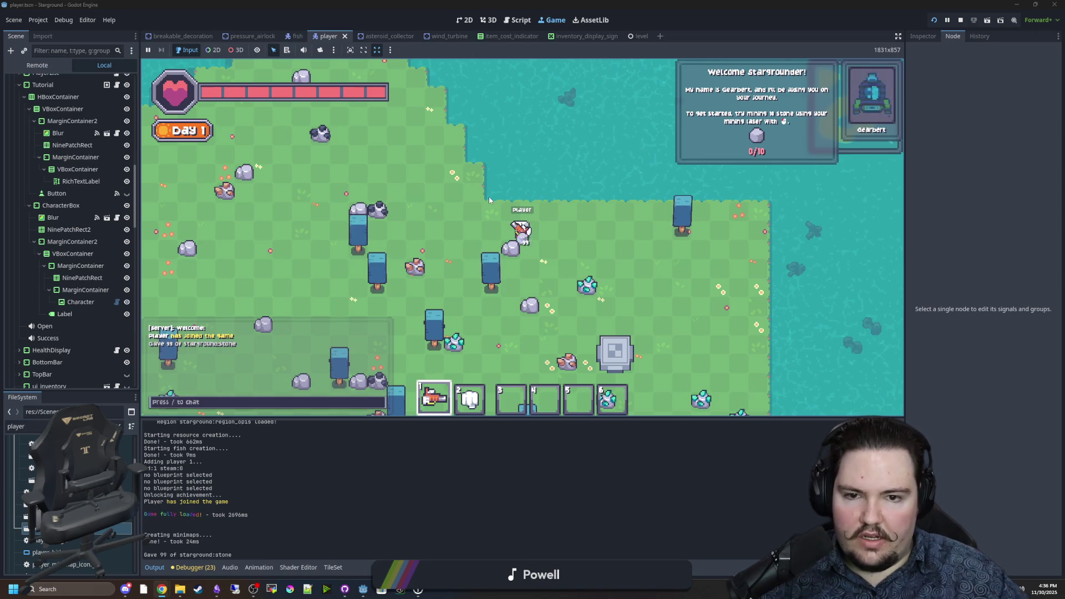
Build a Furnace on the map and dismiss the Basics Complete tutorial popup
key(a)
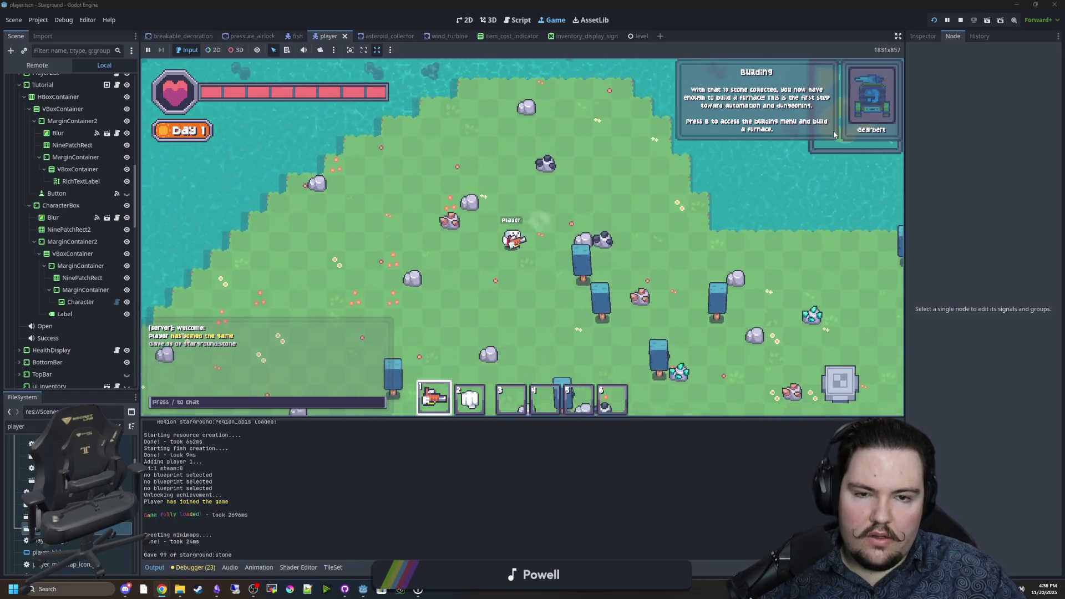
key(b)
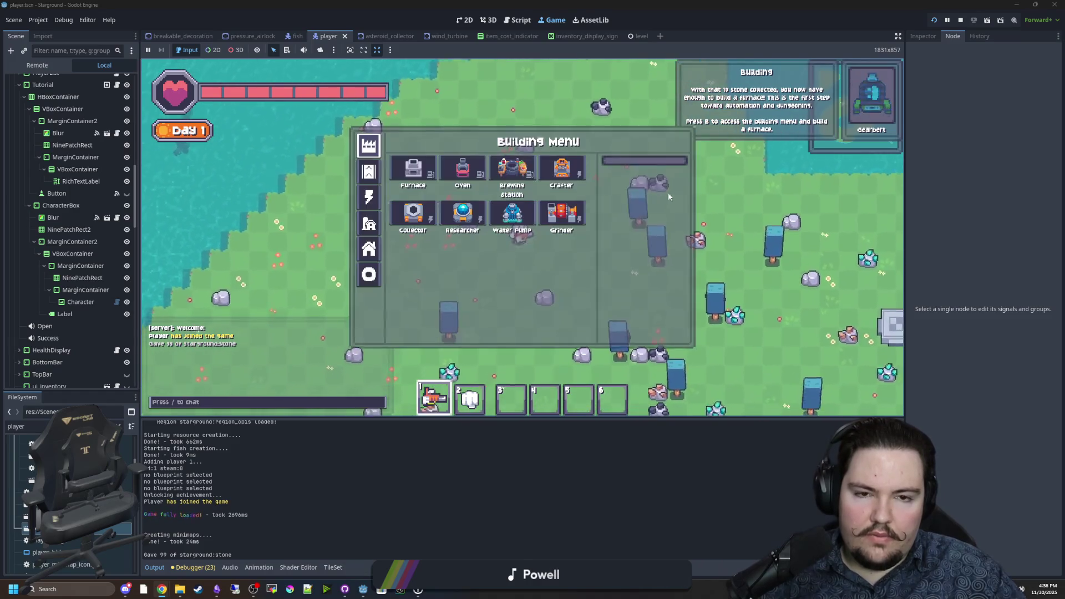
click(438, 172)
click(444, 195)
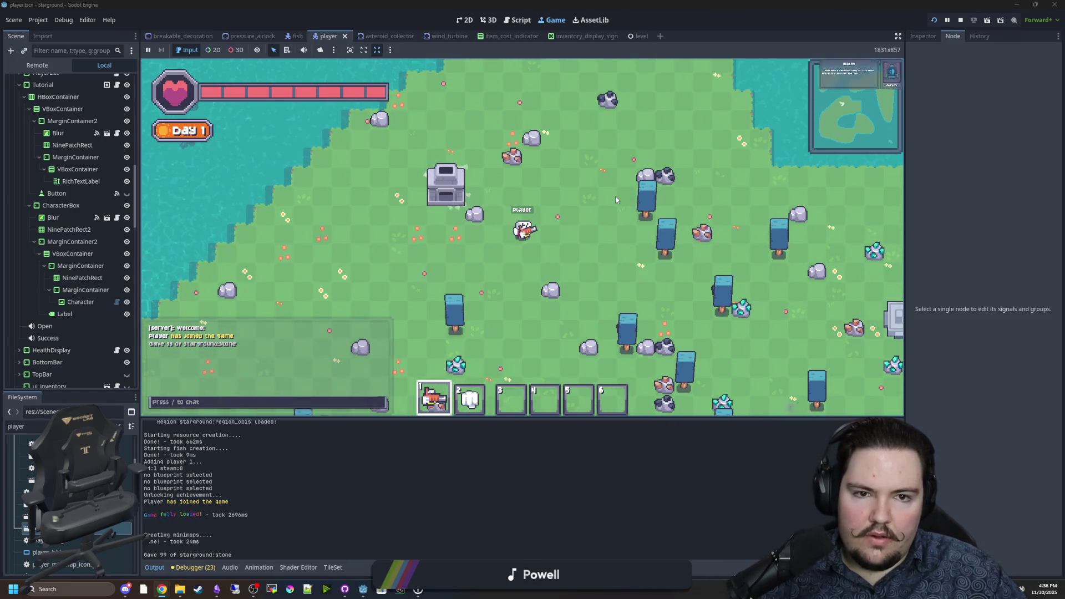
key(a)
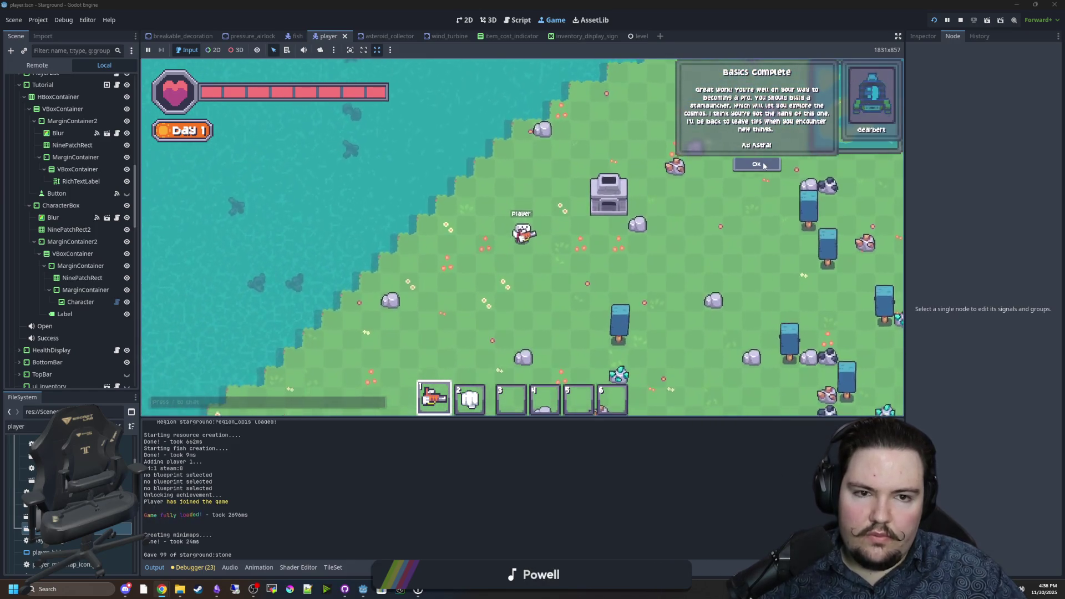
click(763, 165)
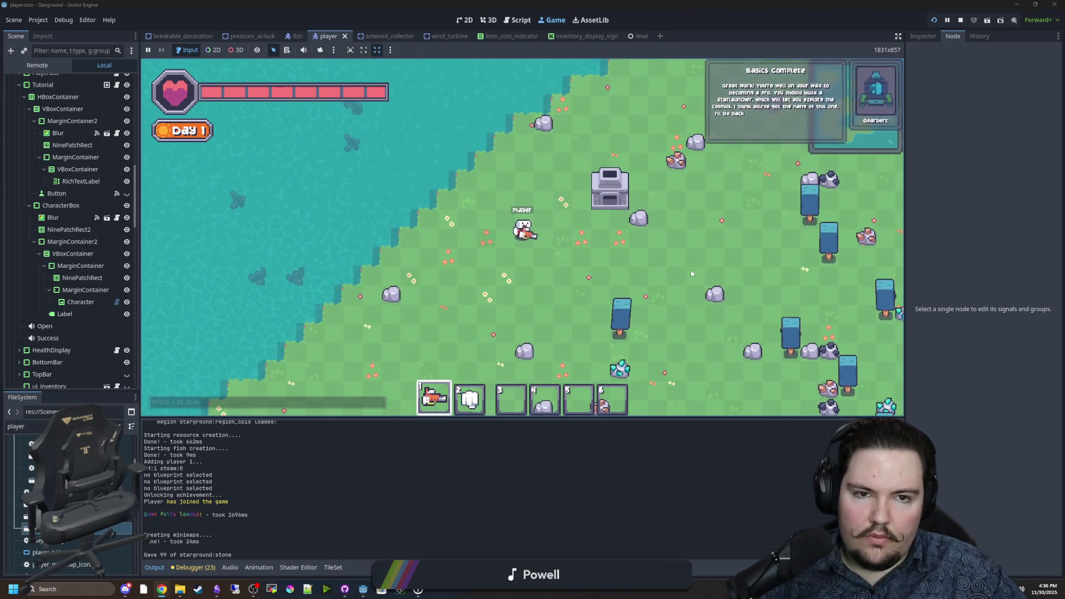
key(s)
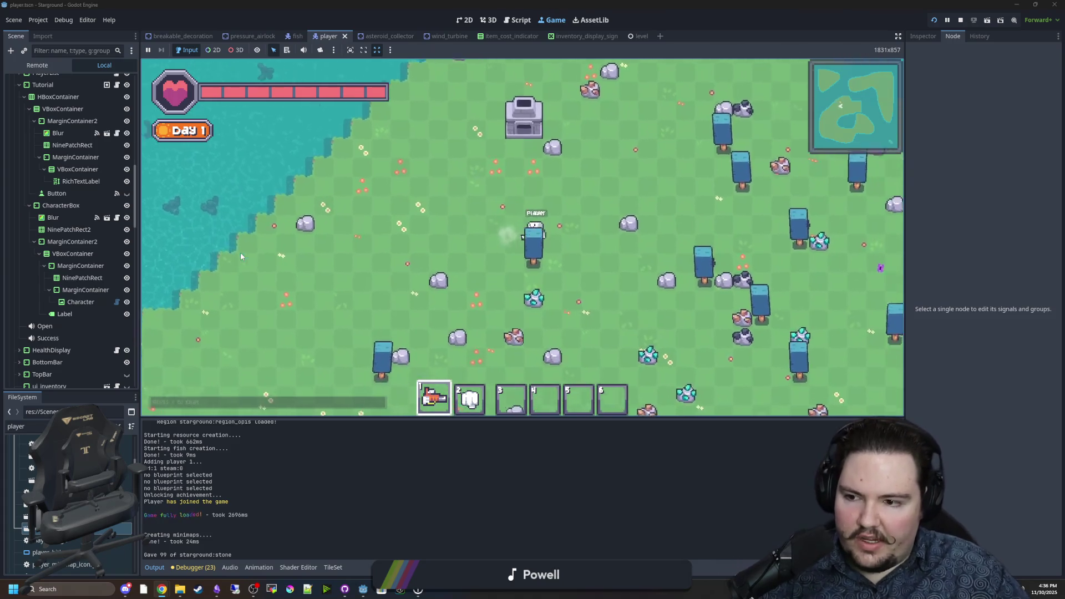
scroll(90, 277, up, 5)
scroll(89, 241, down, 15)
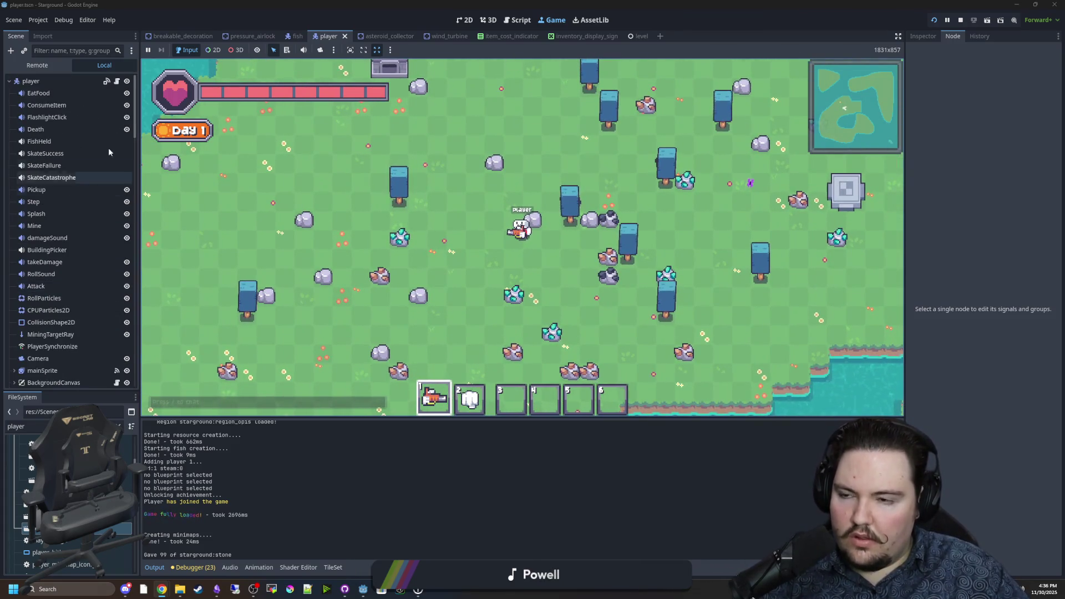
scroll(79, 235, up, 10)
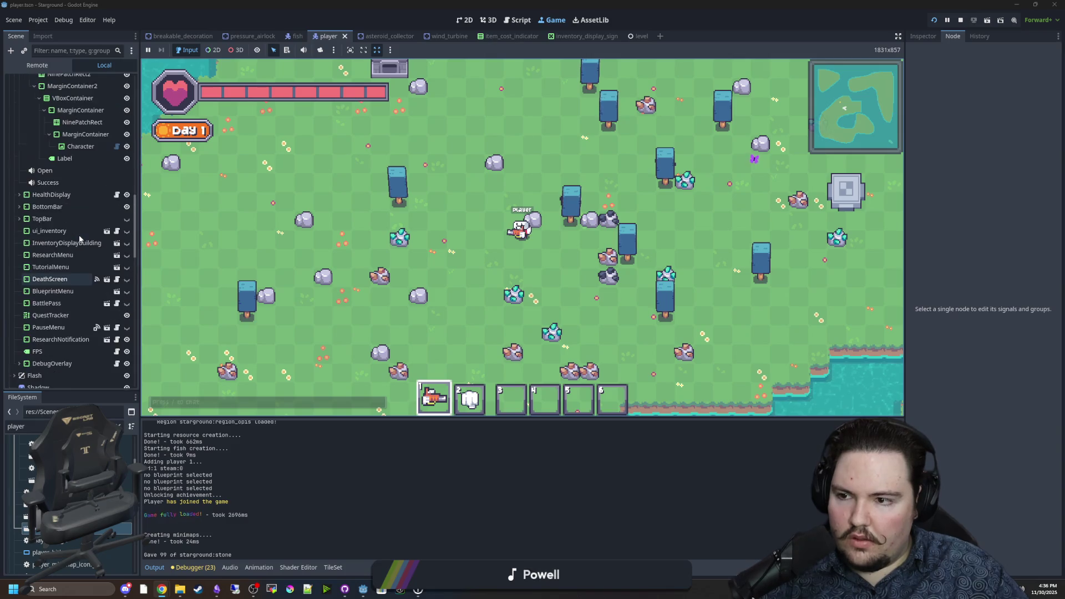
scroll(70, 333, up, 5)
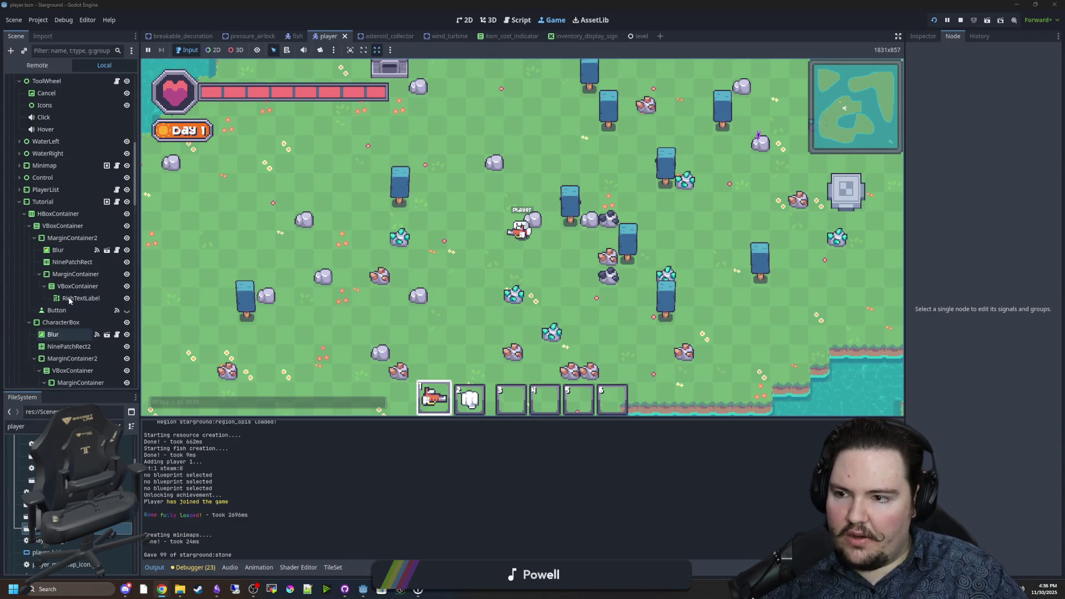
In Tutorial.gd, duplicate the show branch's progress tween line to make a modulate:a tween
click(117, 201)
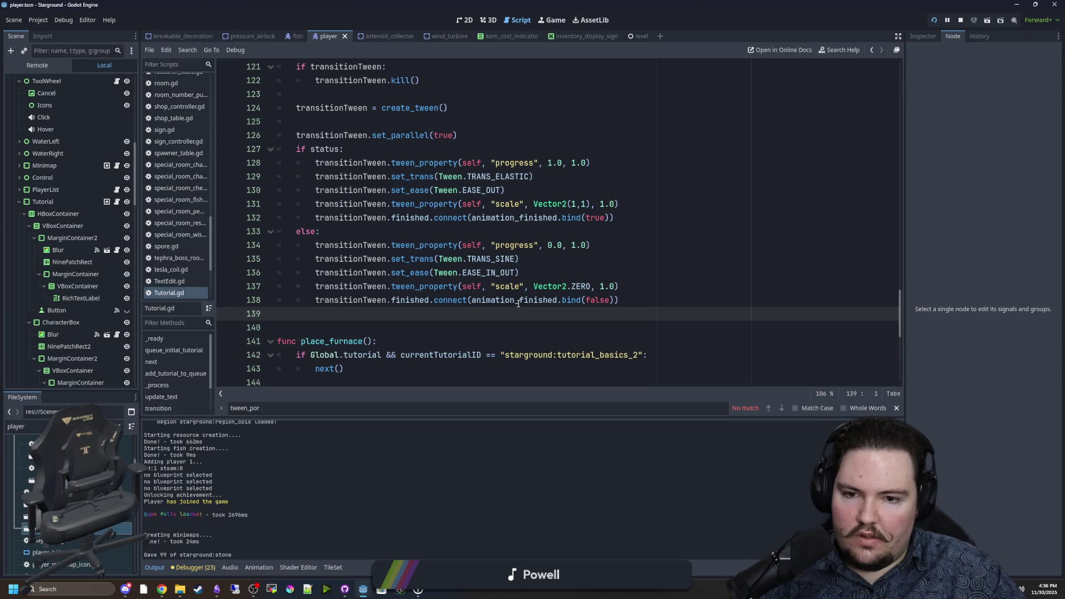
scroll(488, 311, up, 2)
click(449, 236)
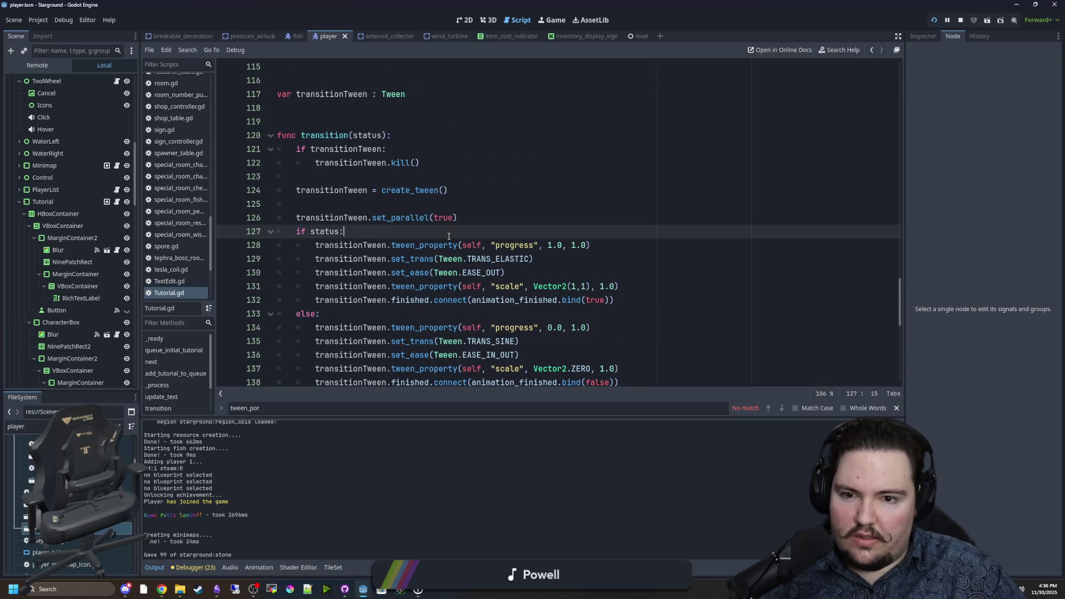
click(669, 285)
drag(591, 245, 303, 245)
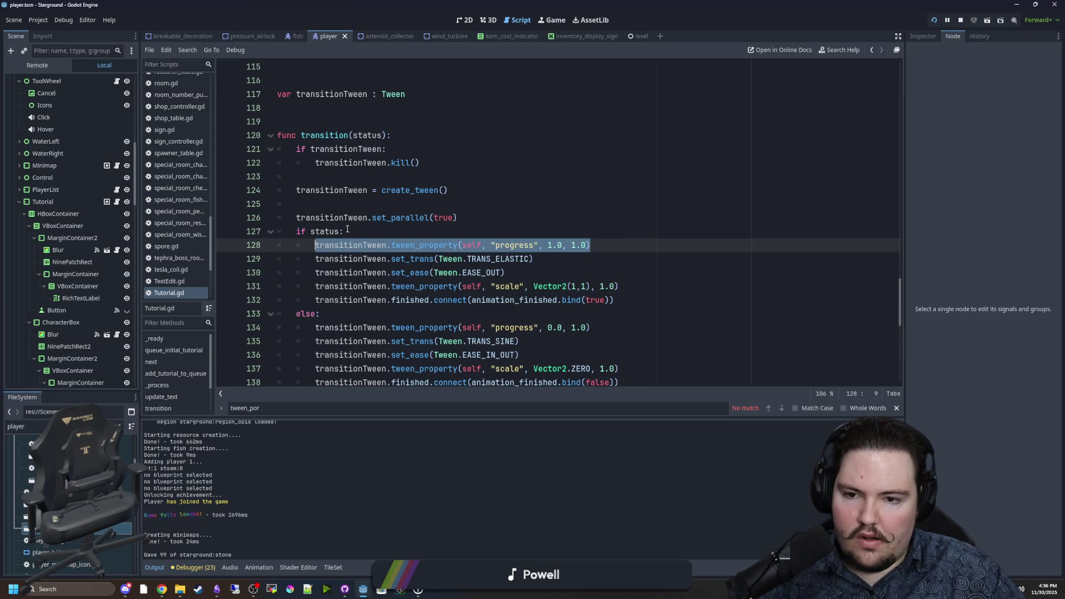
scroll(483, 240, down, 1)
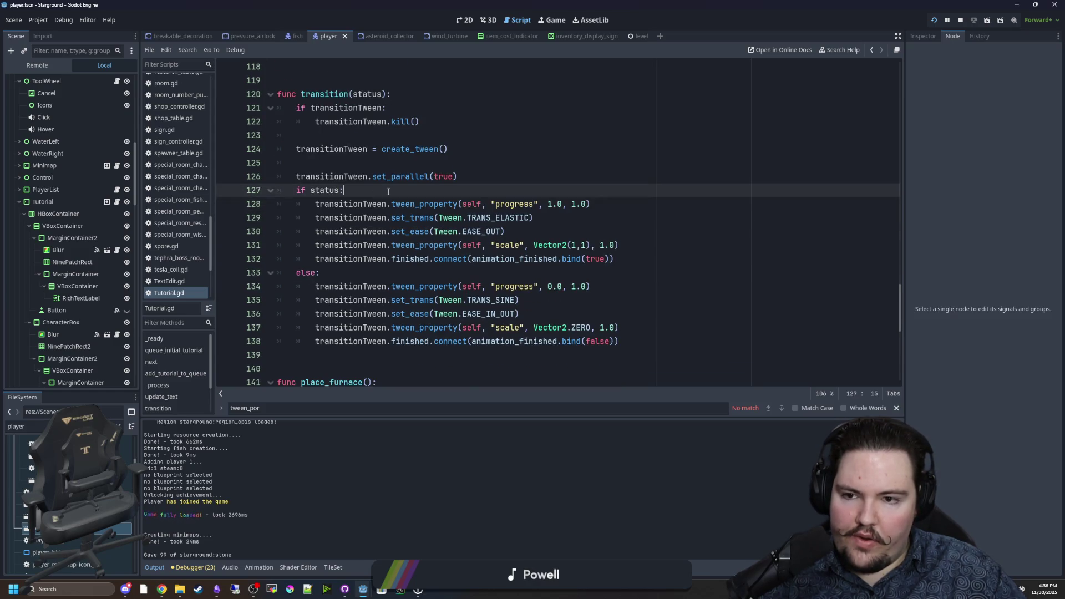
key(ctrl+shift+d)
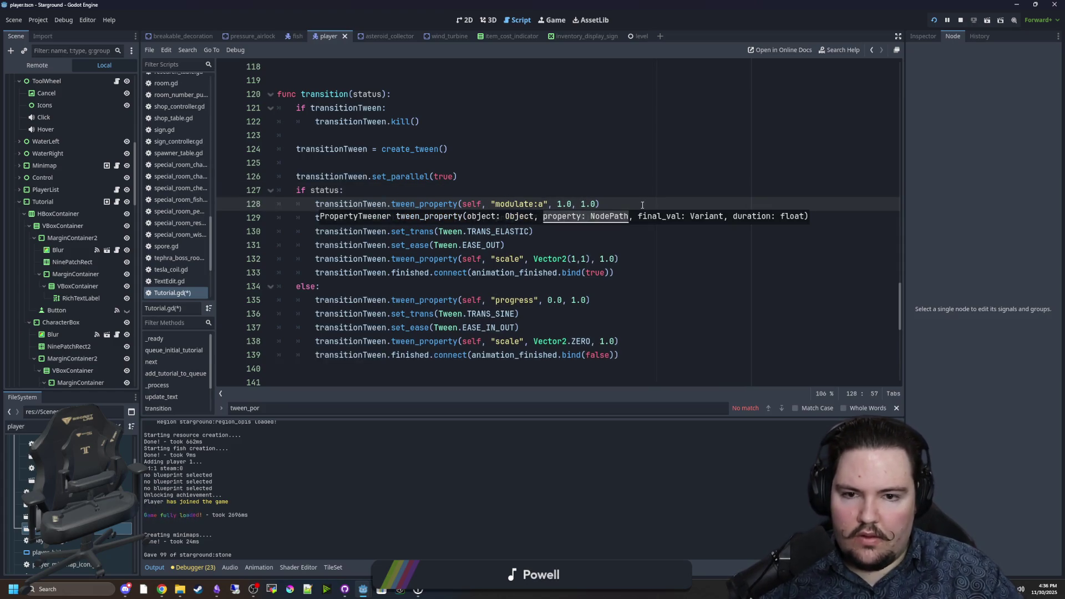
Add a matching modulate:a tween line under else: and save the script
click(585, 188)
drag(615, 204, 309, 202)
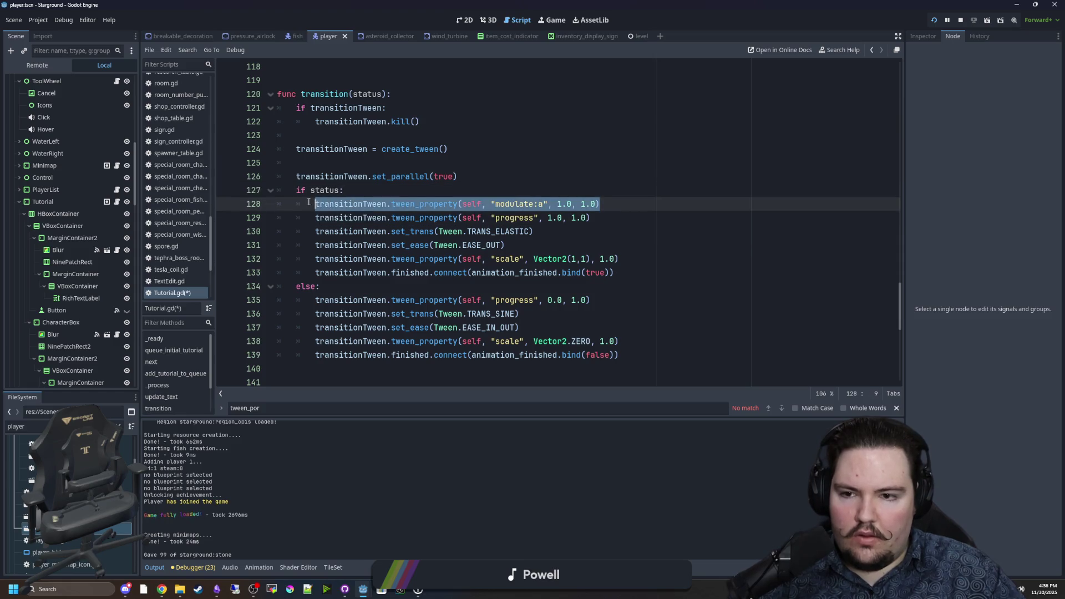
click(430, 286)
key(Return)
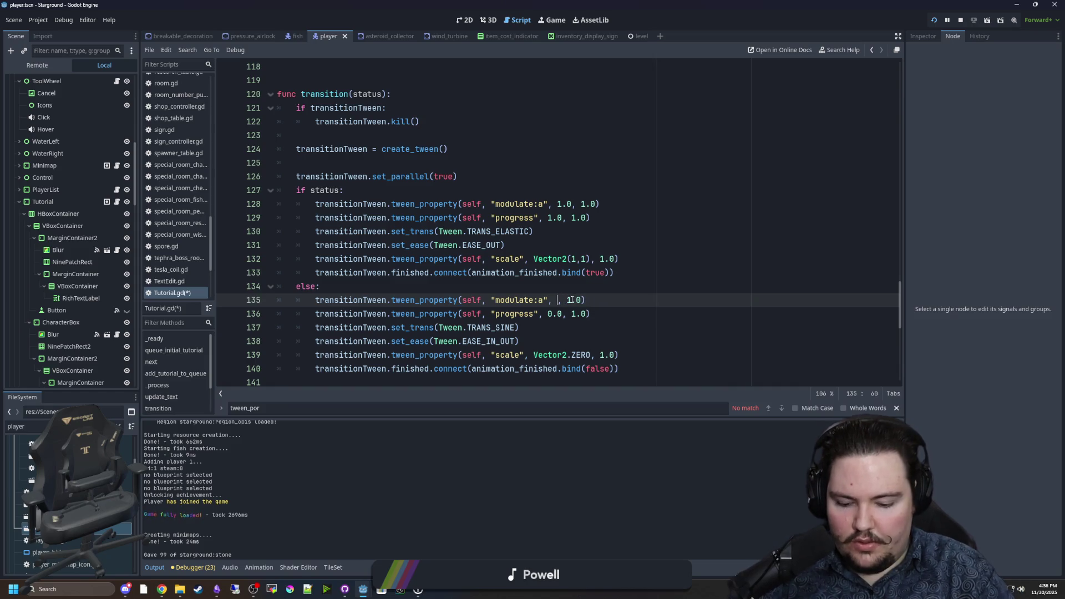
click(523, 283)
key(ctrl+s)
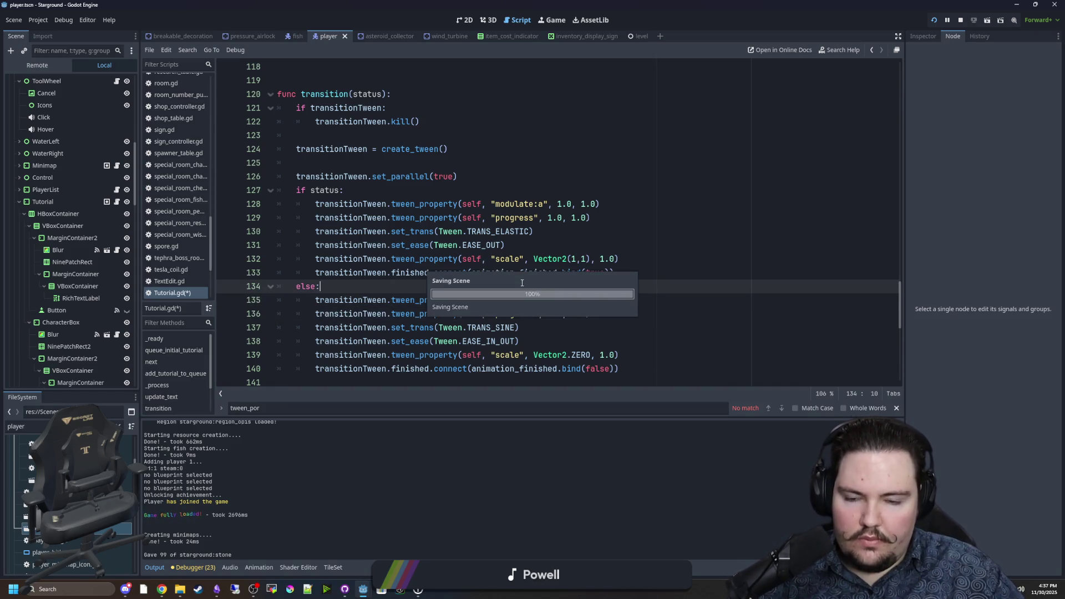
In the running game, run '/give apple' and dismiss the Food tutorial popup
click(551, 25)
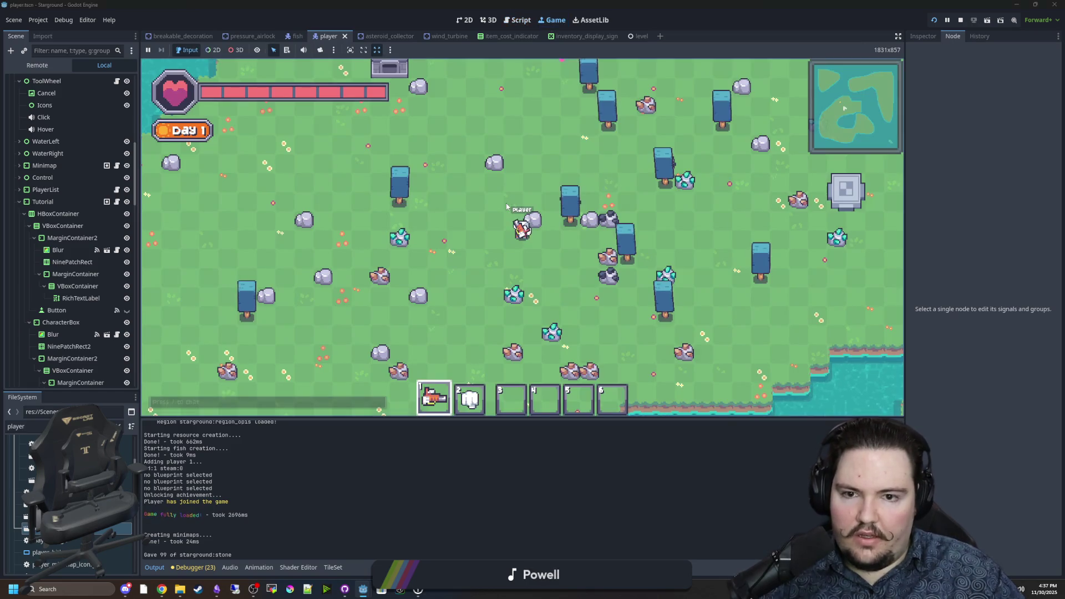
text(/give apple)
key(Return)
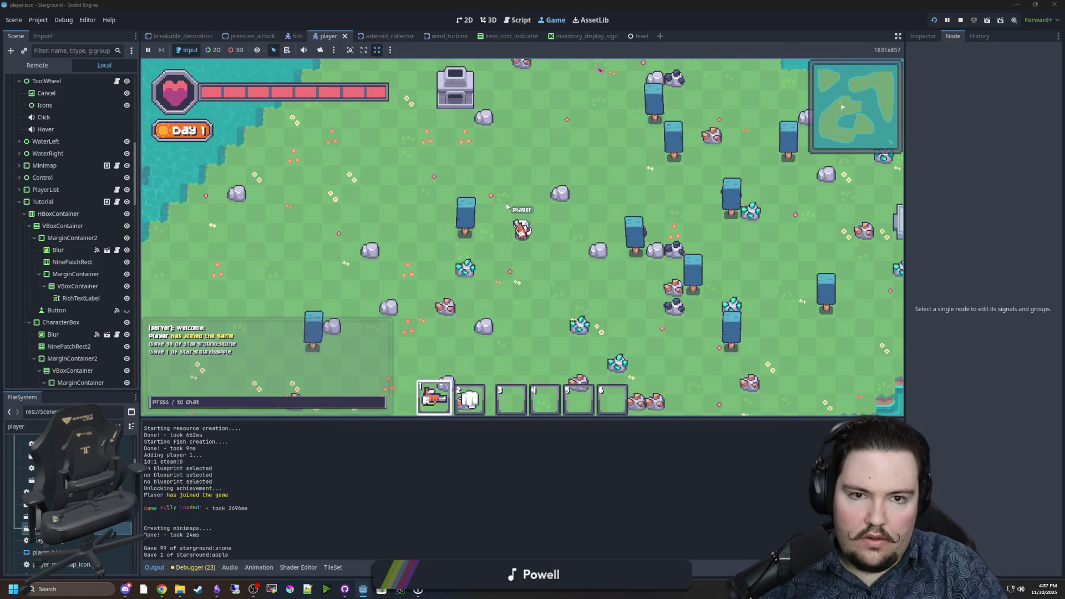
key(w)
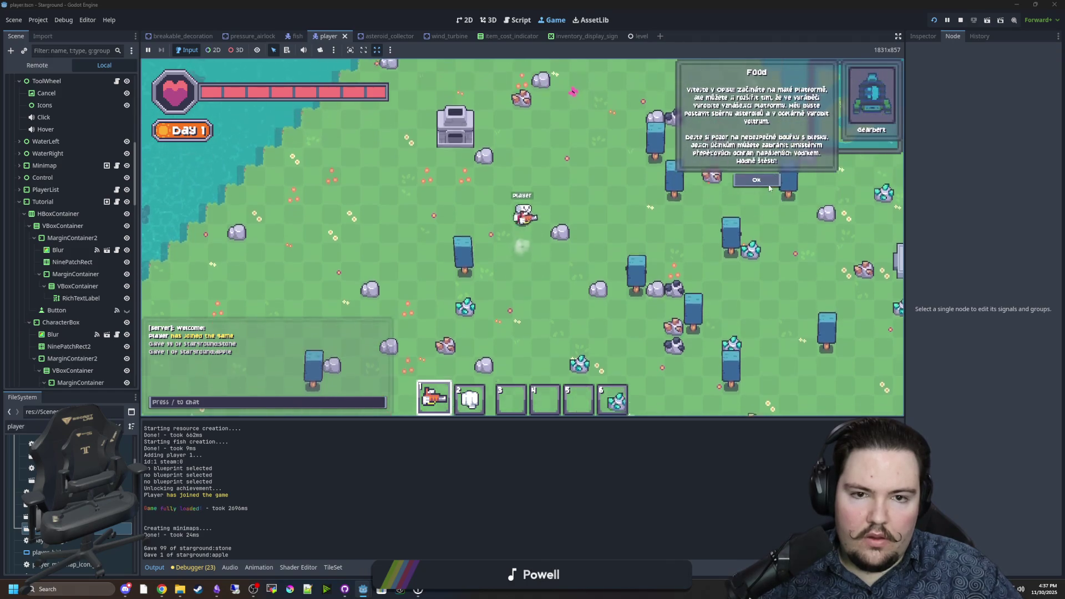
click(756, 180)
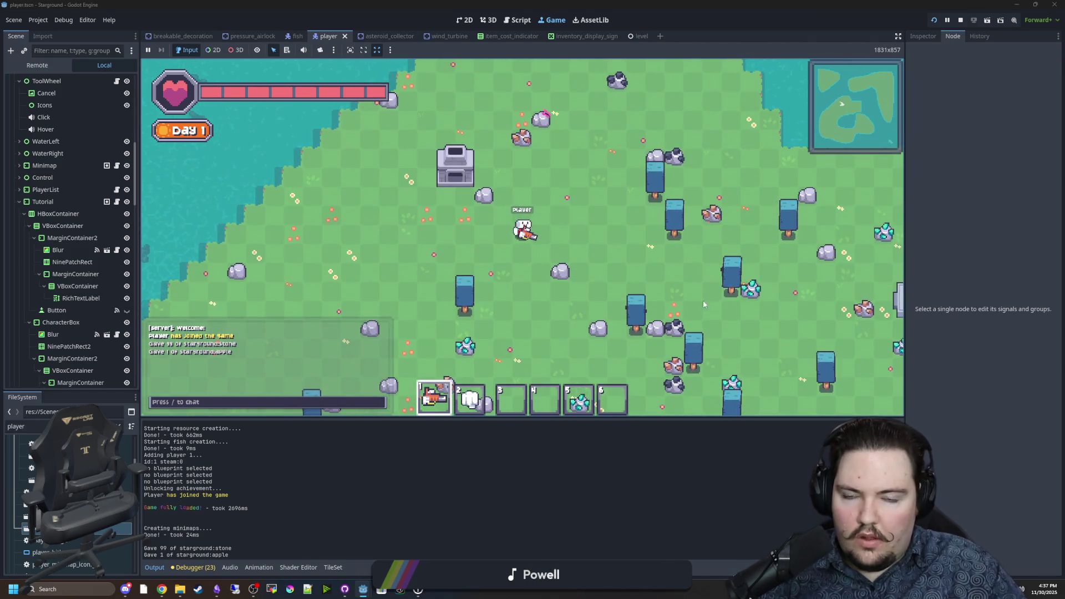
key(w)
key(d)
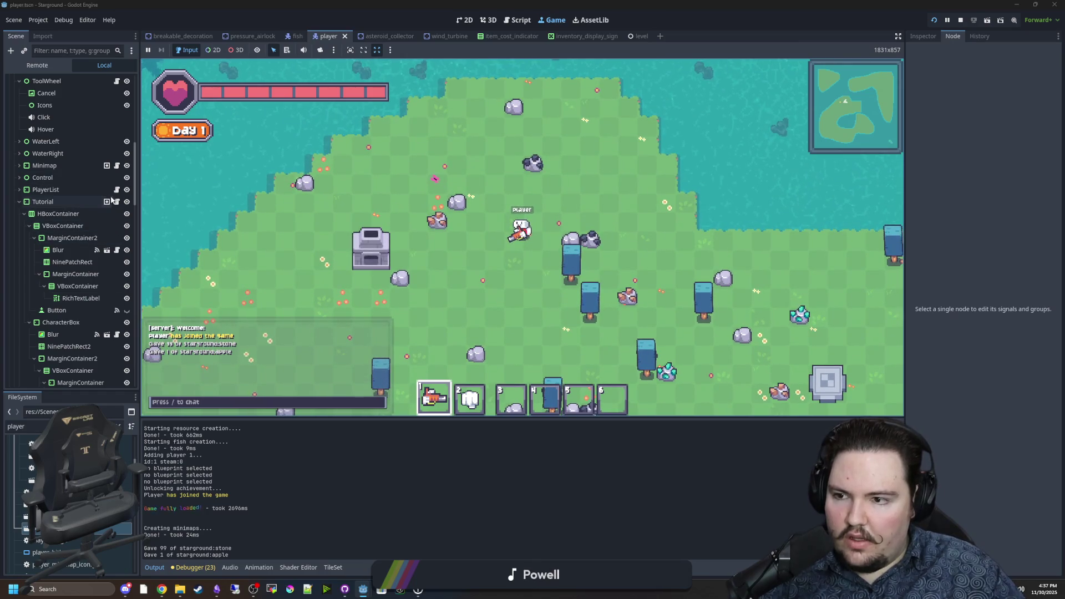
Save Tutorial.gd, then switch to creative gamemode and place a Crafter in-game
click(117, 202)
key(ctrl+s)
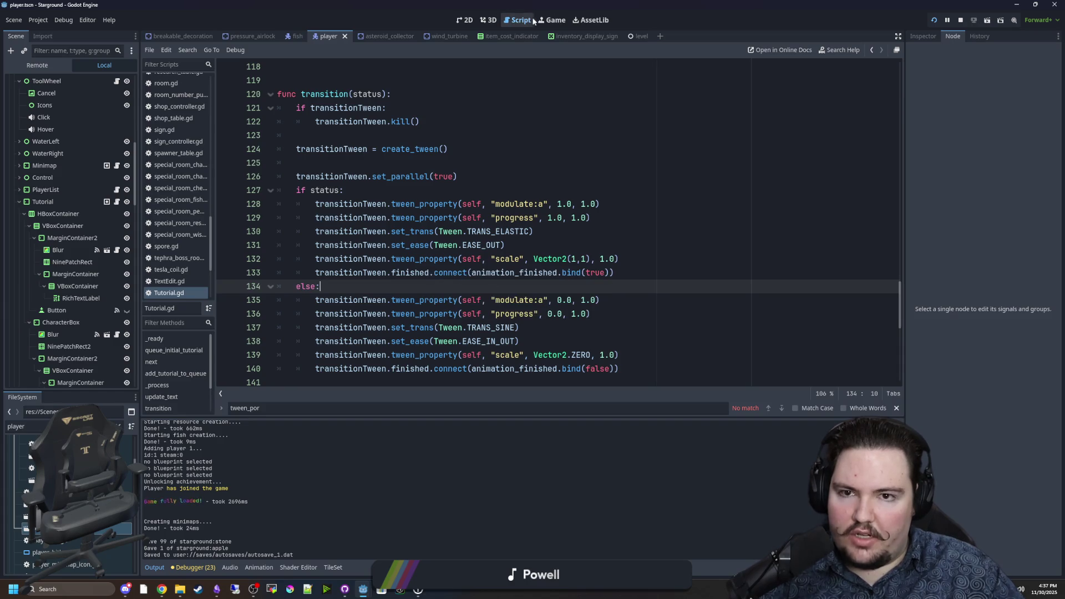
click(552, 20)
key(b)
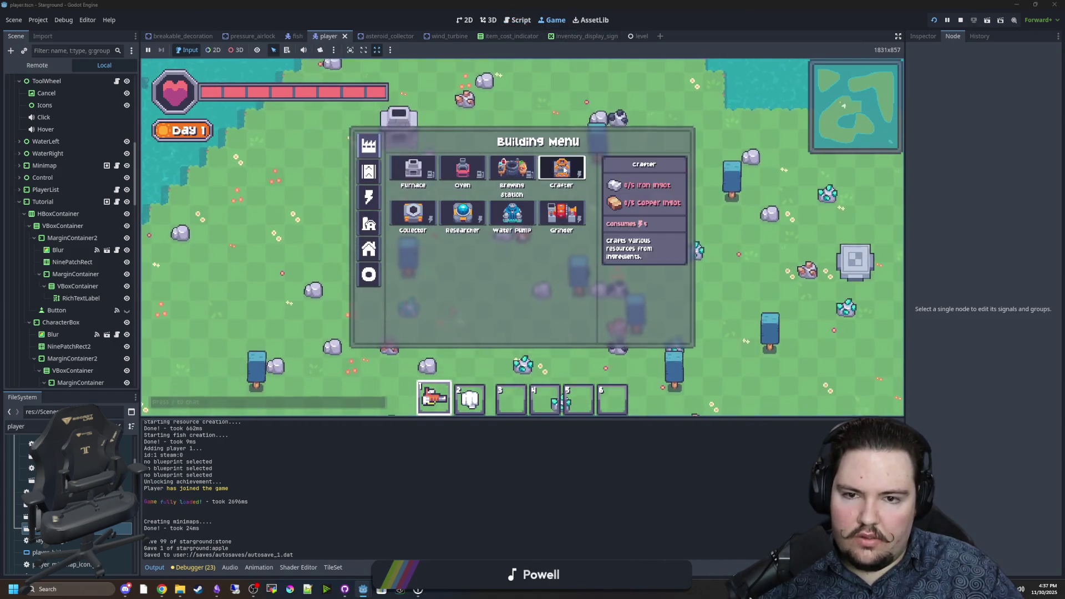
click(564, 171)
key(slash)
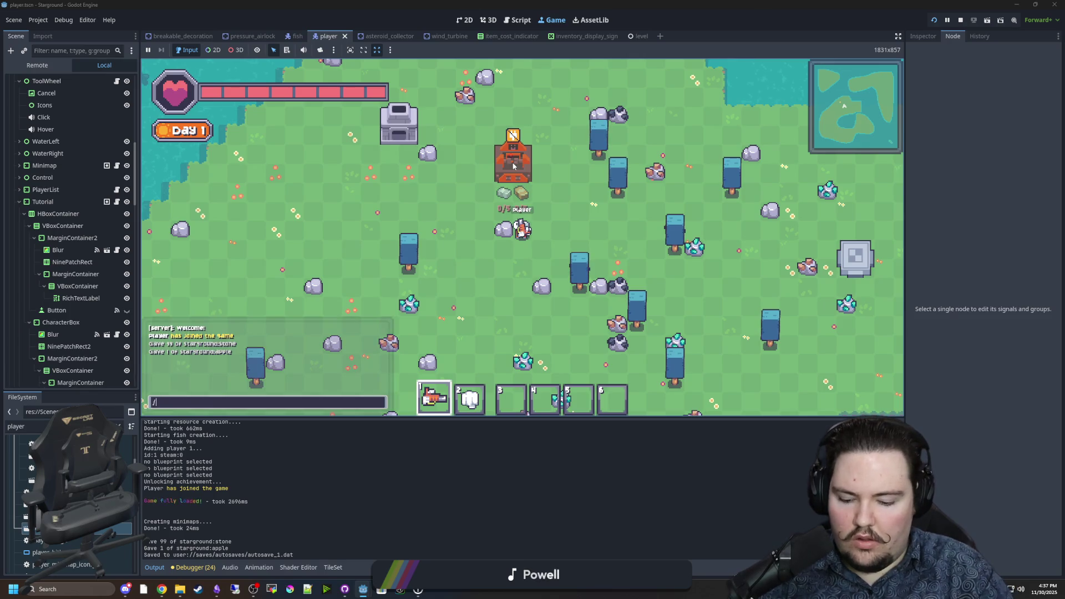
text(ative)
key(Return)
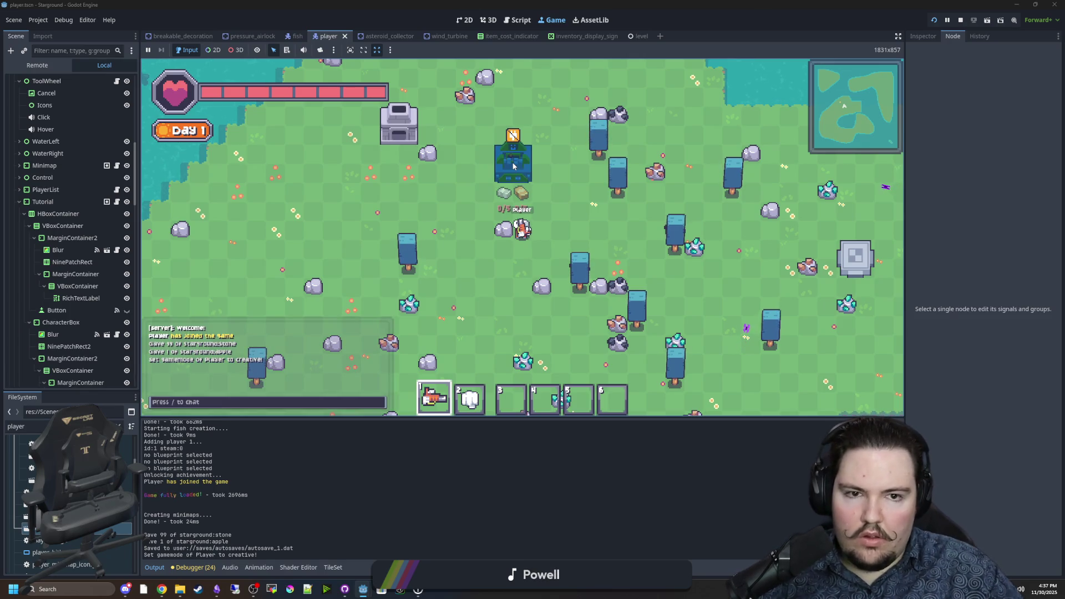
click(513, 164)
key(a+s)
Reset tutorials in the General options, run '/give apple' again, and reopen the Tutorial script
key(Escape)
click(533, 254)
click(458, 174)
scroll(506, 277, down, 5)
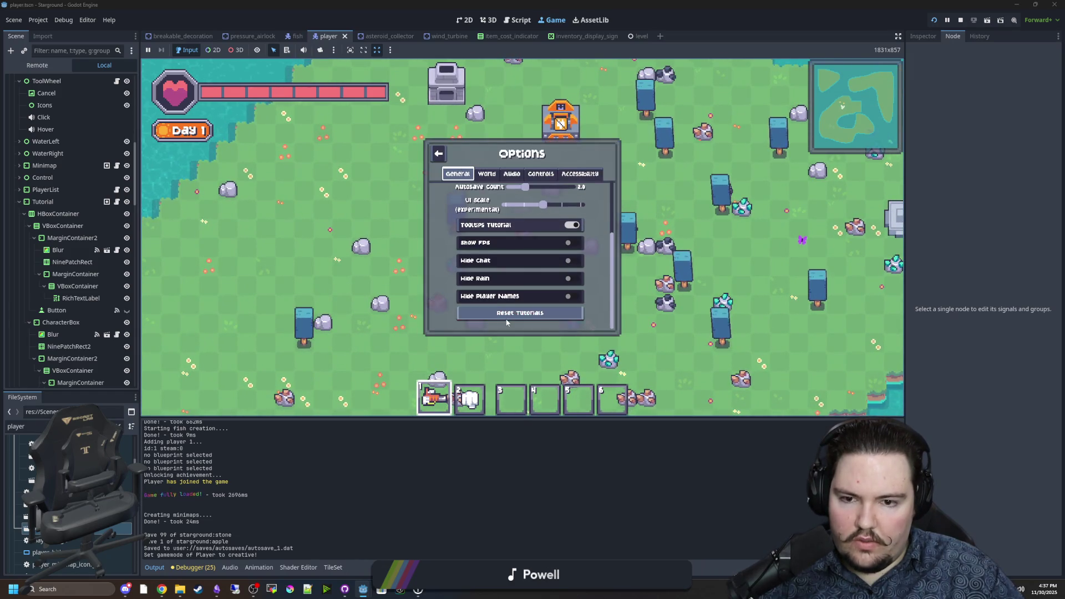
key(Escape)
text(/g)
text(pple)
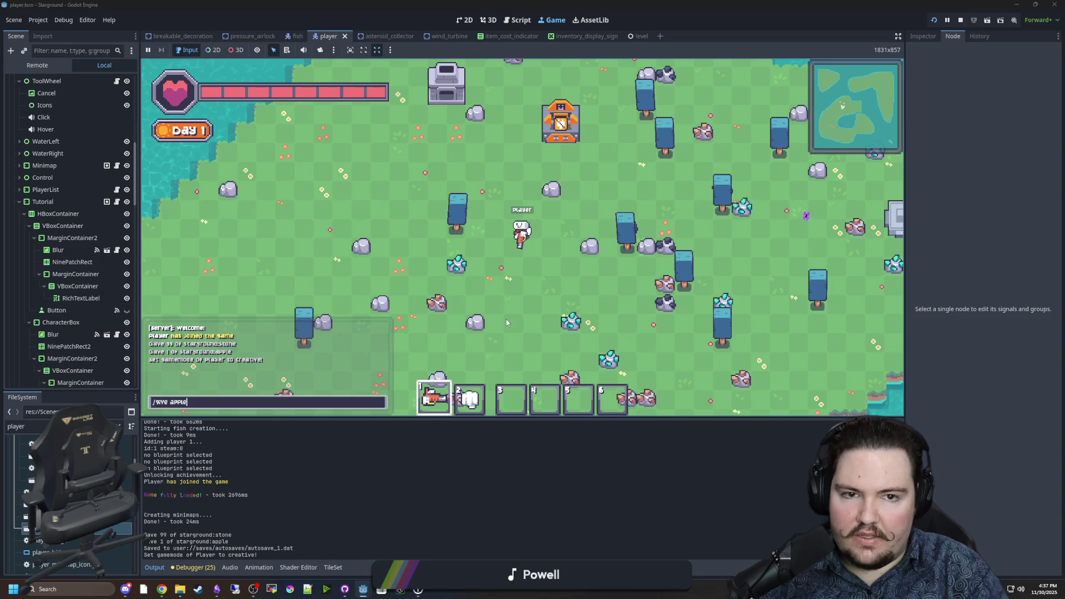
key(Return)
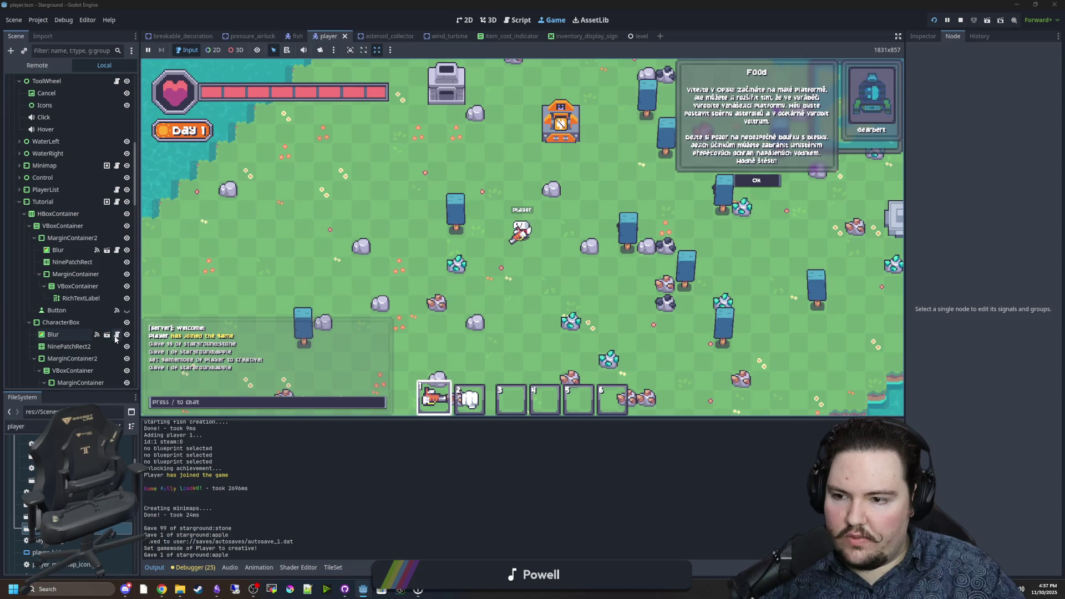
click(117, 202)
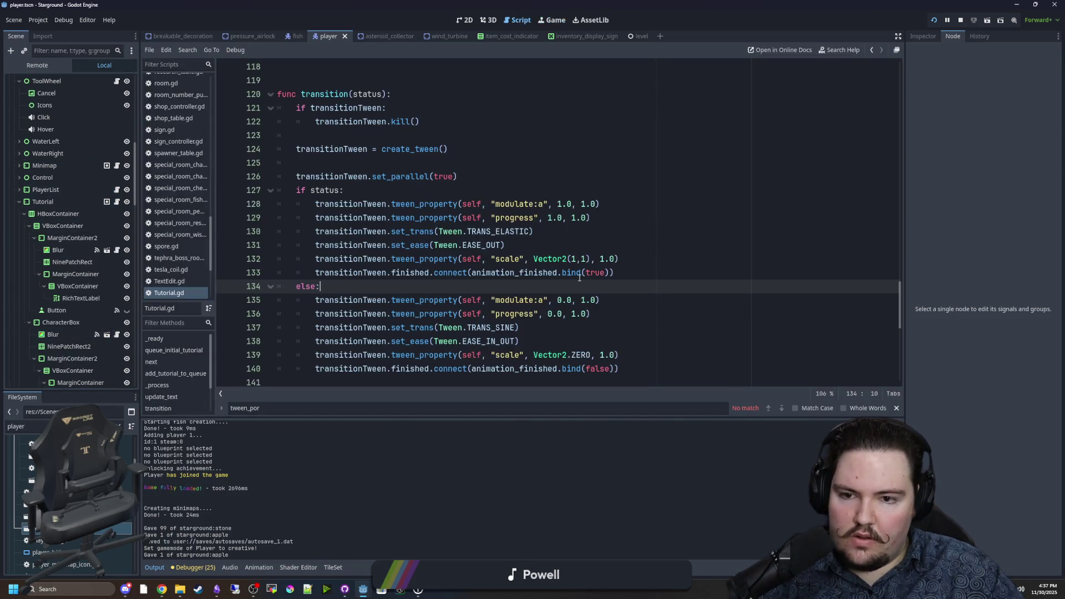
Change line 132's scale tween duration from 1.0 to 2.0, save, and show the Game view
scroll(613, 284, down, 1)
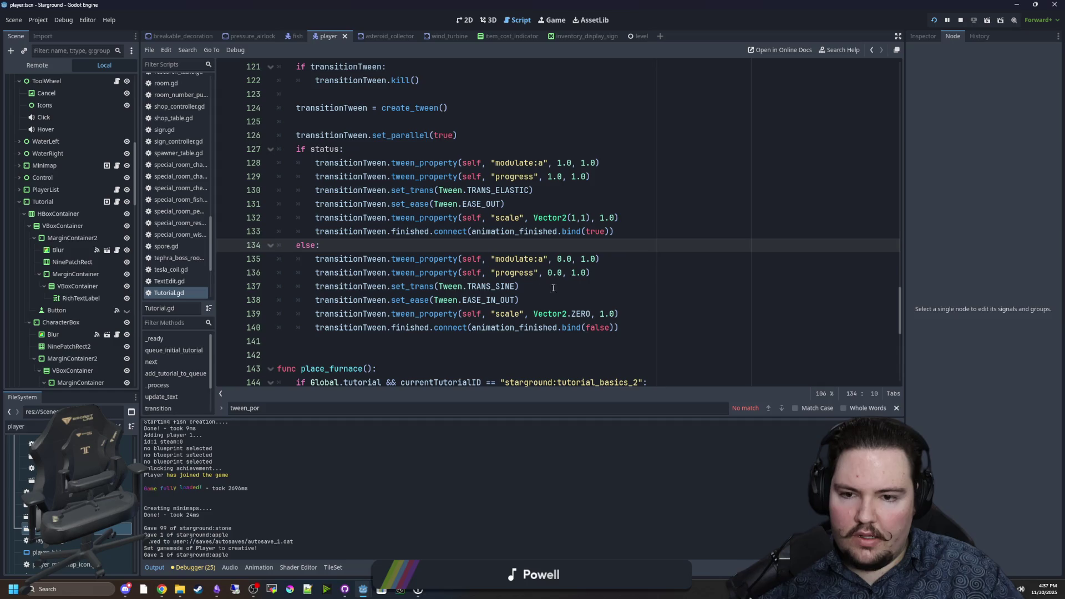
click(534, 190)
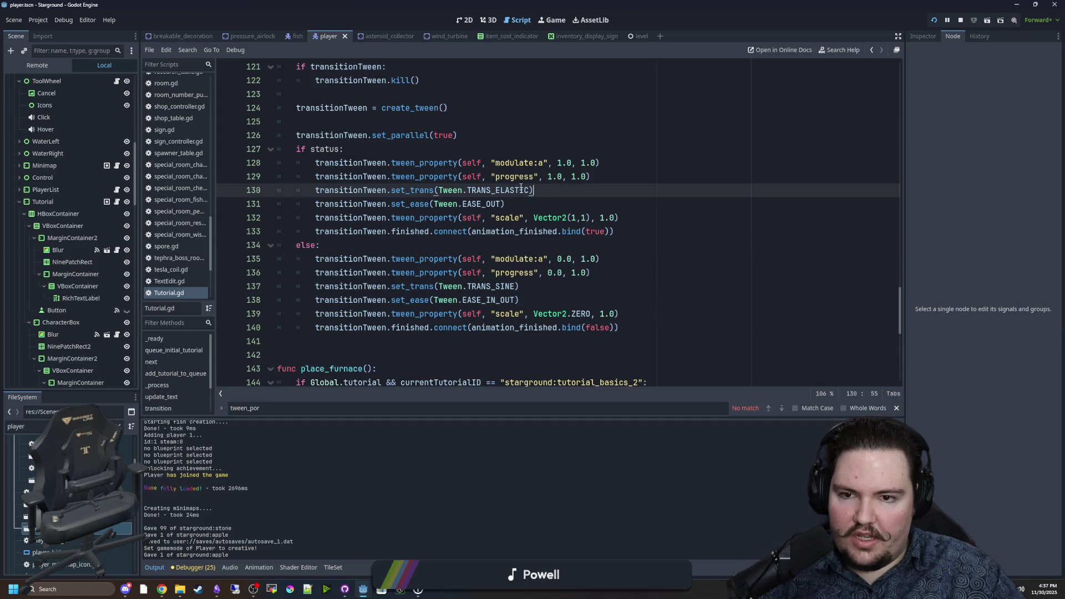
drag(389, 162, 612, 230)
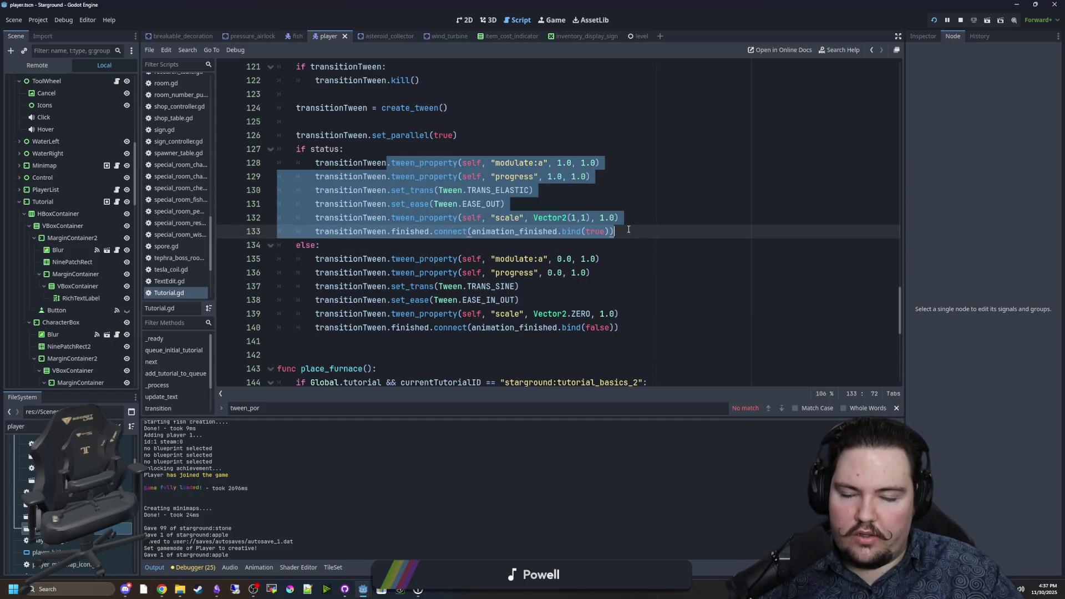
click(630, 229)
click(606, 218)
text(2)
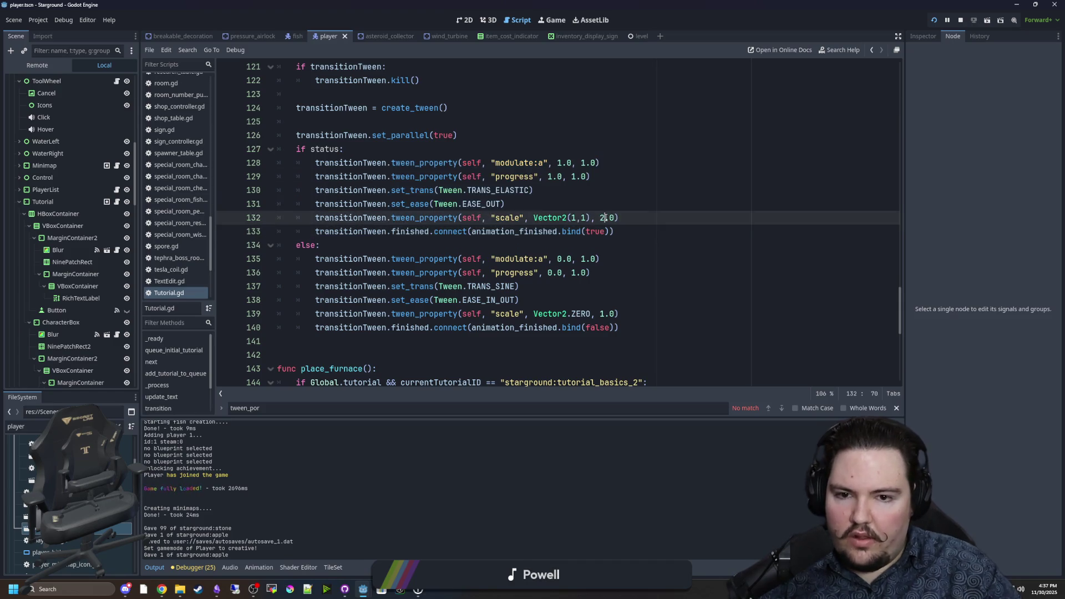
click(588, 205)
key(ctrl+s)
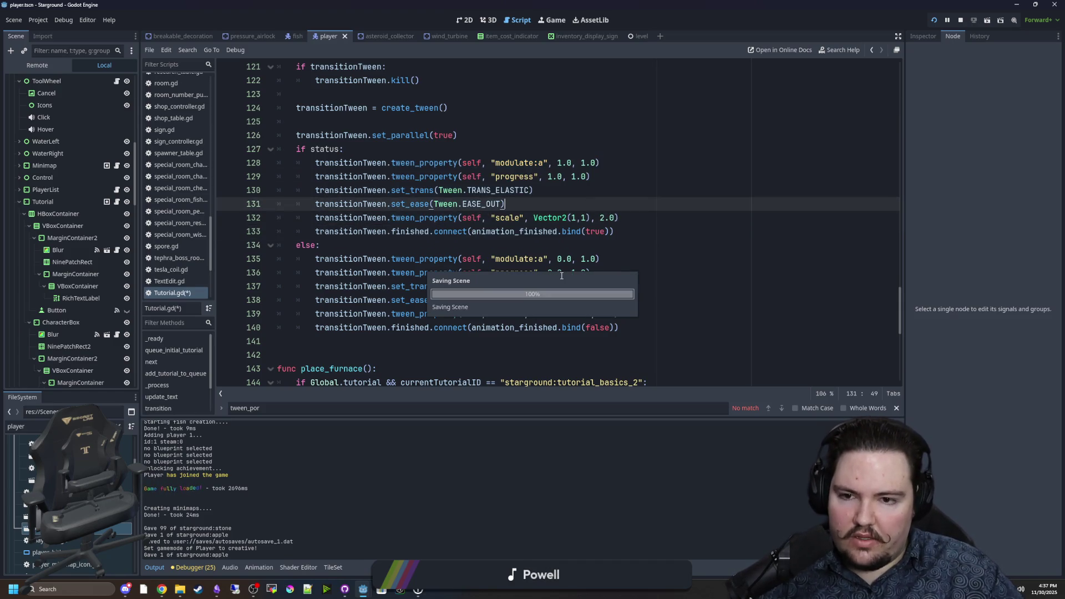
click(559, 140)
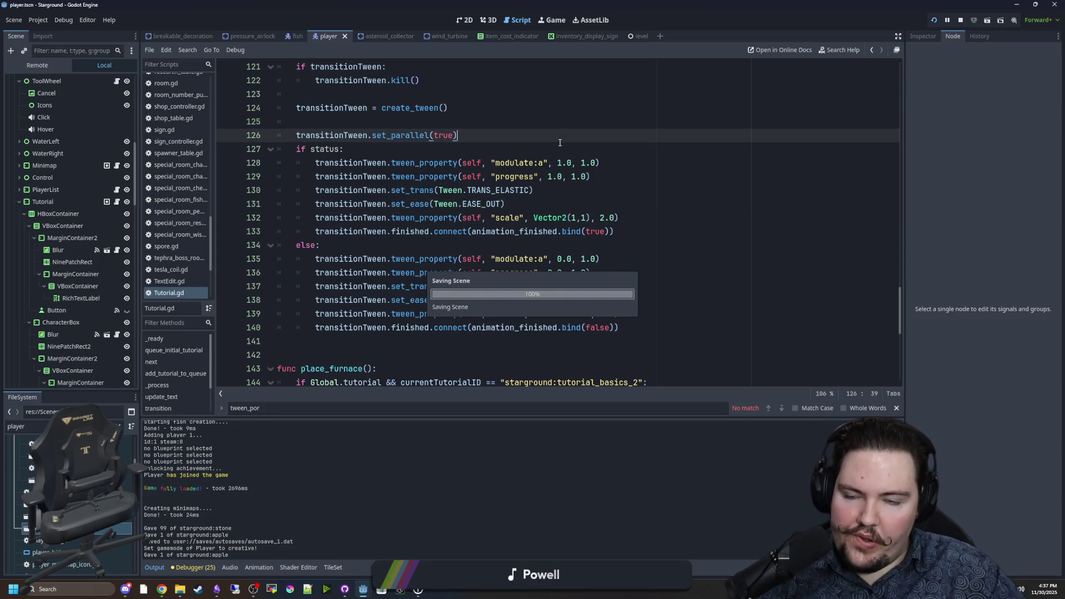
click(549, 21)
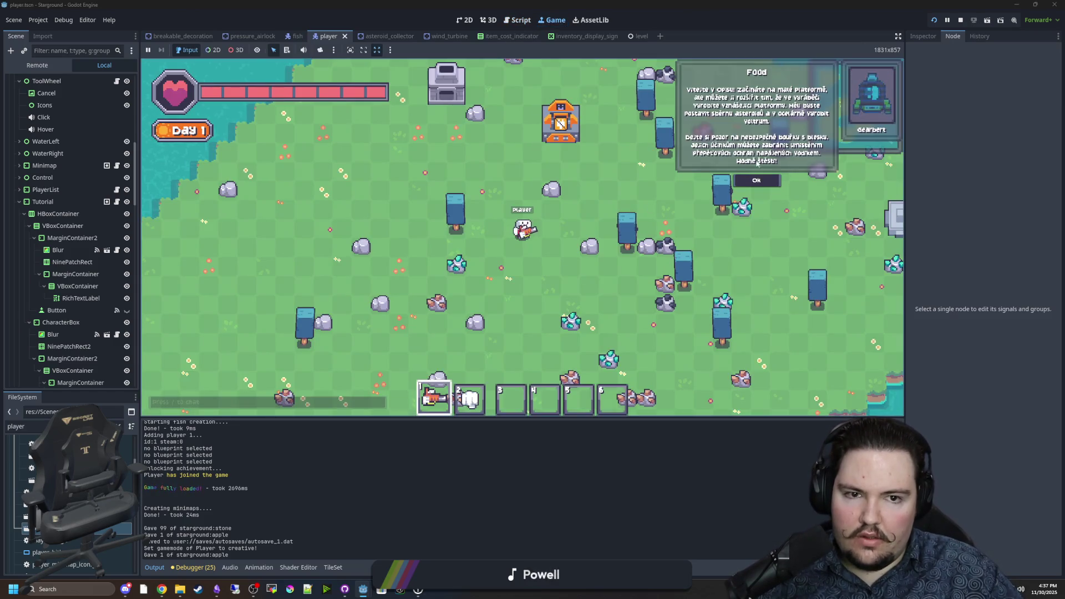
Dismiss the Food popup, place a building on the grass, and dismiss the Power popup
click(756, 179)
key(w)
key(a)
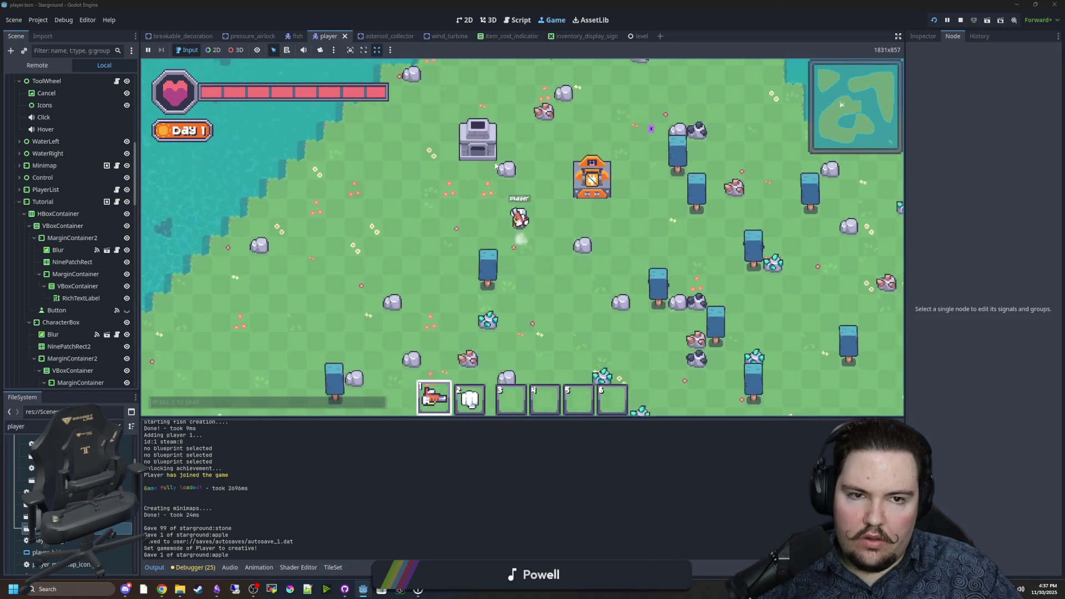
key(b)
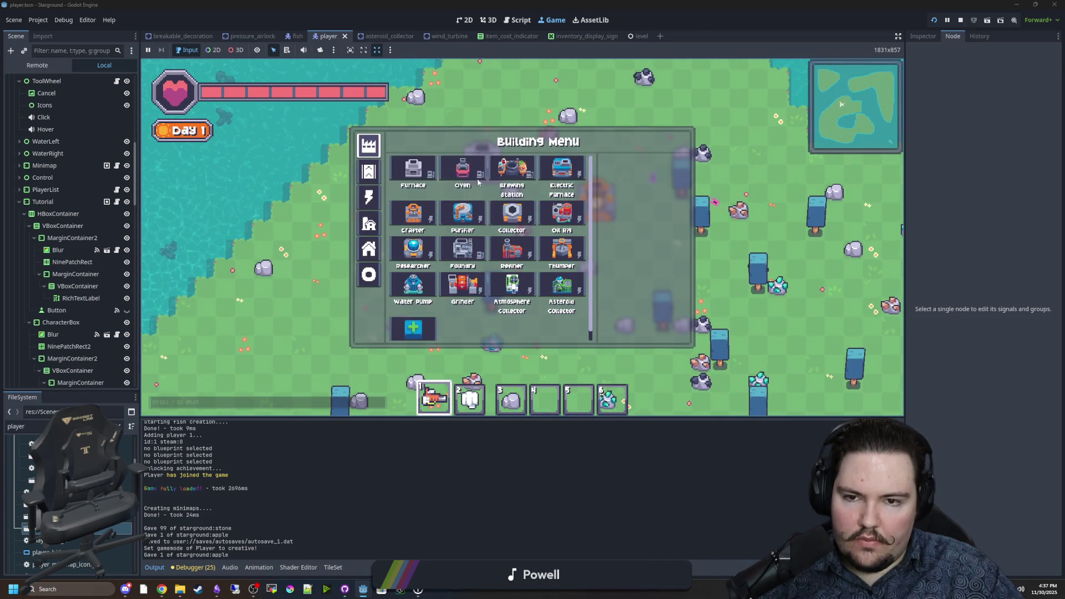
click(414, 212)
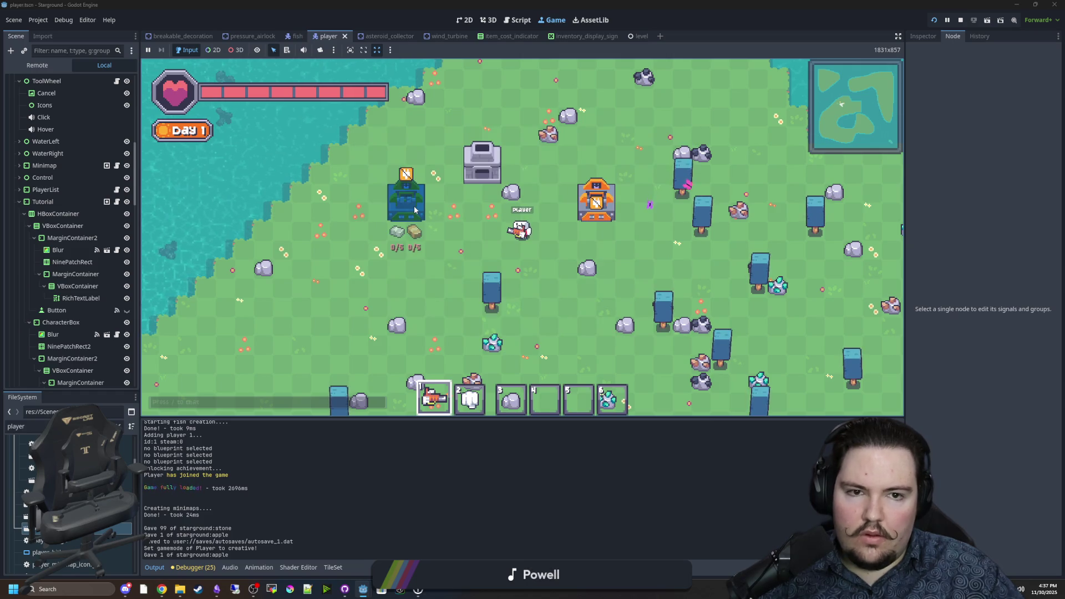
click(414, 210)
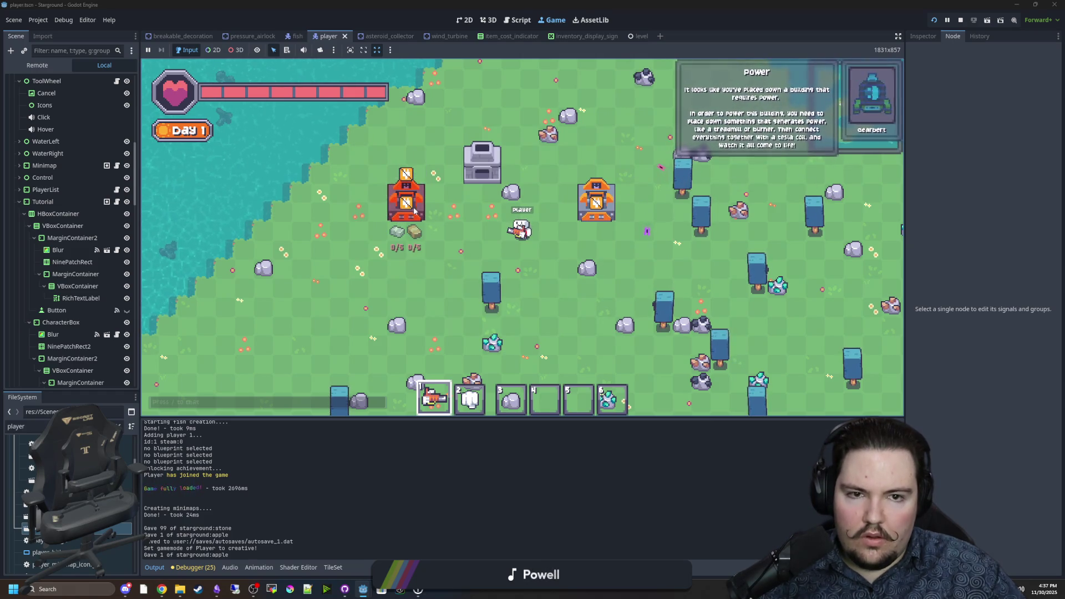
key(s)
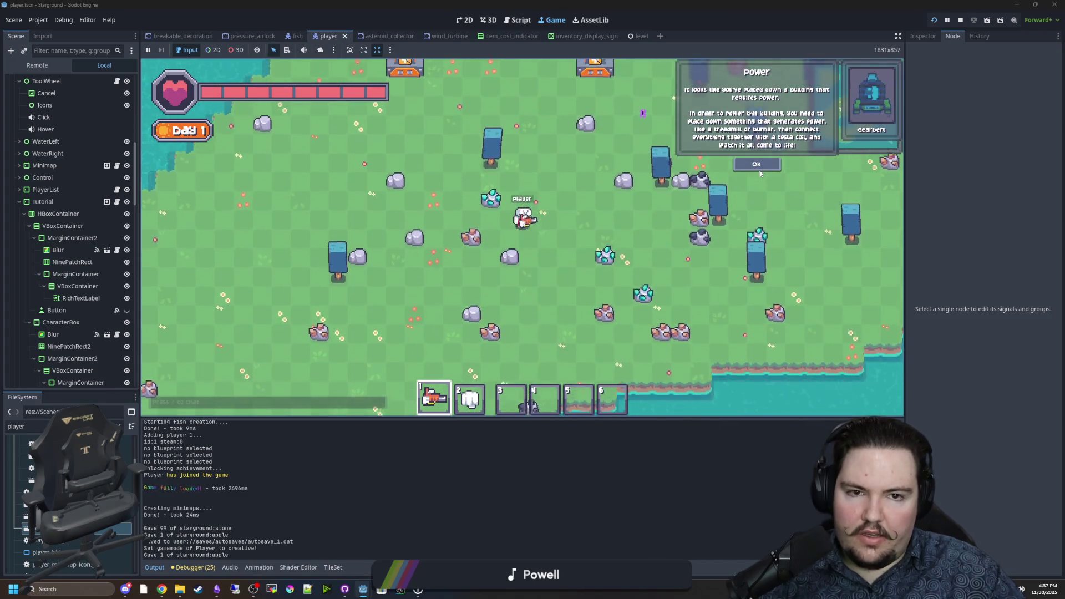
key(w)
click(746, 165)
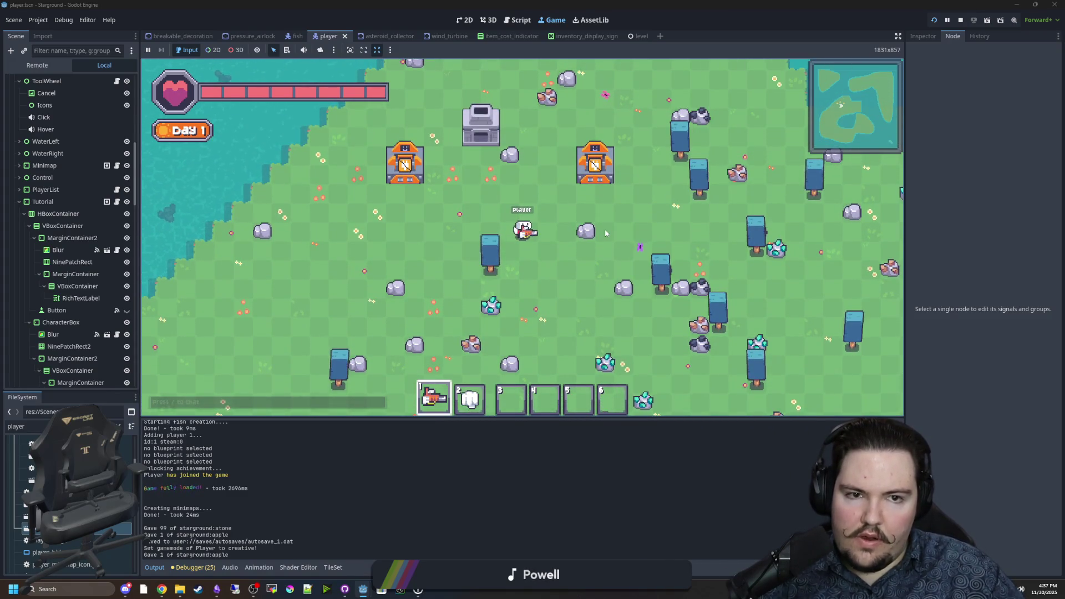
Deconstruct the orange buildings and briefly open the building menu
key(w)
key(d)
click(573, 223)
click(360, 226)
key(a)
key(s)
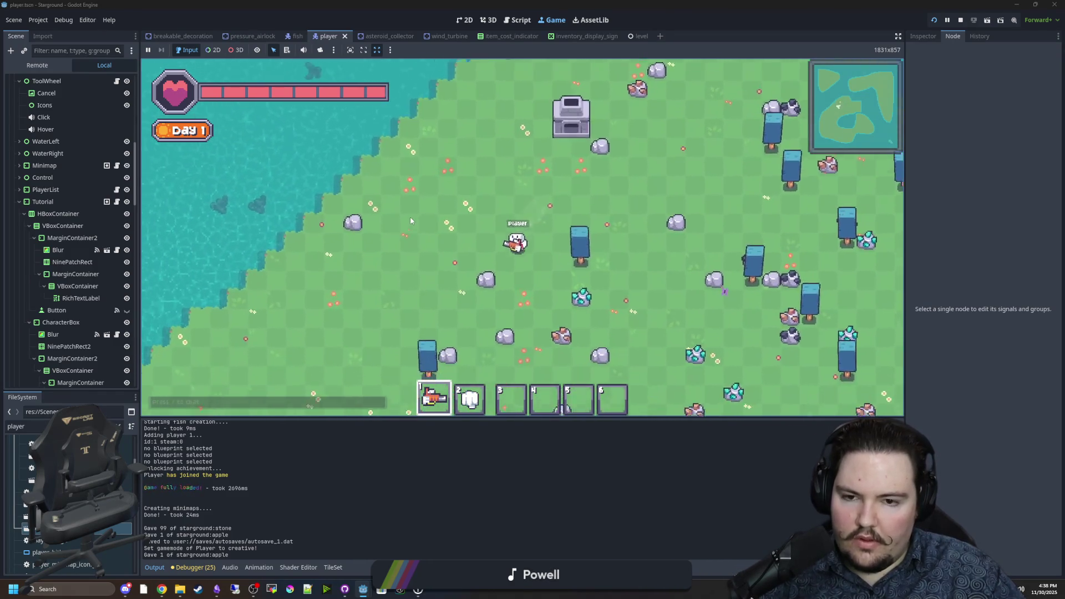
key(b)
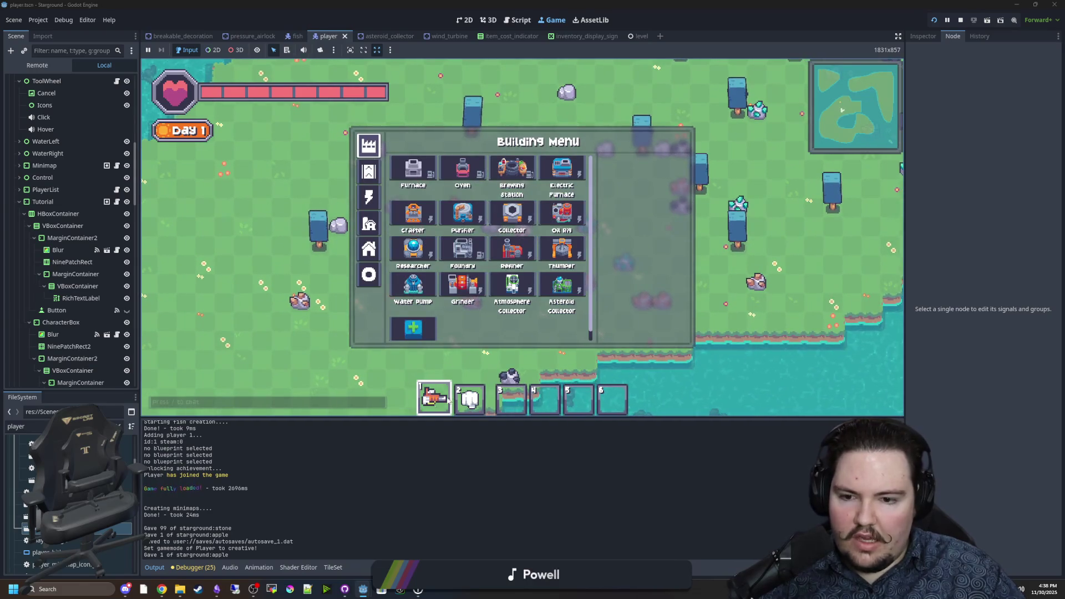
key(b)
Switch between hotbar slots 2 and 4, open the inventory, and walk toward the water
key(2)
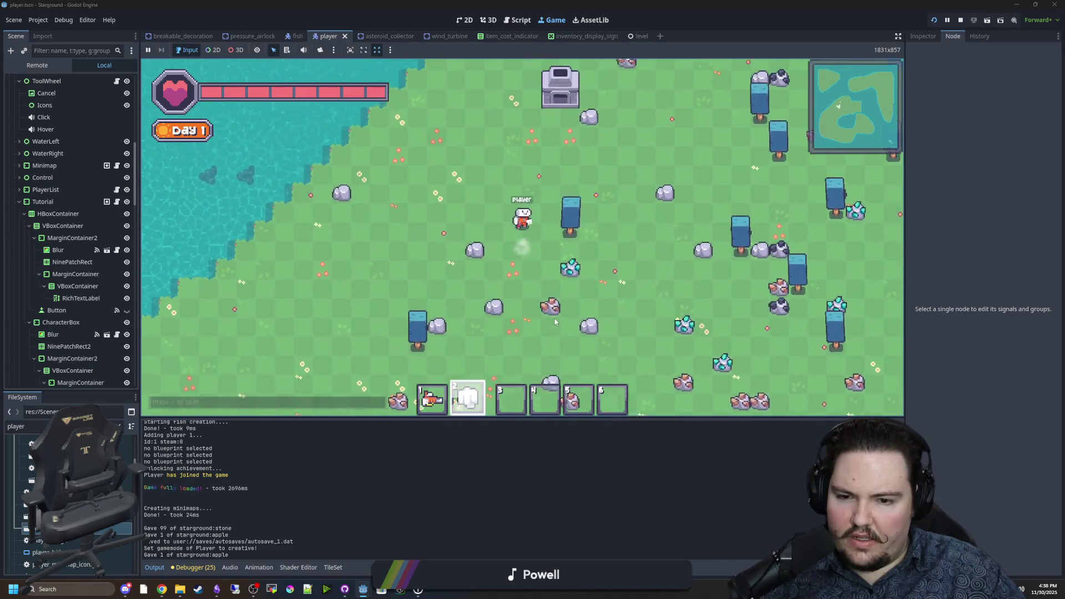
key(w)
key(4)
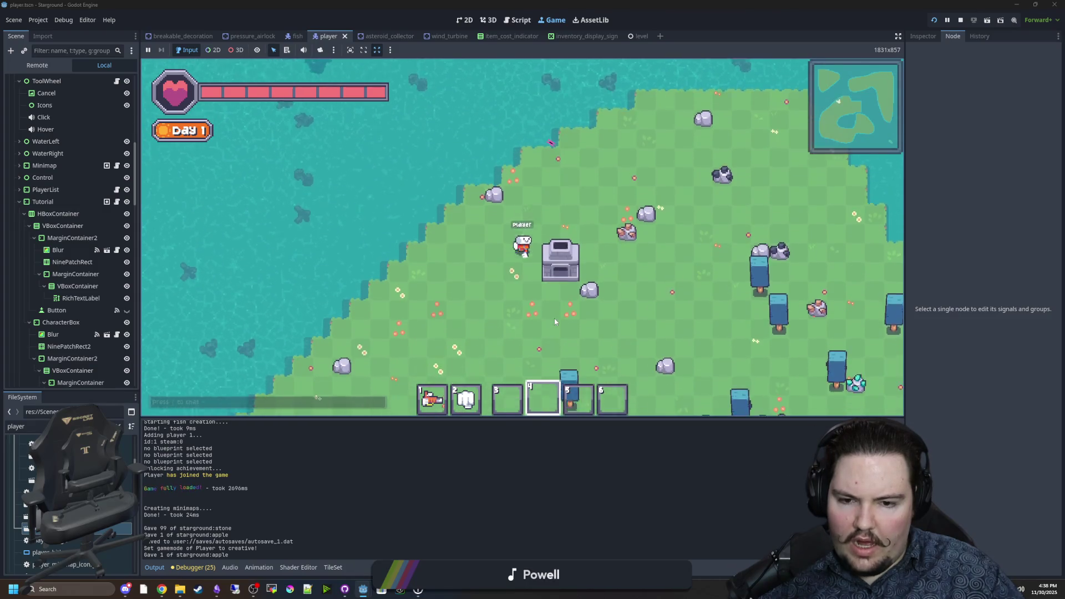
key(s)
key(d)
scroll(555, 319, up, 3)
key(e)
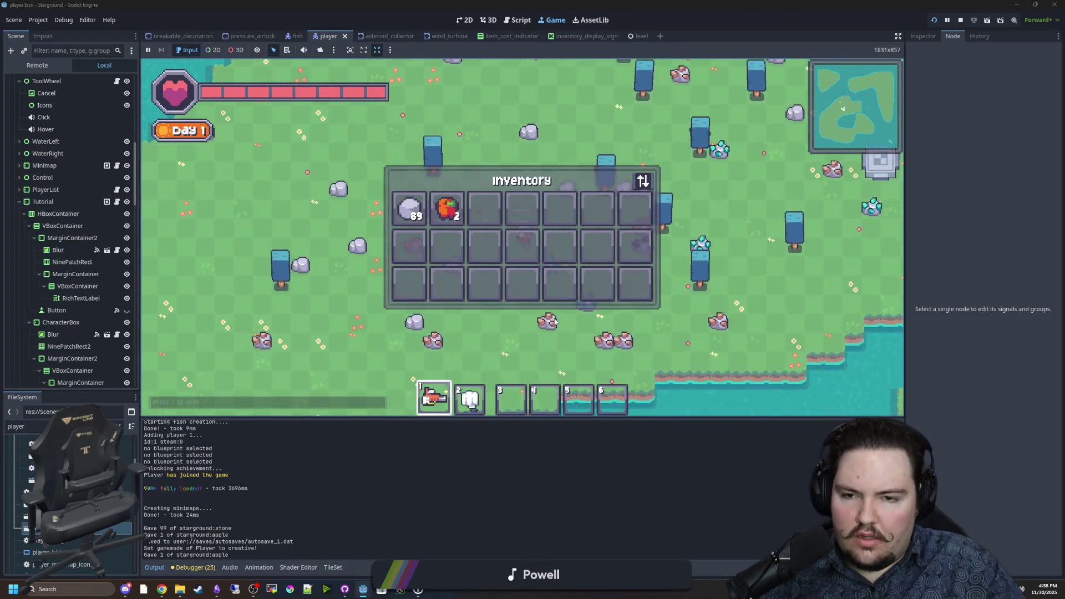
key(s)
key(a)
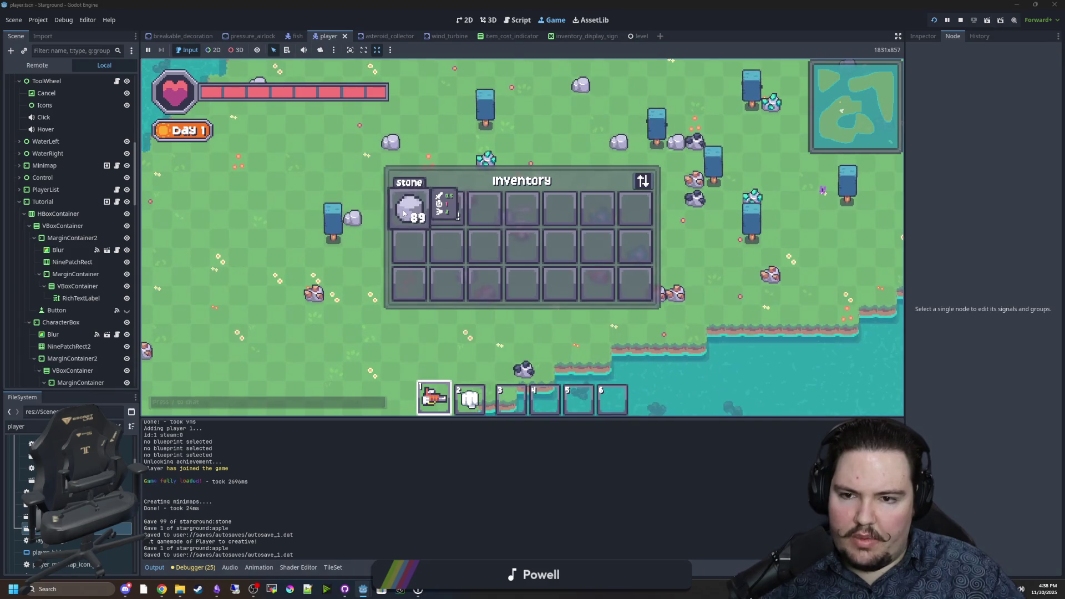
key(w)
key(d)
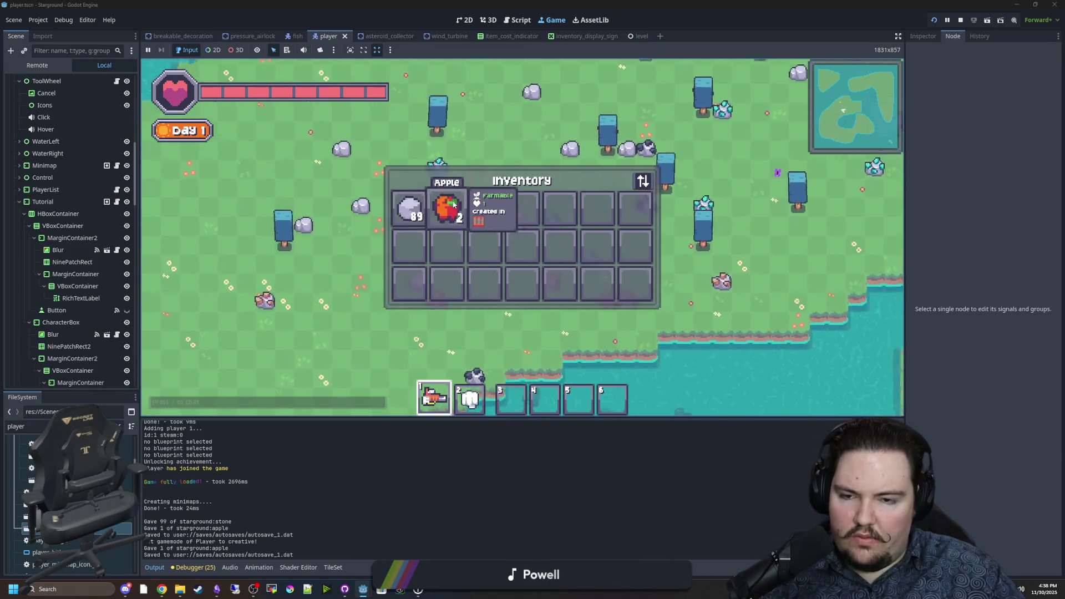
key(w)
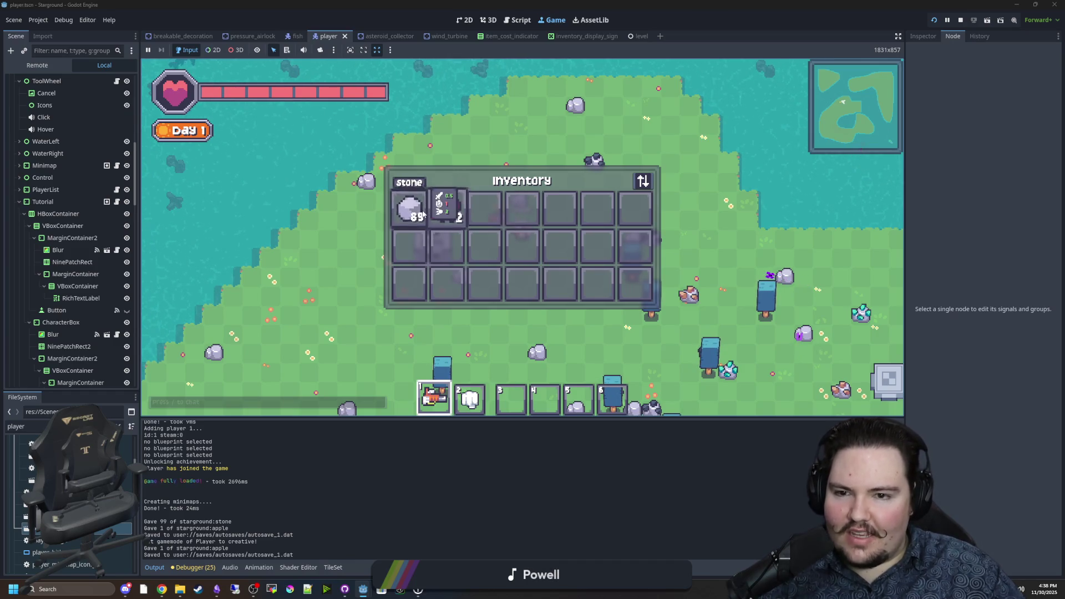
Filter Project Settings by 'pixel' and uncheck GUI > Common > Snap Controls to Pixels
click(39, 20)
click(50, 32)
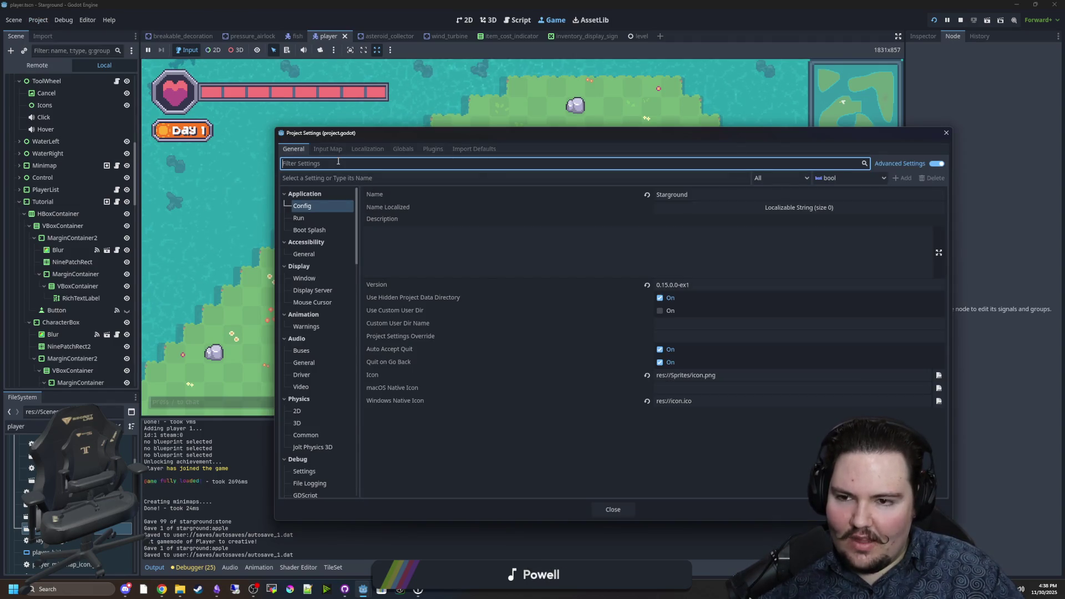
text(u)
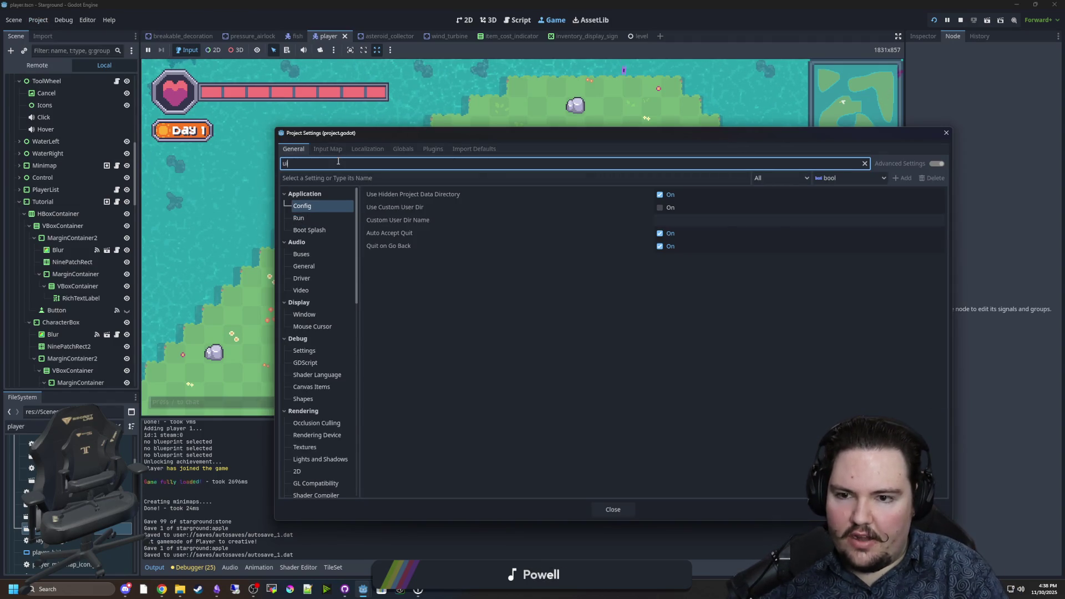
key(BackSpace)
key(BackSpace)
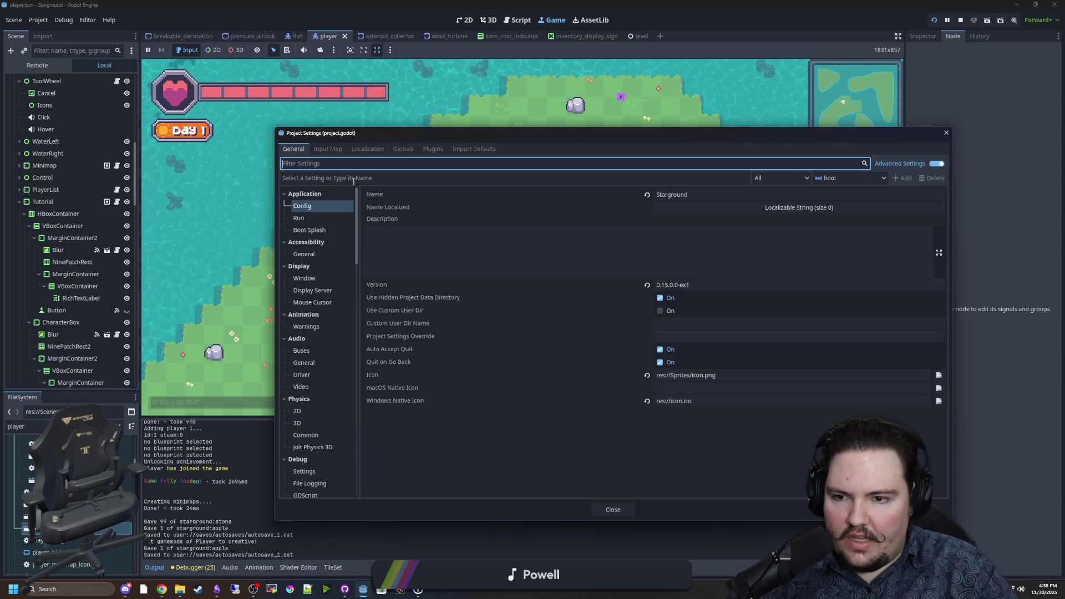
text(pixel)
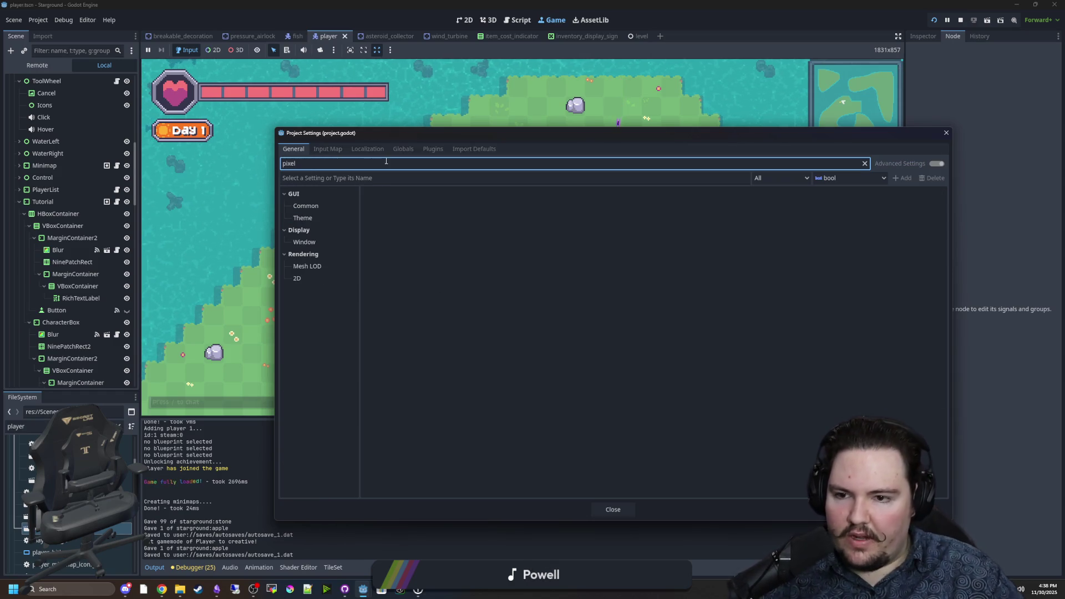
click(306, 206)
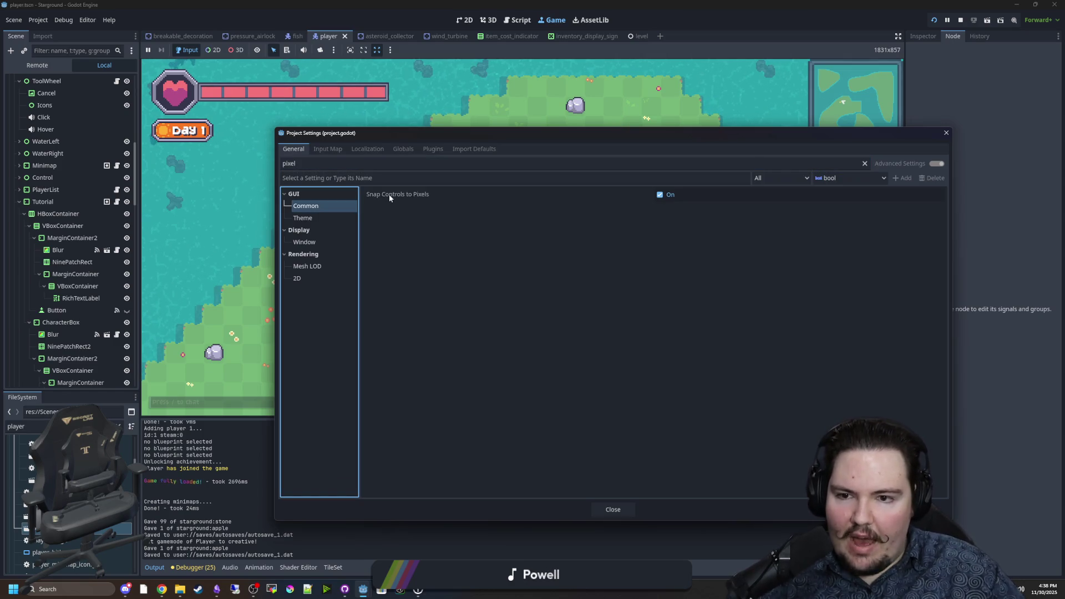
mouse_move(390, 196)
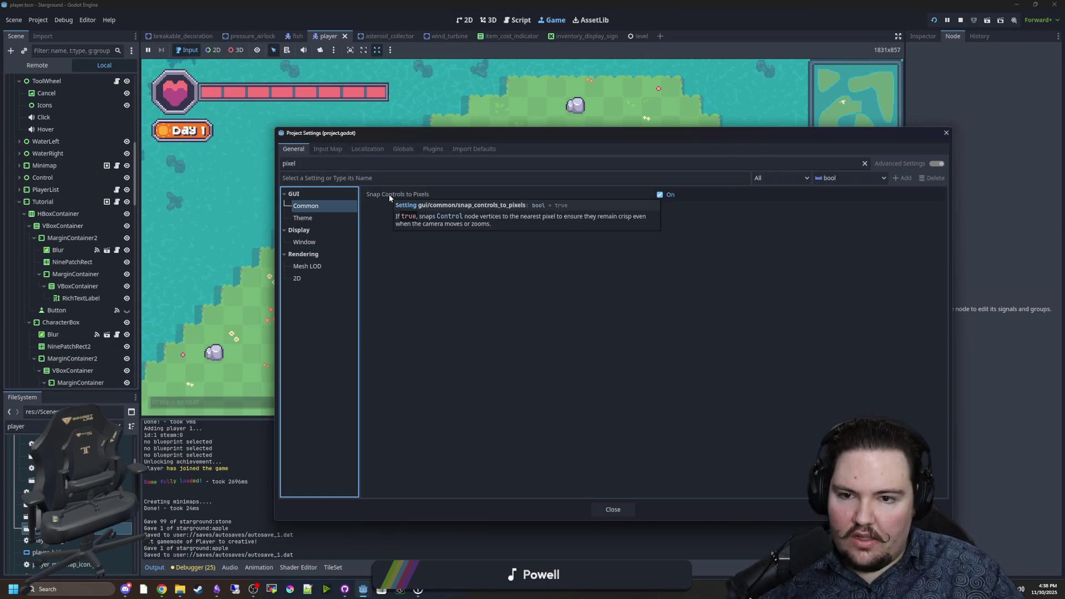
click(660, 195)
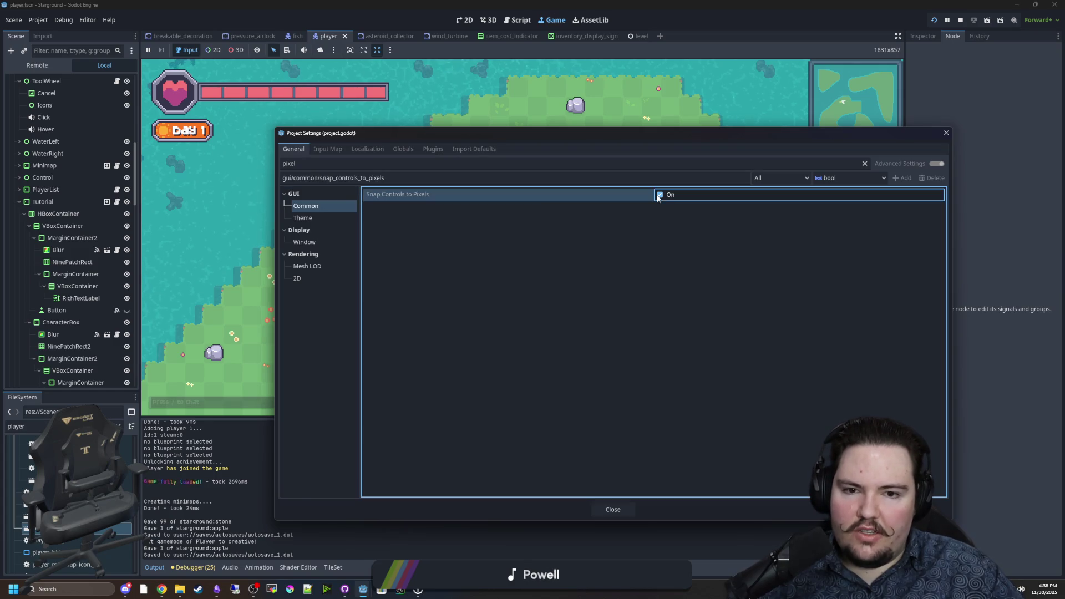
click(614, 510)
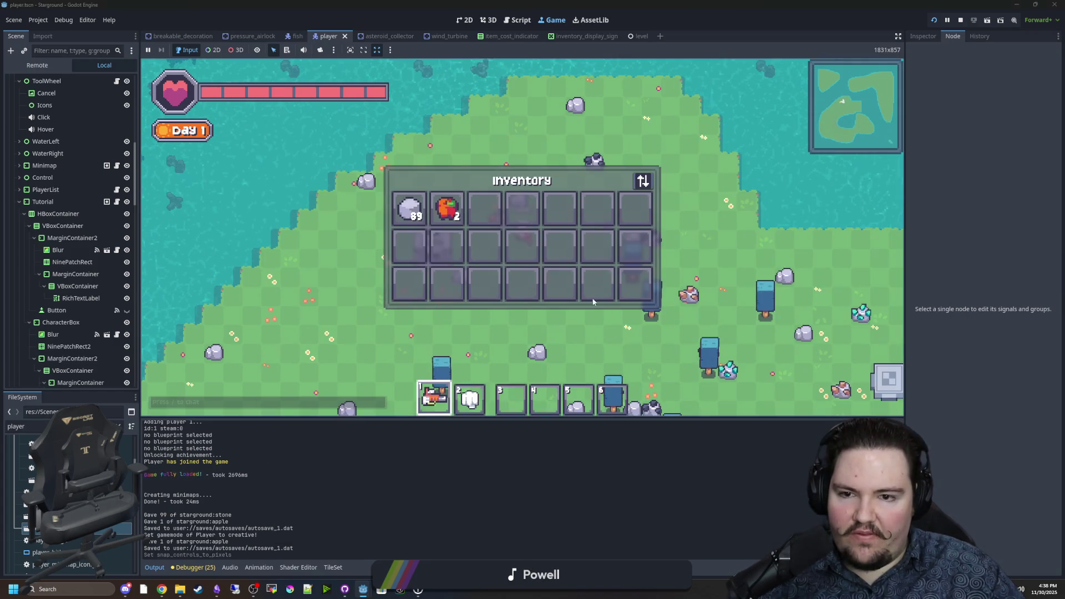
key(e)
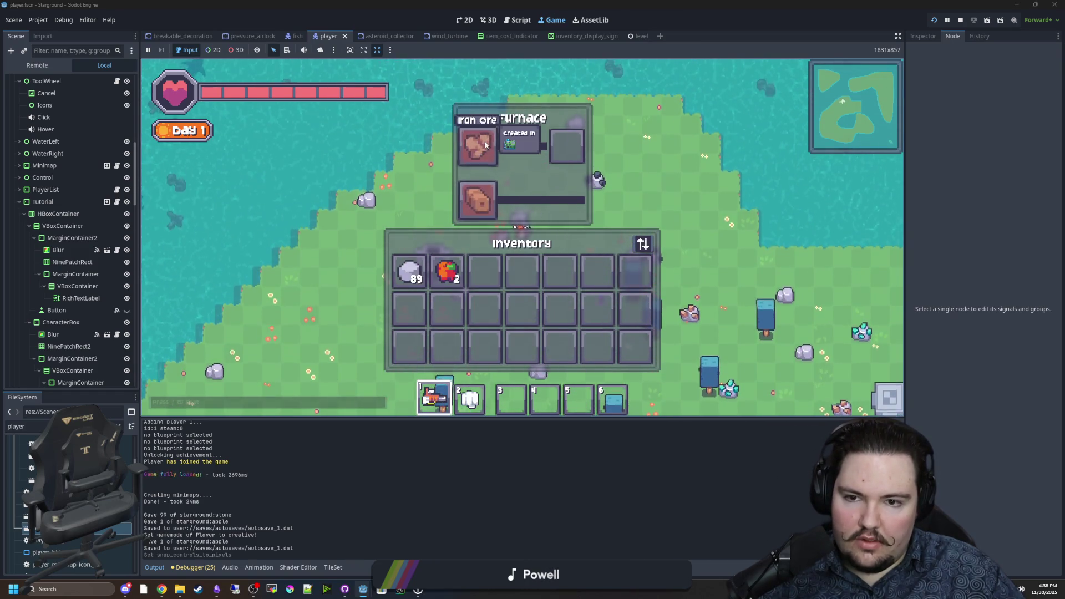
Walk the player around in Starground, closing panels and toggling the pause menu
mouse_move(480, 198)
mouse_move(410, 271)
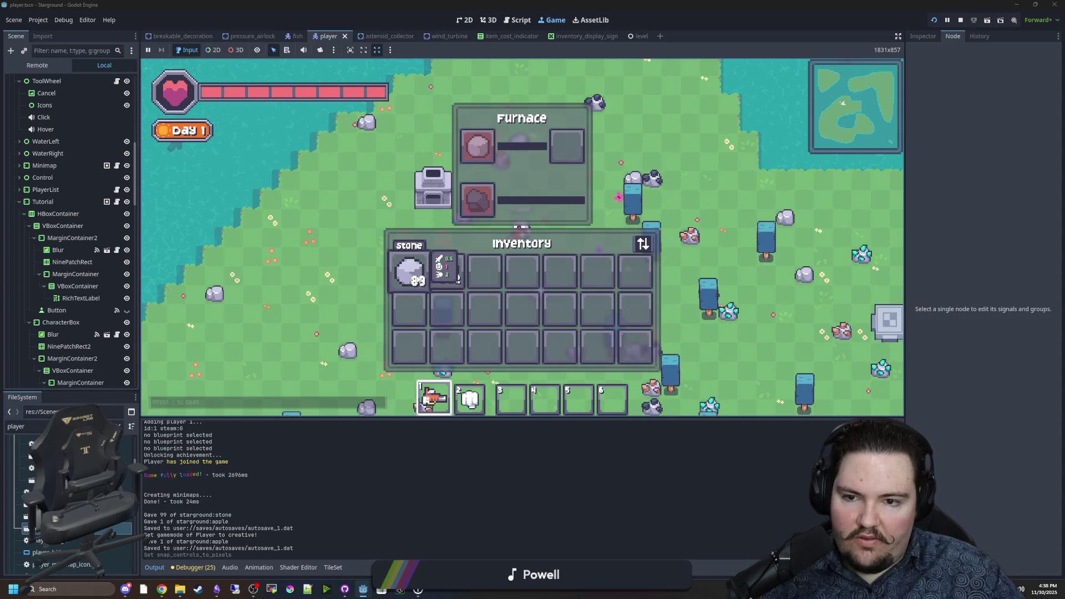
key(s)
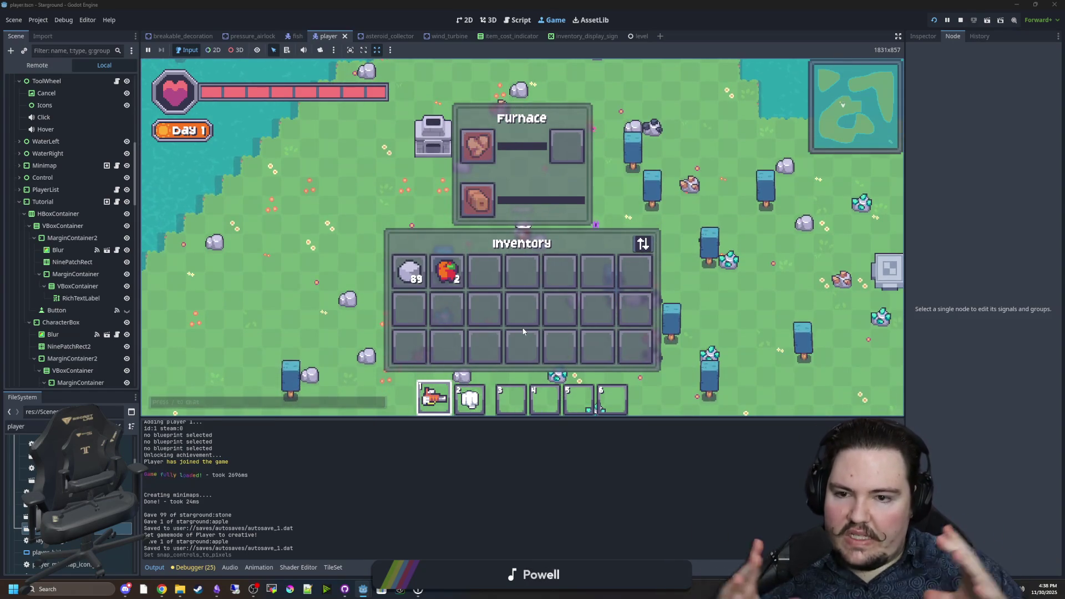
key(Escape)
key(s)
key(d)
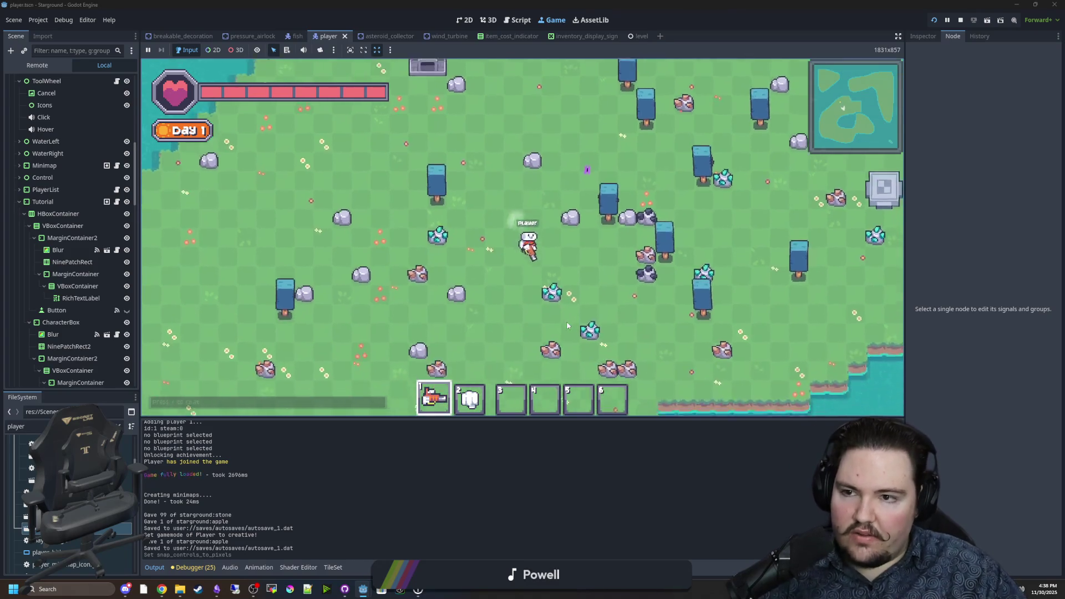
key(d)
key(w)
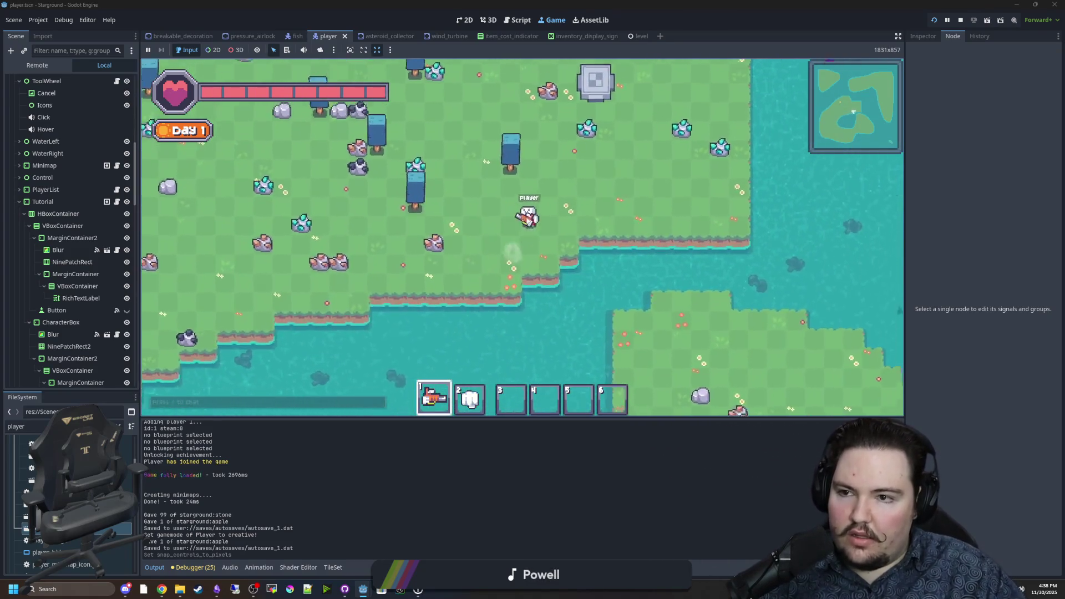
key(Escape)
click(527, 221)
key(Escape)
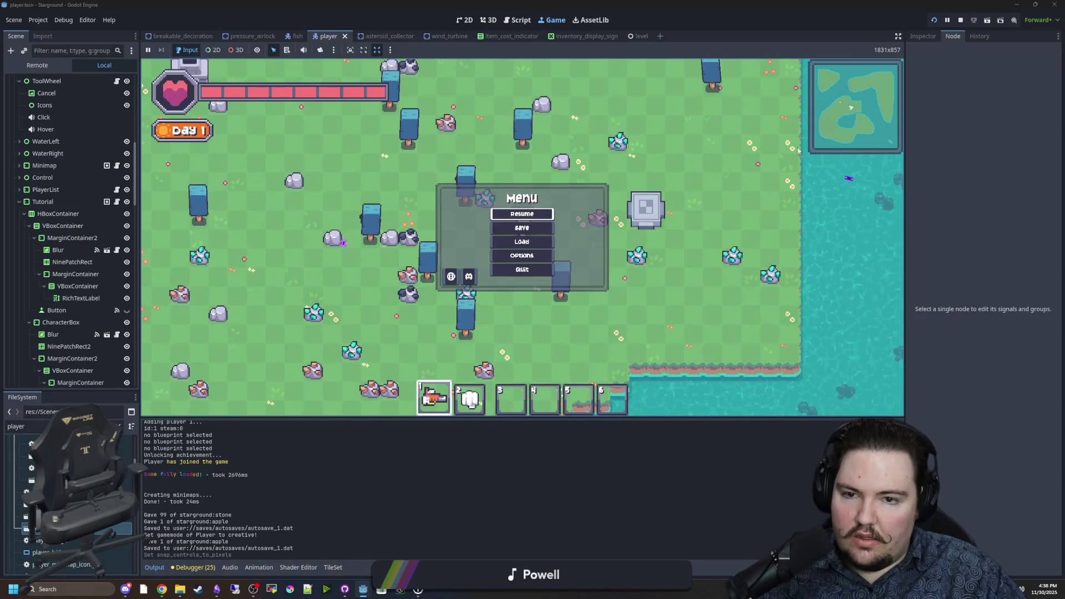
key(Escape)
Stop the game, save Tutorial.gd, relaunch Starground and switch to the TwitchOverlay editor
click(961, 21)
click(439, 245)
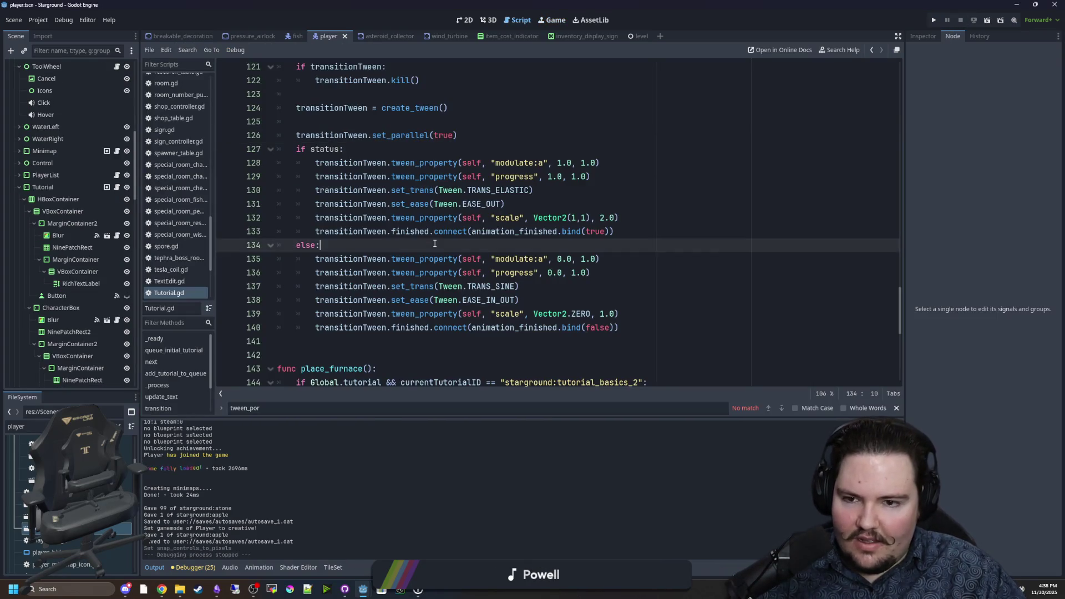
key(ctrl+s)
click(406, 117)
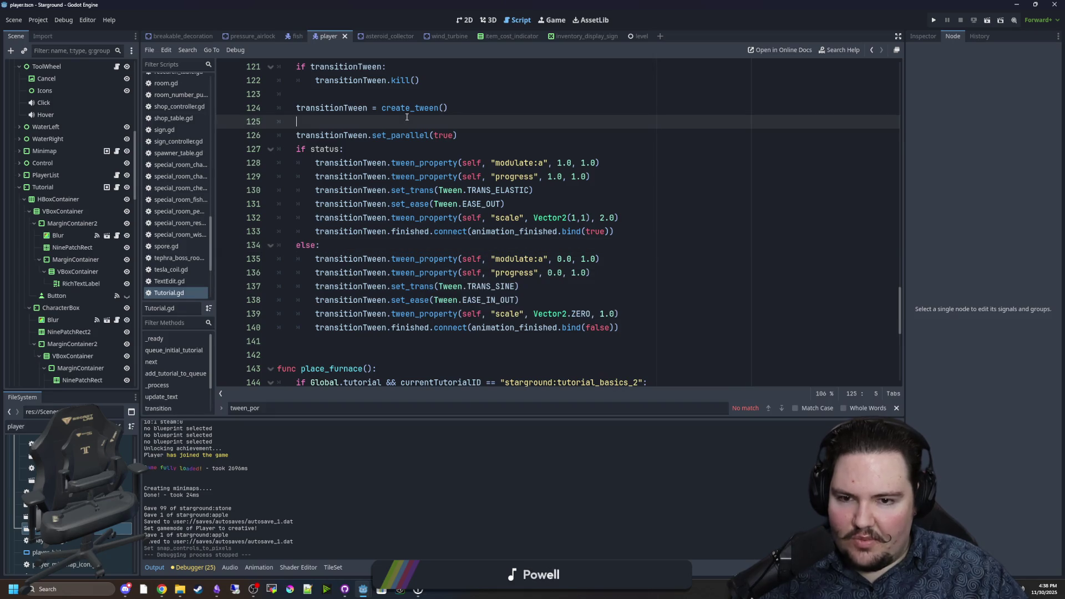
click(937, 19)
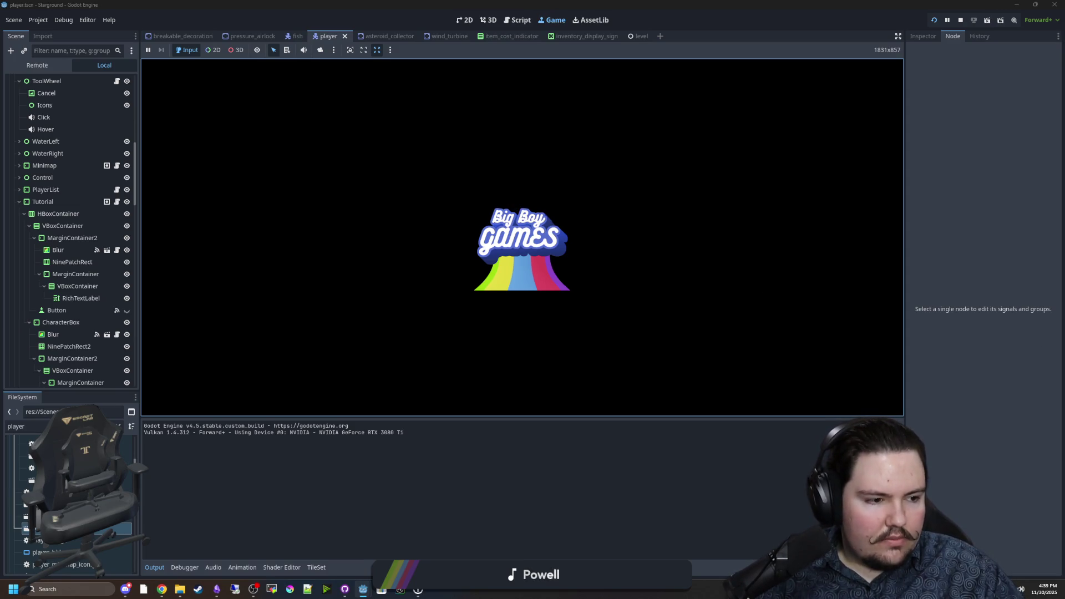
key(alt+Tab)
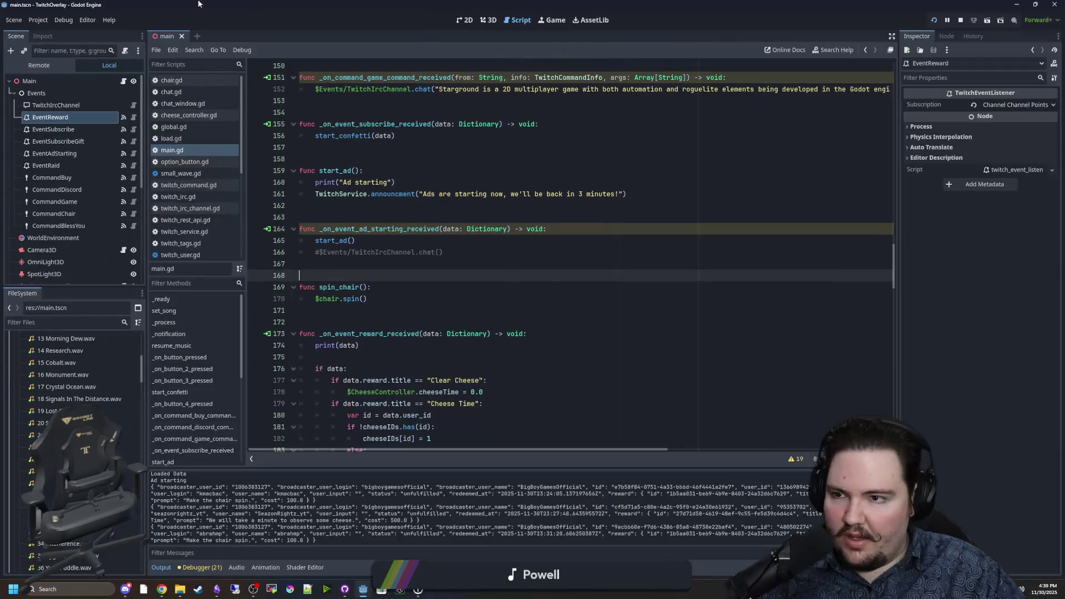
Filter TwitchOverlay's settings for 'pixel', toggle Snap Controls to Pixels, then stop the overlay and return
click(44, 21)
click(52, 29)
text(pixel)
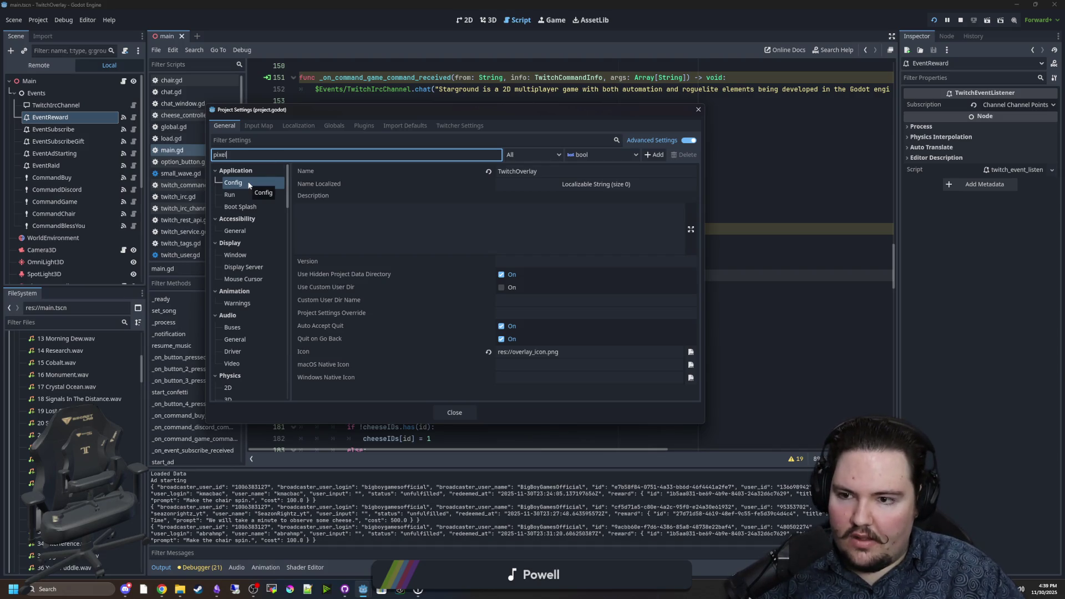
click(247, 140)
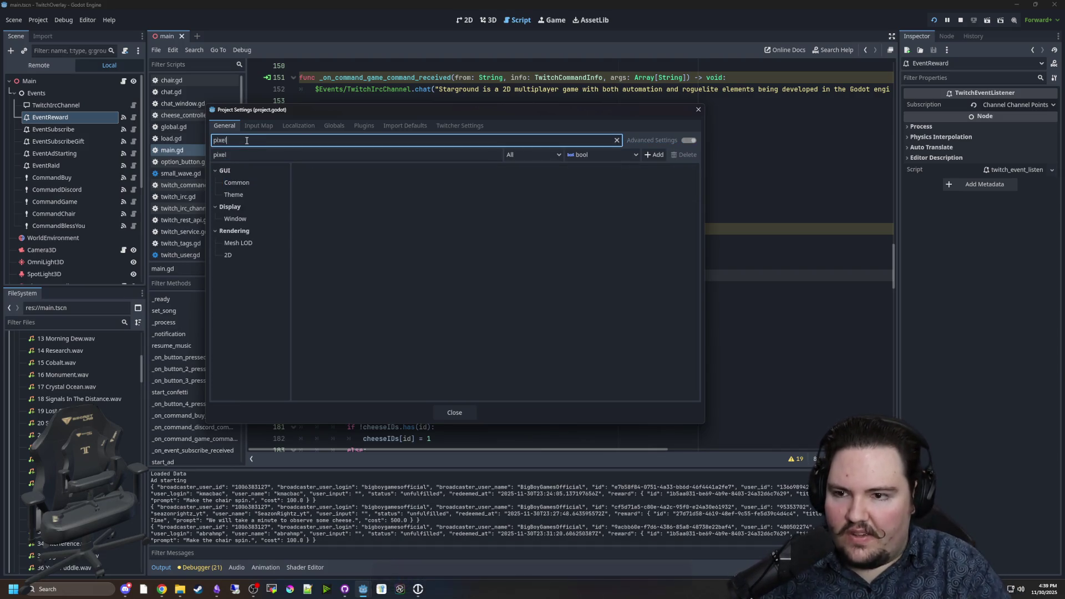
text(pixel)
click(503, 171)
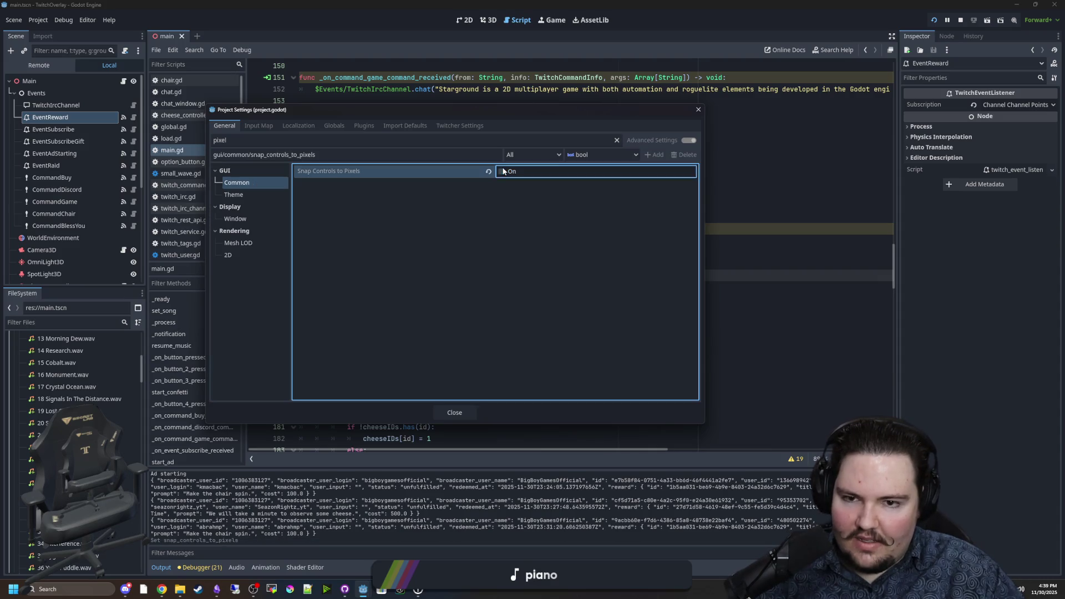
click(466, 413)
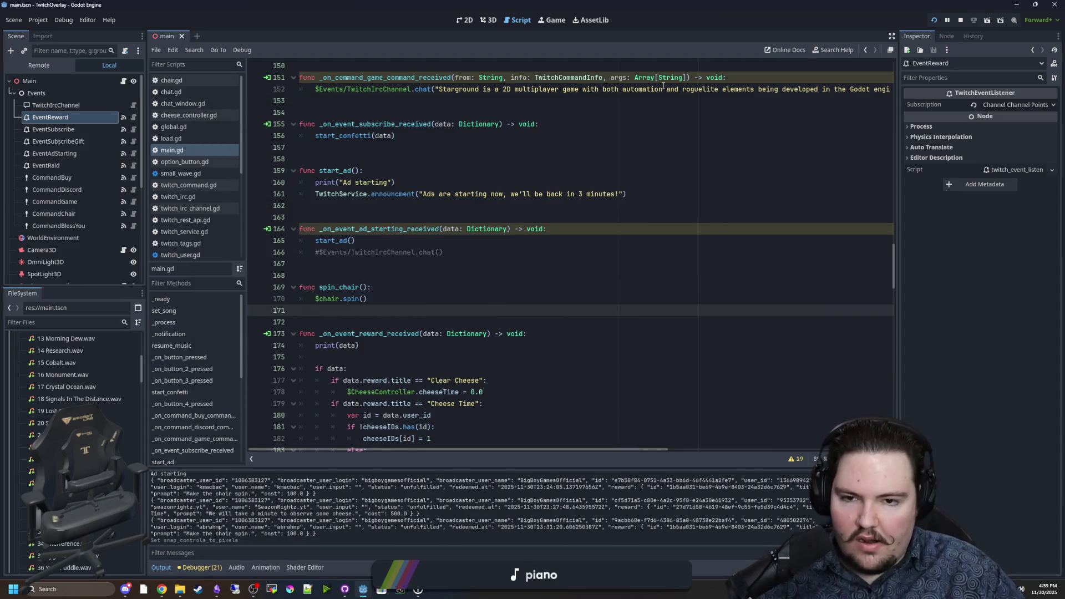
click(961, 20)
key(alt+Tab)
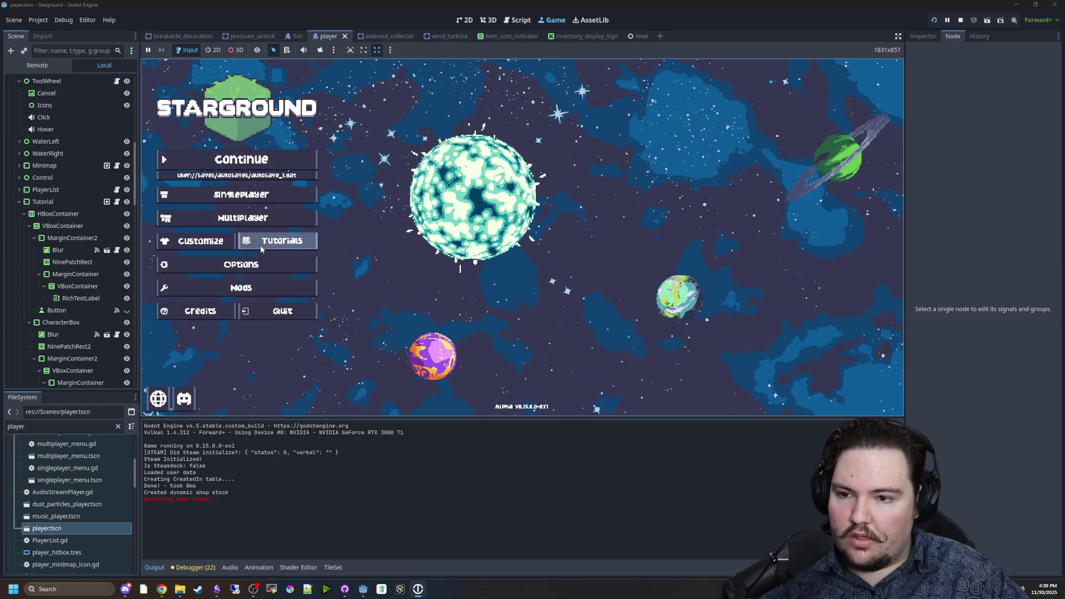
Open the game's Options and step through the Audio and Controls tabs to Accessibility
click(256, 262)
scroll(611, 239, down, 3)
scroll(589, 267, up, 3)
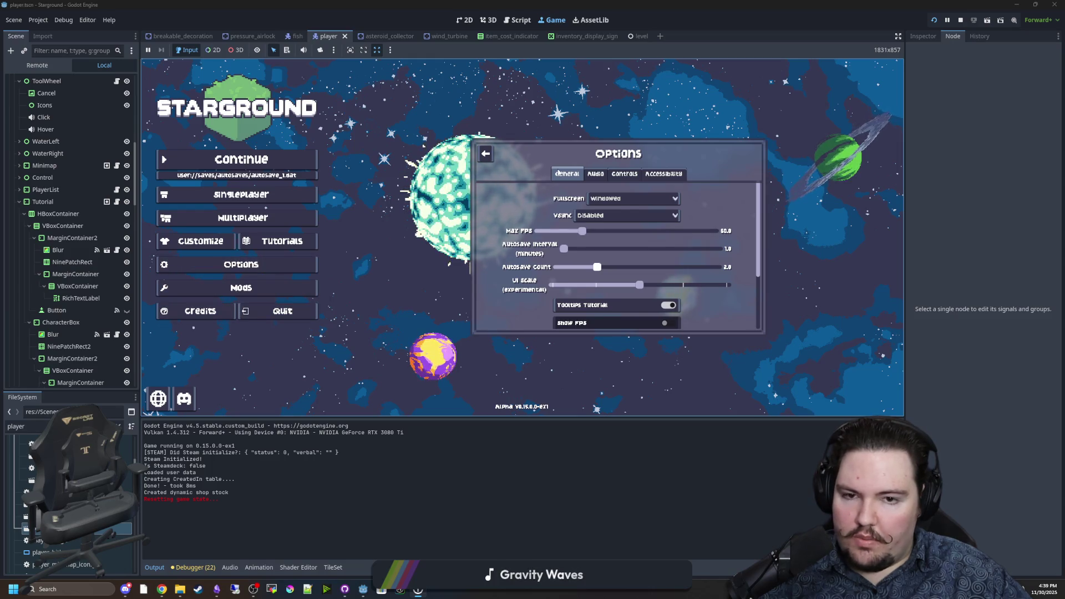
click(595, 175)
click(616, 175)
key(Right)
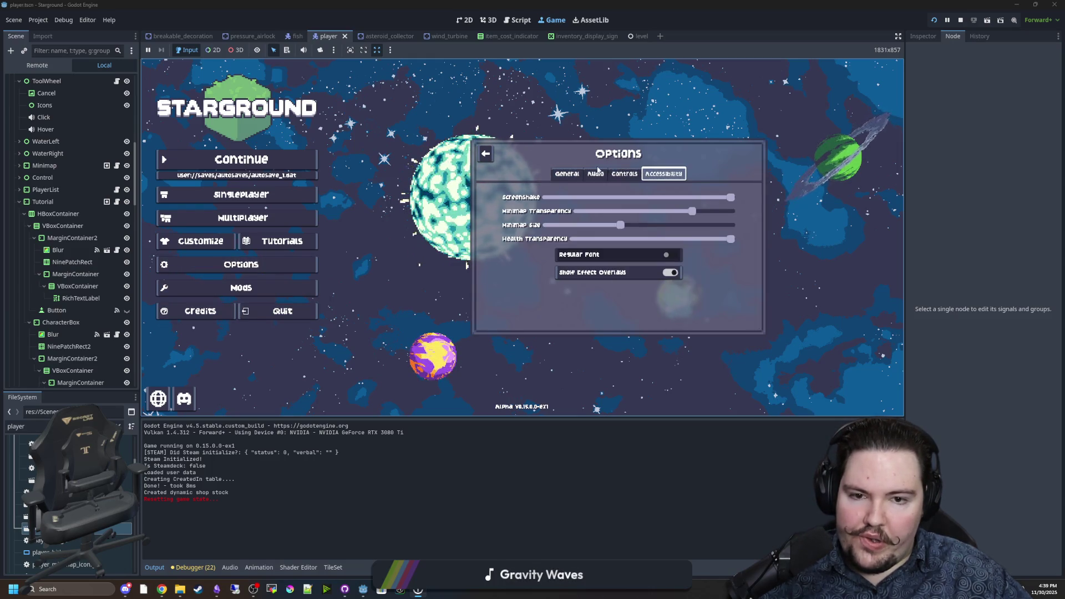
Close Options and start a new Singleplayer game in a freshly created world
click(488, 153)
key(Down)
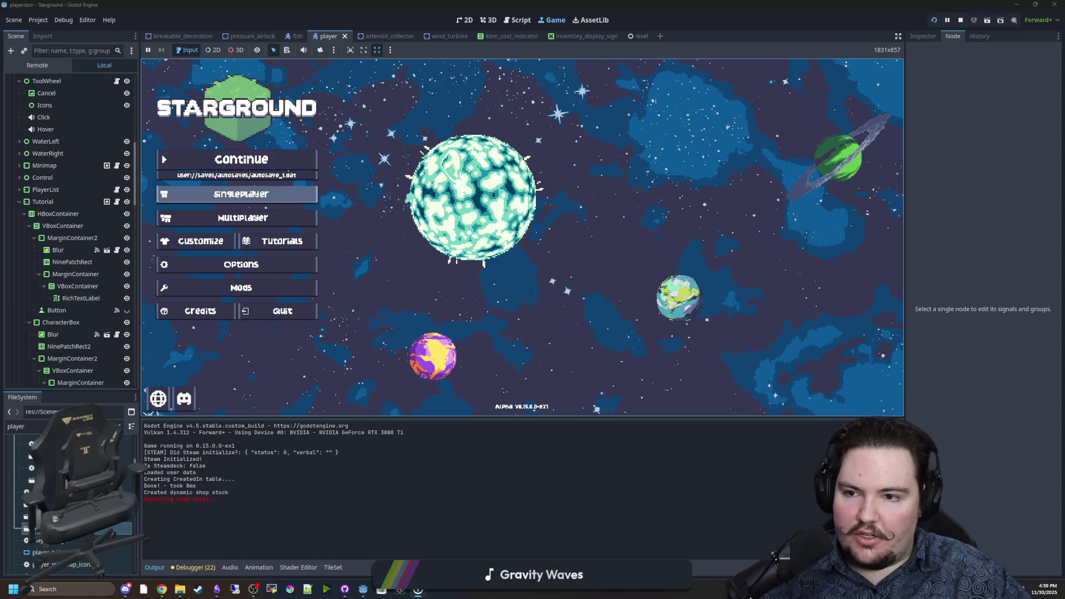
key(Return)
click(618, 235)
click(617, 299)
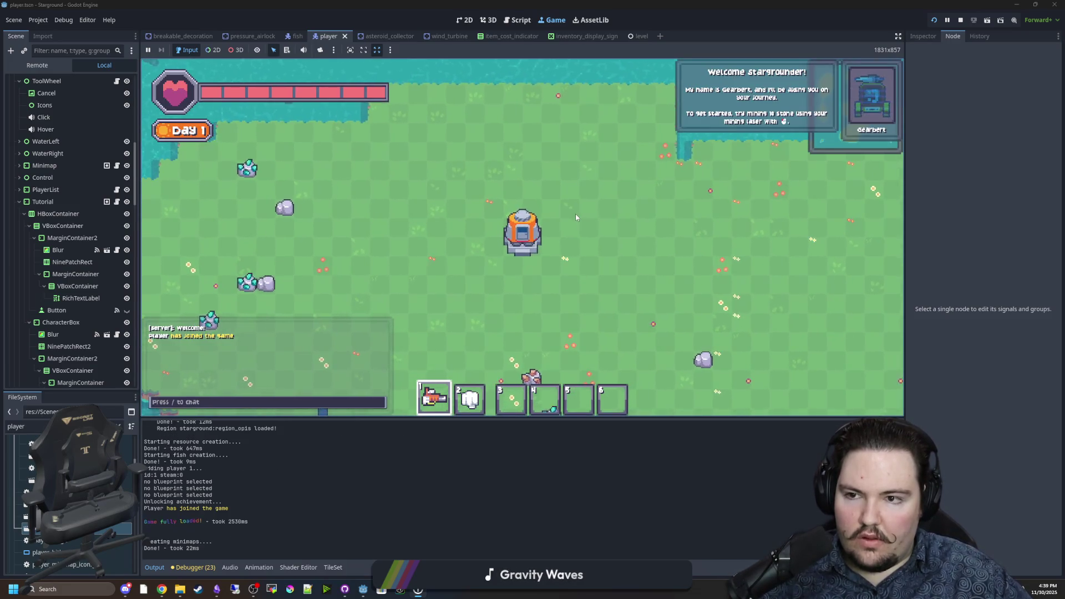
Walk around the landing pod and submit the chat command '/give stone 10'
key(d)
key(s)
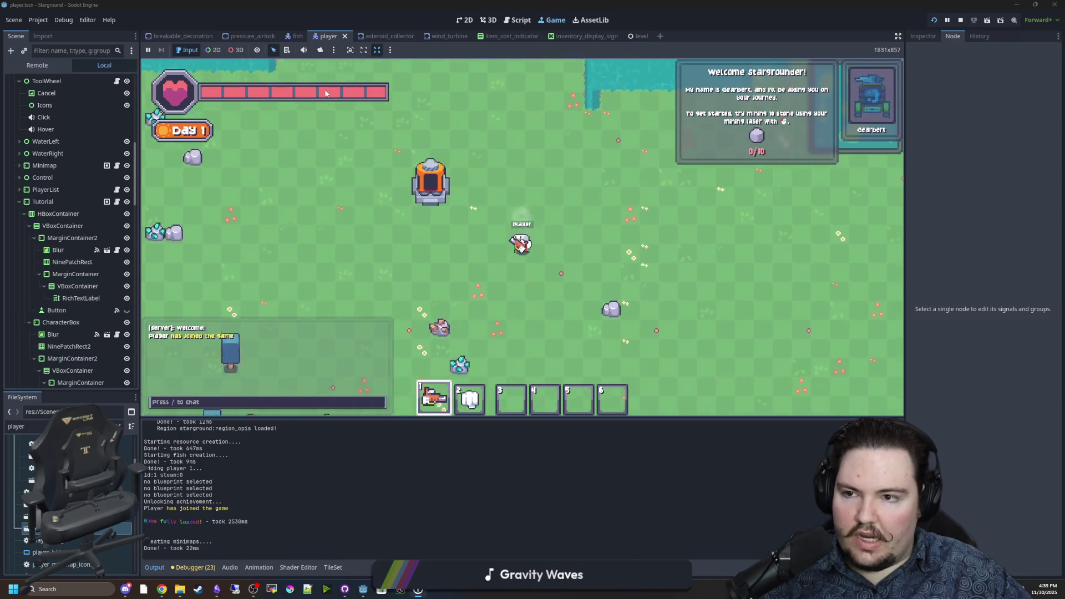
key(s)
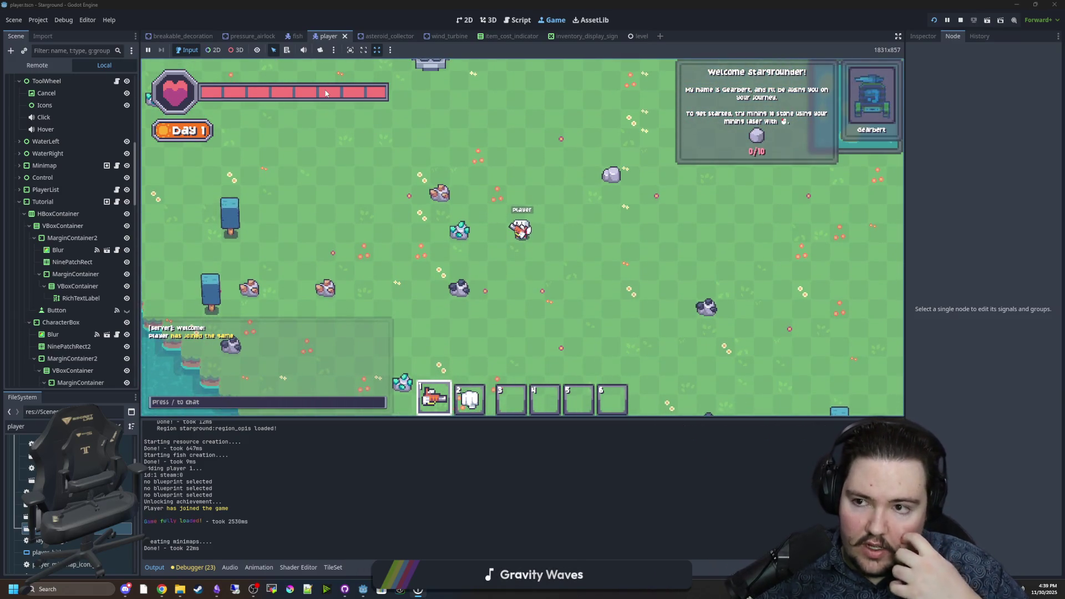
key(w)
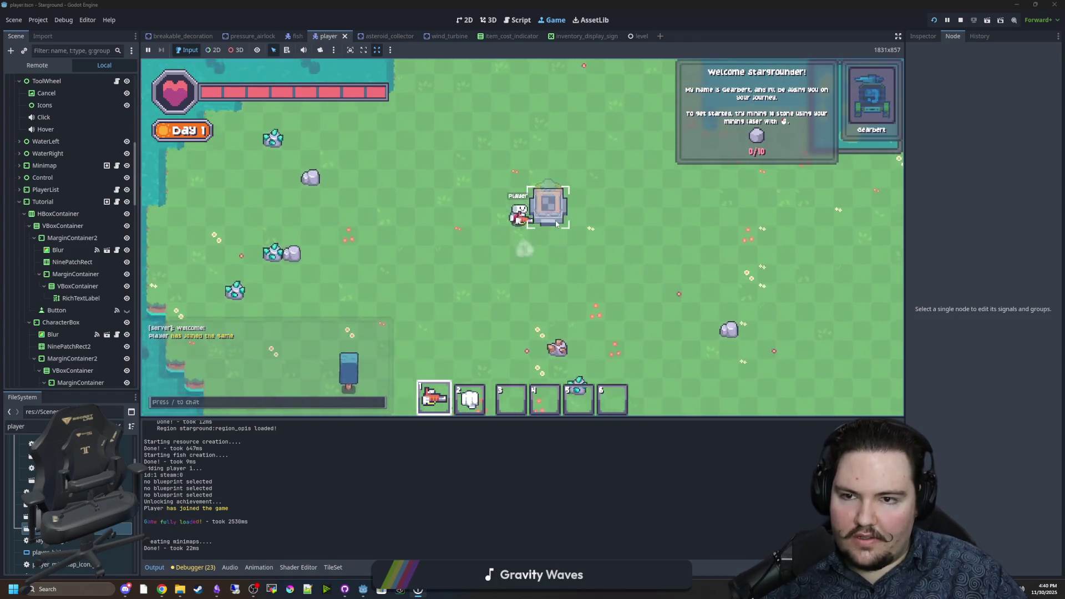
key(w)
key(d)
key(s)
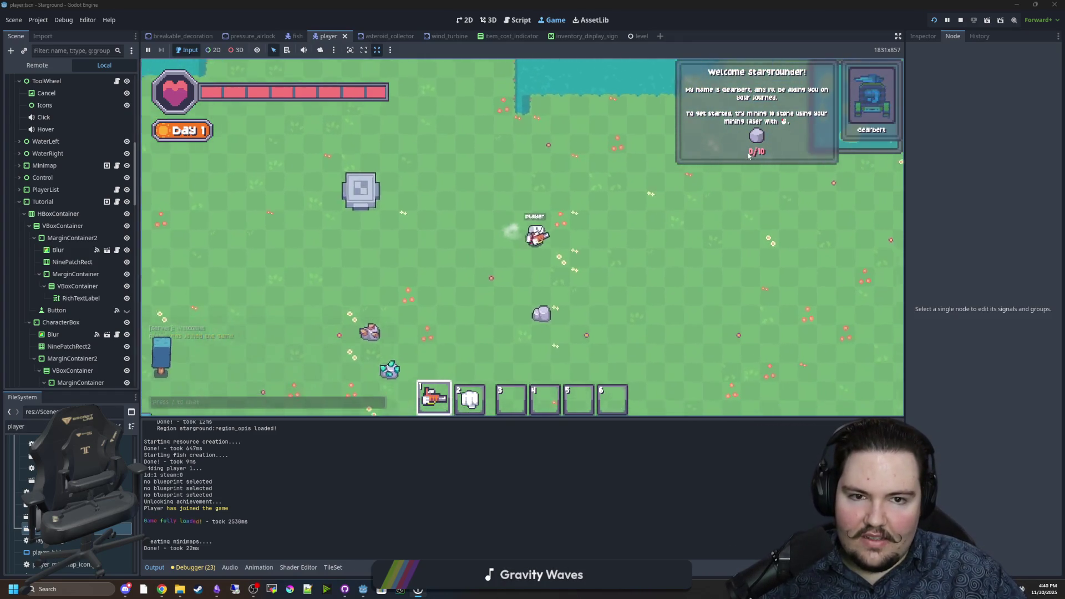
text(aw)
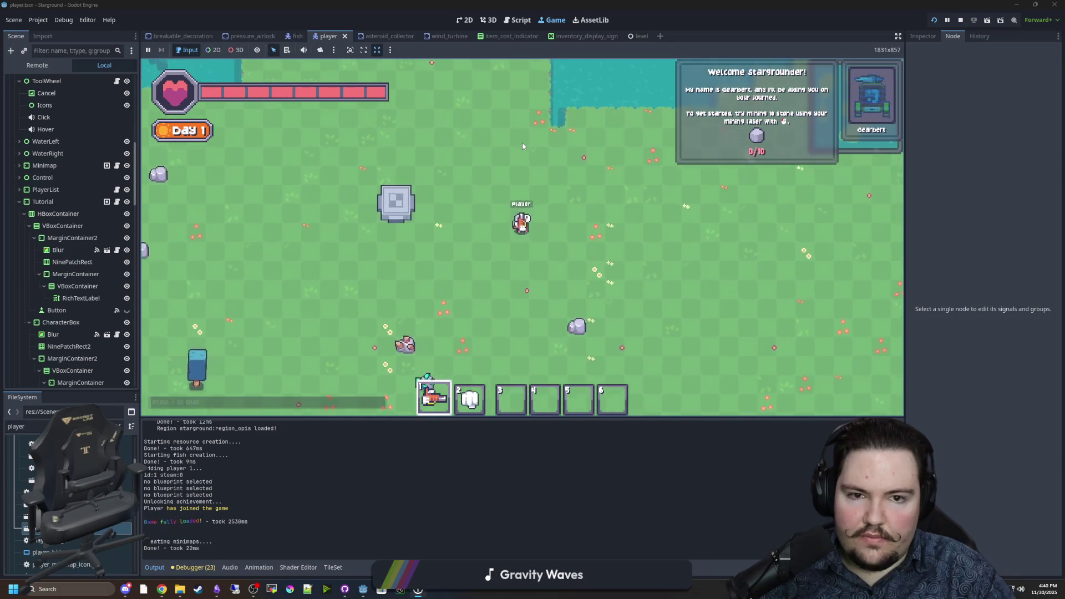
text(/give stone 10)
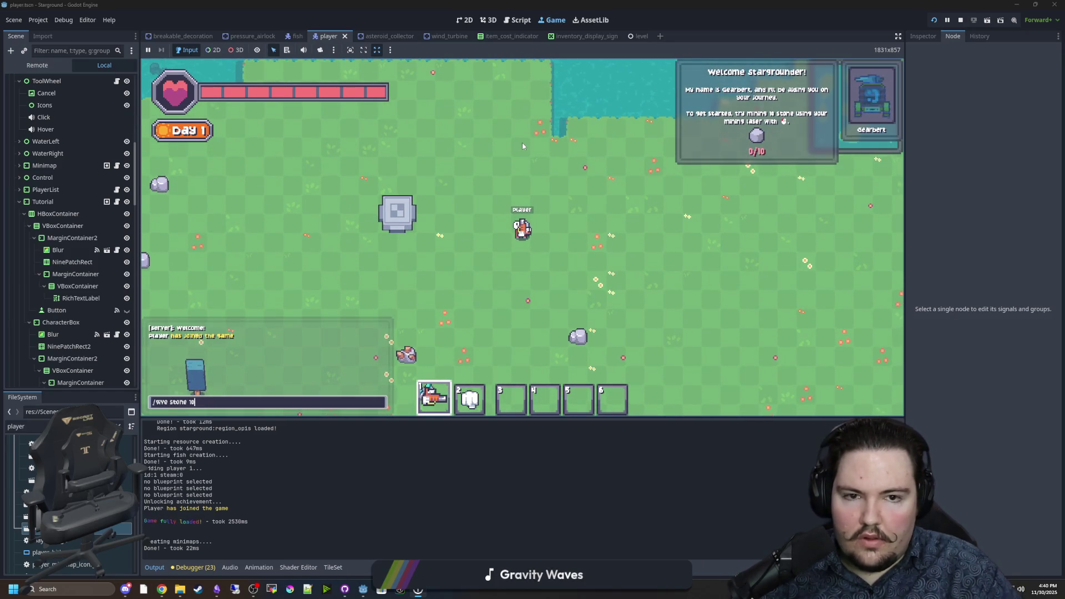
mouse_move(759, 133)
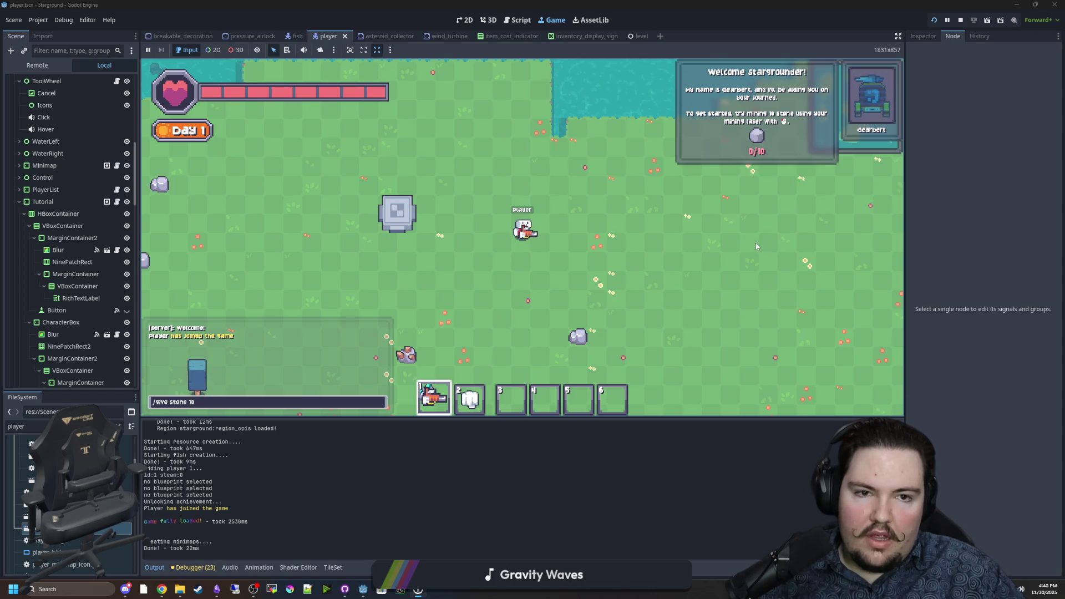
key(Return)
Walk the player down, right and up around the starting area
key(s)
key(d)
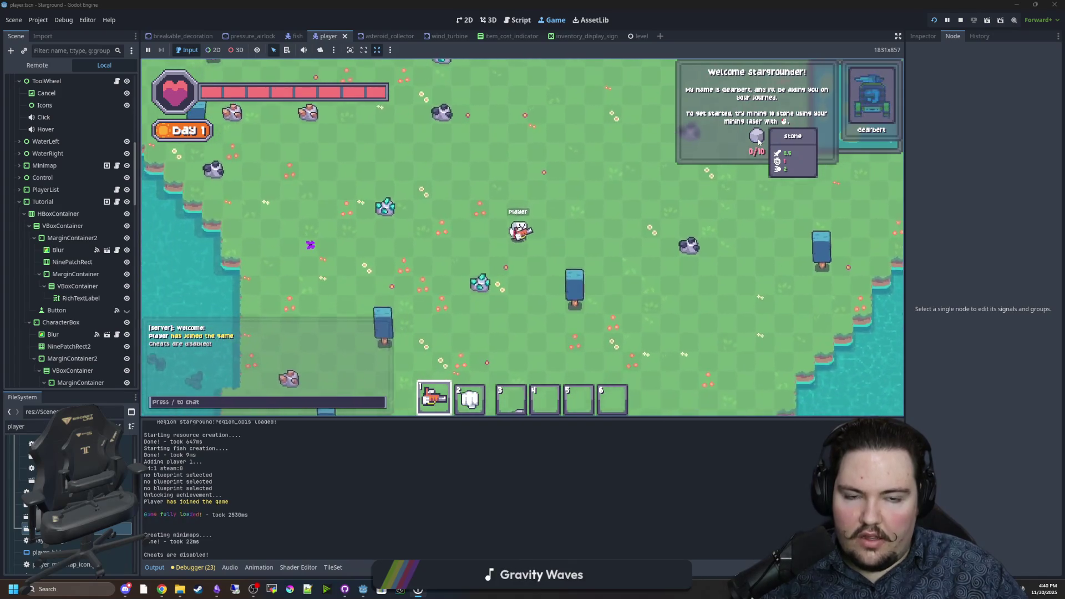
key(w)
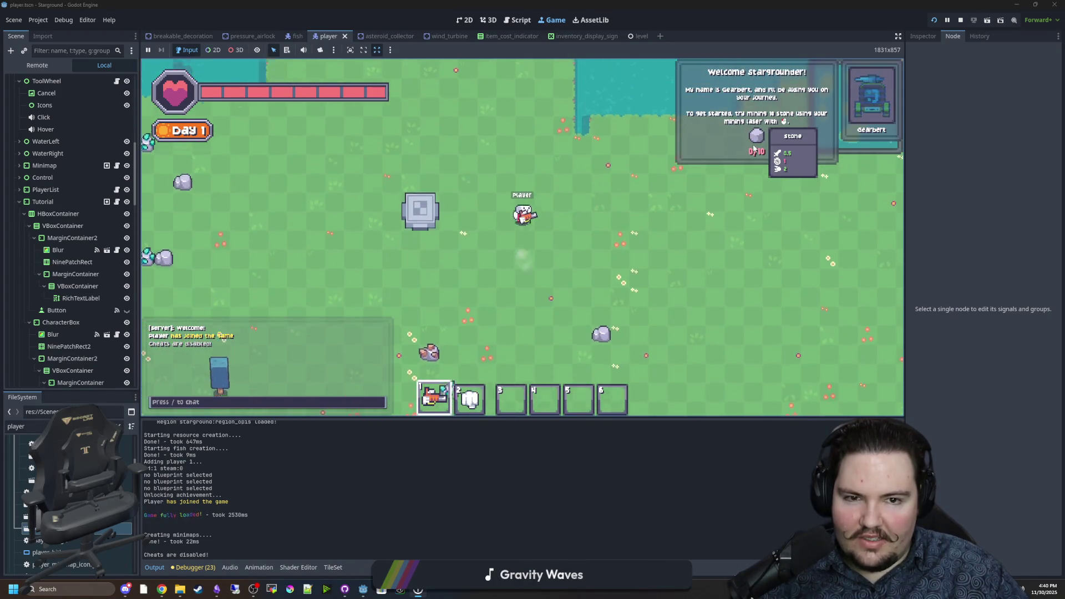
key(s)
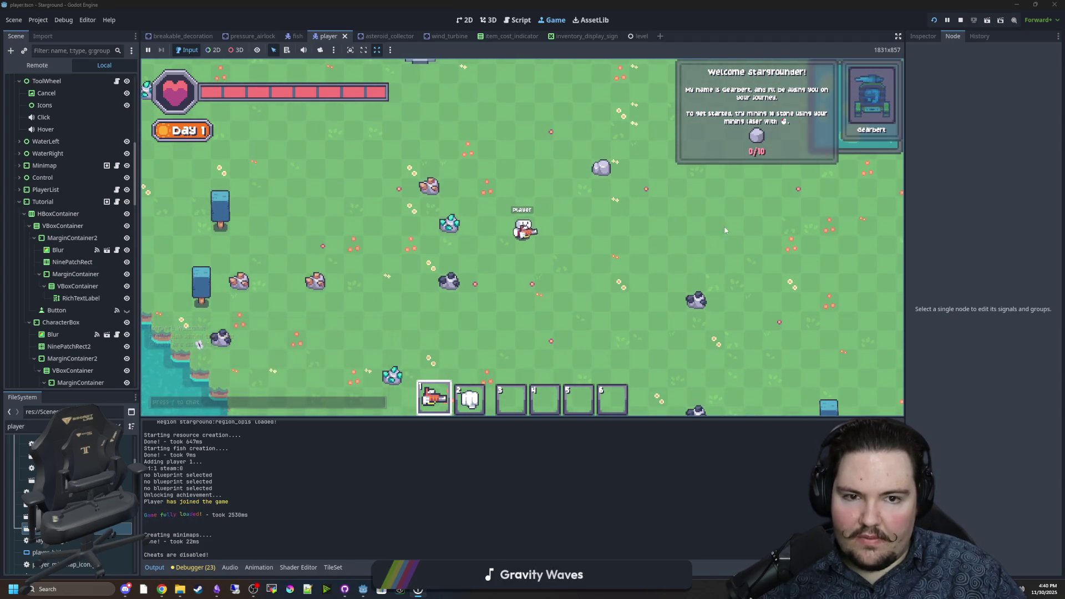
key(d)
scroll(666, 261, down, 3)
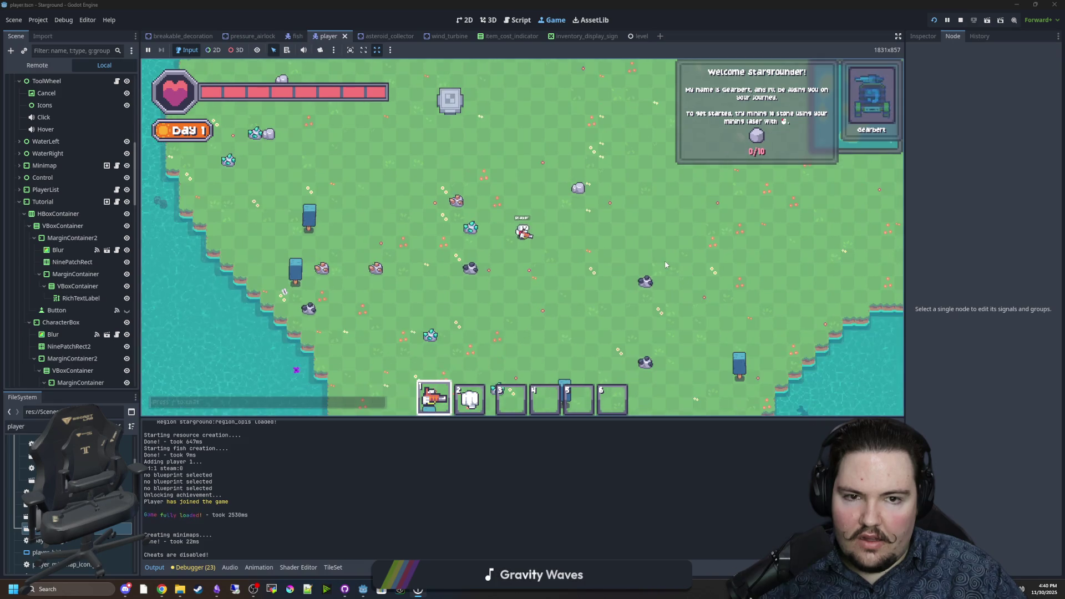
Peek at the pause-menu options, request 10 stone again via chat, then stop the game with F8
key(Escape)
click(521, 228)
click(487, 174)
key(Escape)
key(Escape)
key(F1)
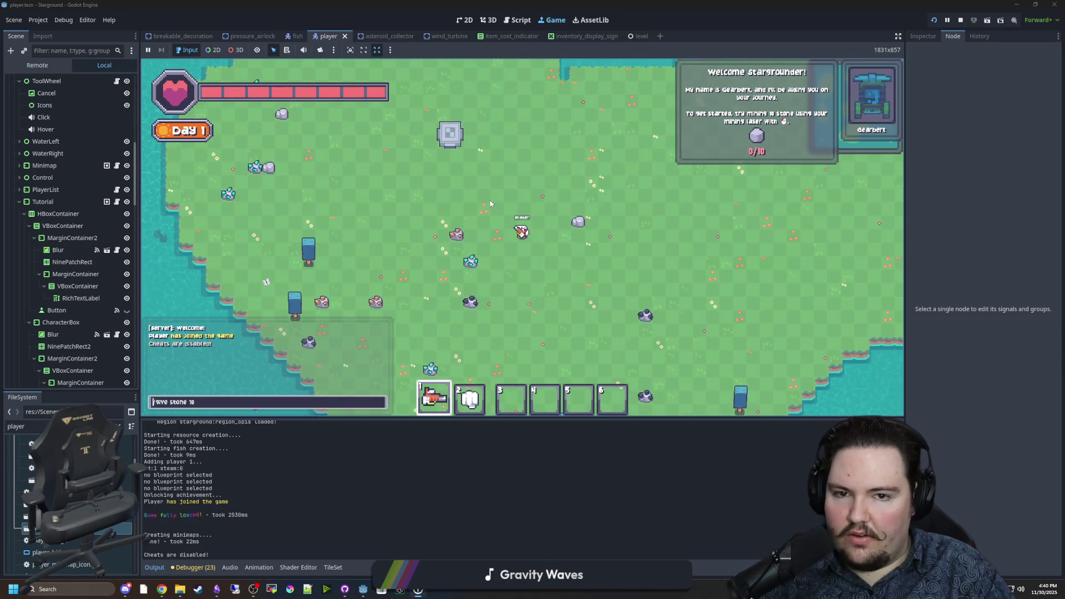
key(w)
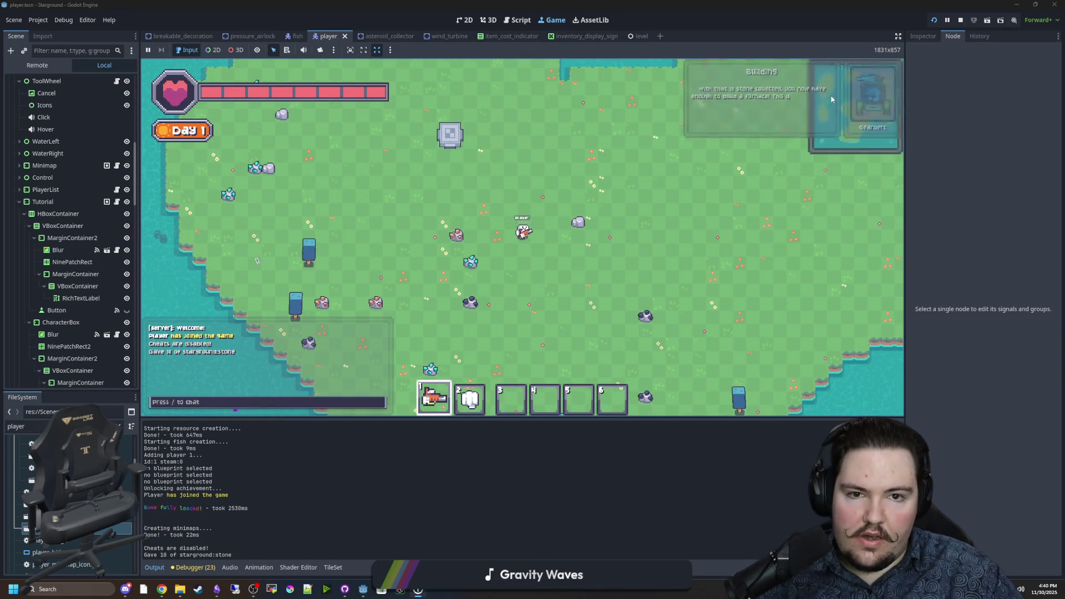
key(w)
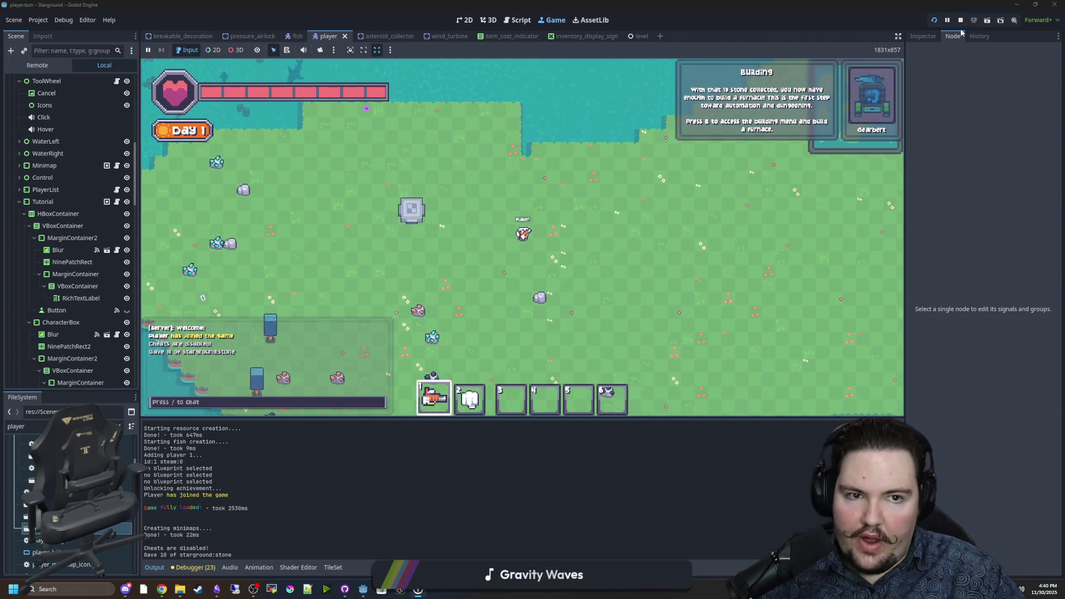
key(F8)
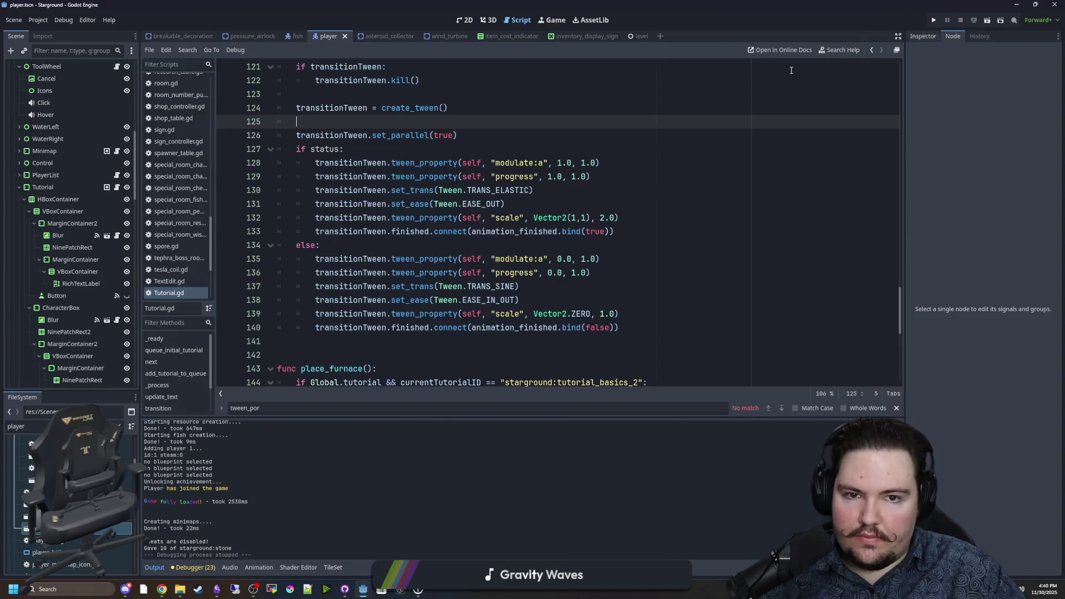
Turn on Snap Controls to Pixels in Starground's project settings
click(46, 21)
click(56, 34)
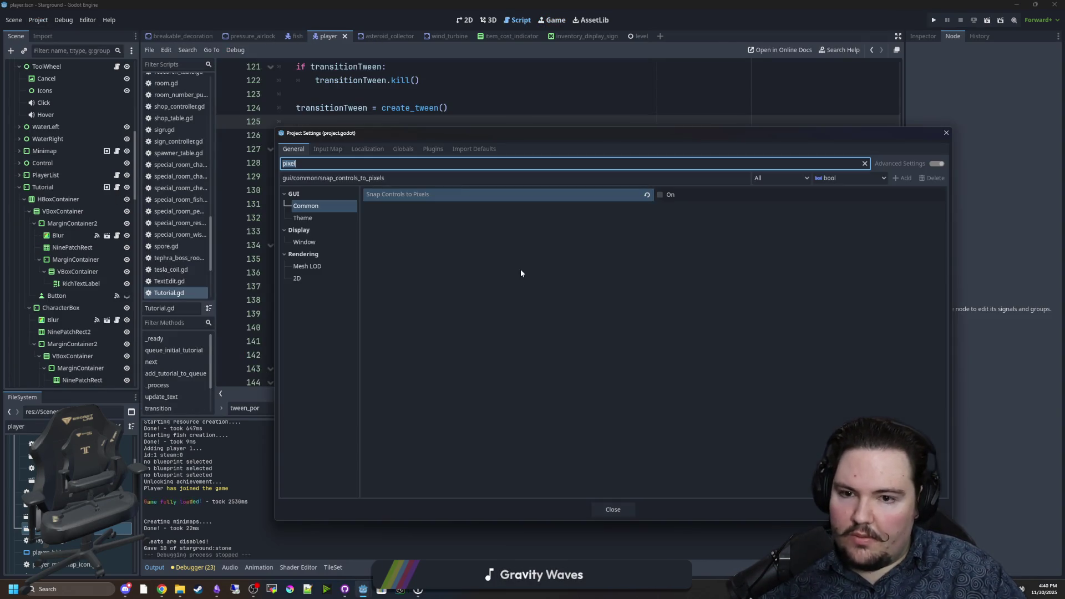
click(699, 198)
click(612, 510)
Save Tutorial.gd with Ctrl+S from several lines in the tween code
click(599, 218)
key(ctrl+s)
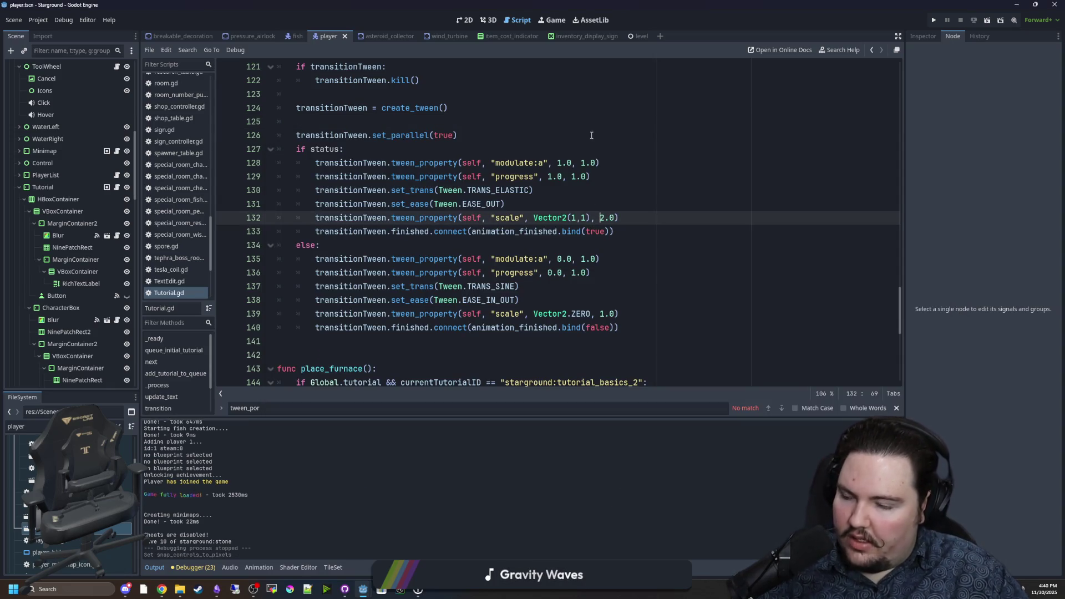
click(421, 127)
key(ctrl+s)
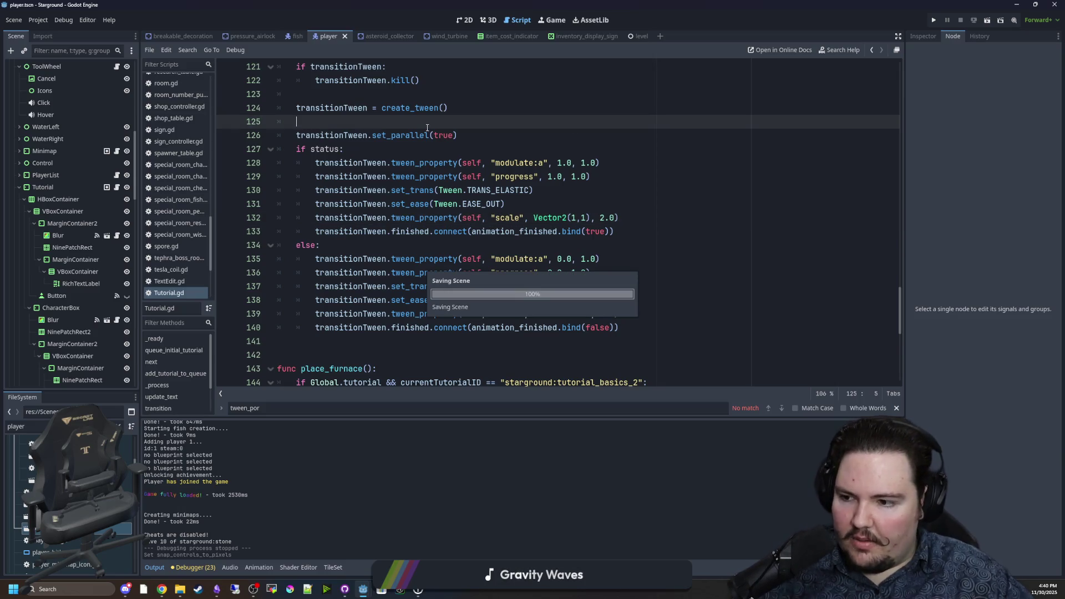
click(366, 242)
key(ctrl+s)
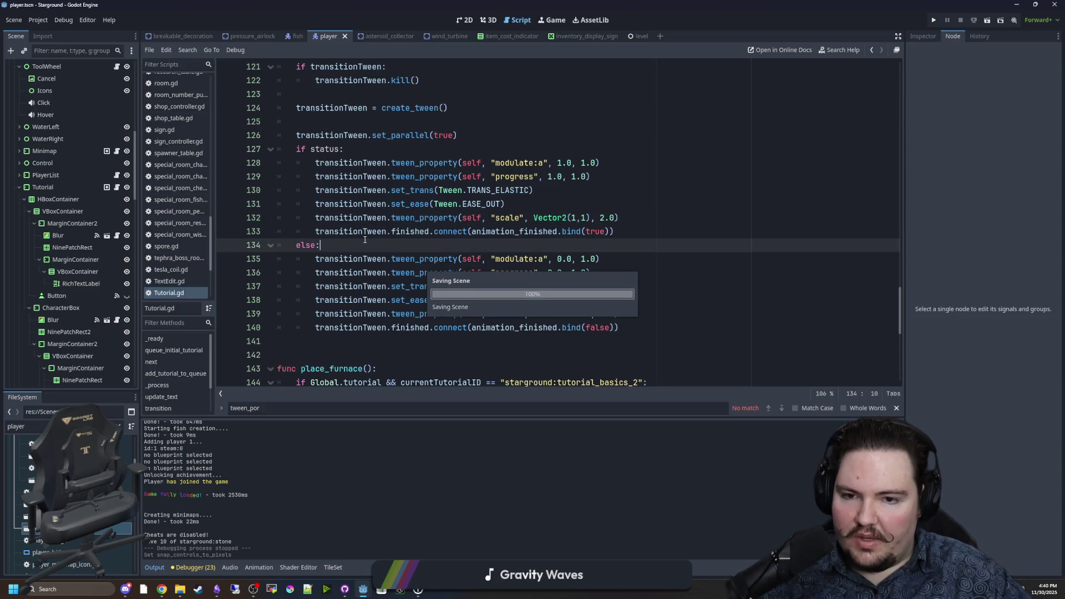
click(307, 121)
Reopen Project Settings and review the Rendering > 2D snap settings before switching windows
click(38, 19)
click(45, 31)
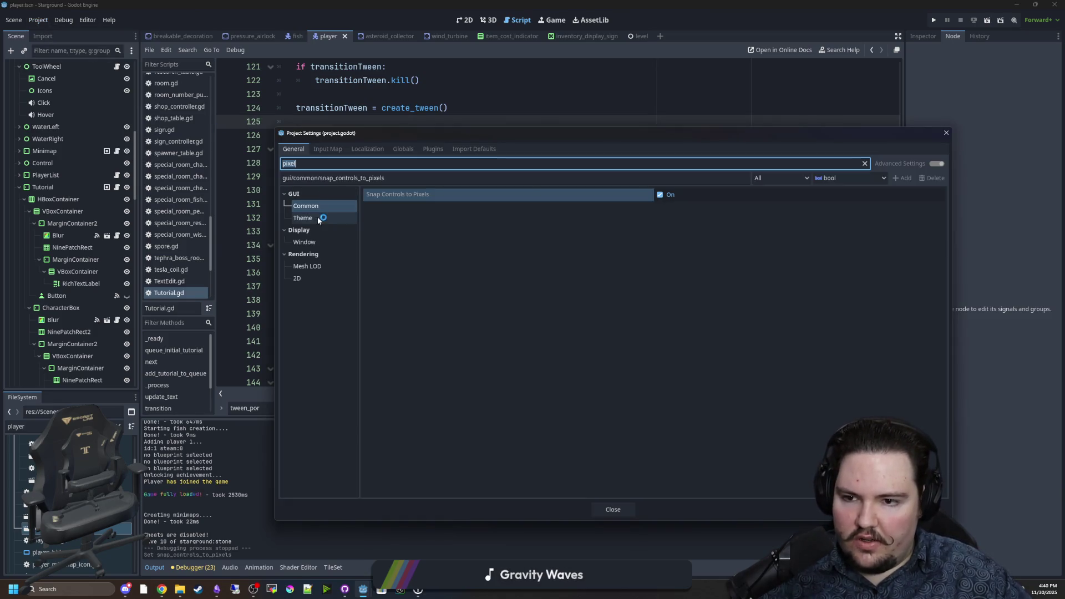
click(312, 242)
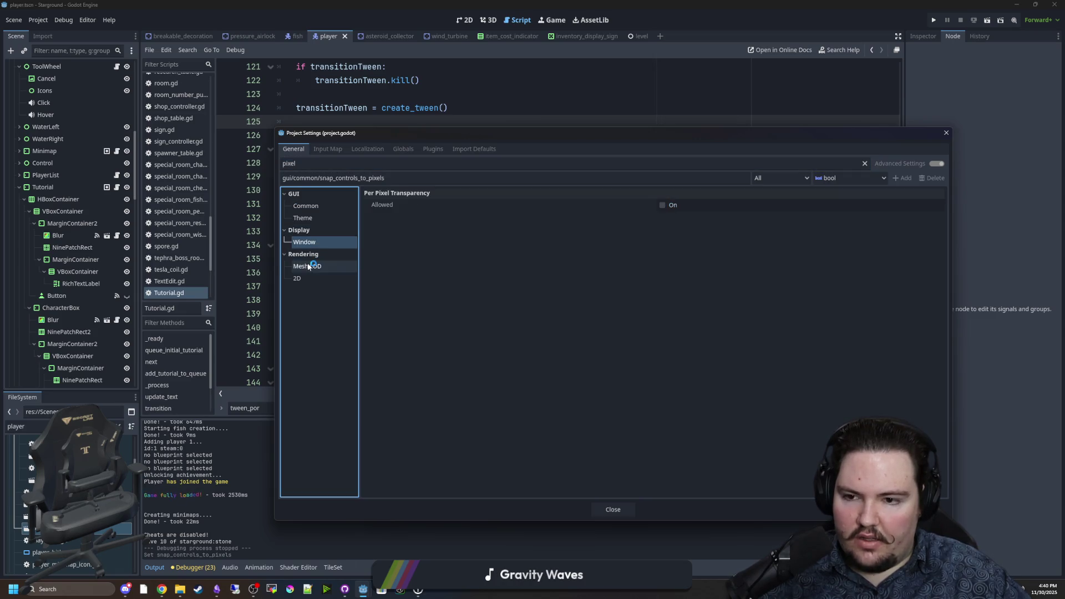
click(308, 266)
click(309, 279)
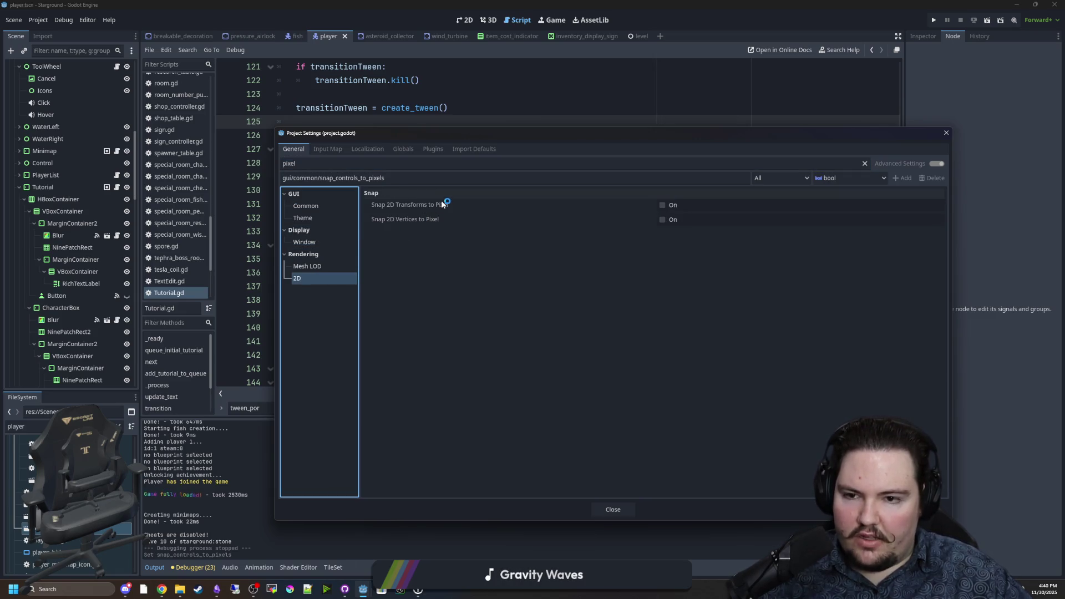
mouse_move(442, 205)
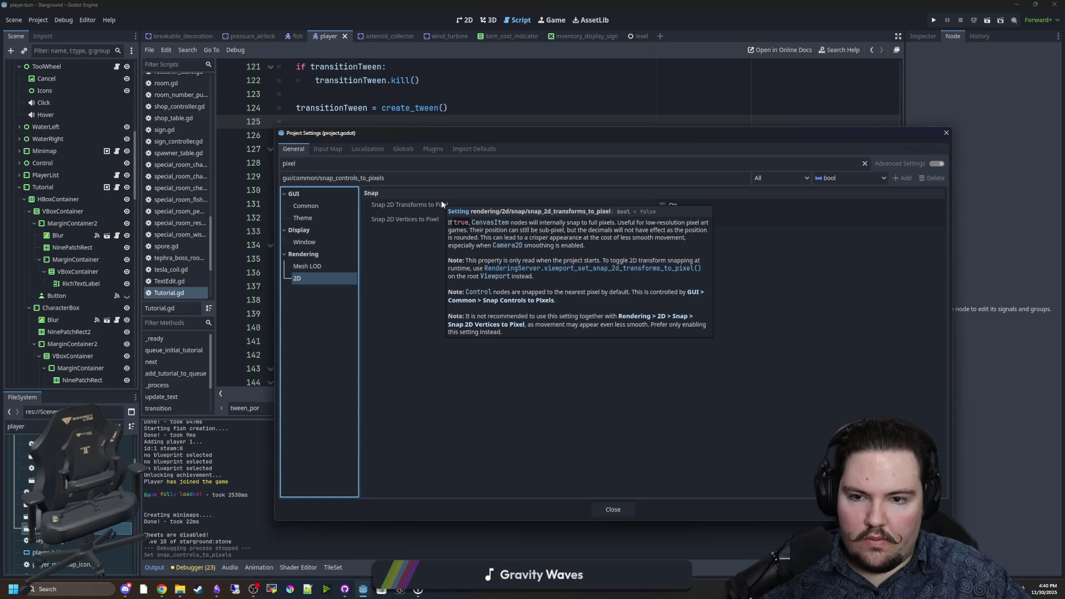
click(428, 266)
mouse_move(423, 222)
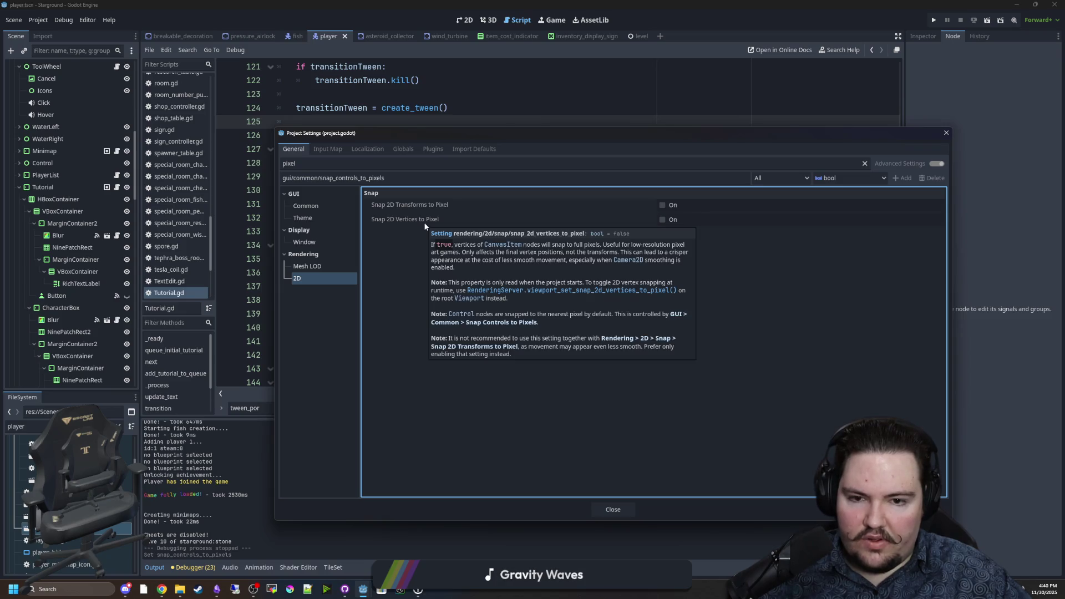
key(alt+Tab)
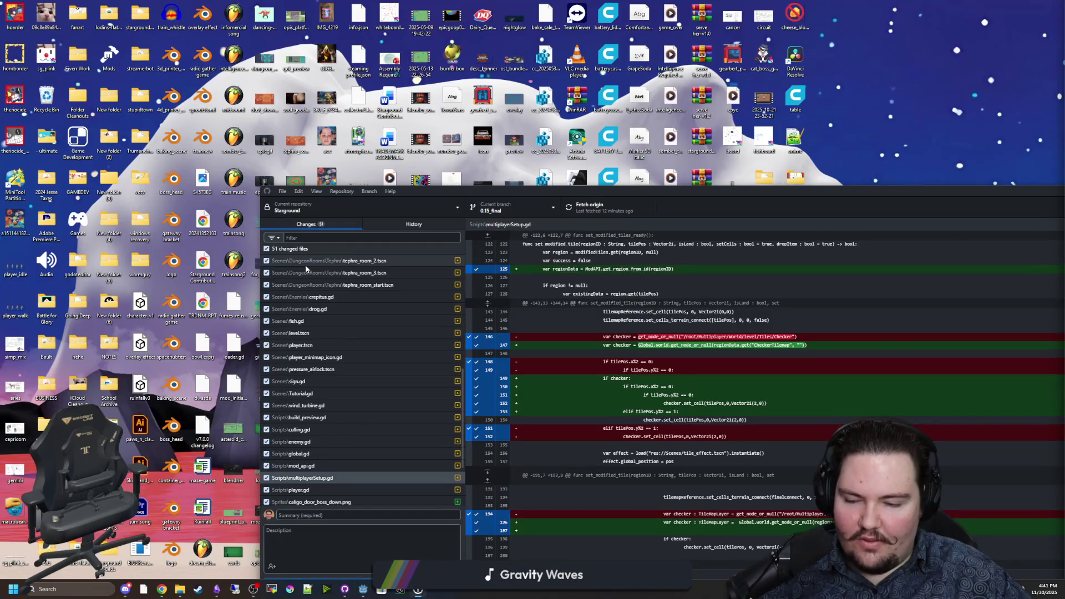
Dismiss the Godot taskbar menu, drag GitHub Desktop aside and minimize it
right_click(364, 595)
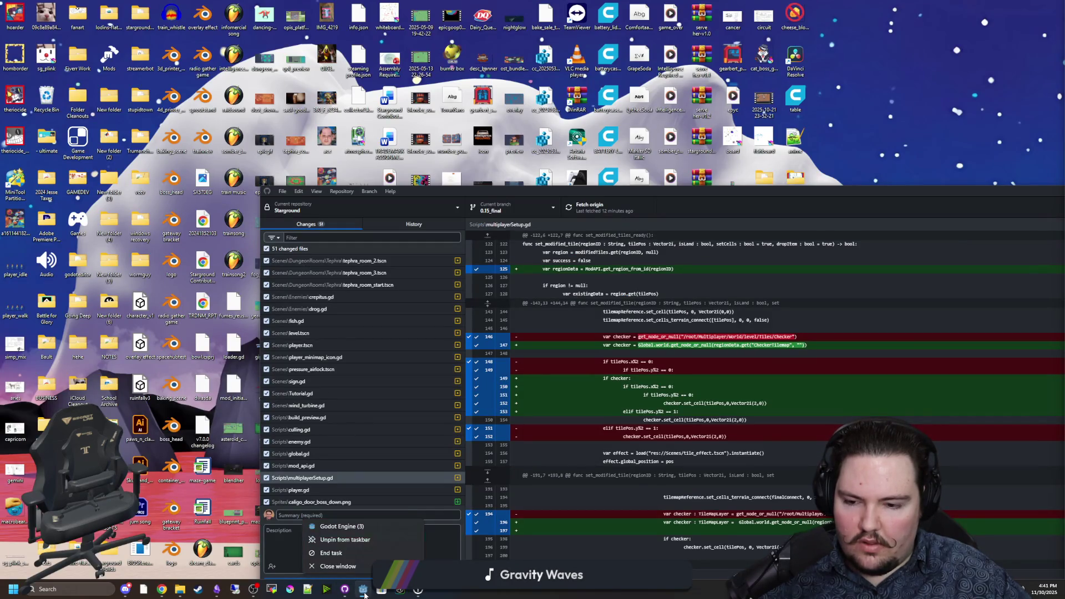
click(356, 528)
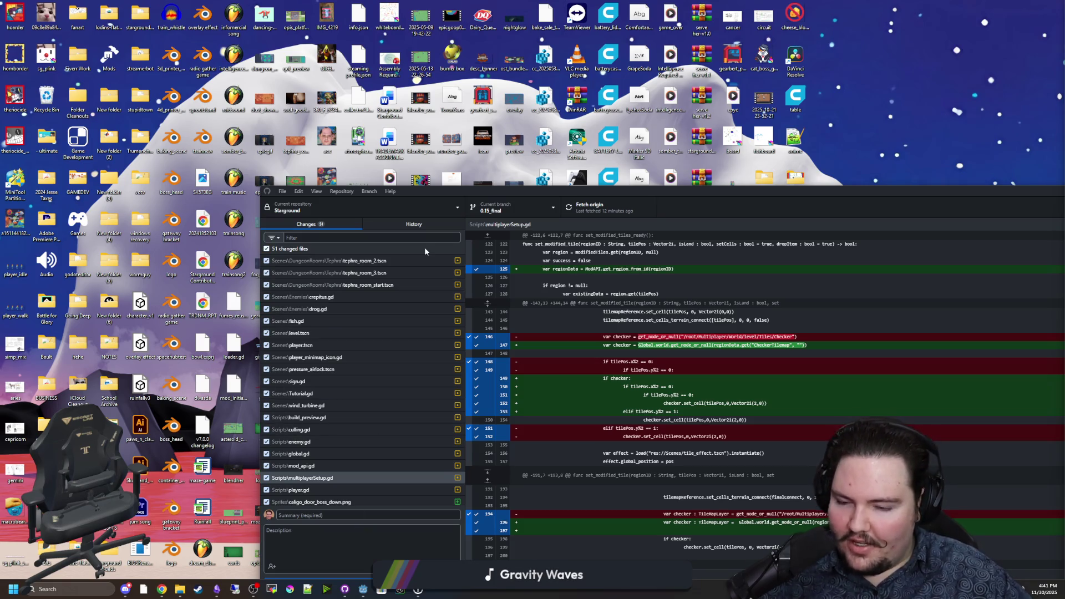
drag(650, 192, 323, 279)
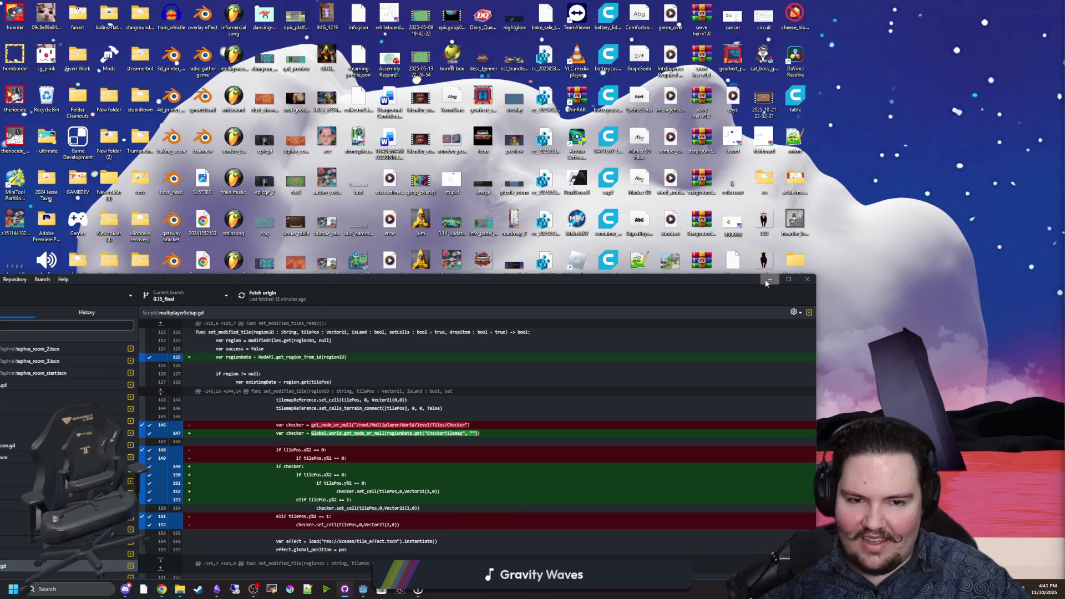
click(768, 281)
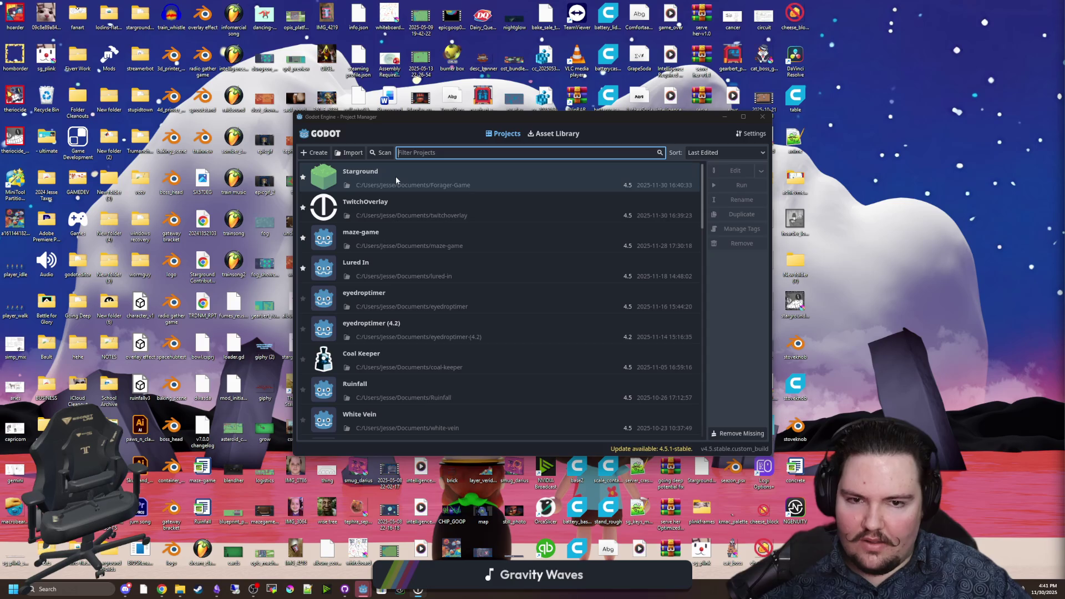
Open Starground from the Project Manager list and move Chrome aside while it loads
double_click(395, 176)
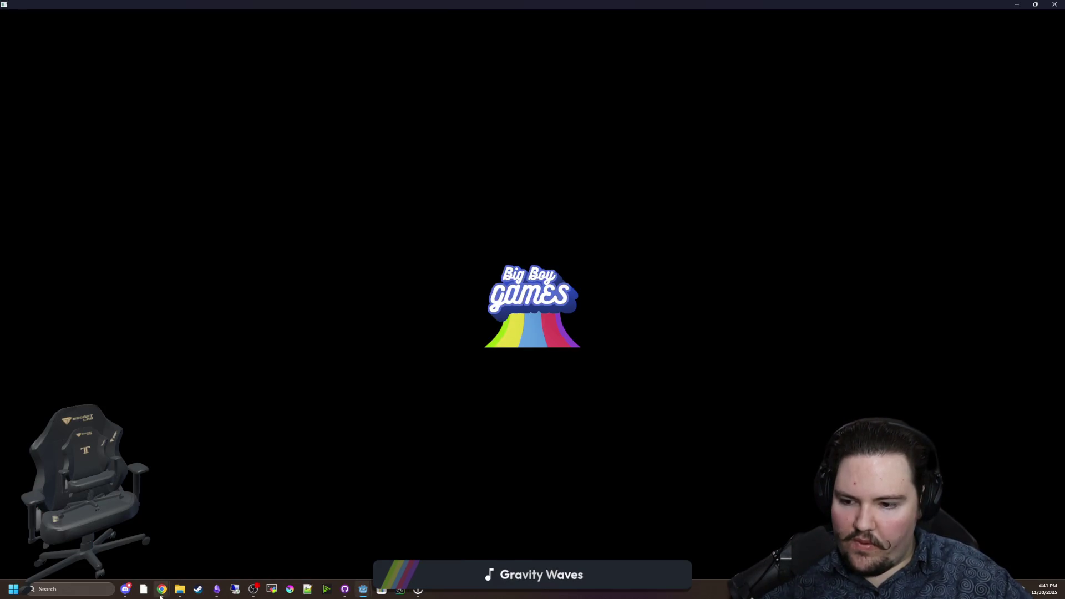
mouse_move(161, 591)
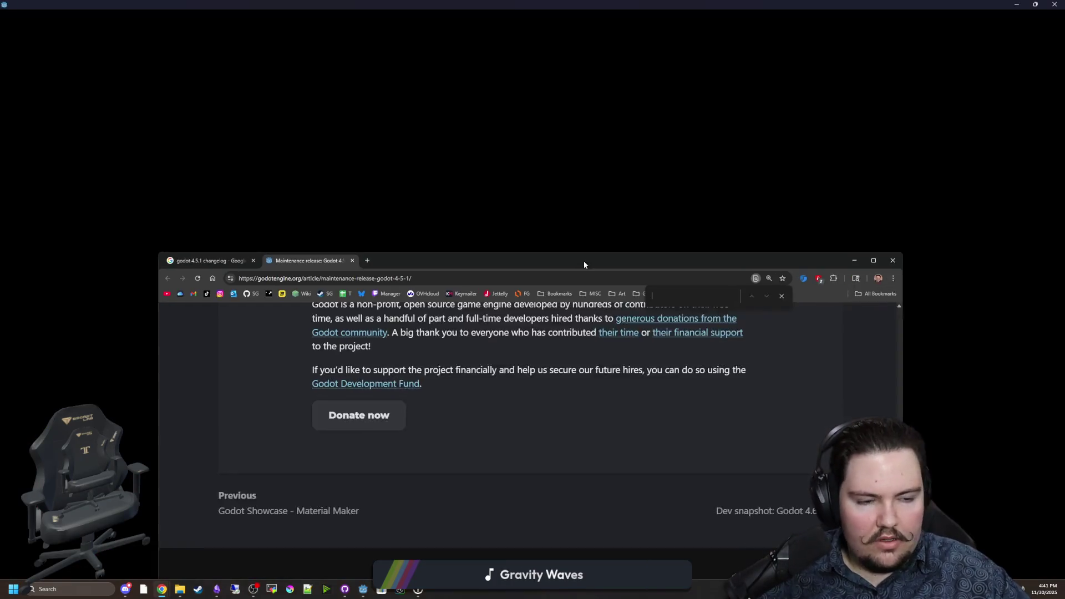
drag(583, 261, 628, 248)
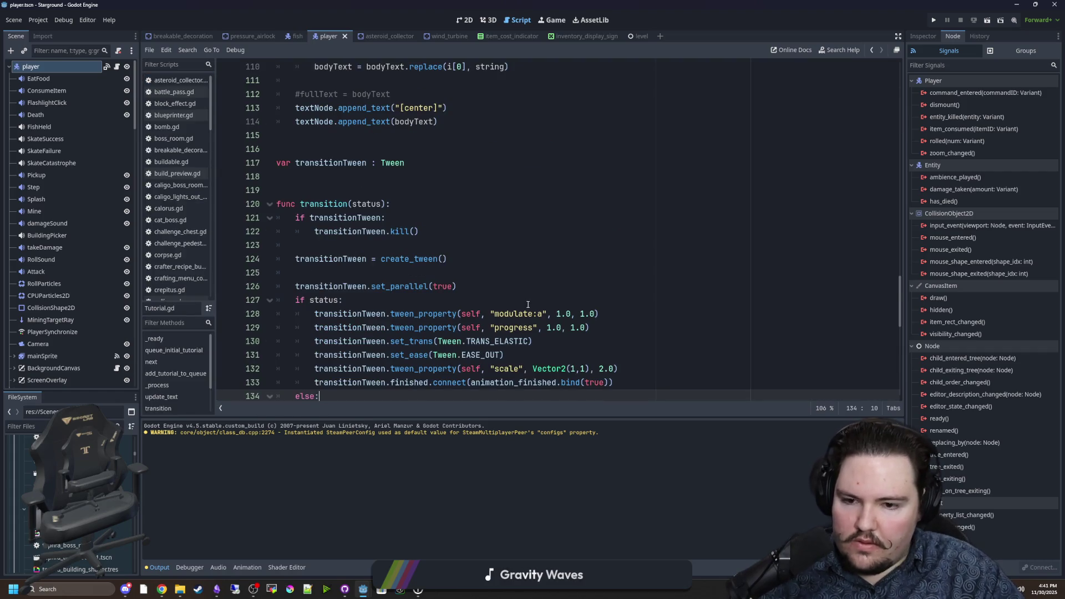
Filter settings for 'pixel' and enable Snap 2D Transforms and Snap 2D Vertices to Pixel
scroll(532, 303, down, 3)
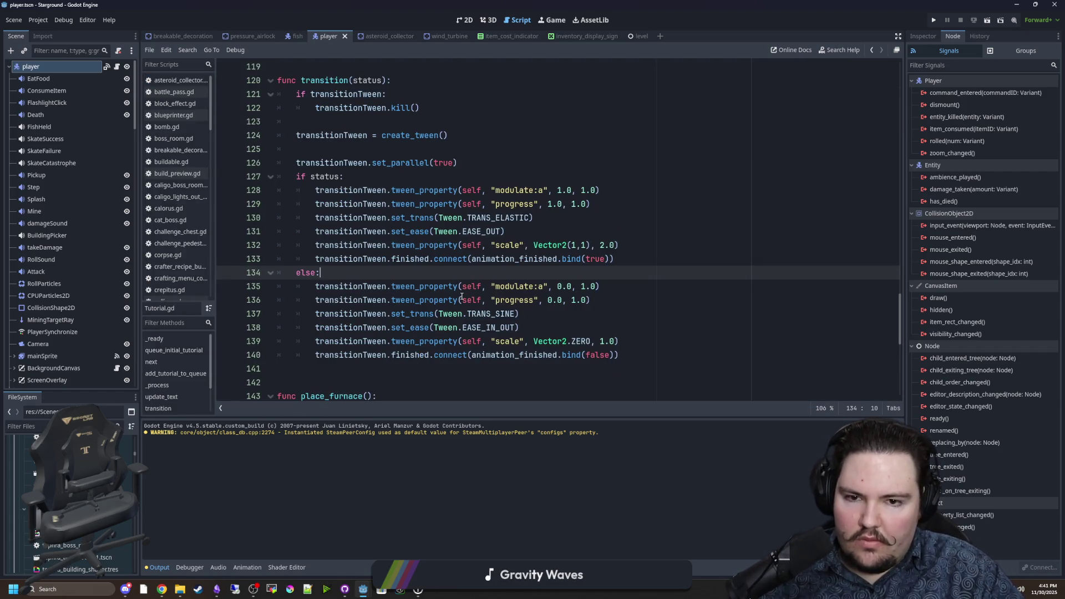
scroll(461, 296, up, 1)
click(37, 19)
click(55, 32)
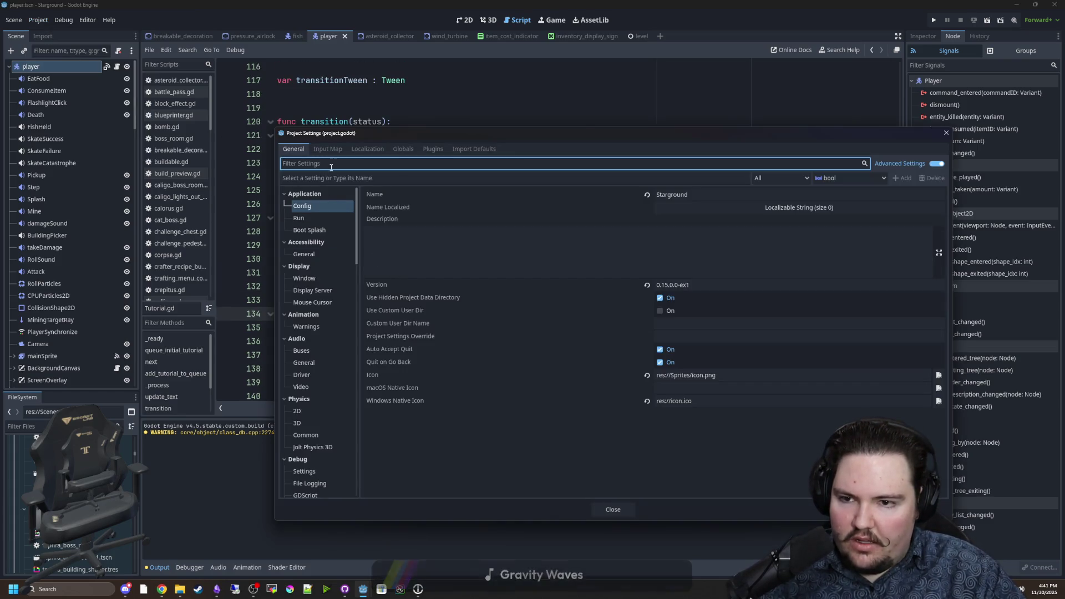
text(pixel)
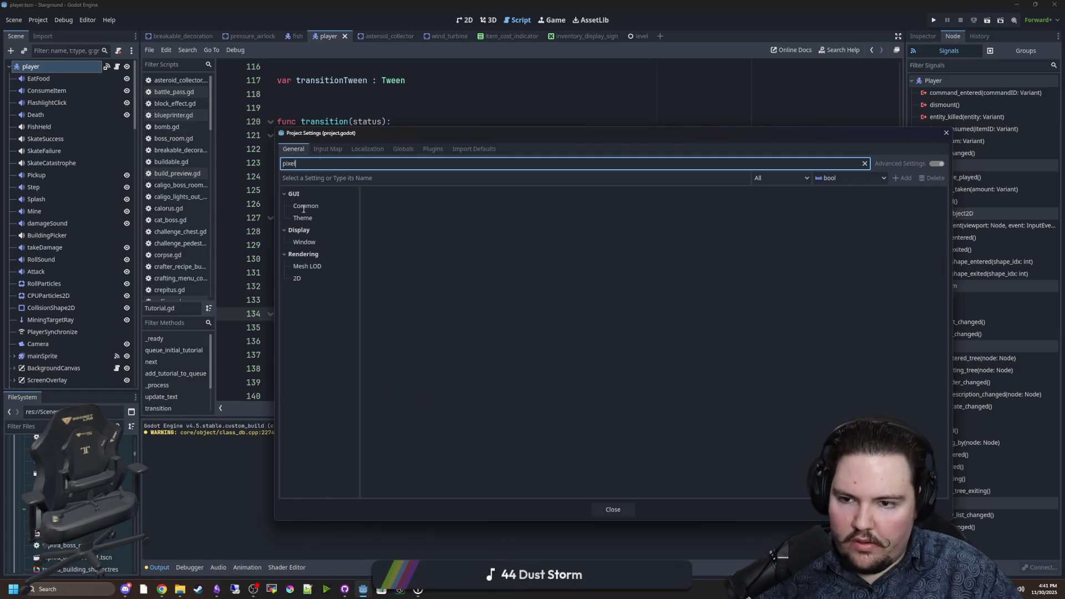
click(306, 212)
click(299, 267)
click(305, 280)
click(662, 205)
click(662, 219)
click(630, 512)
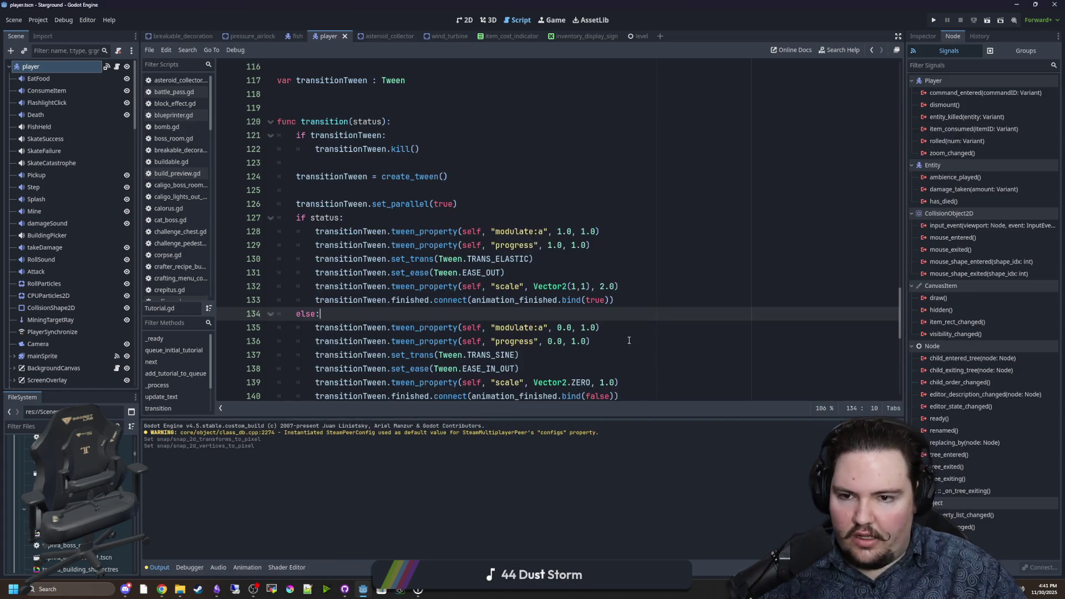
Save with Ctrl+S and run the project to test the pixel snapping
click(629, 341)
key(ctrl+s)
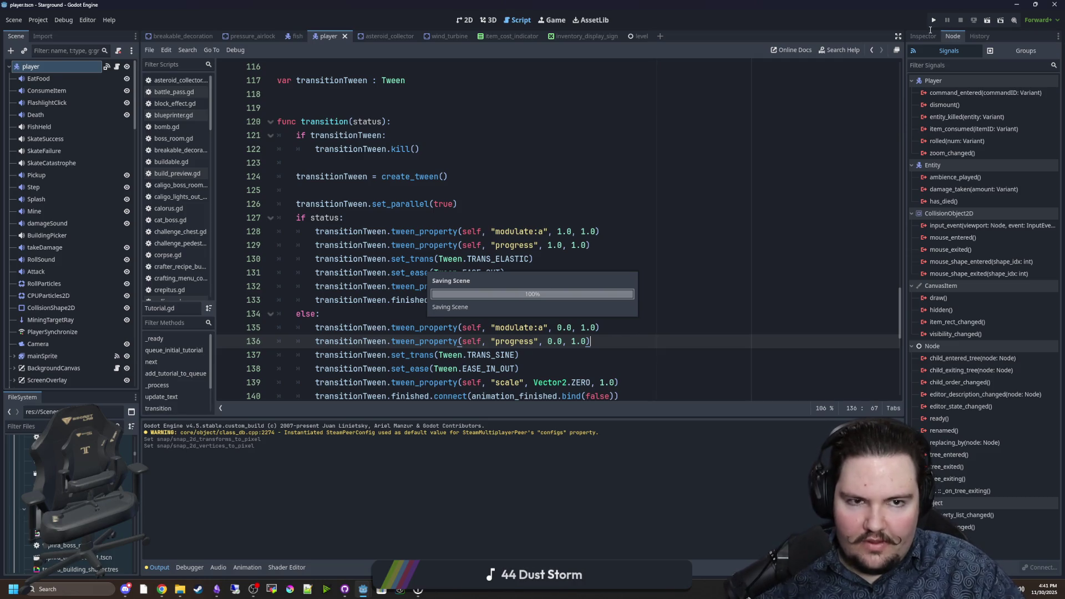
click(934, 20)
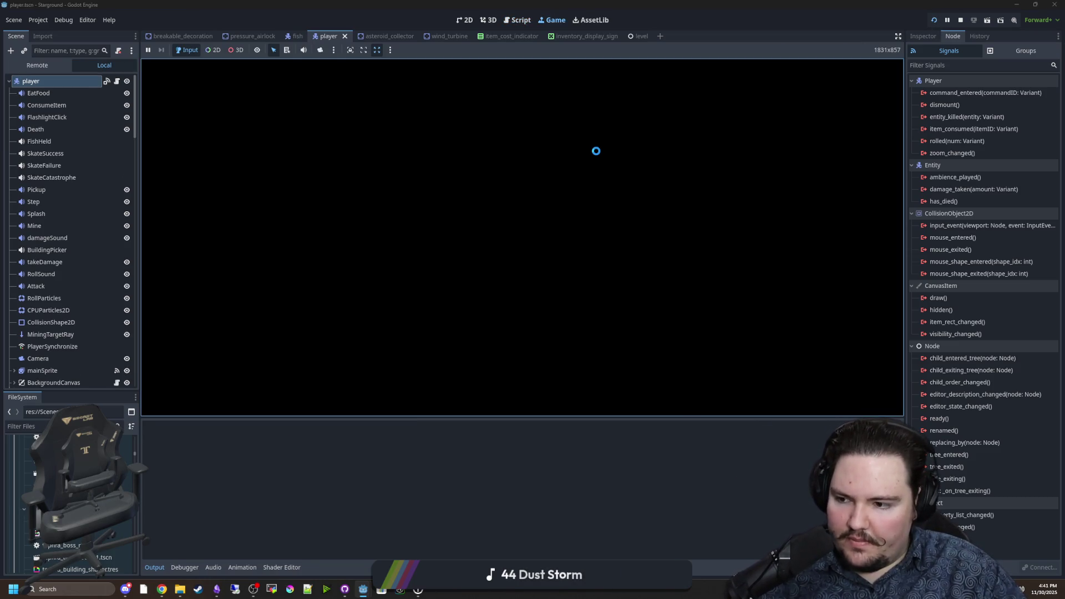
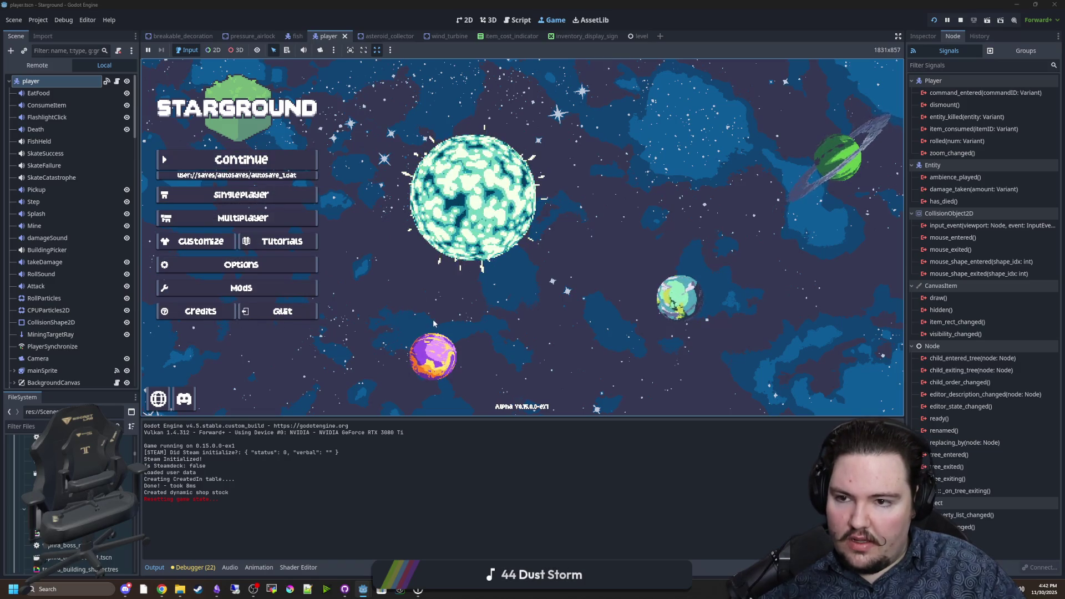
From the main menu, choose Singleplayer, create a new world, and start it from World Setup
click(242, 194)
click(619, 235)
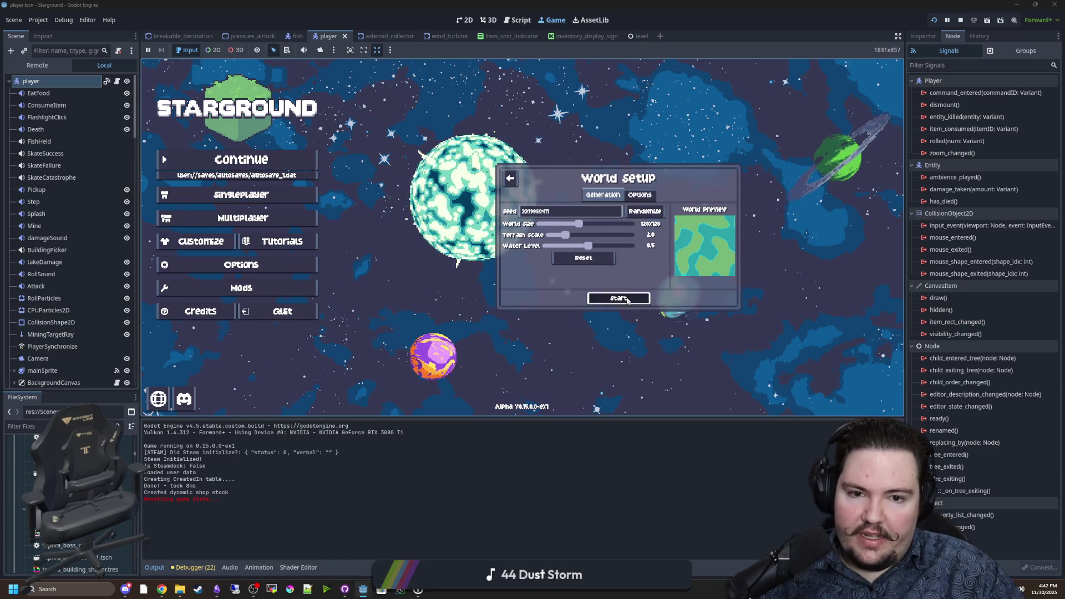
click(619, 298)
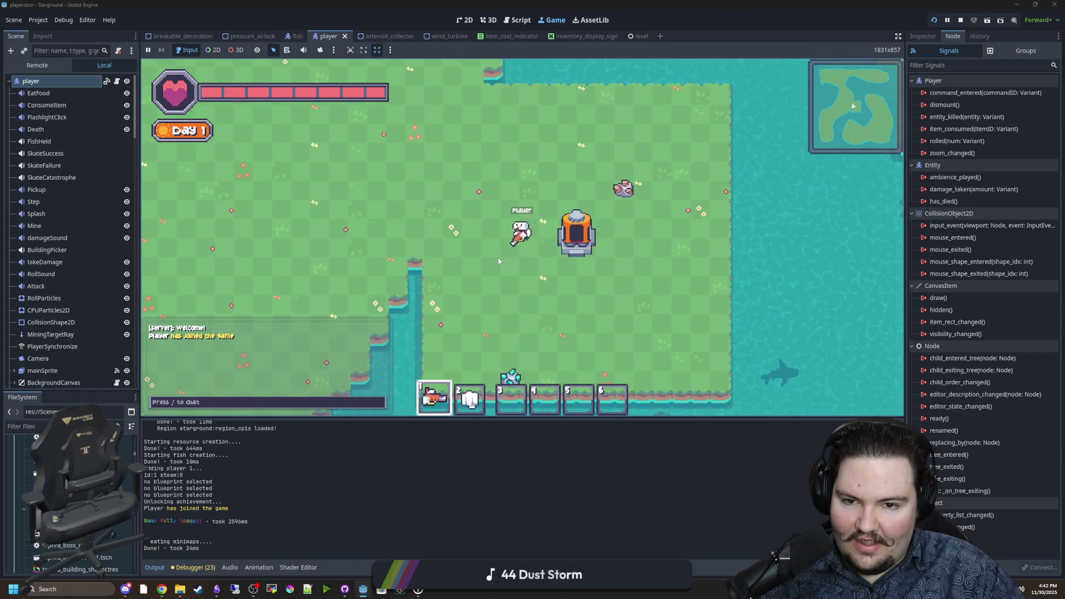
Walk the player left toward the water with WASD, zooming the camera in and out
key(a)
scroll(527, 262, up, 2)
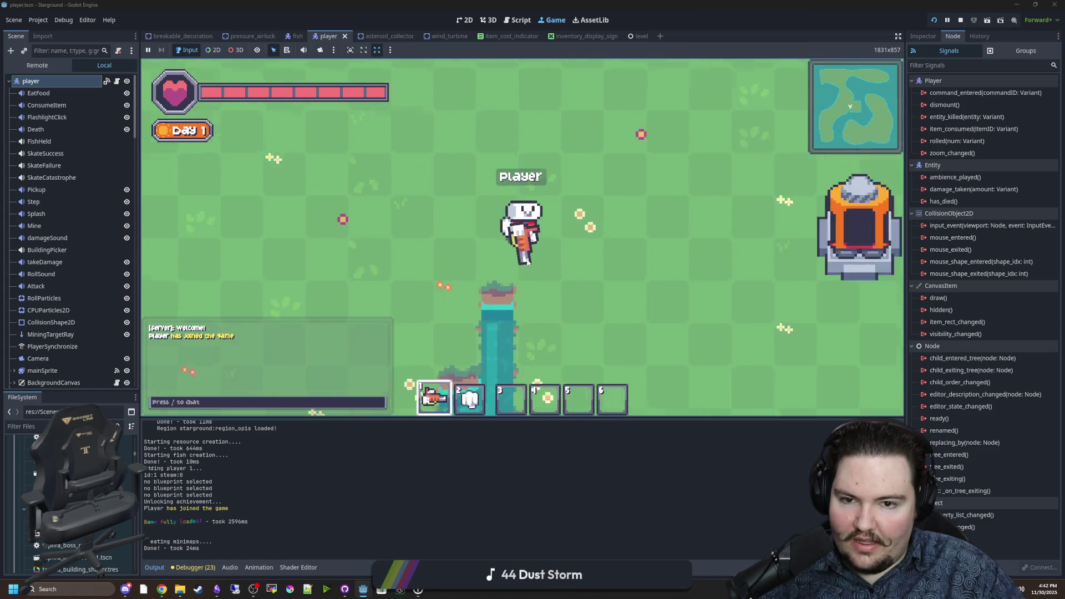
scroll(527, 262, up, 1)
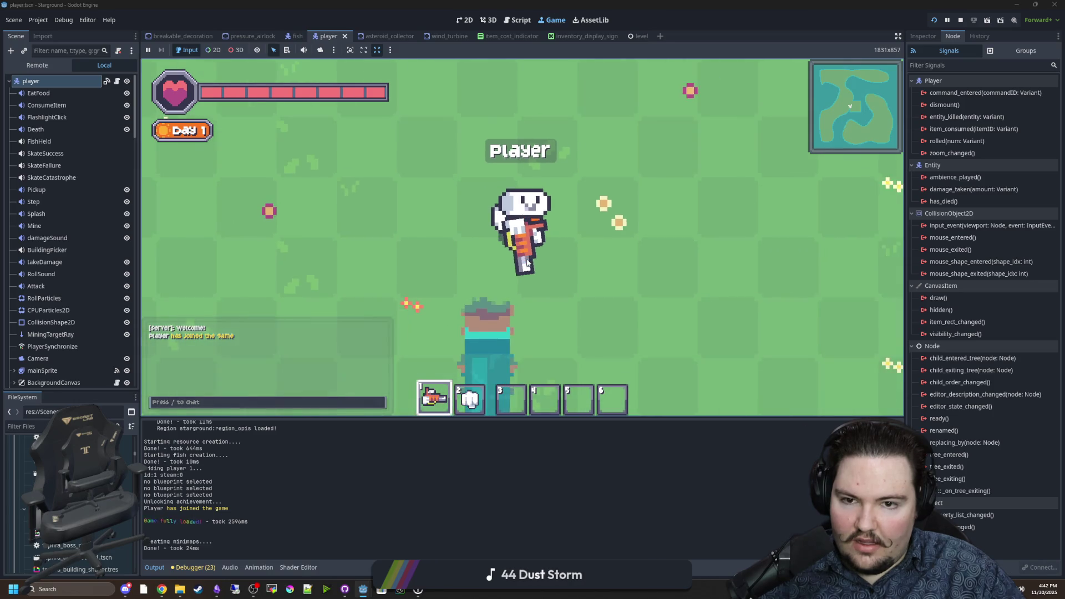
scroll(527, 263, down, 4)
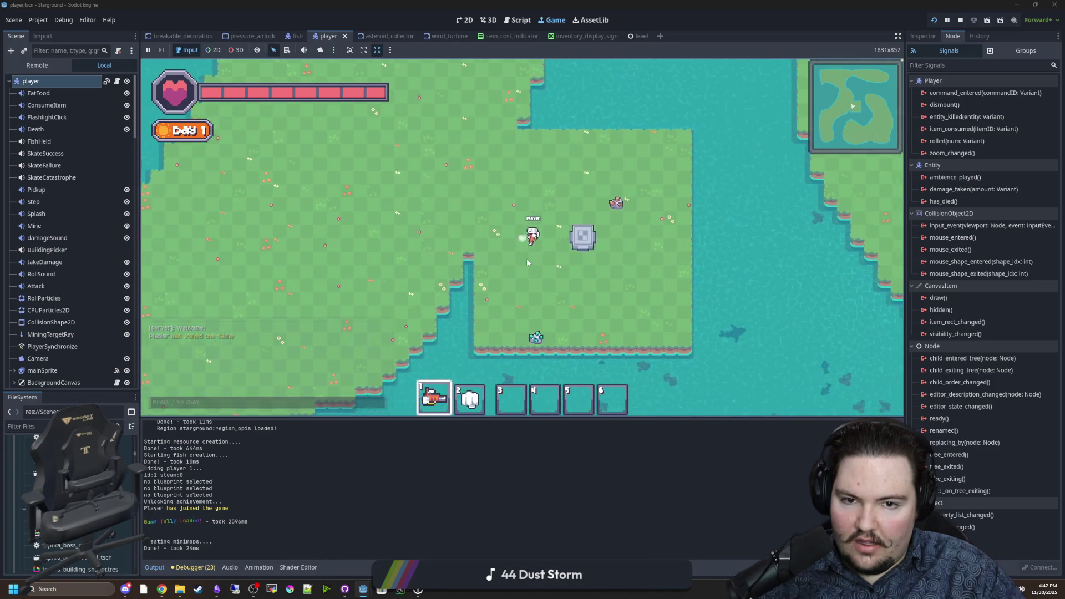
key(s)
key(d)
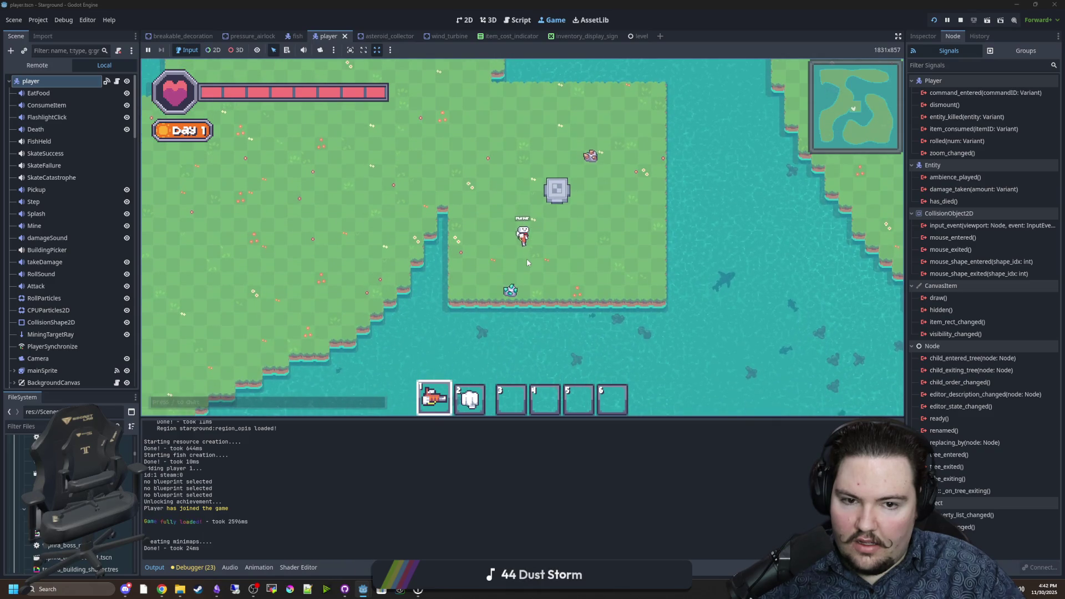
scroll(759, 305, up, 4)
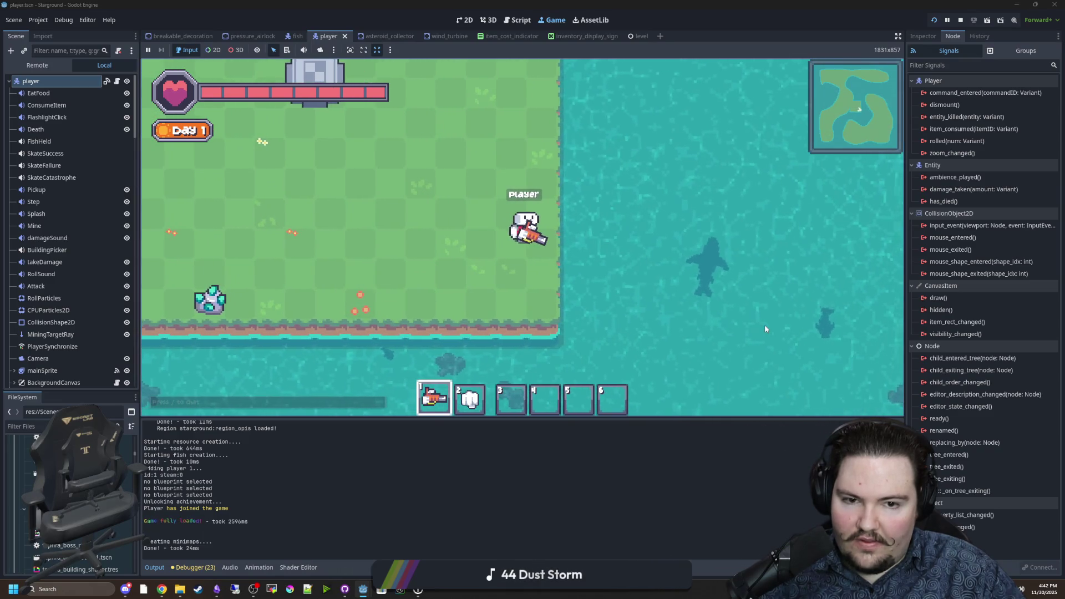
scroll(727, 227, up, 2)
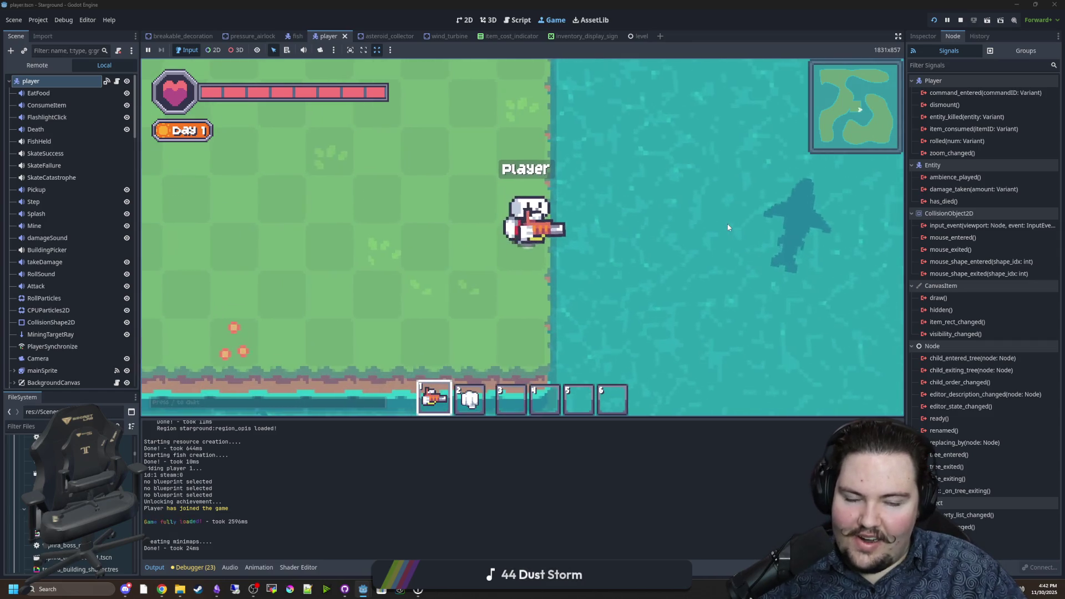
key(w)
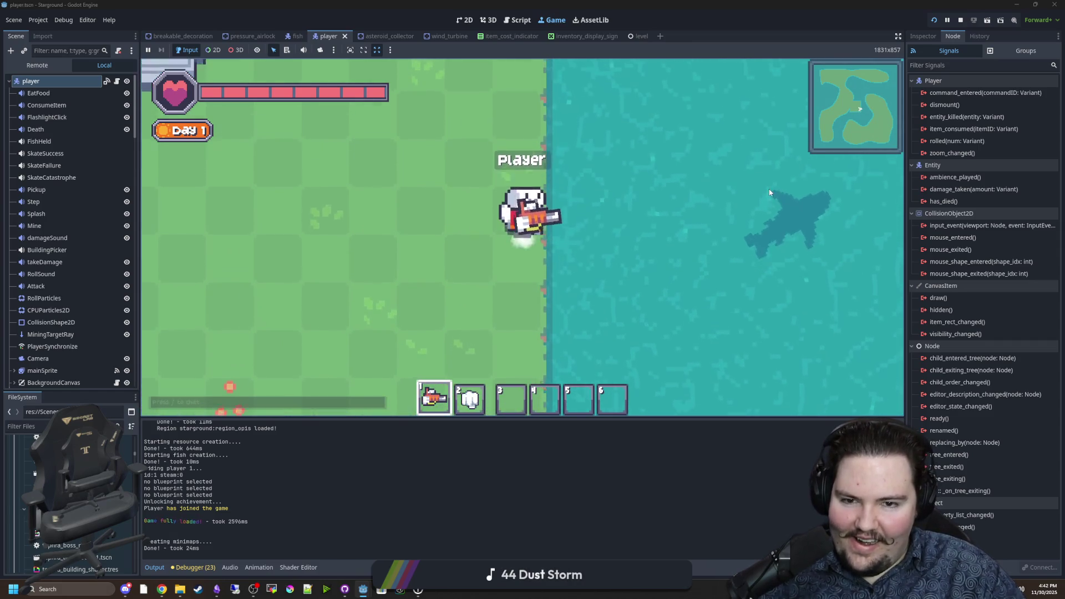
key(a)
scroll(376, 215, up, 3)
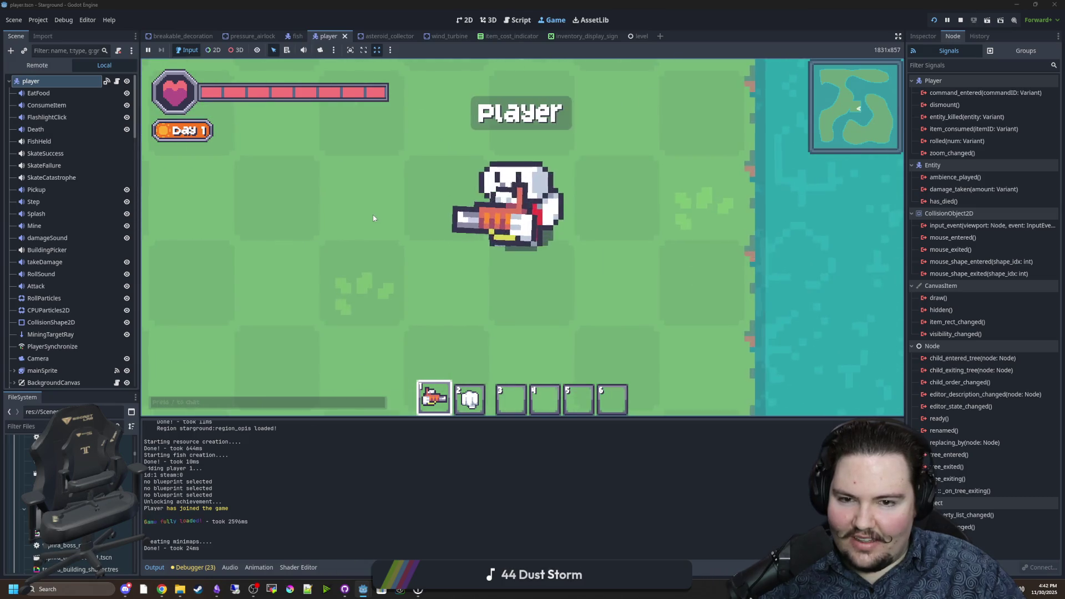
key(a)
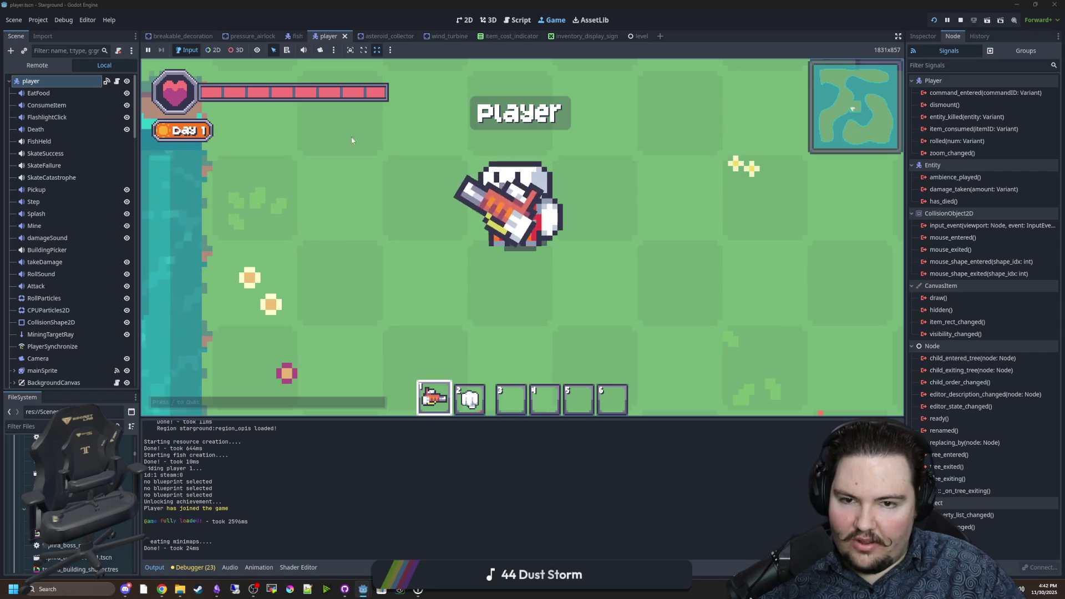
scroll(539, 309, down, 3)
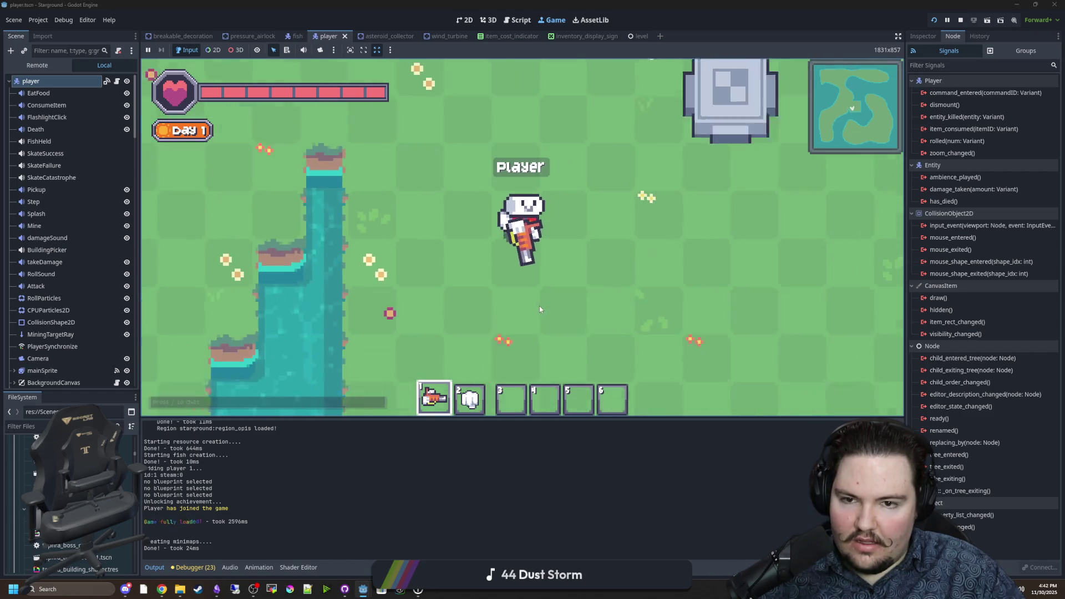
scroll(539, 309, down, 5)
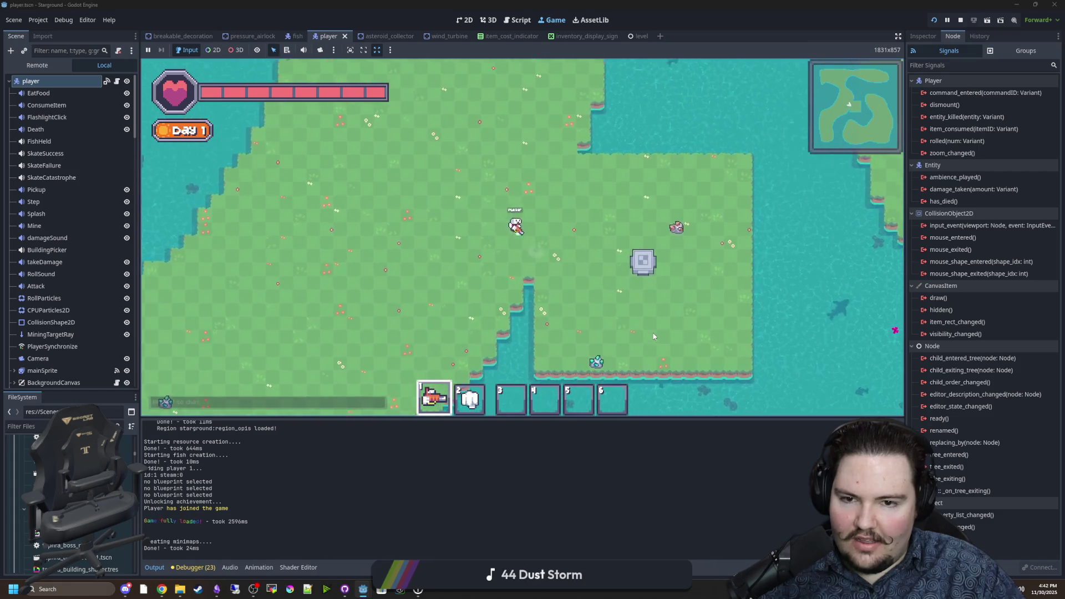
Walk the player up-left across the island to the north shore, checking zoom levels
key(w)
key(a)
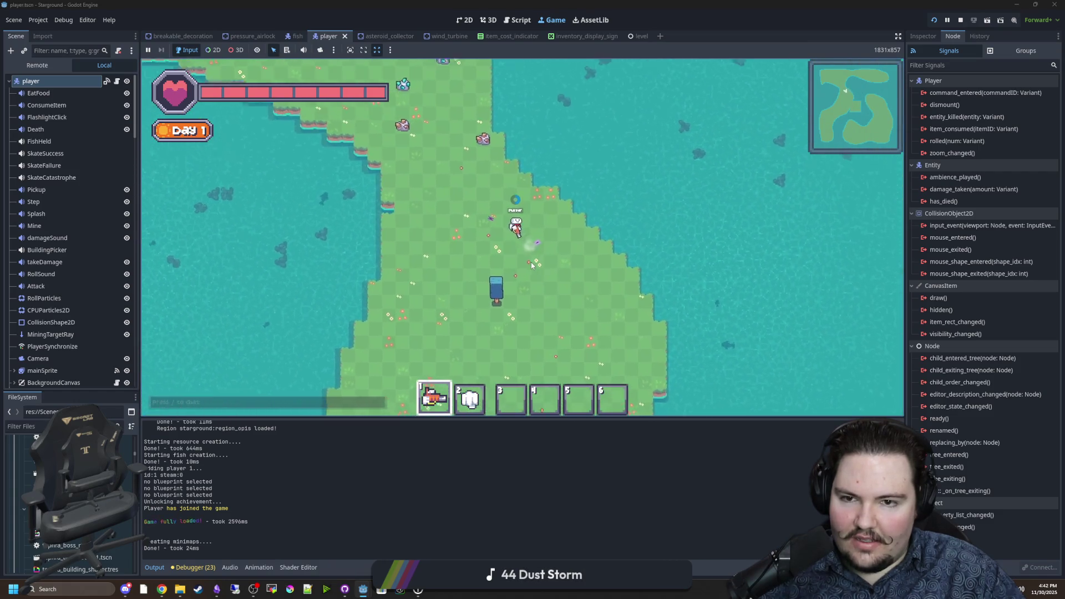
key(w)
key(a)
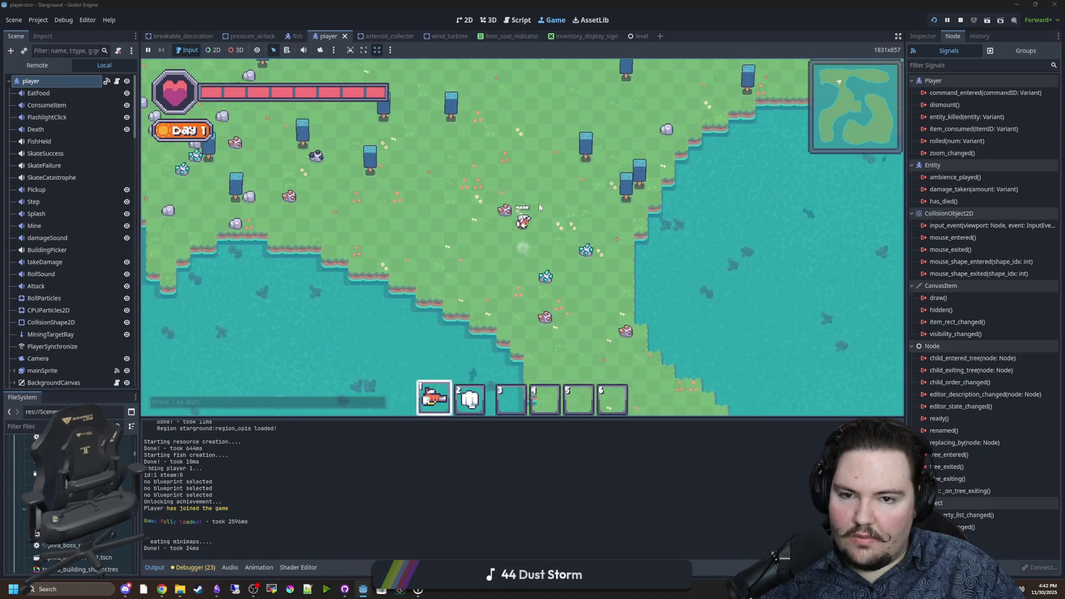
key(w)
key(a)
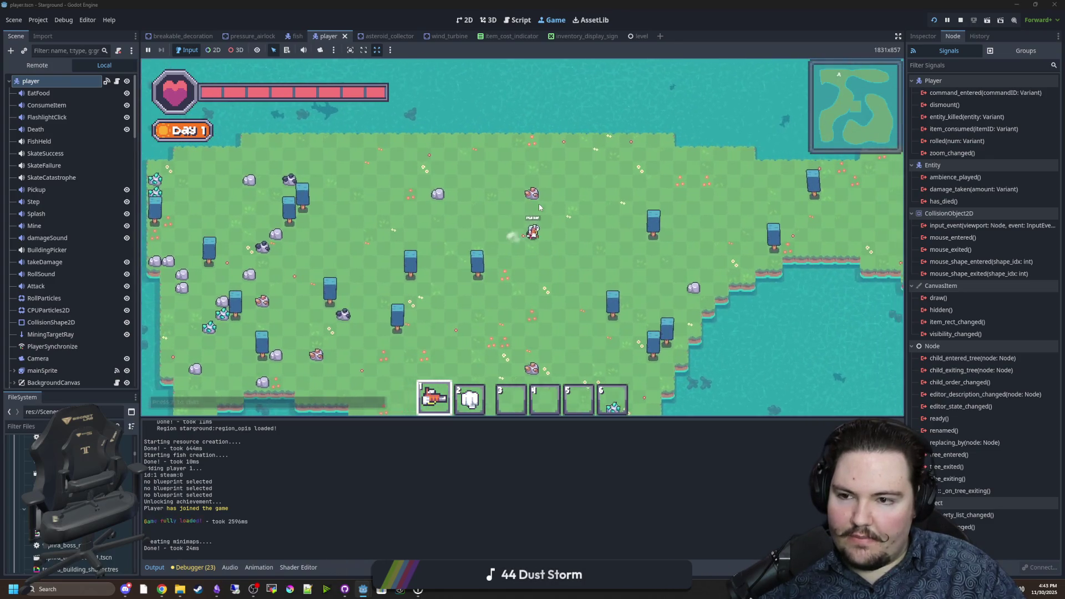
scroll(539, 204, up, 5)
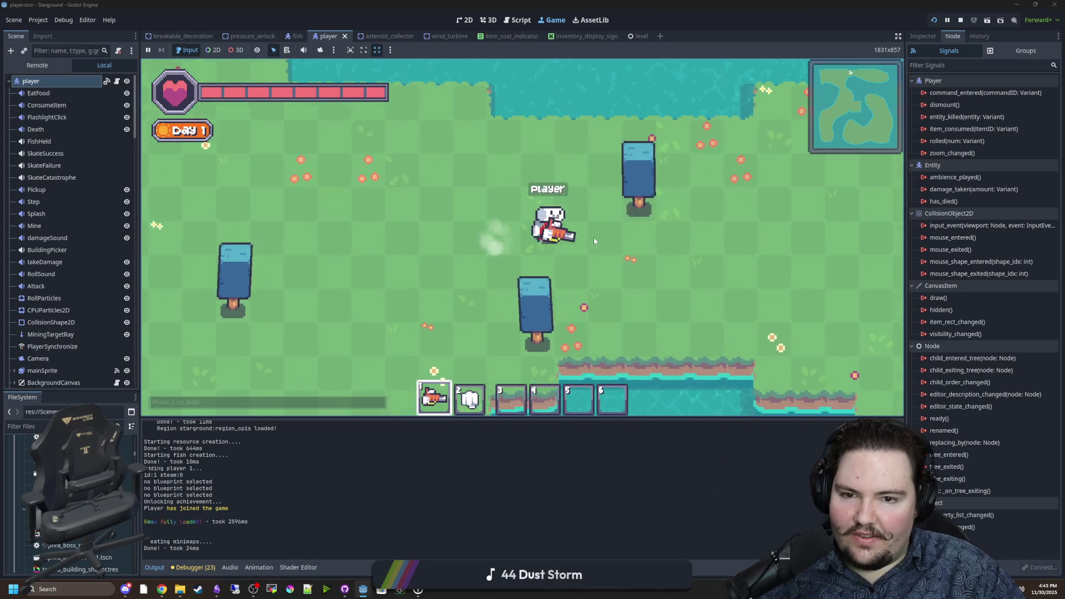
scroll(594, 240, down, 5)
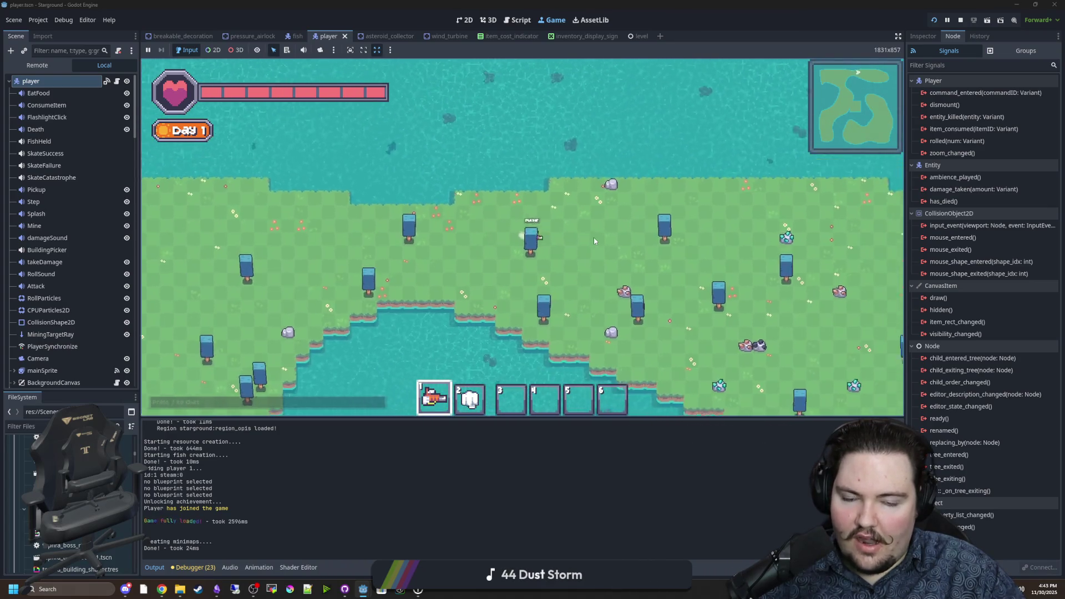
Walk the player down-left along the coast and back right, zooming in and out
key(s)
key(d)
key(d)
key(s)
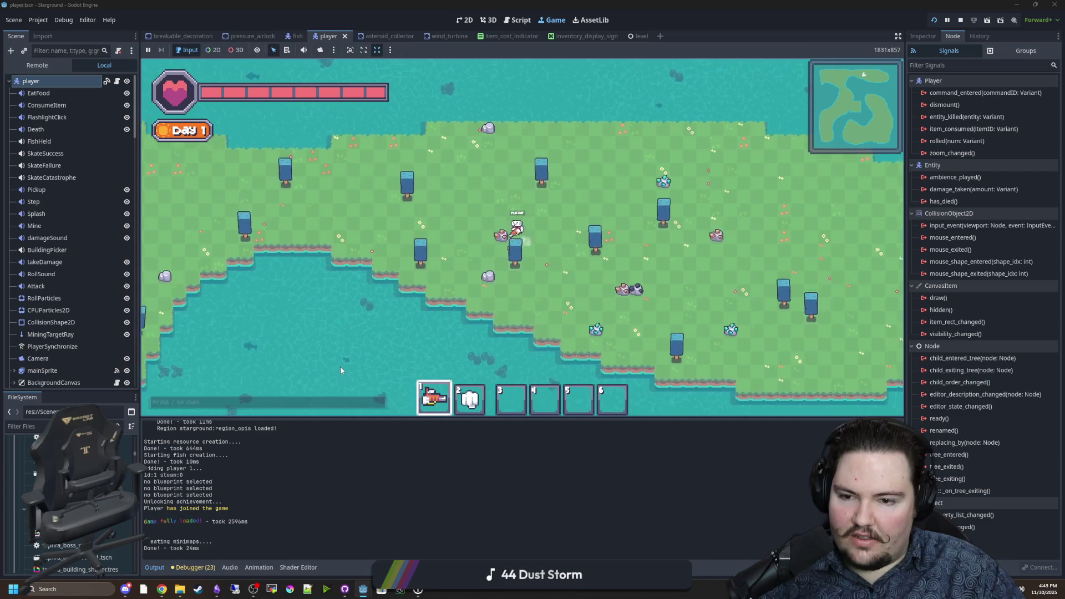
key(a)
key(s)
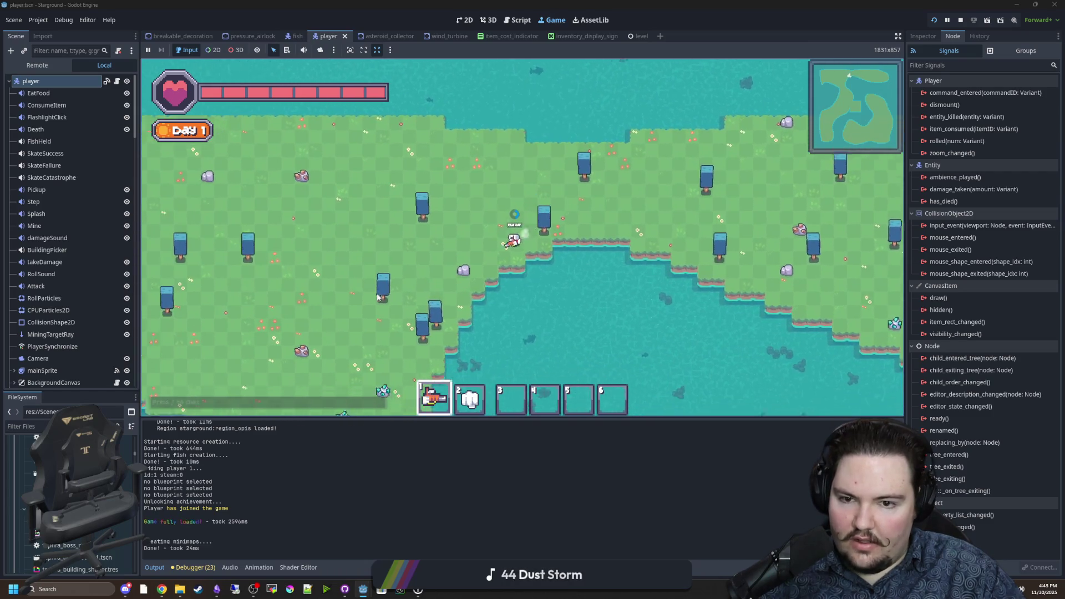
key(s)
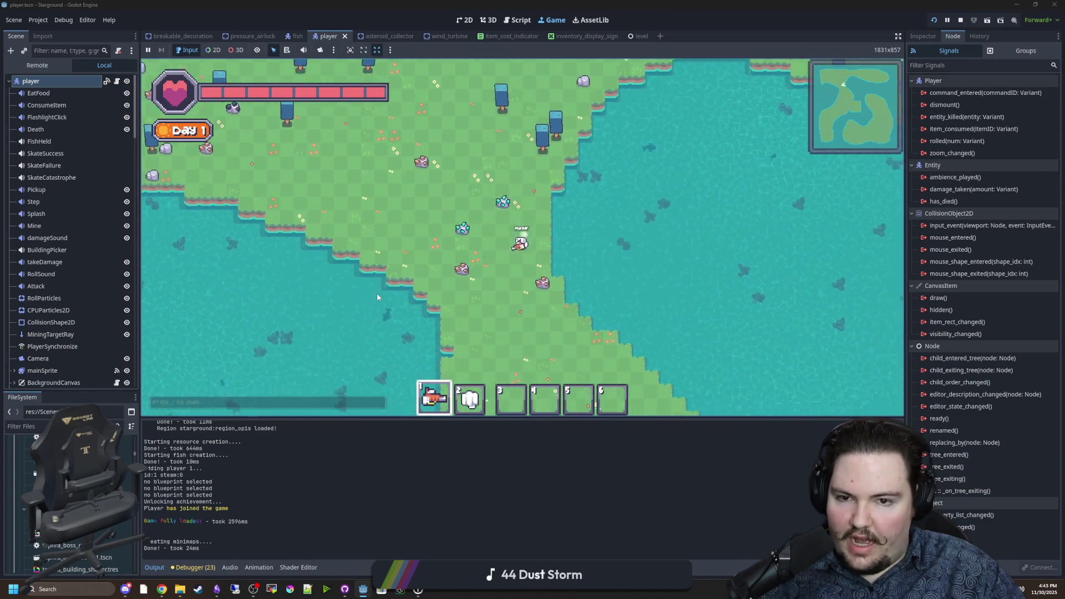
key(s)
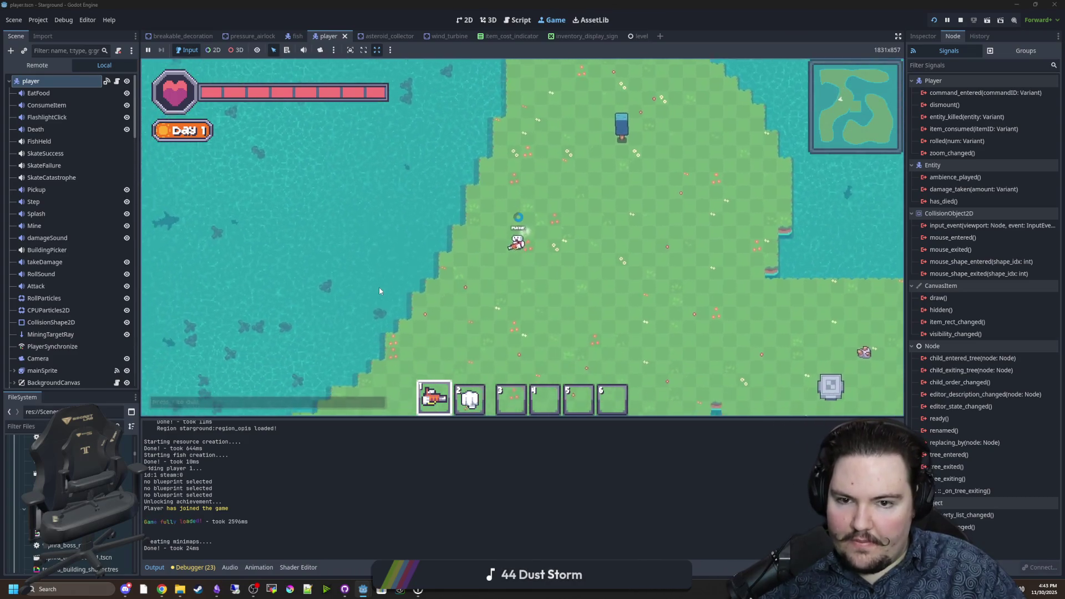
key(s)
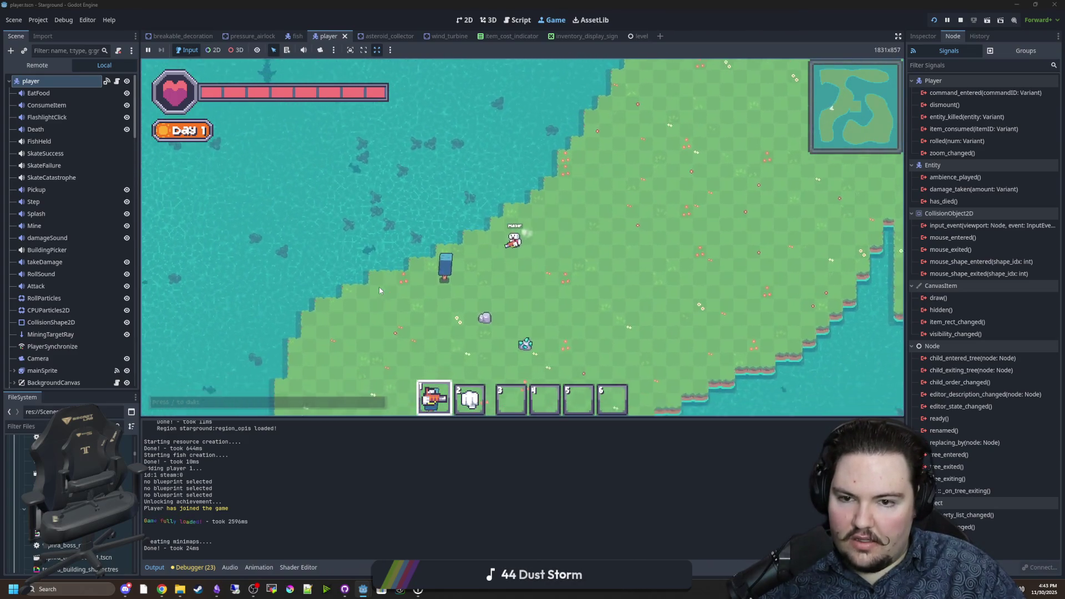
key(s)
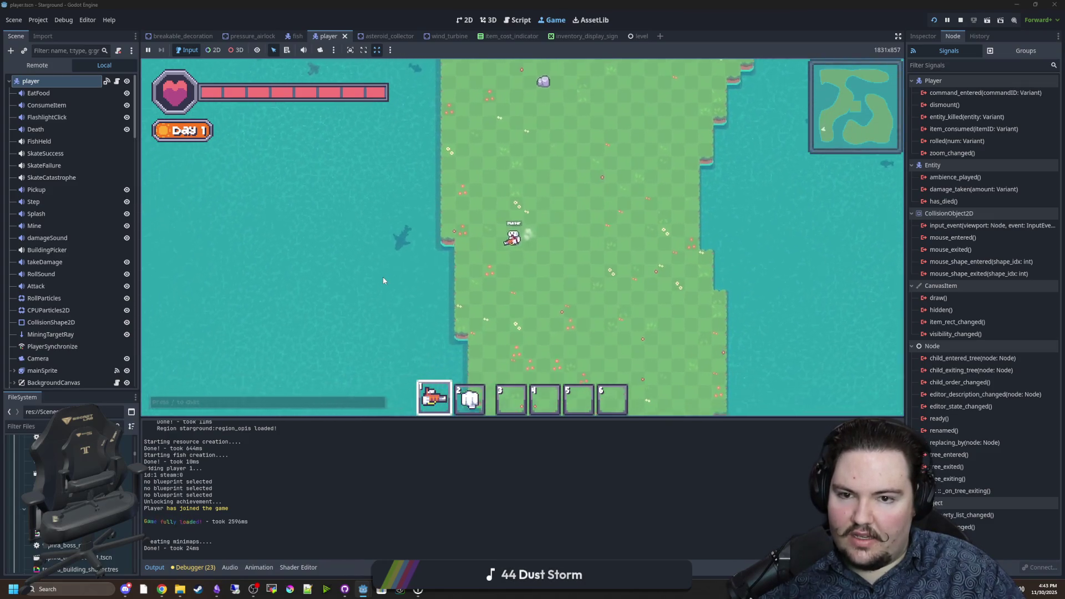
scroll(383, 278, up, 3)
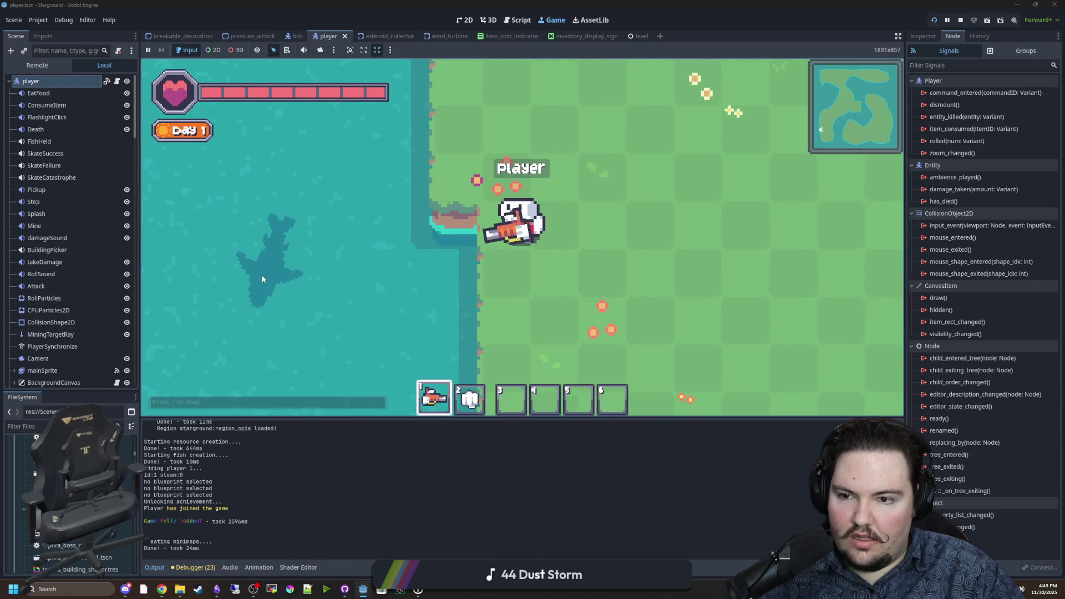
scroll(439, 294, down, 5)
key(d)
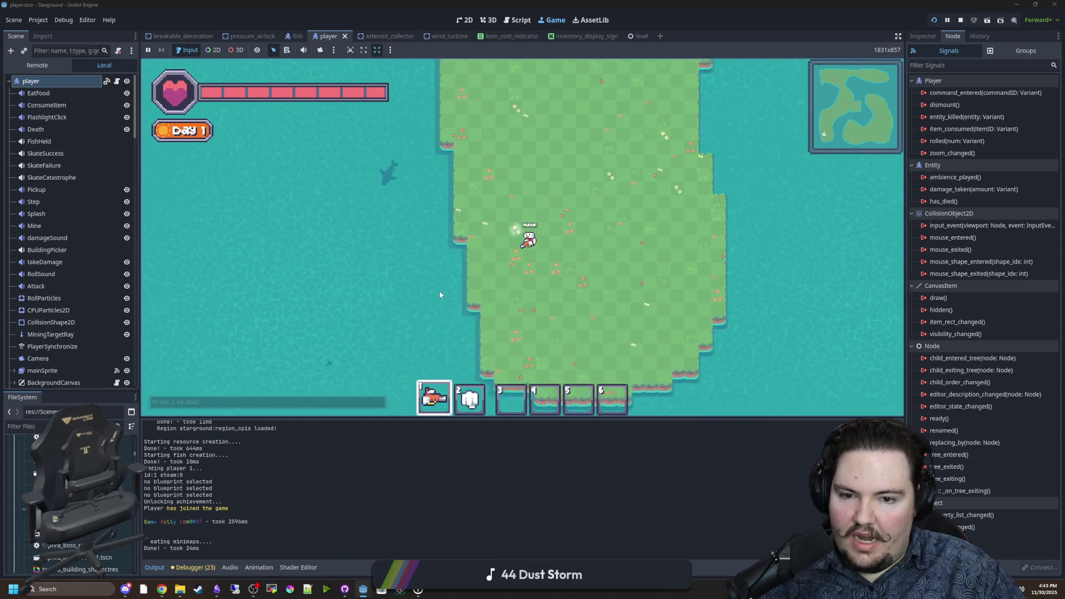
click(39, 20)
Stop the running game and open Project Settings showing the pixel-snap options
click(58, 32)
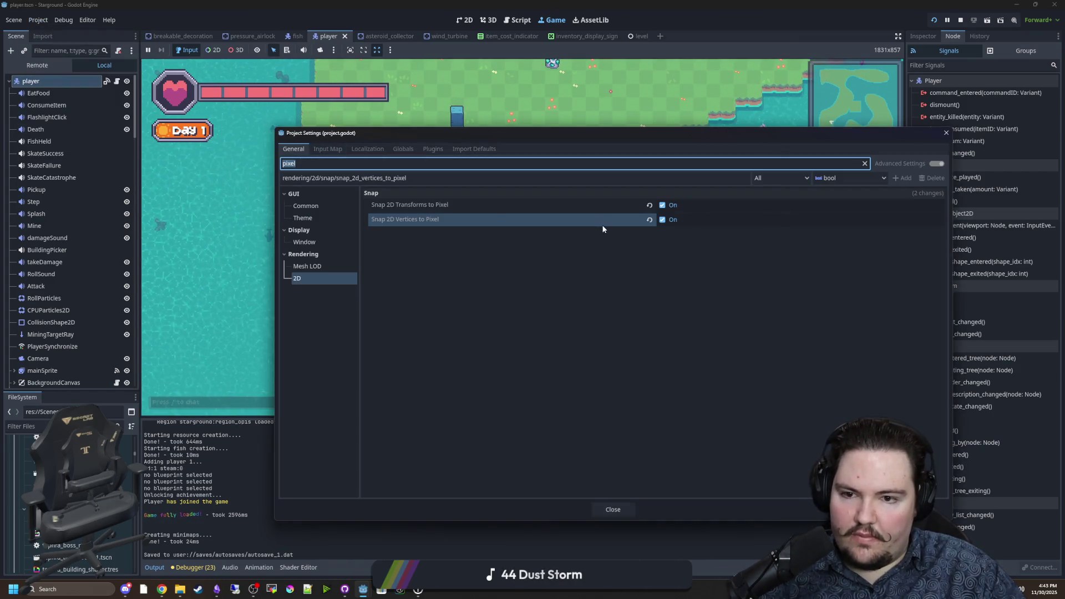
mouse_move(447, 206)
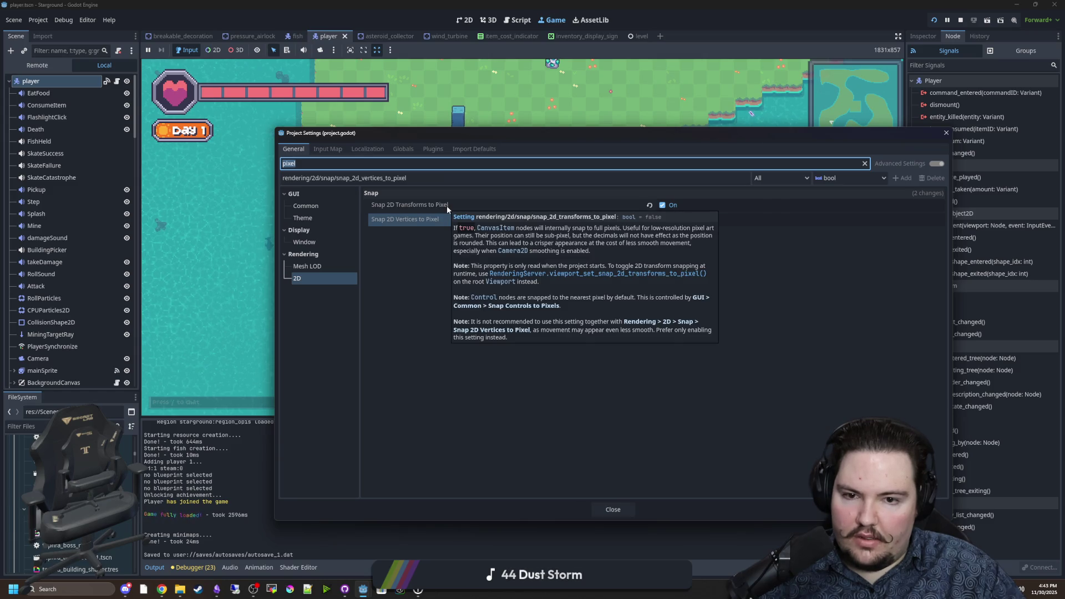
key(Escape)
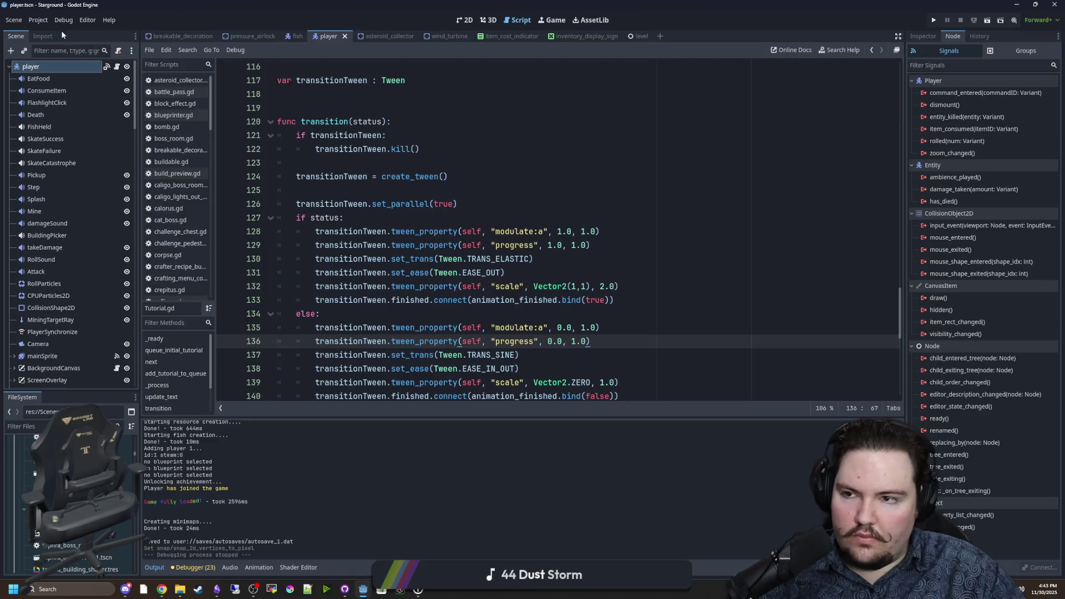
click(39, 20)
click(51, 32)
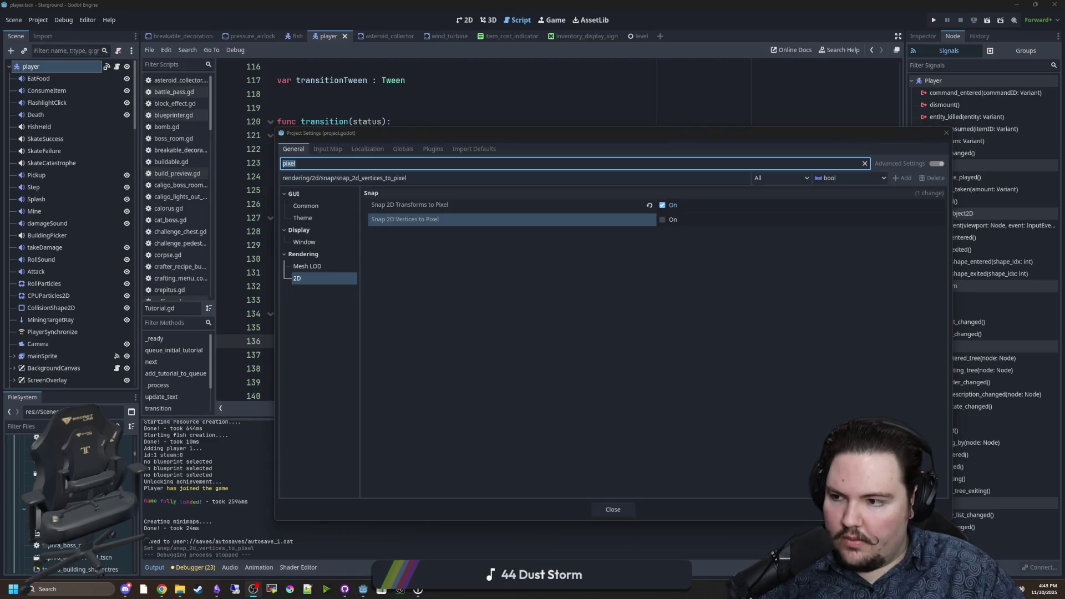
mouse_move(450, 203)
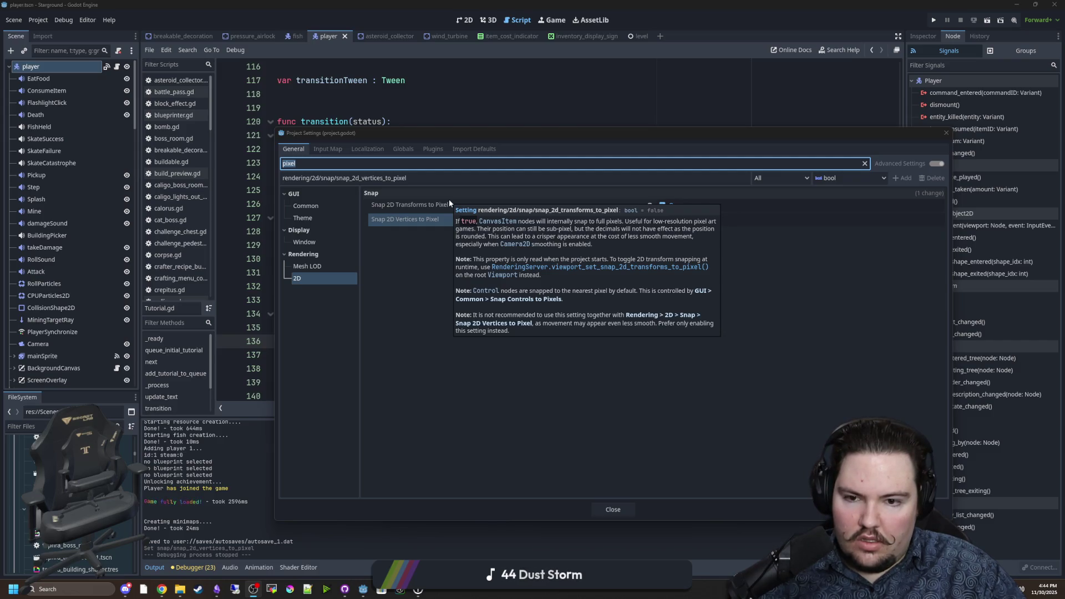
mouse_move(395, 220)
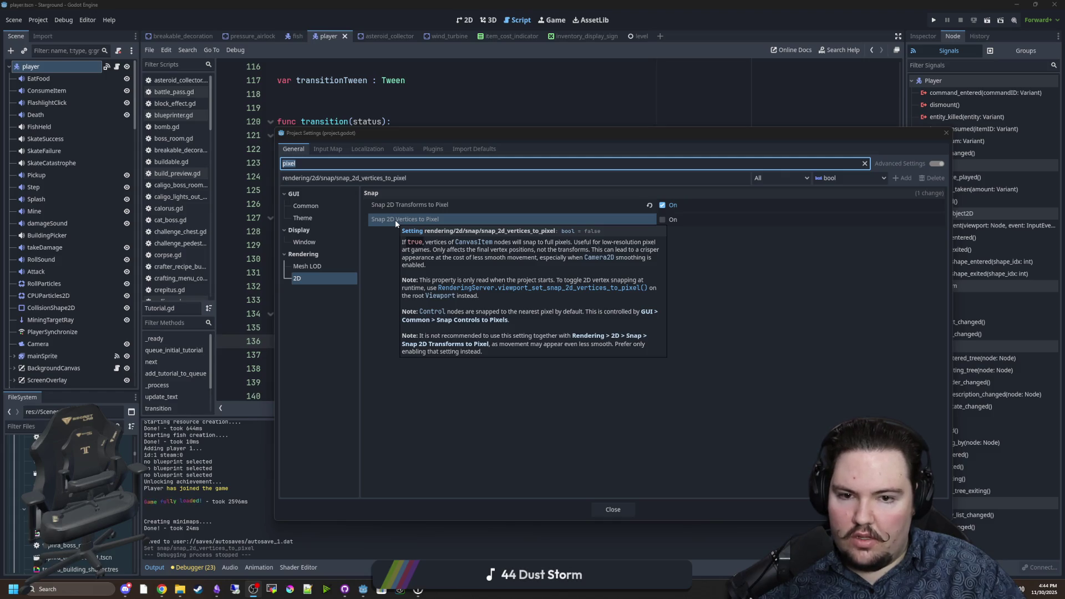
Turn off Snap 2D Transforms to Pixel, turn on Snap 2D Vertices to Pixel, save, and rerun
click(662, 205)
click(661, 219)
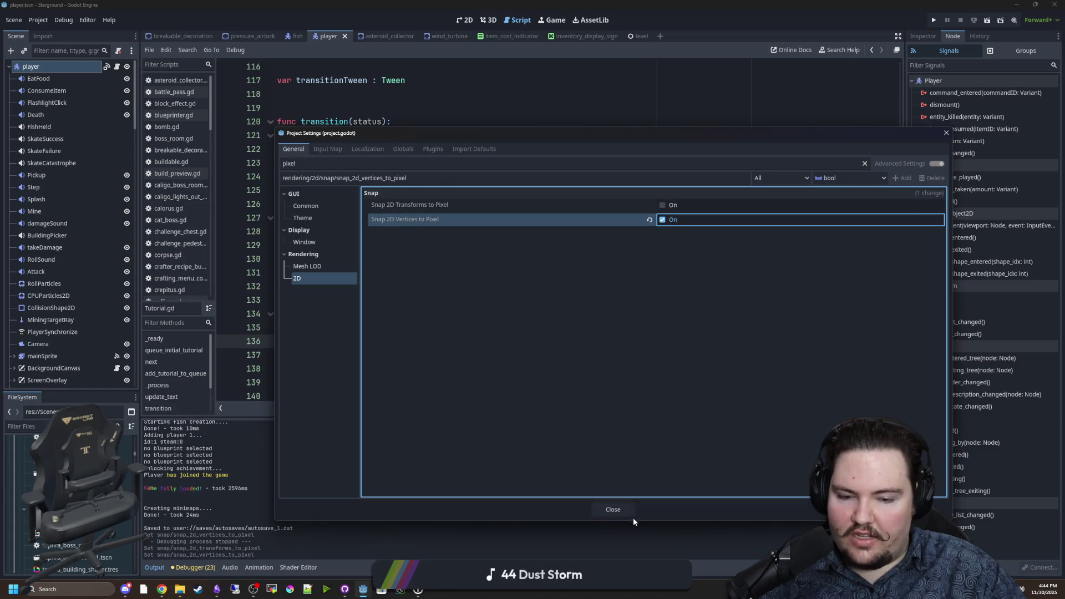
click(616, 511)
click(568, 215)
key(ctrl+s)
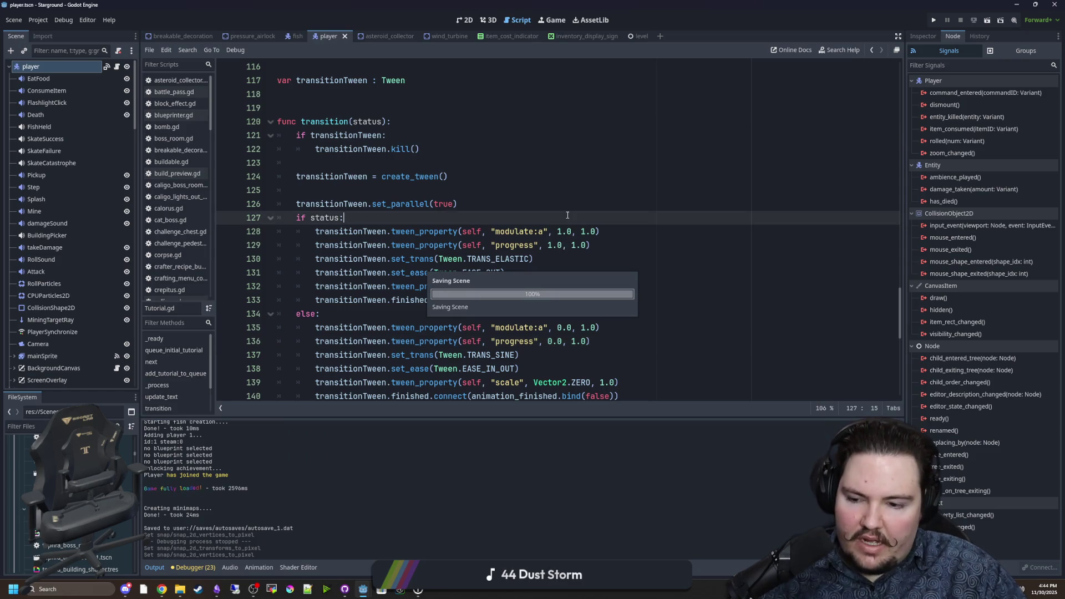
click(934, 21)
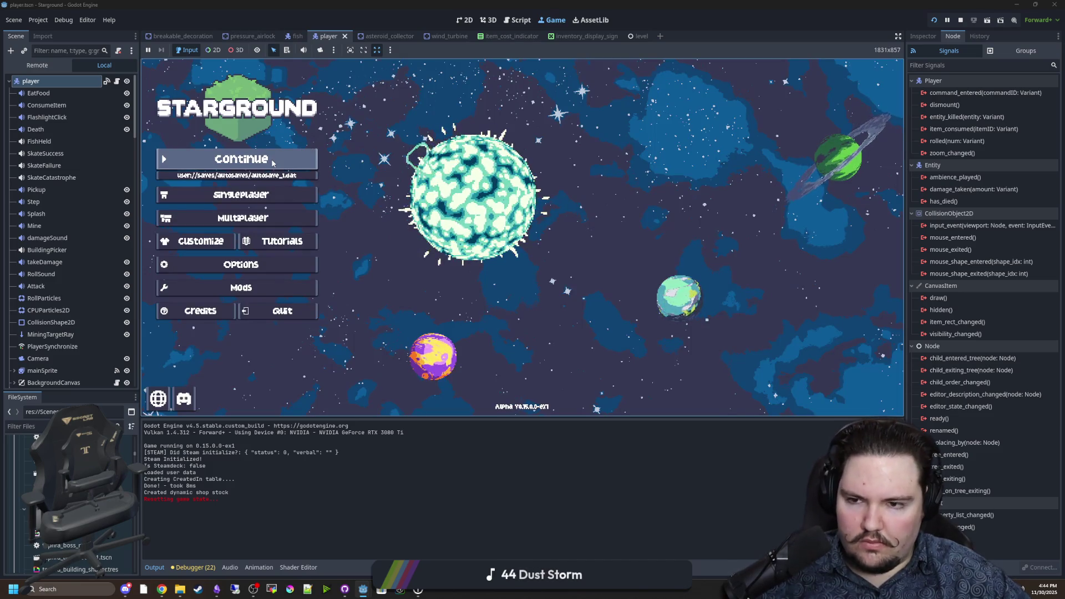
Choose Singleplayer, start a new game, and launch the world with default setup
click(241, 195)
click(618, 236)
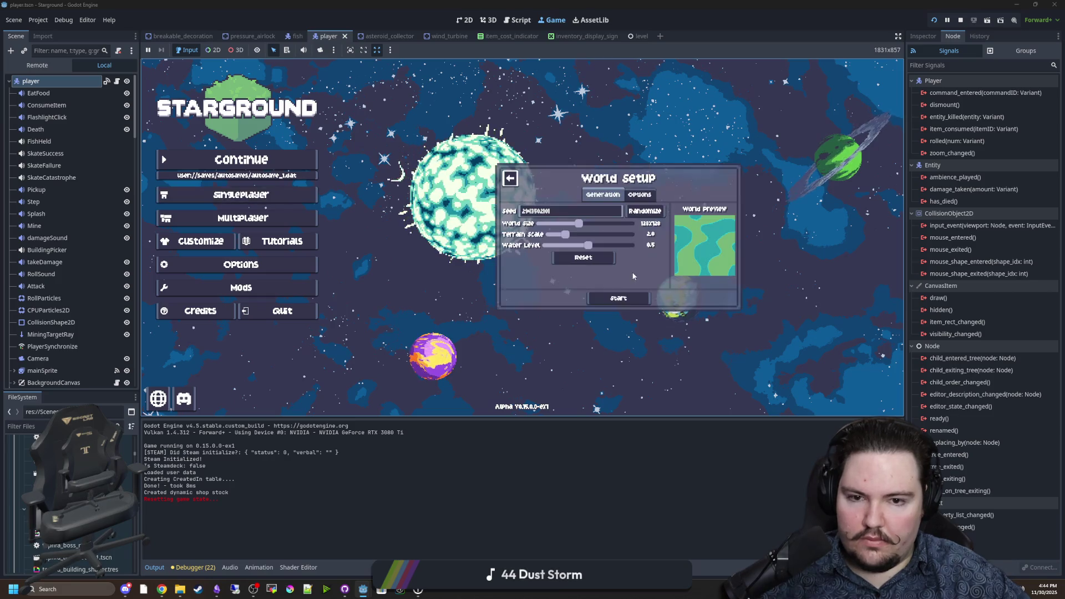
click(618, 295)
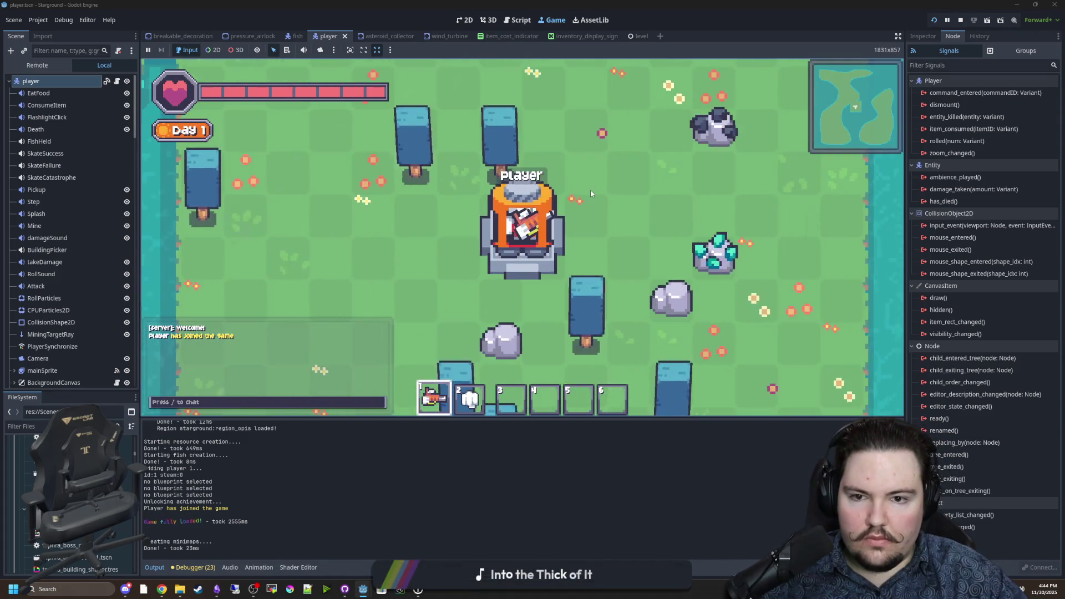
Walk the player out of the landing pod and around the world, zooming in and out
key(a)
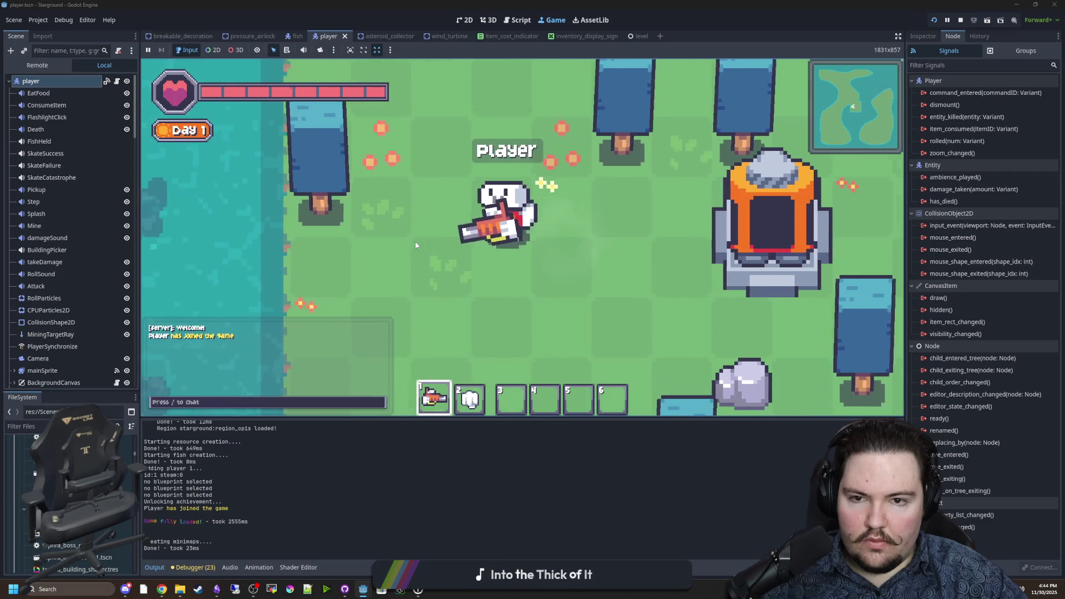
scroll(462, 208, up, 2)
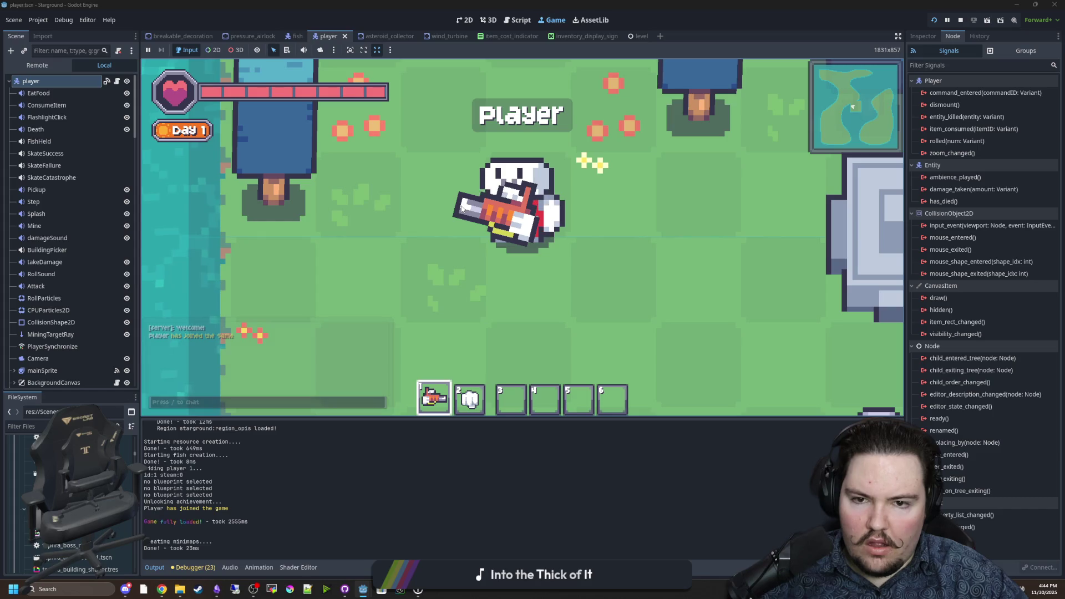
key(w)
key(s)
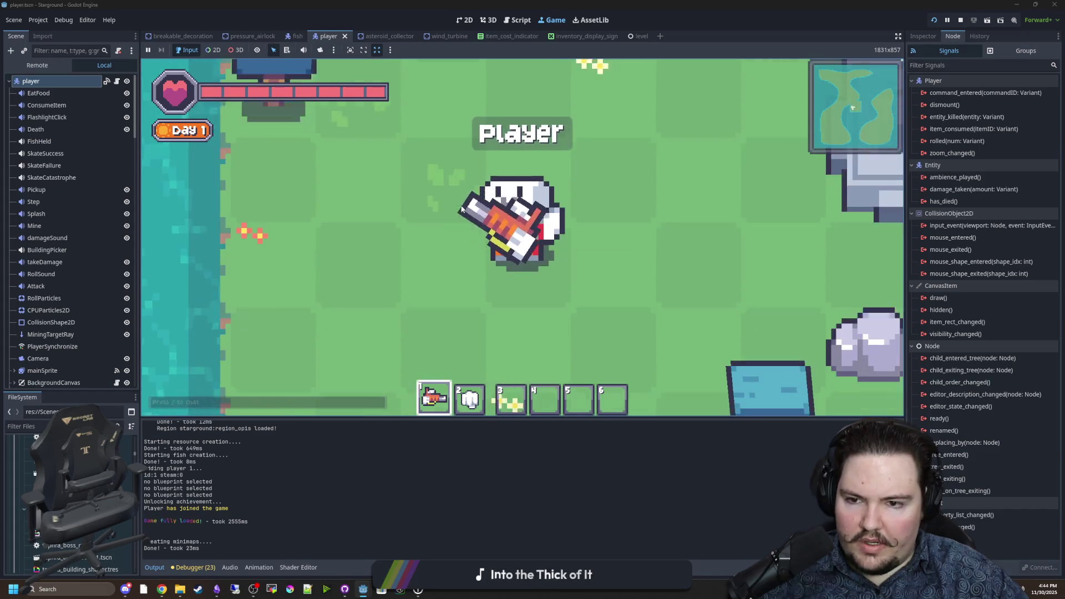
key(w)
scroll(432, 241, down, 5)
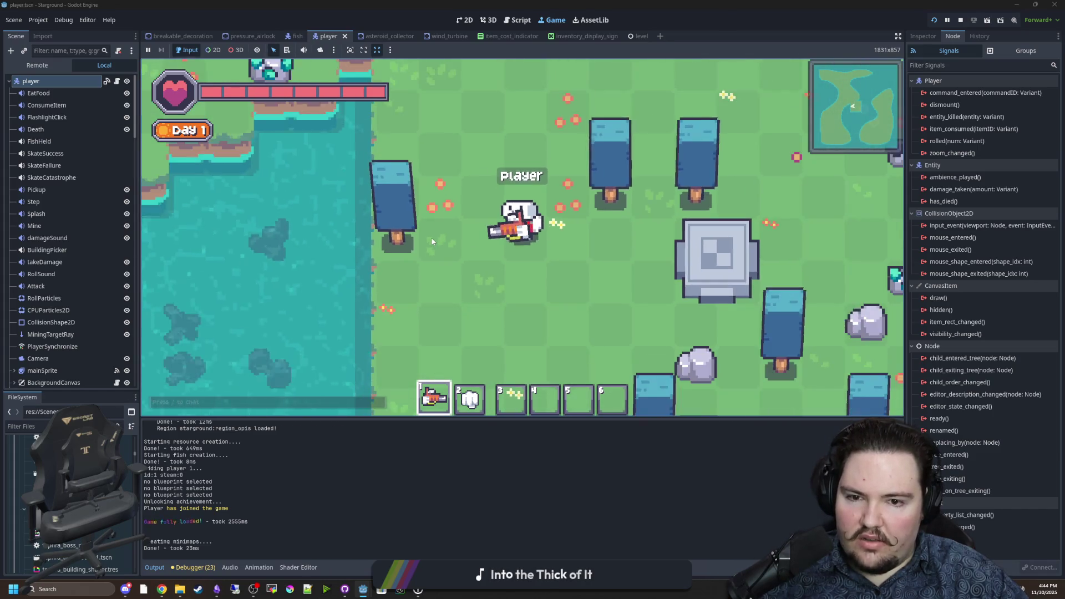
key(w)
key(a)
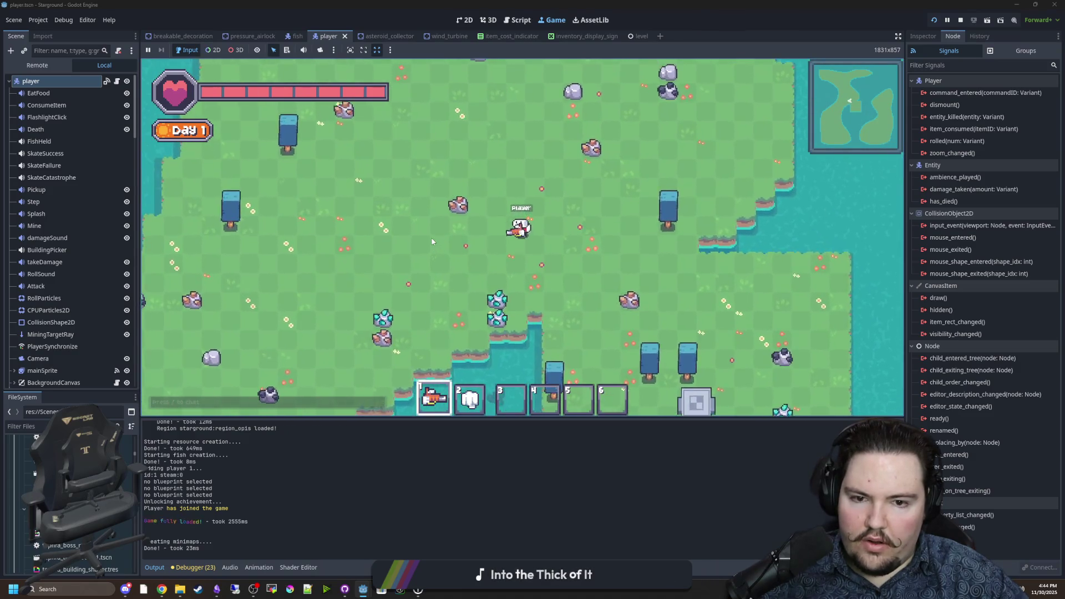
key(s)
key(d)
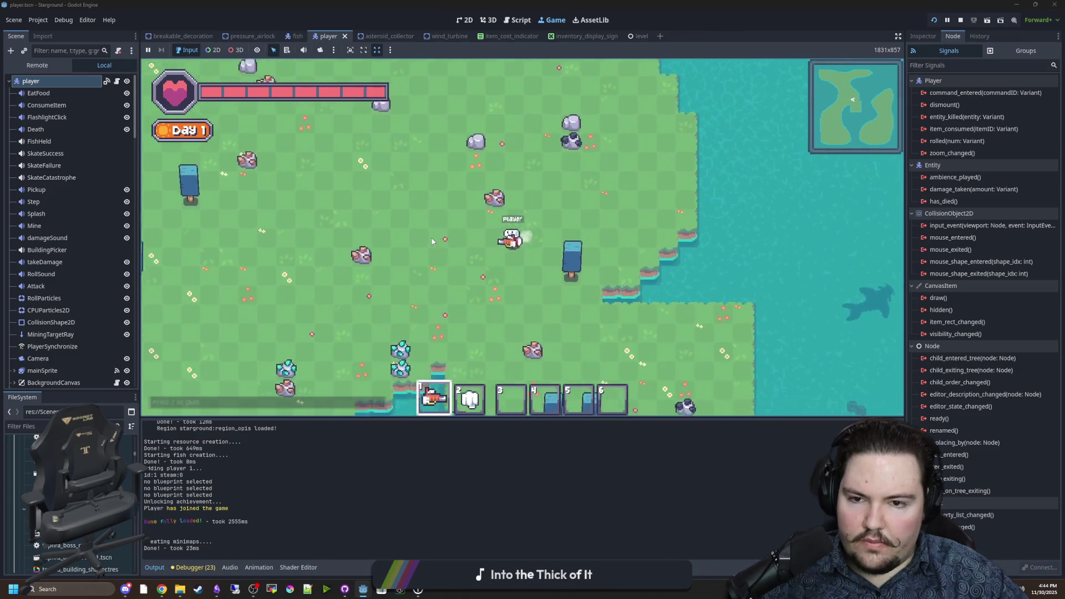
key(a)
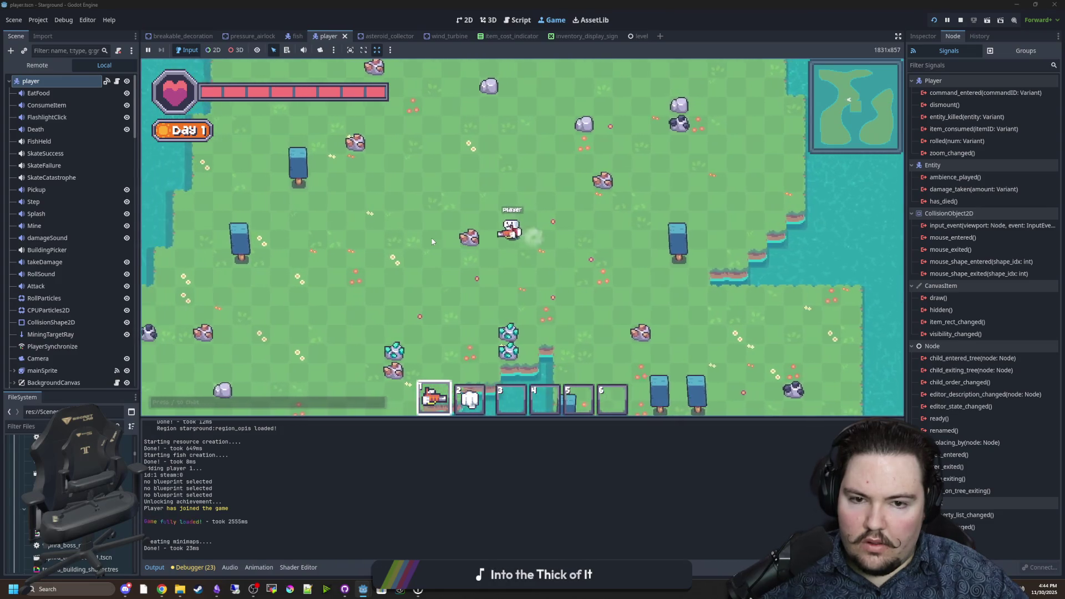
Walk the player toward the crystal rock and other rocks at various zooms, then stop the game
scroll(481, 225, up, 5)
key(s)
key(a)
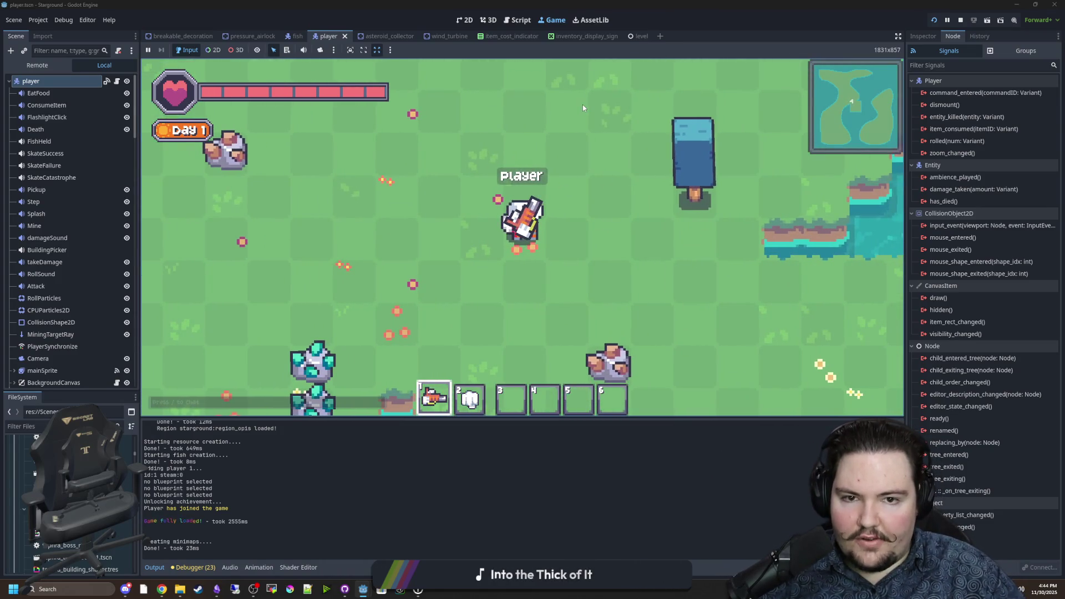
key(a)
key(s)
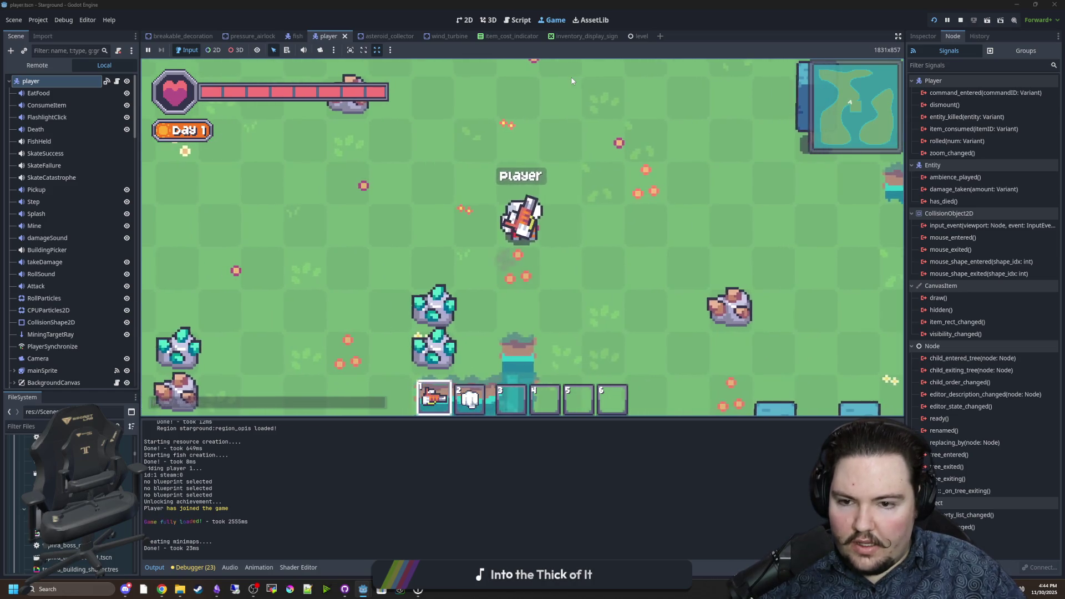
scroll(549, 293, up, 3)
scroll(549, 293, down, 3)
key(a)
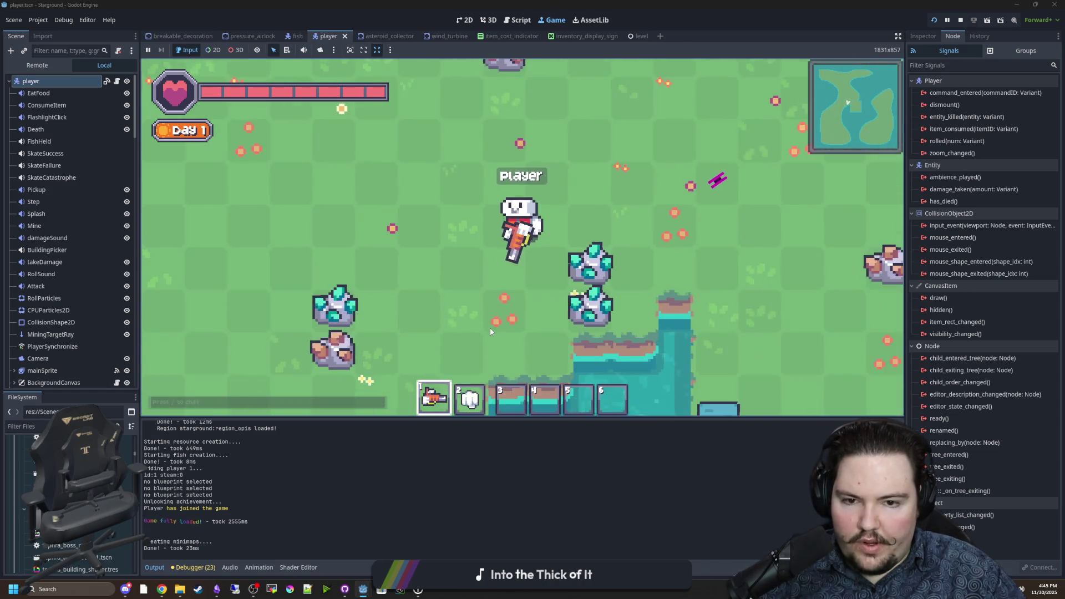
scroll(488, 328, down, 3)
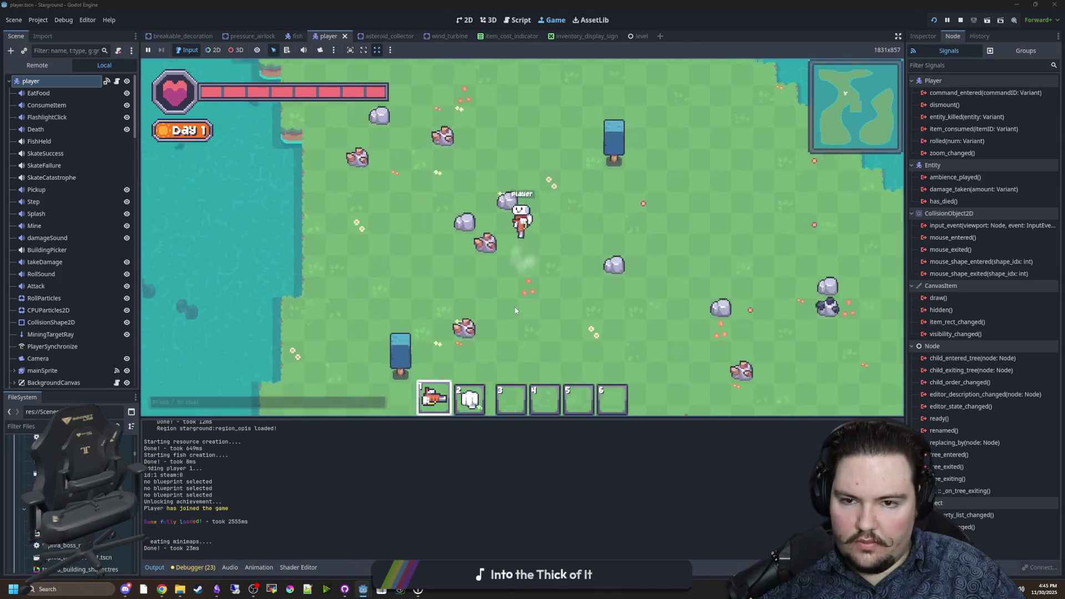
scroll(514, 307, up, 3)
key(s)
key(a)
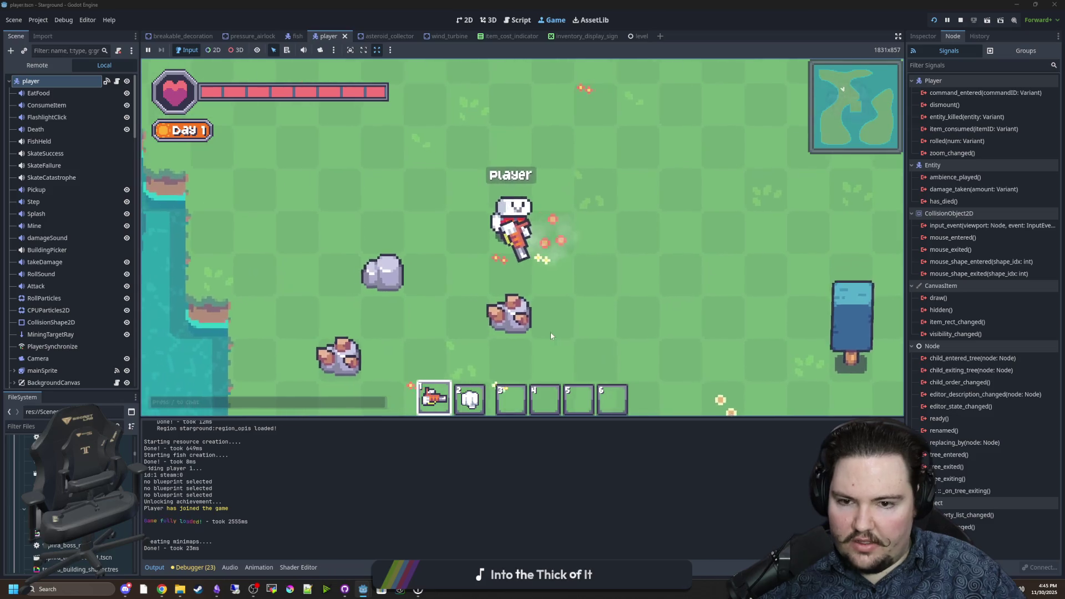
key(a)
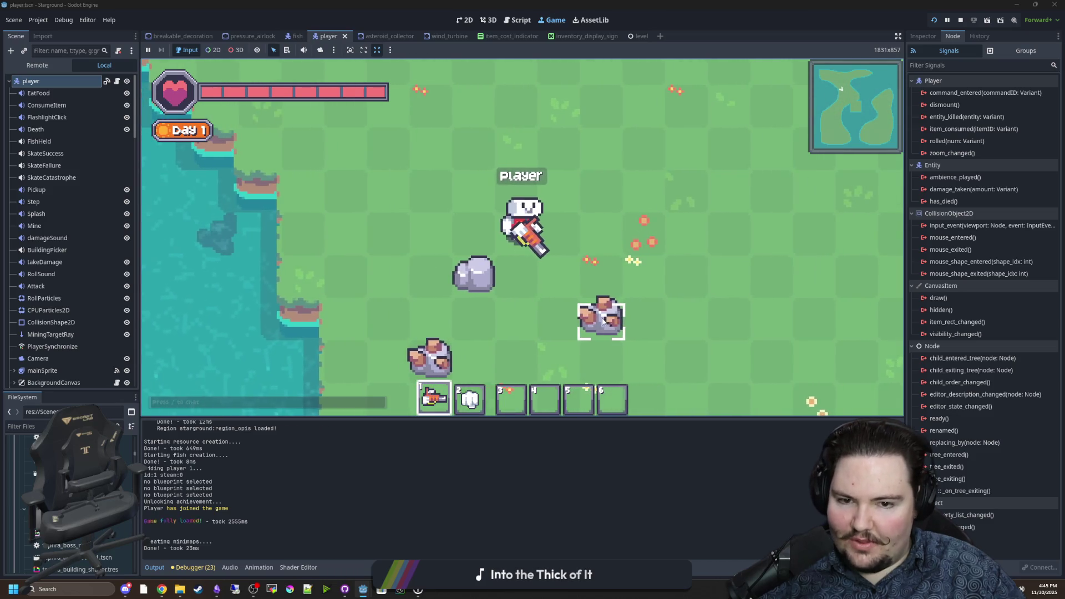
key(w)
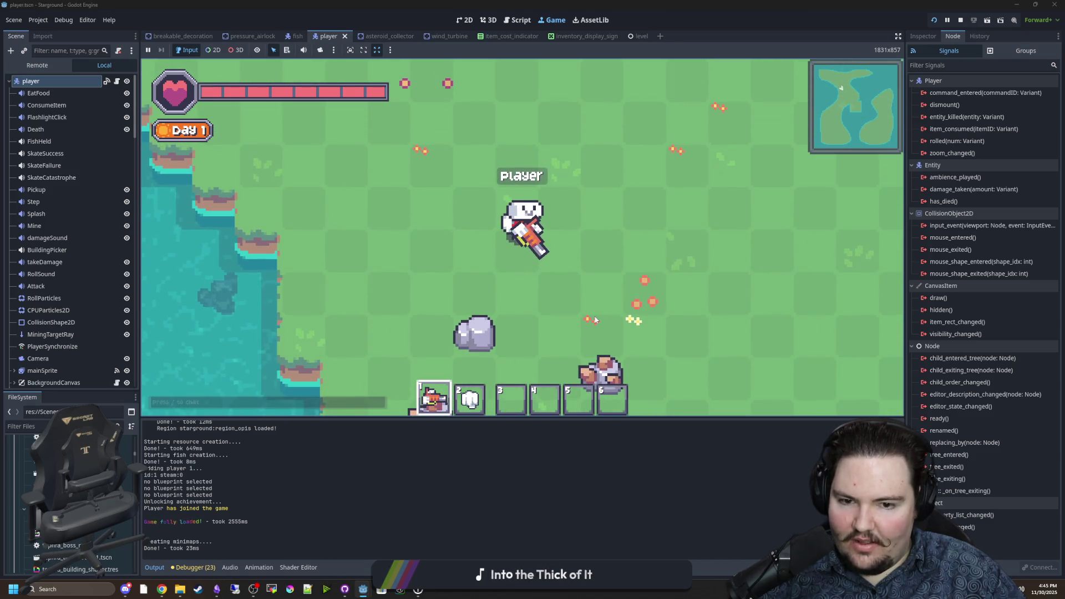
scroll(595, 312, down, 3)
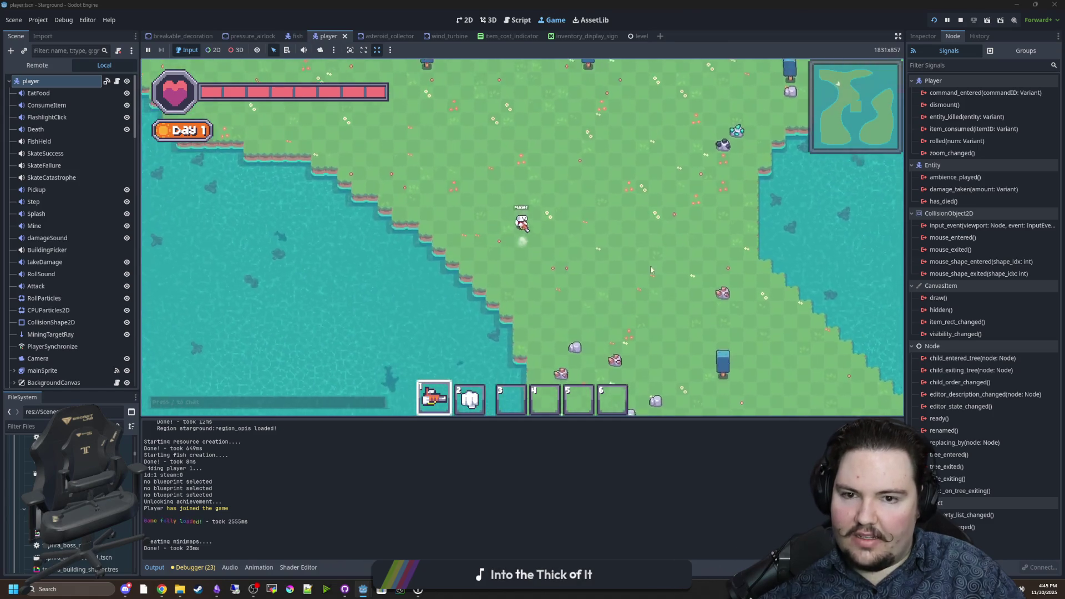
key(w)
click(961, 21)
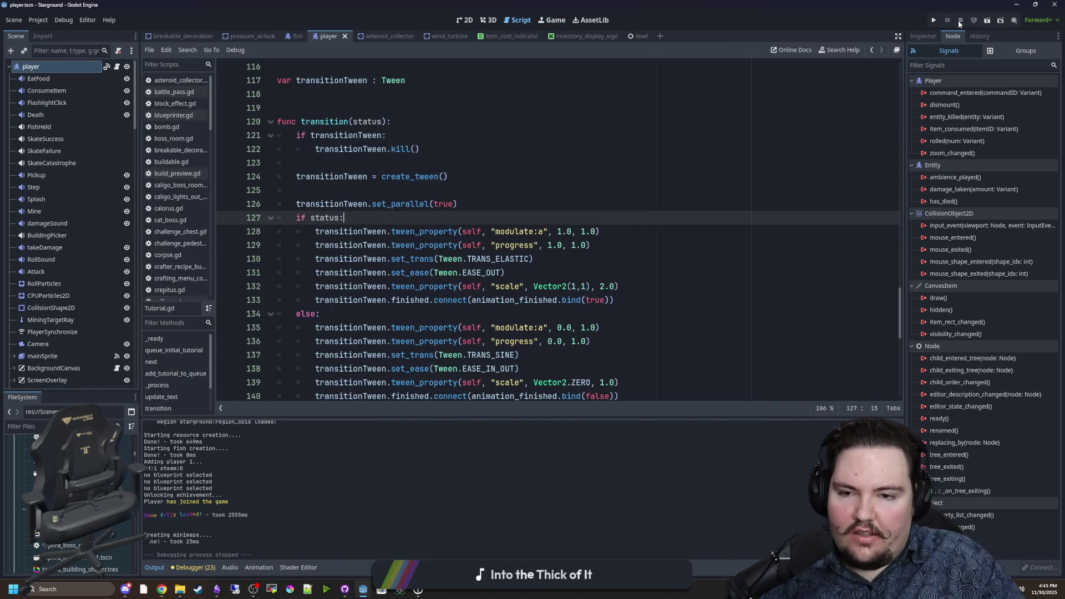
Turn off Snap 2D Vertices to Pixel, browse Mesh LOD, window and GUI snapping settings, then close
click(38, 20)
click(33, 32)
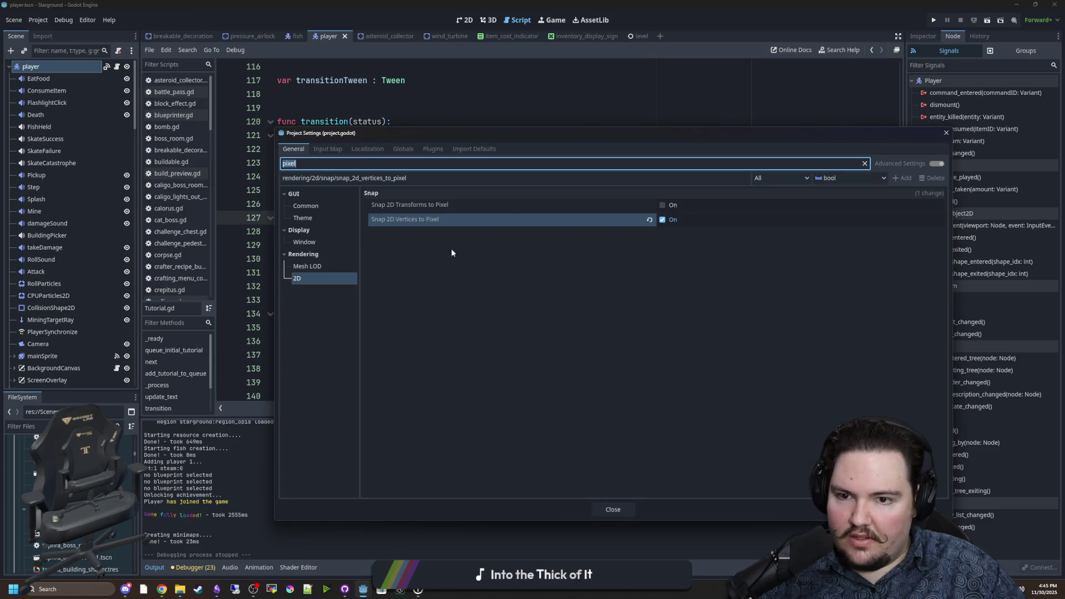
click(660, 218)
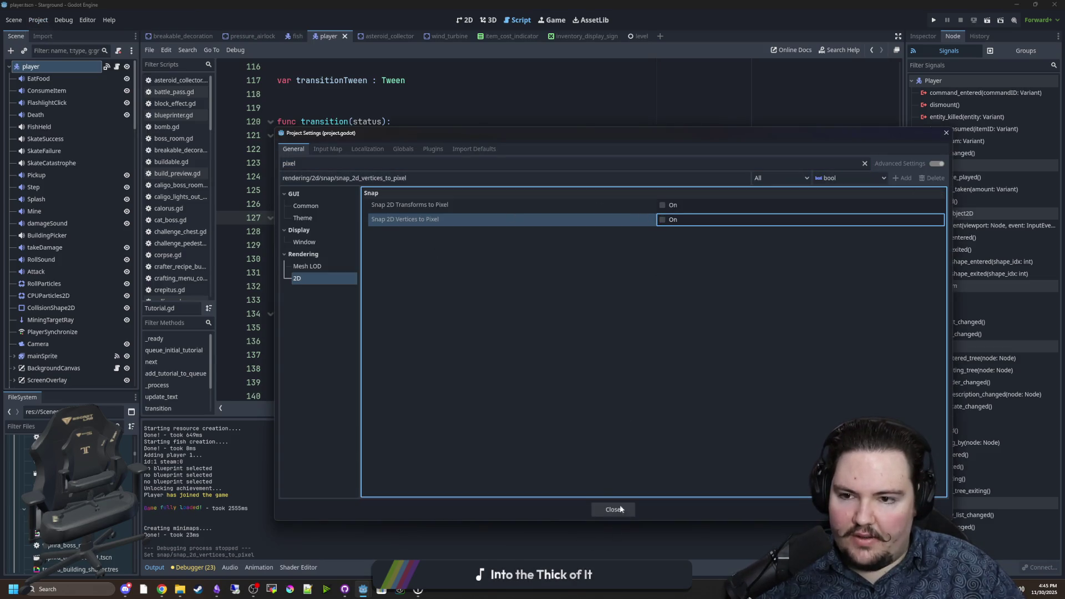
click(334, 261)
click(315, 240)
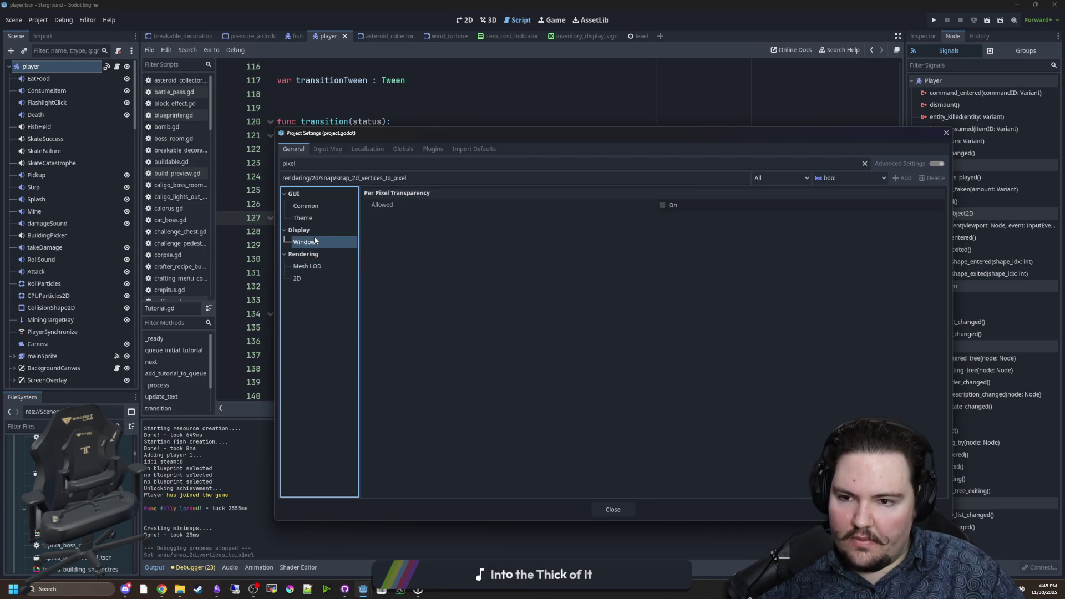
click(319, 222)
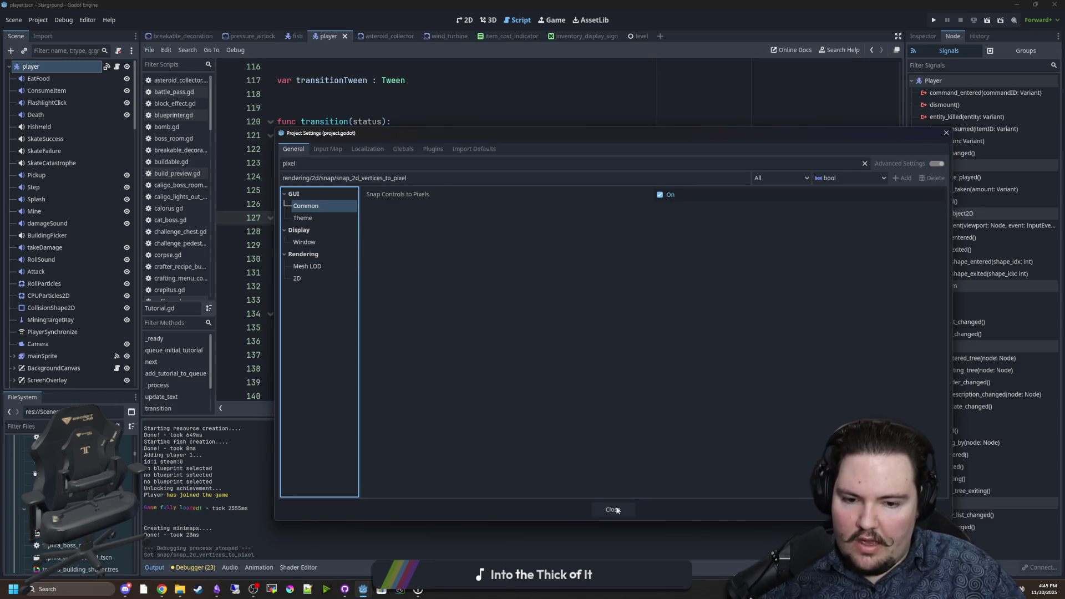
click(620, 508)
Save the scene from the transition script and run the game again
click(381, 194)
key(ctrl+s)
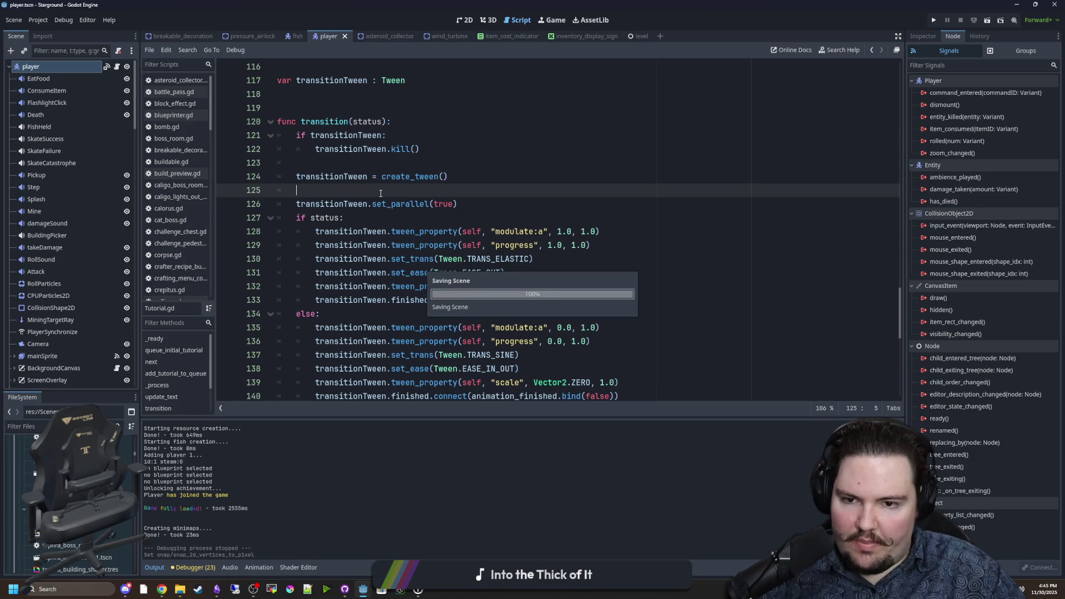
scroll(381, 193, down, 2)
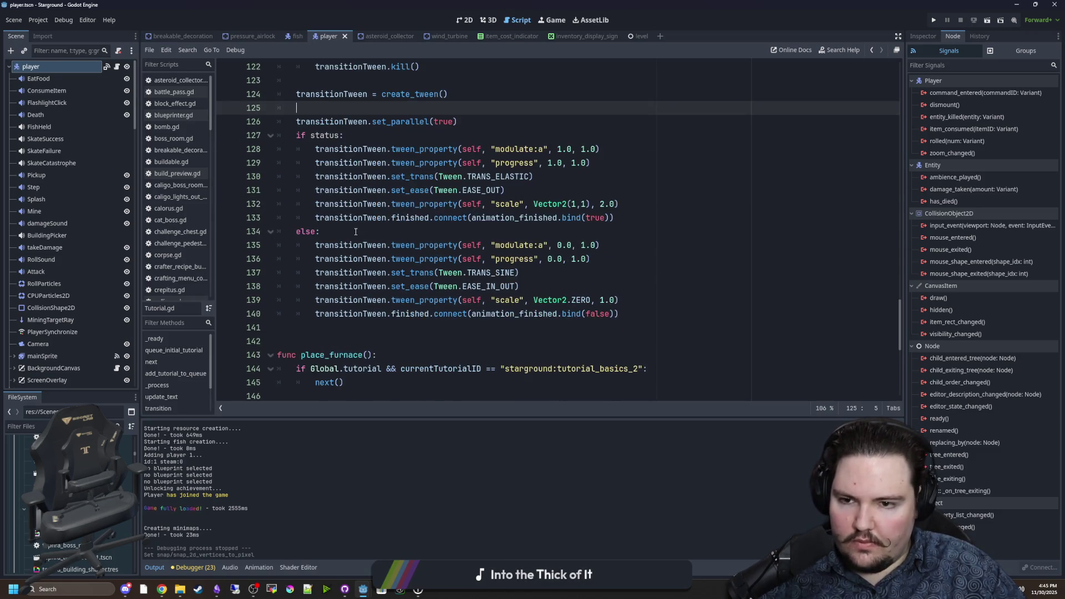
click(356, 231)
key(ctrl+s)
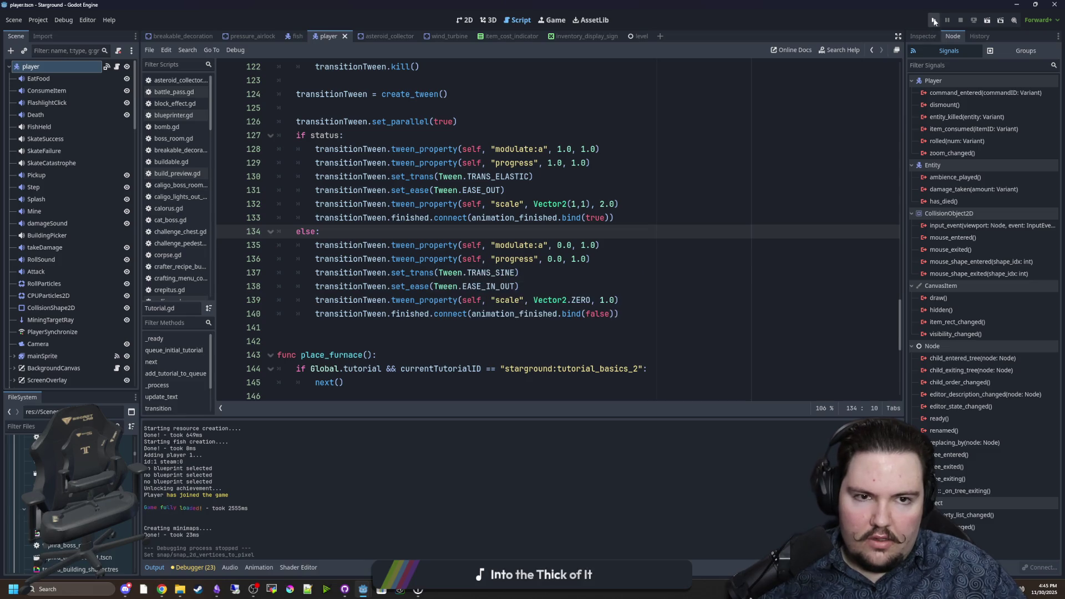
click(935, 21)
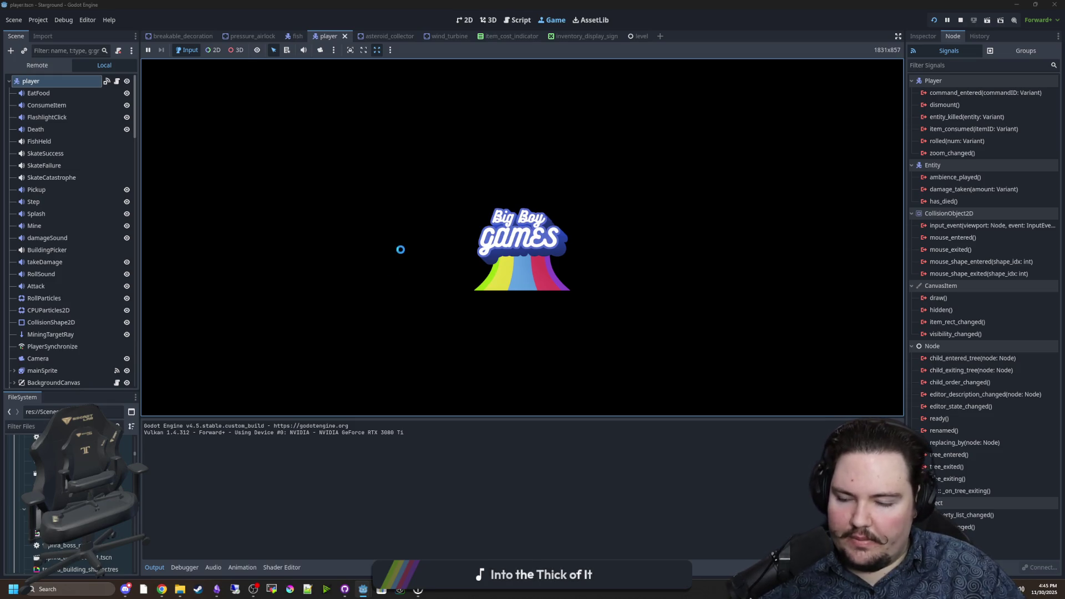
Choose Singleplayer and New Game to join a fresh world
scroll(65, 179, down, 15)
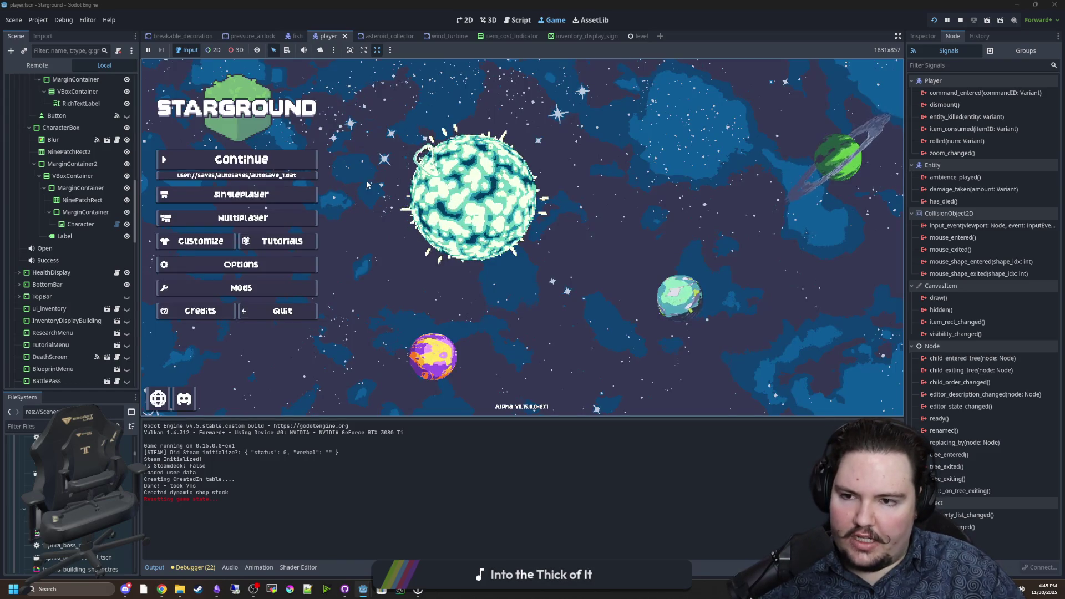
click(267, 194)
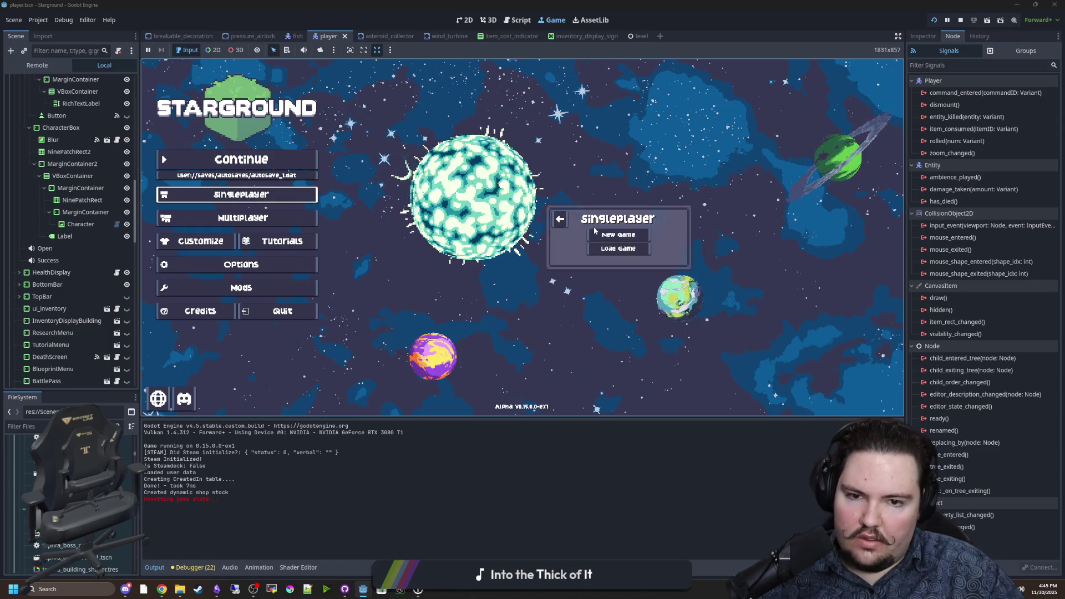
click(640, 298)
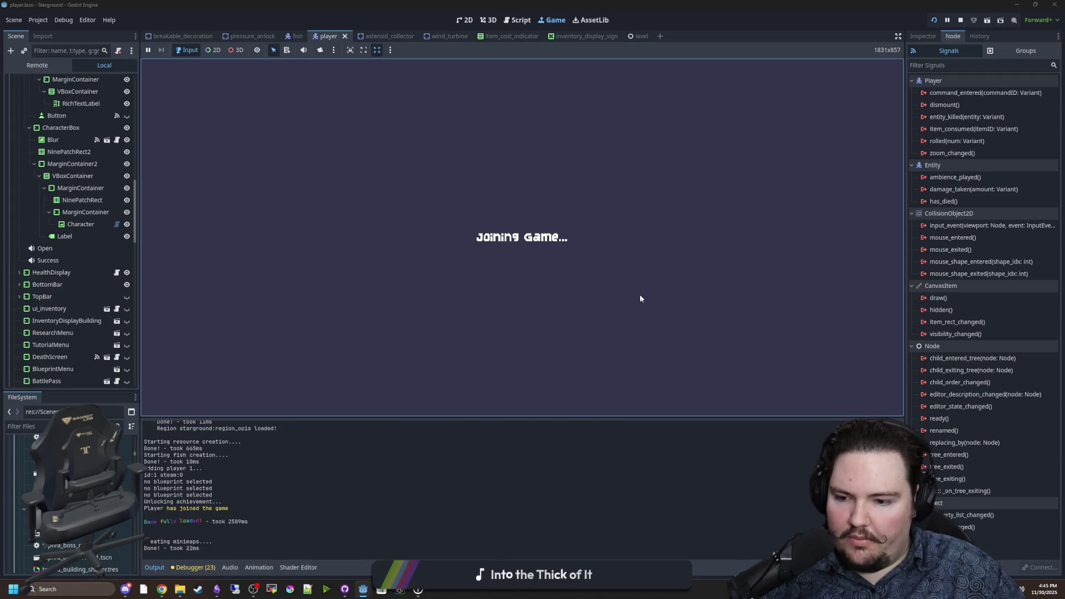
Walk away from the landing pod and look through the game's options and world settings
key(d)
key(s)
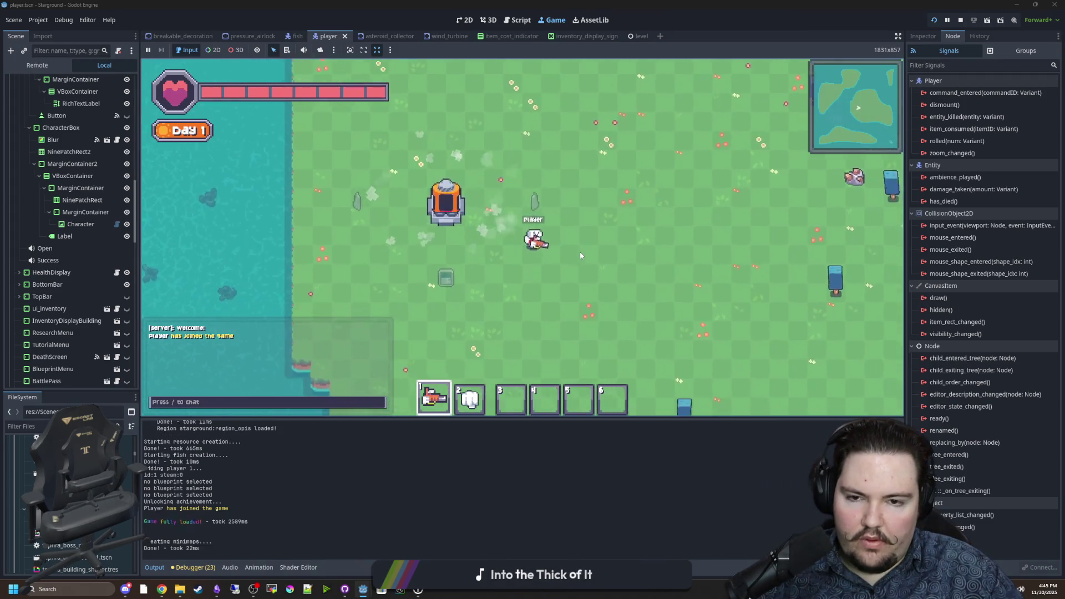
key(s)
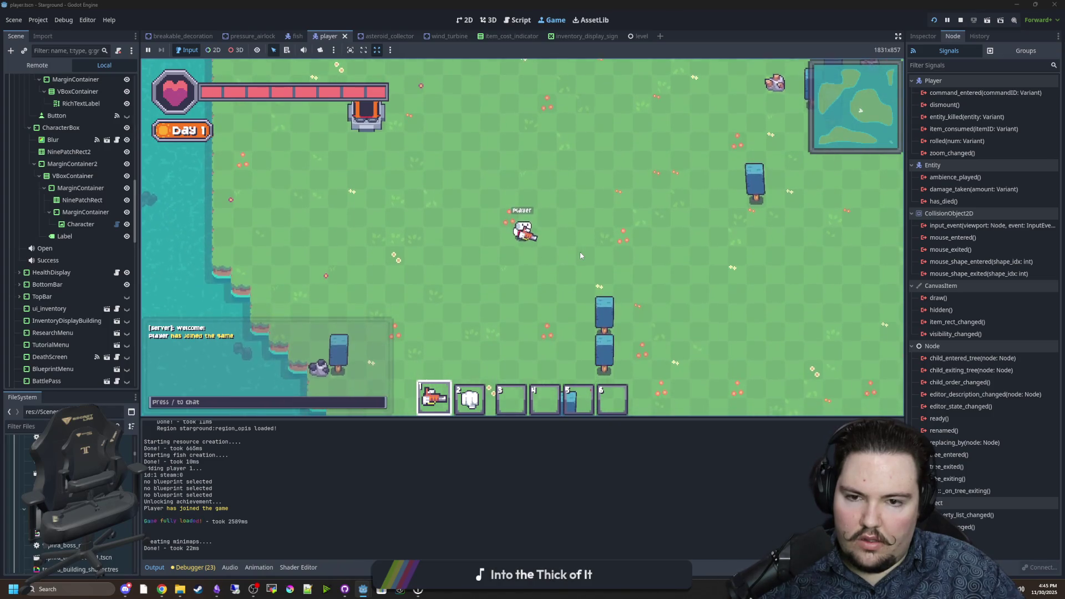
key(Escape)
click(522, 257)
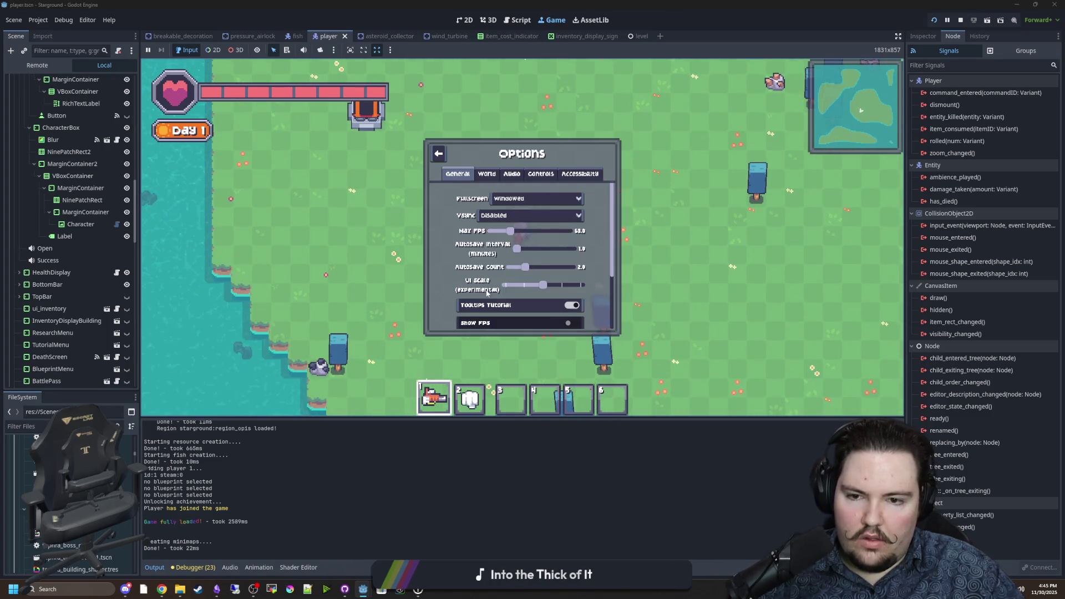
scroll(477, 298, down, 5)
key(Escape)
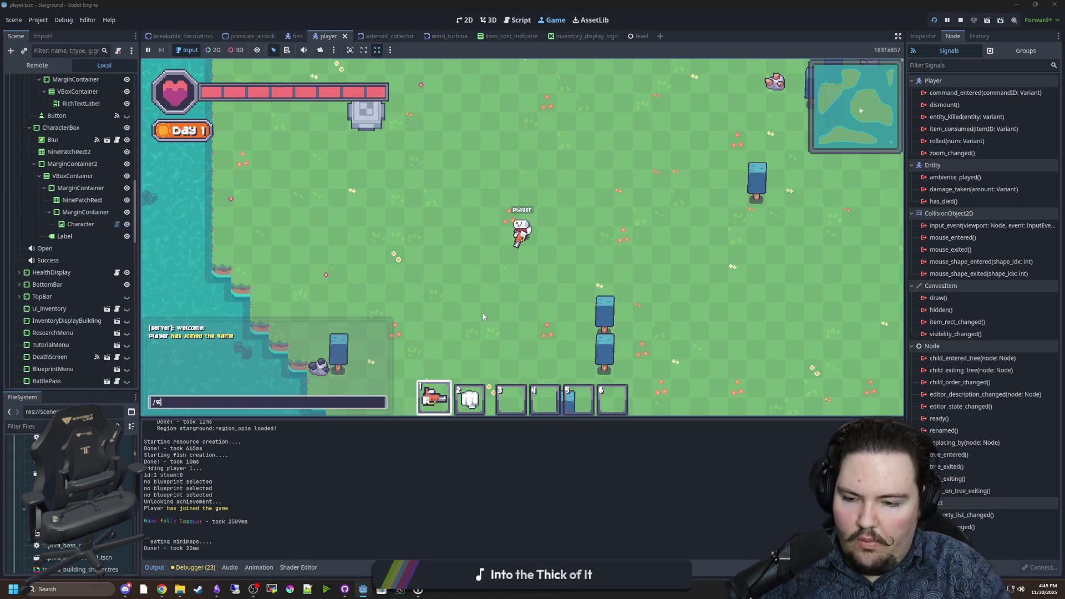
key(a)
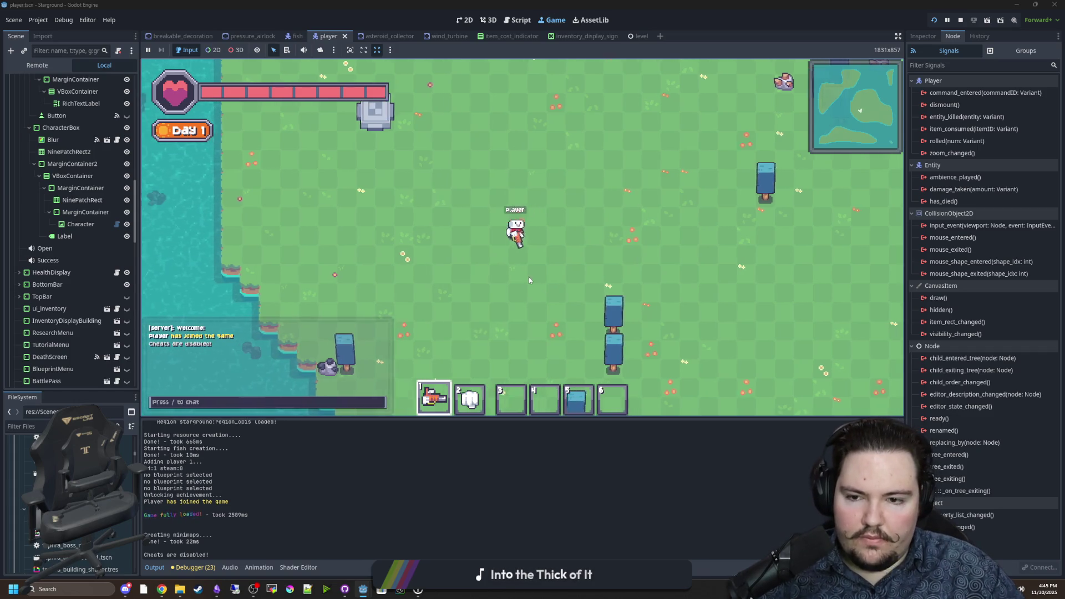
key(Escape)
click(522, 256)
click(492, 175)
key(Escape)
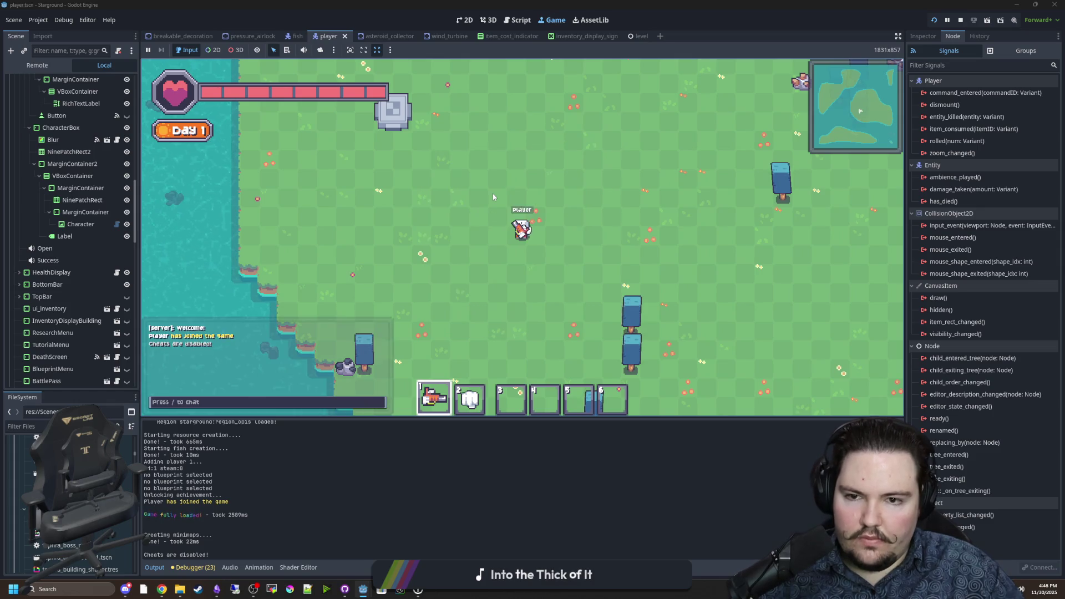
Walk around until the Food tutorial appears, dismiss it, then open the Tutorial node's script
key(w)
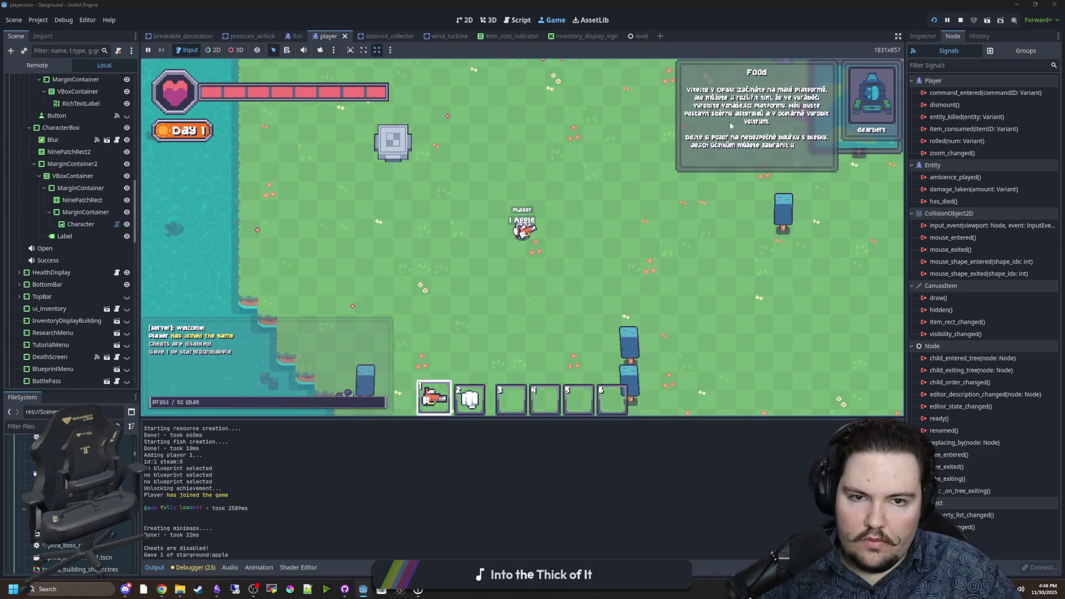
key(d)
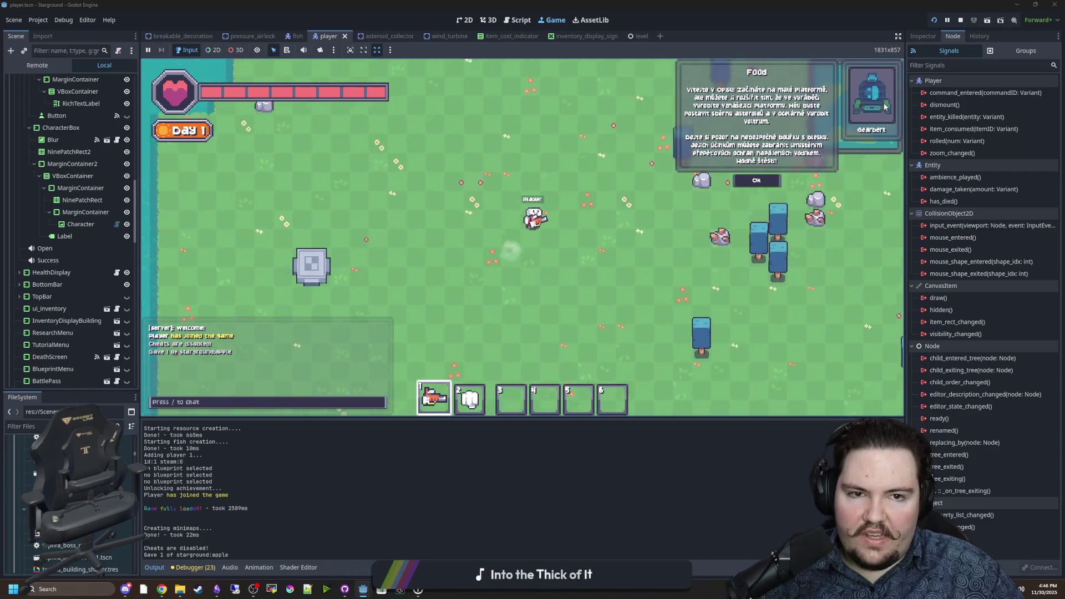
key(w)
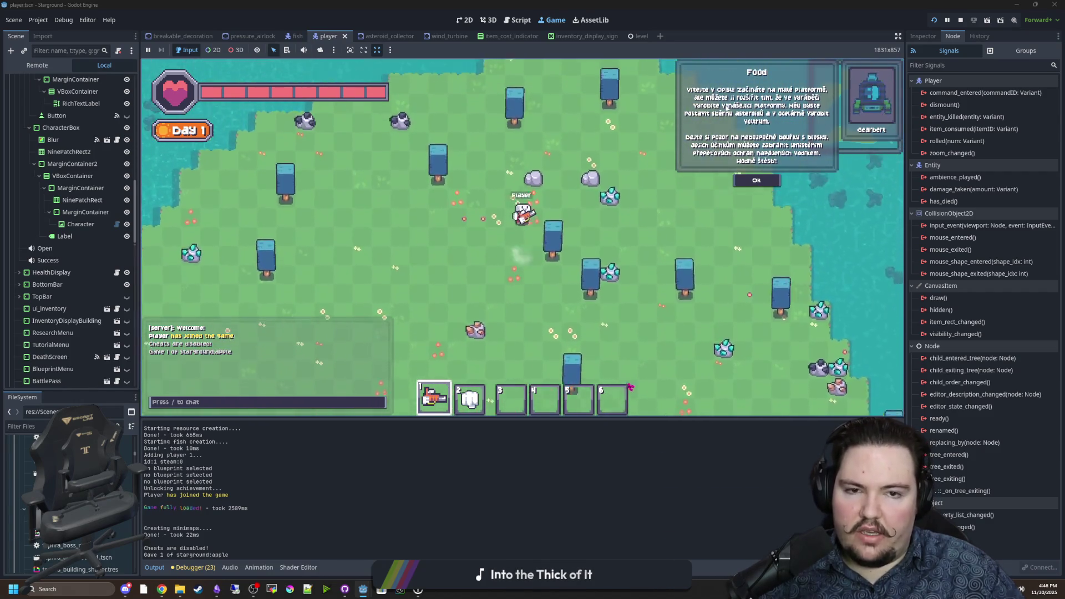
key(s)
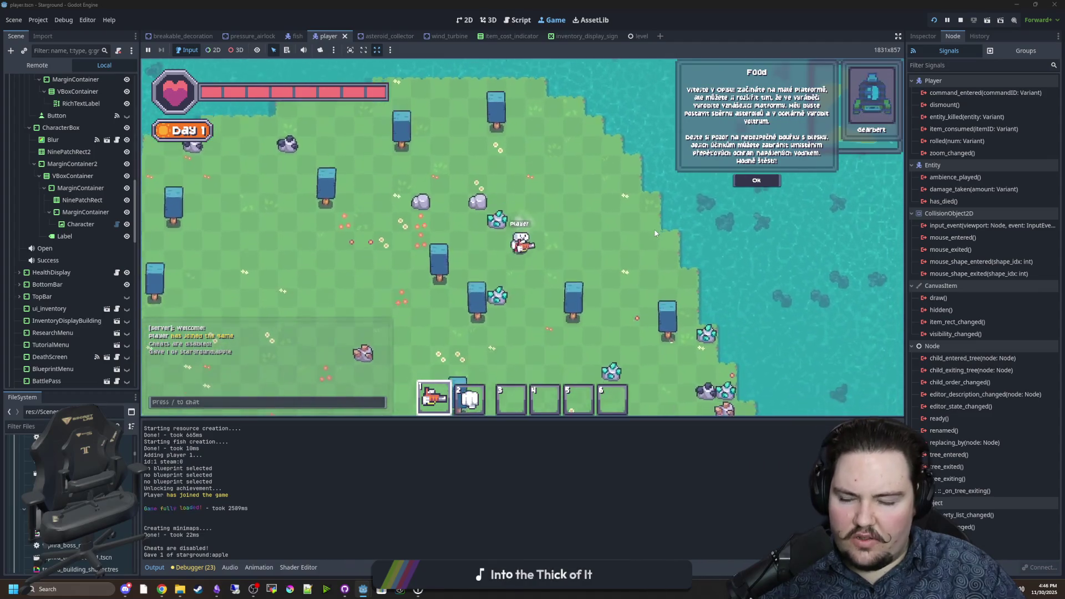
key(s)
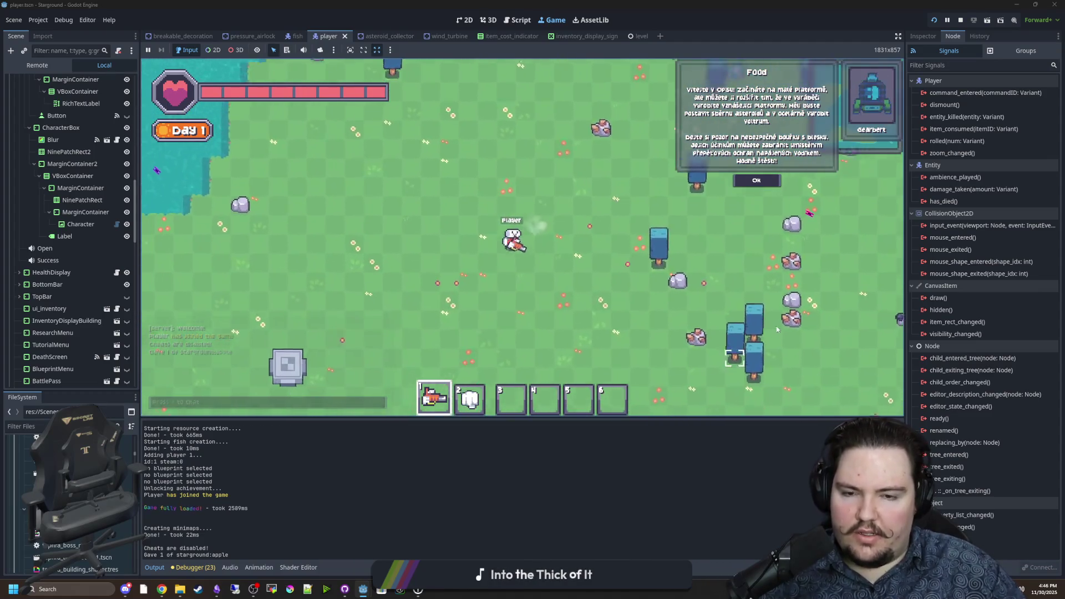
key(a)
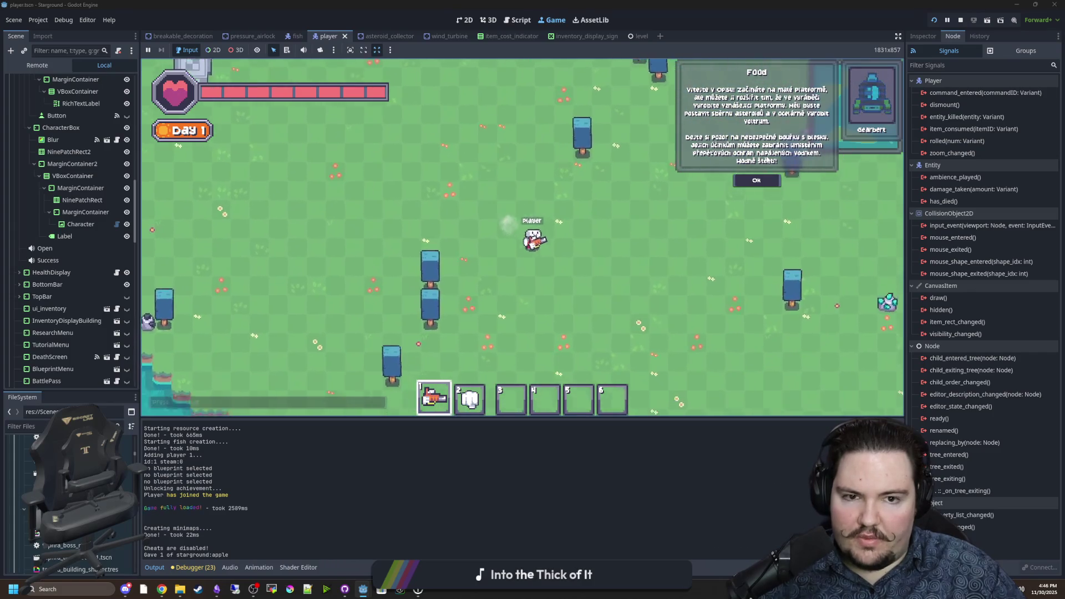
click(758, 179)
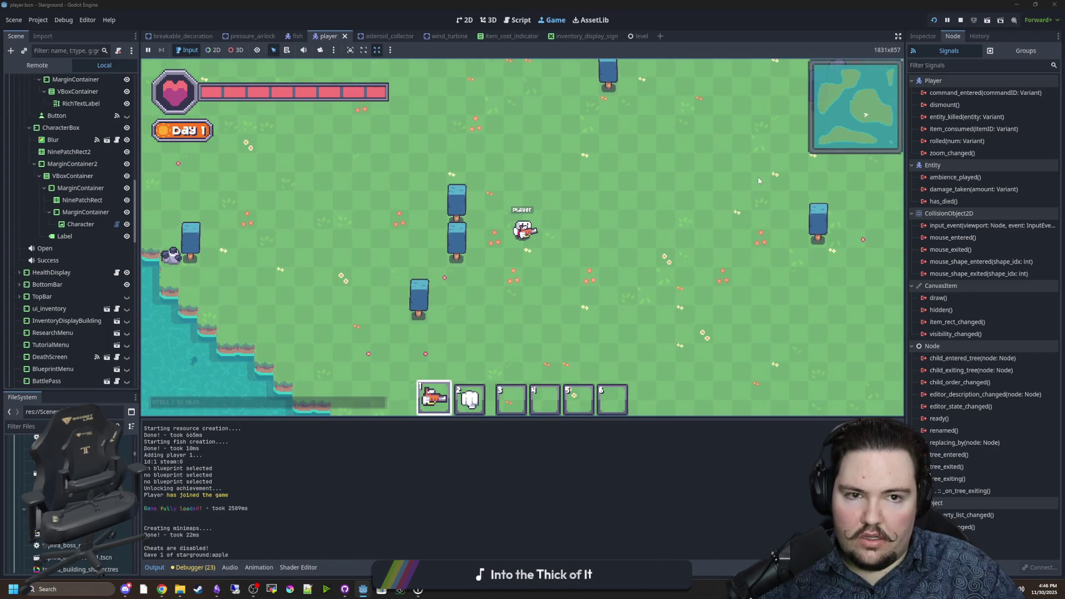
key(w)
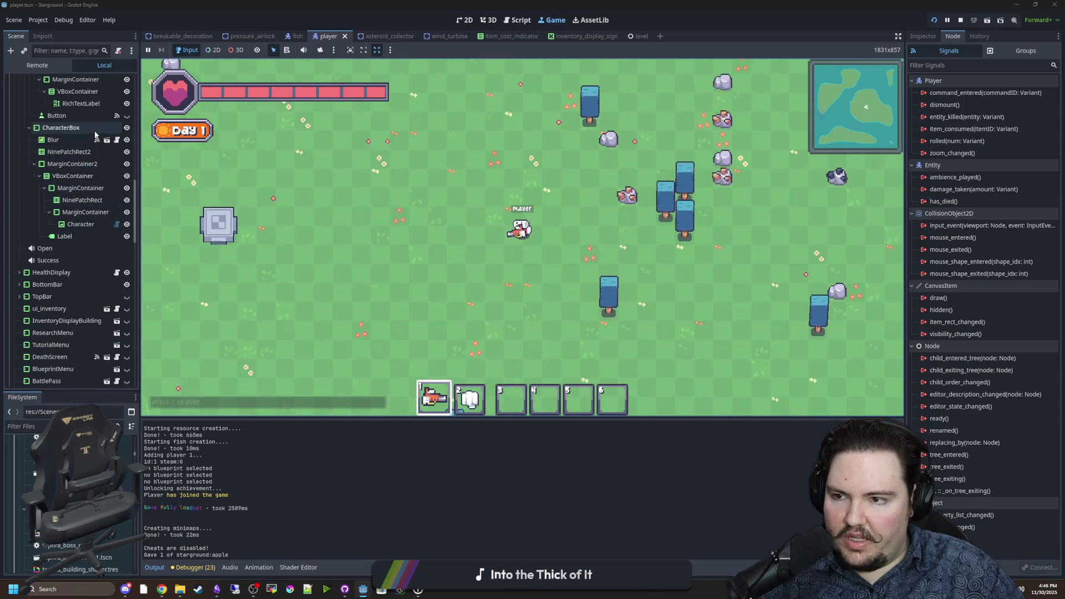
scroll(97, 134, up, 3)
click(106, 124)
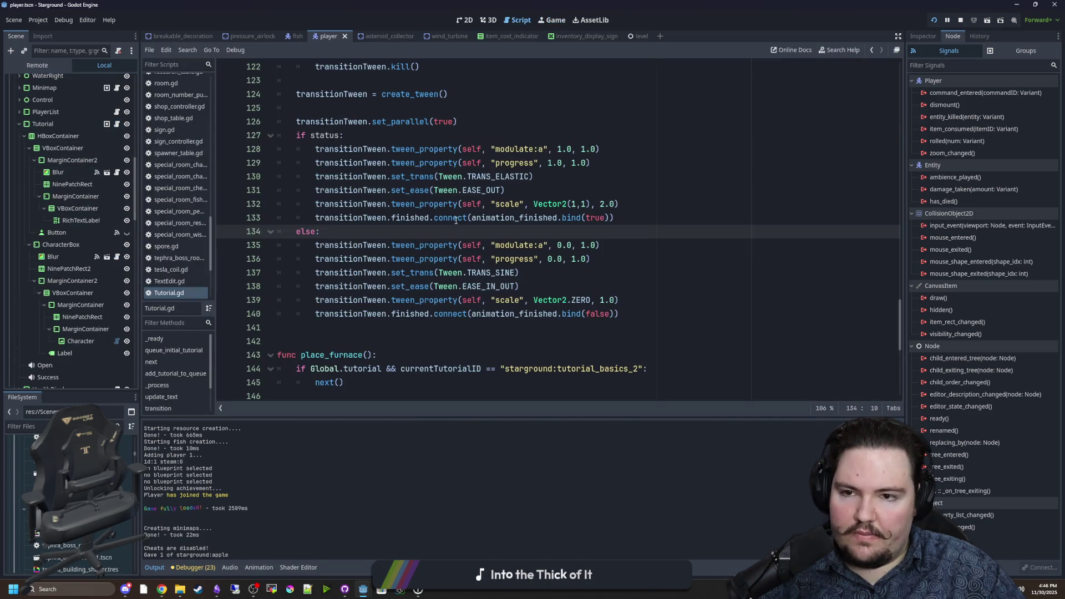
Under 'if status:' add modulate.a = 0.0 and scale = Vector2.ZERO reset lines
scroll(428, 197, up, 1)
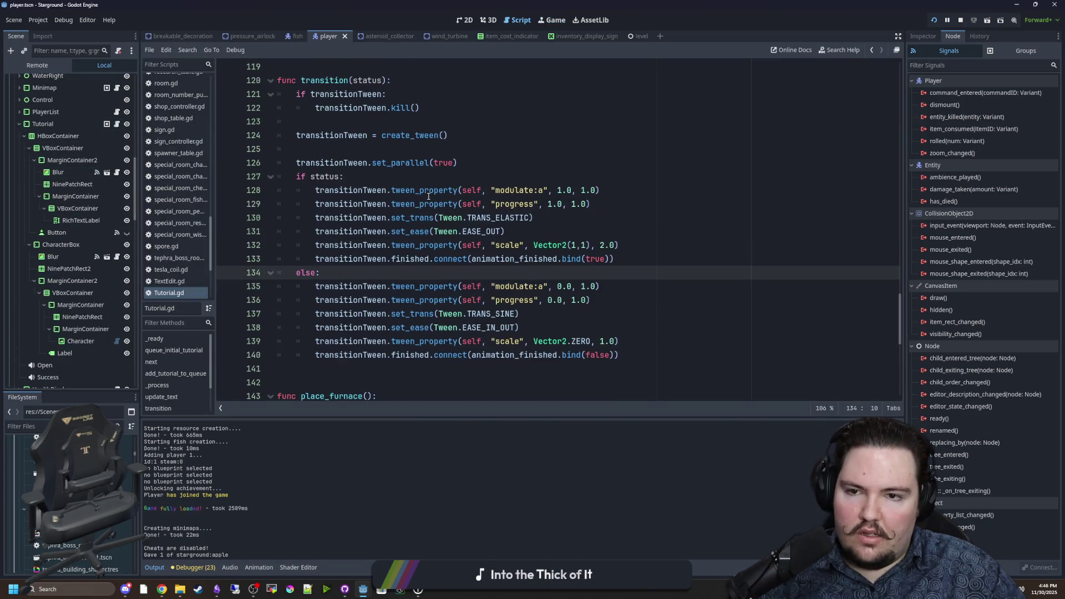
click(384, 180)
key(Return)
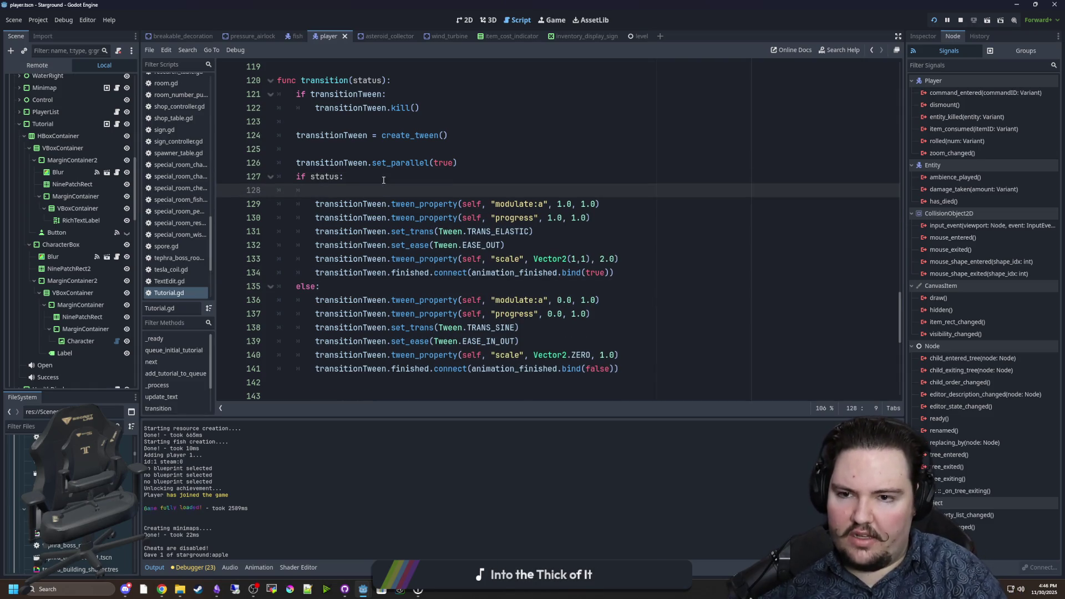
text(modulate.a = 0.0)
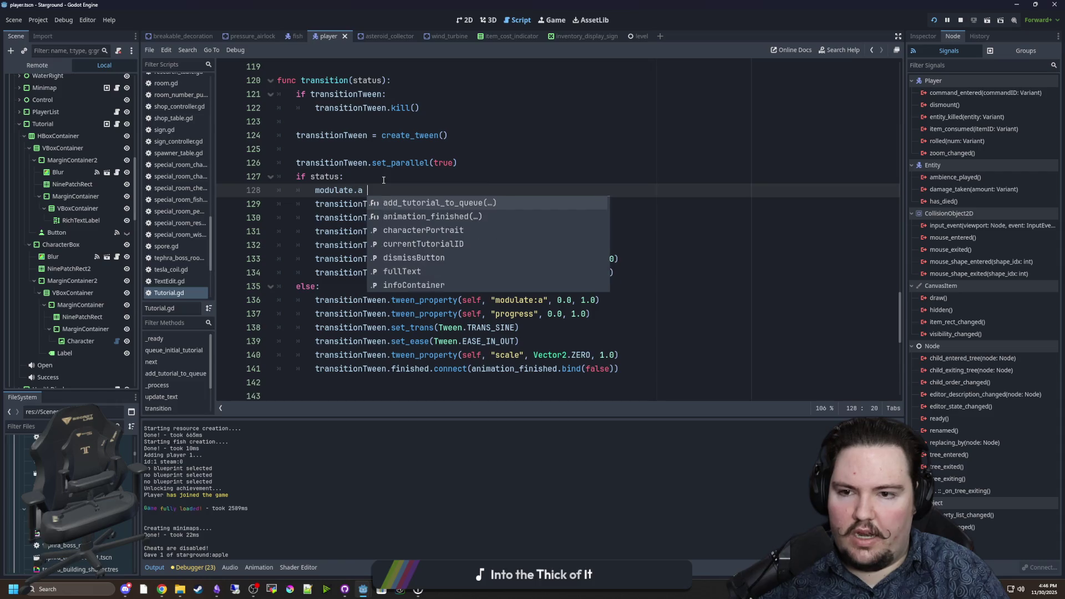
key(Return)
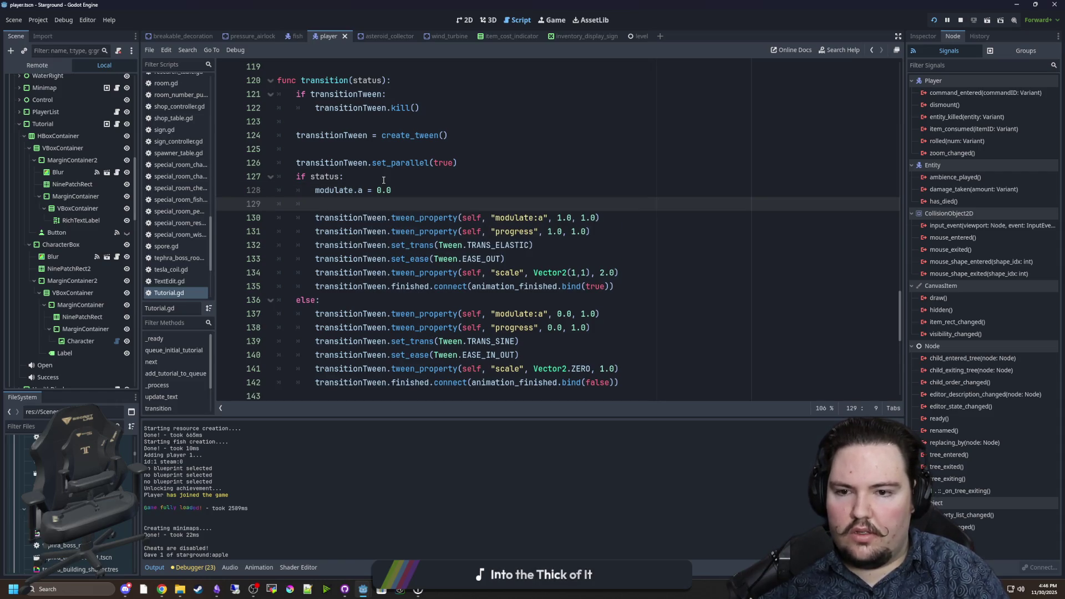
text(scale)
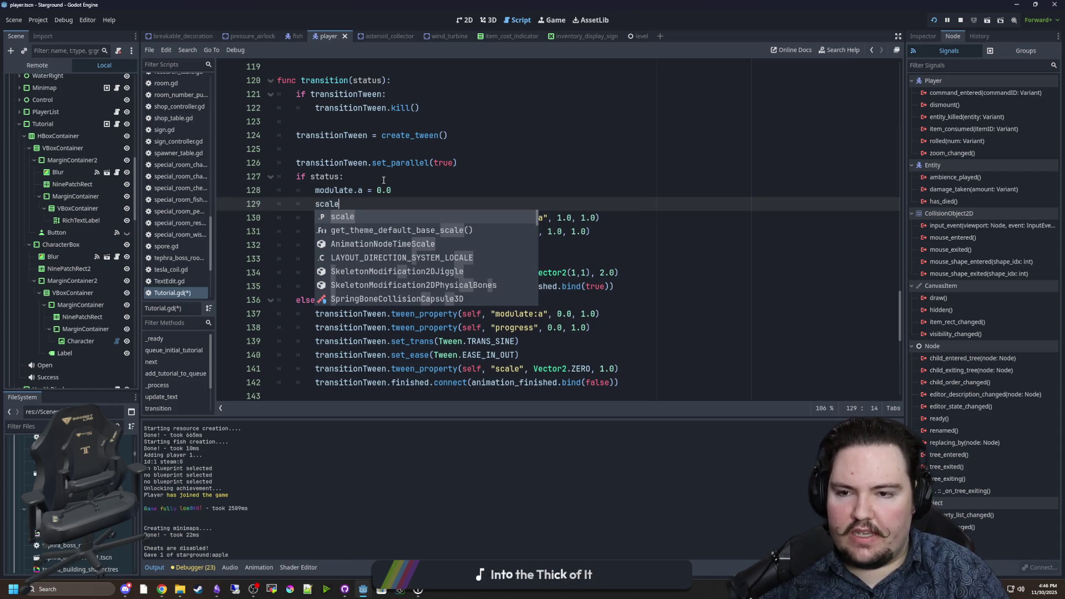
text( = Vec)
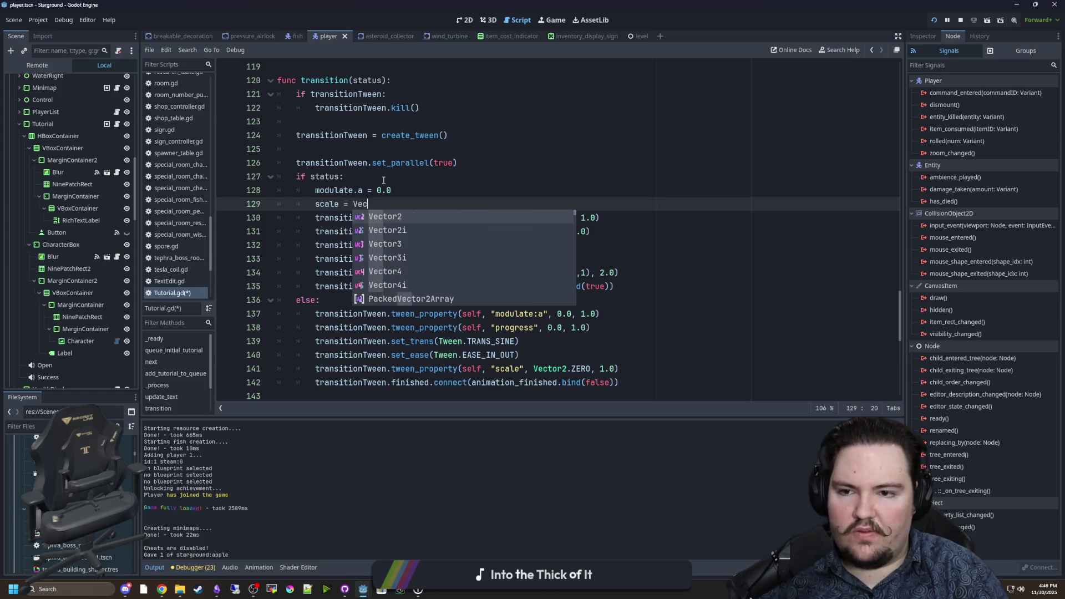
text(tor2.ZERO)
key(Return)
click(393, 181)
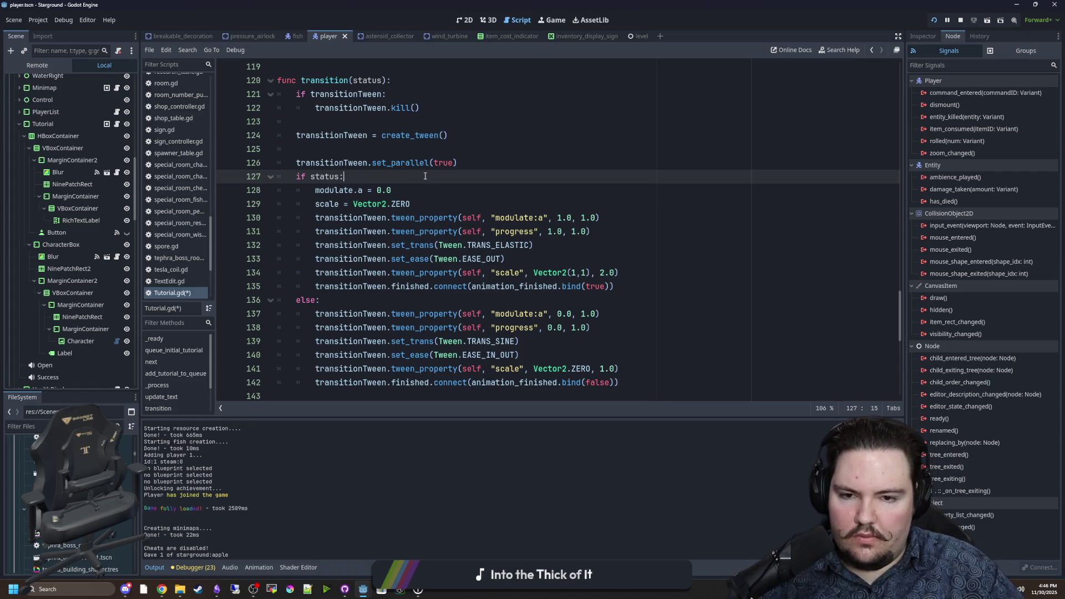
Change the target scale Vector2(1,1) to Vector2.ONE and save the script
drag(590, 272, 572, 272)
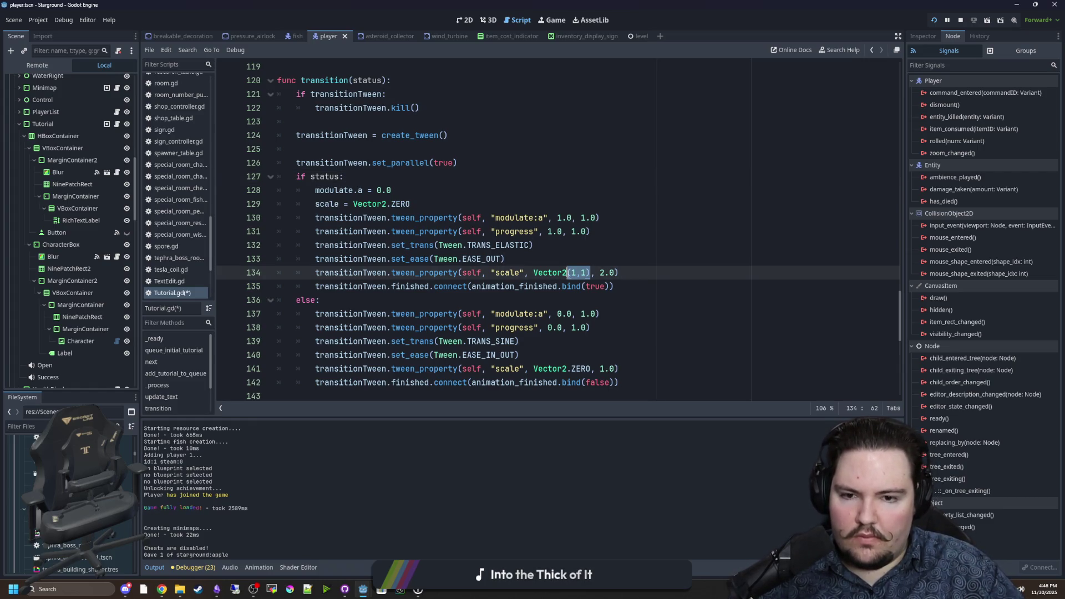
text(ONE)
click(546, 180)
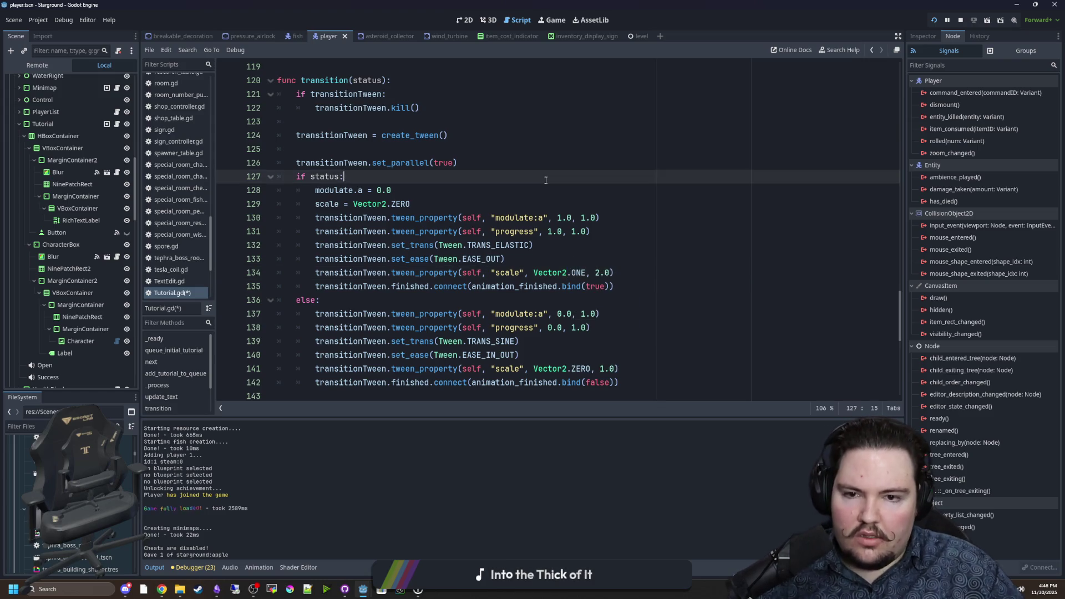
key(ctrl+s)
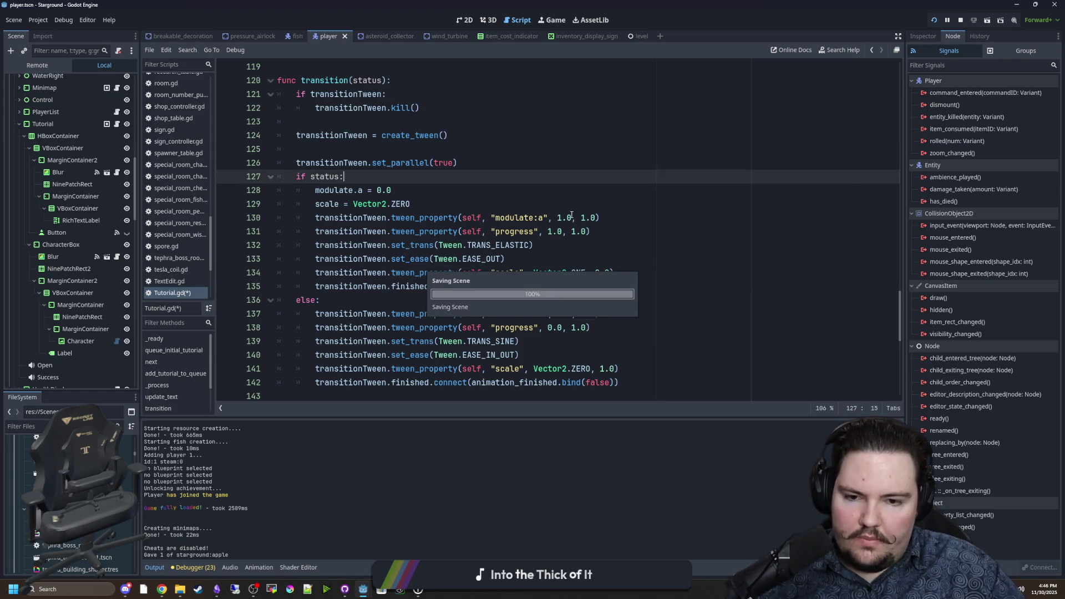
Relaunch the game, use Reset Tutorials in Options, and start a new singleplayer game
click(964, 21)
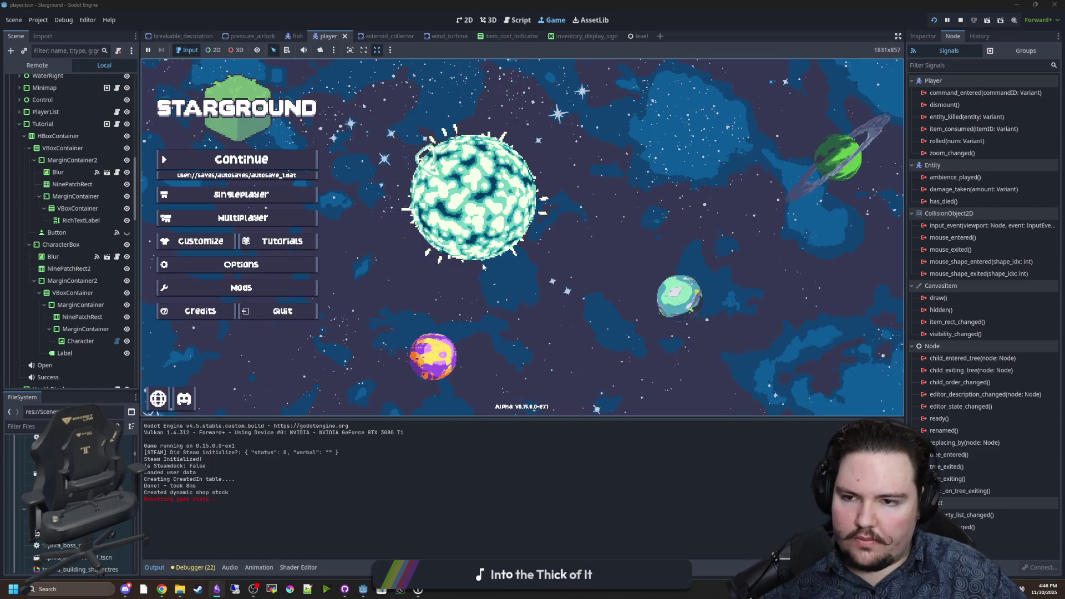
click(255, 266)
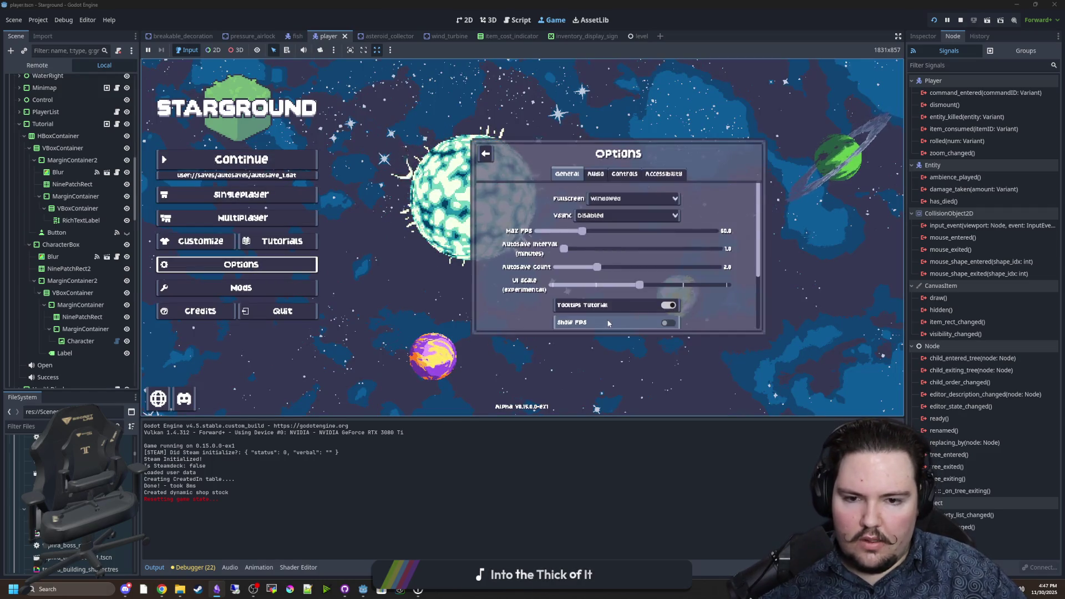
click(599, 314)
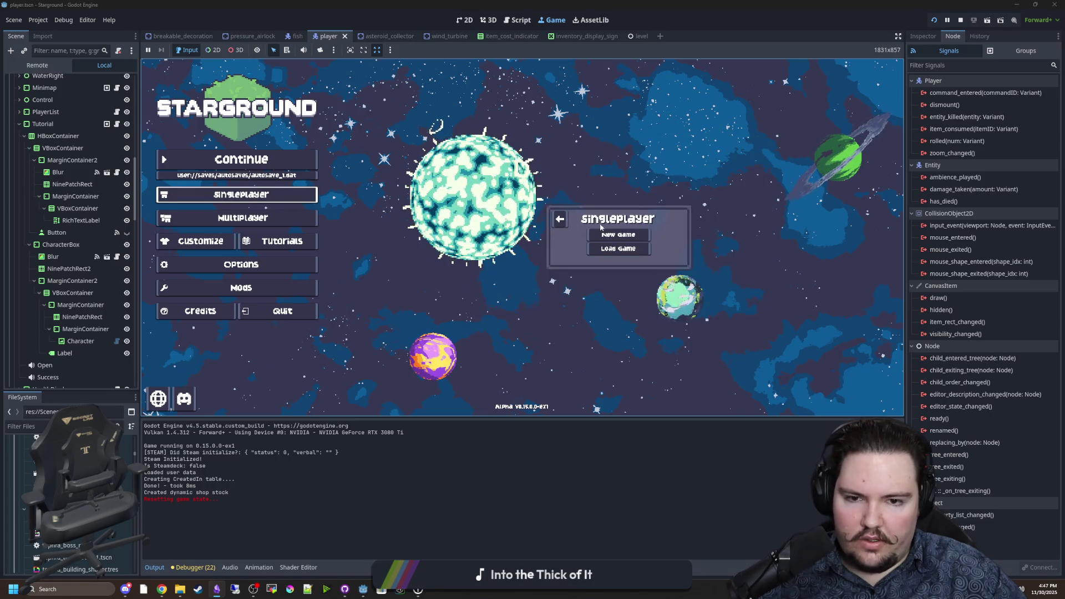
click(631, 299)
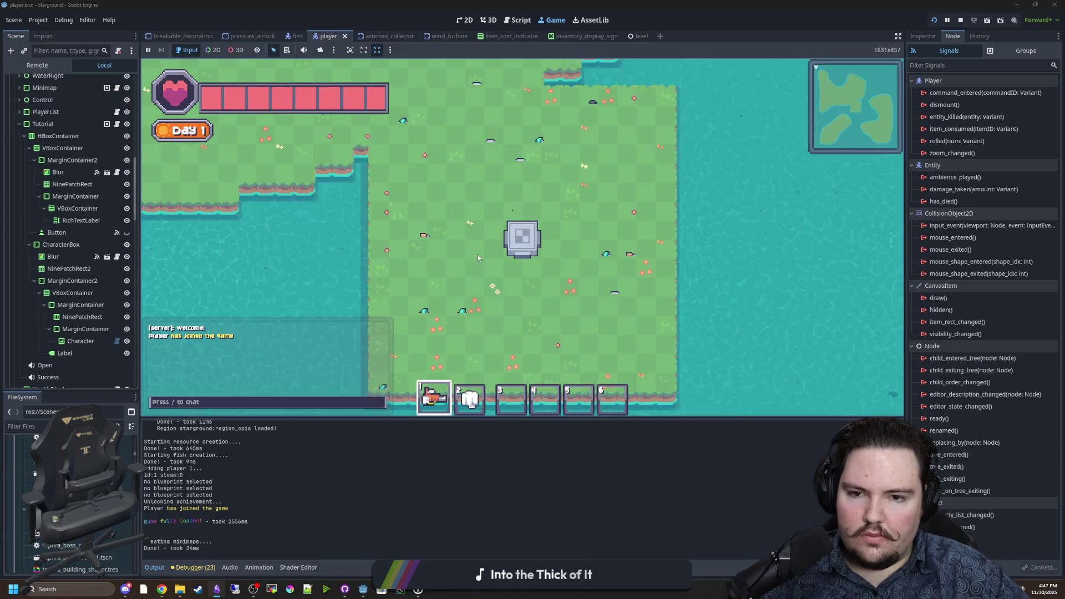
Walk away from the landing pod and check the world cheat settings in the game options
key(w)
key(a)
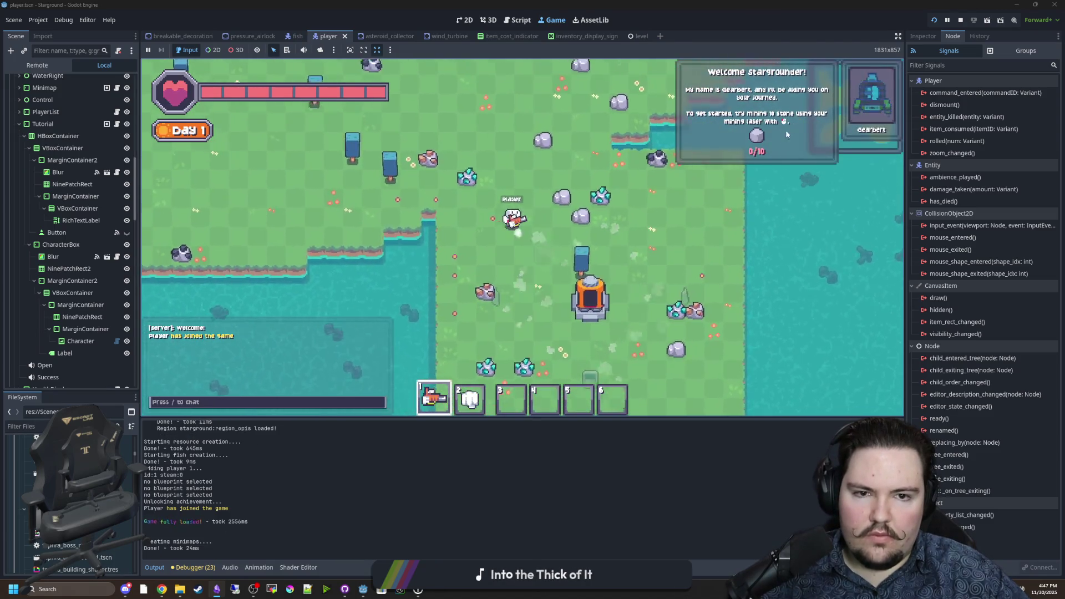
key(Escape)
click(522, 228)
click(487, 174)
click(497, 201)
Give the player 10 stone with the /give stone 10 chat command
key(Escape)
text(/give stone )
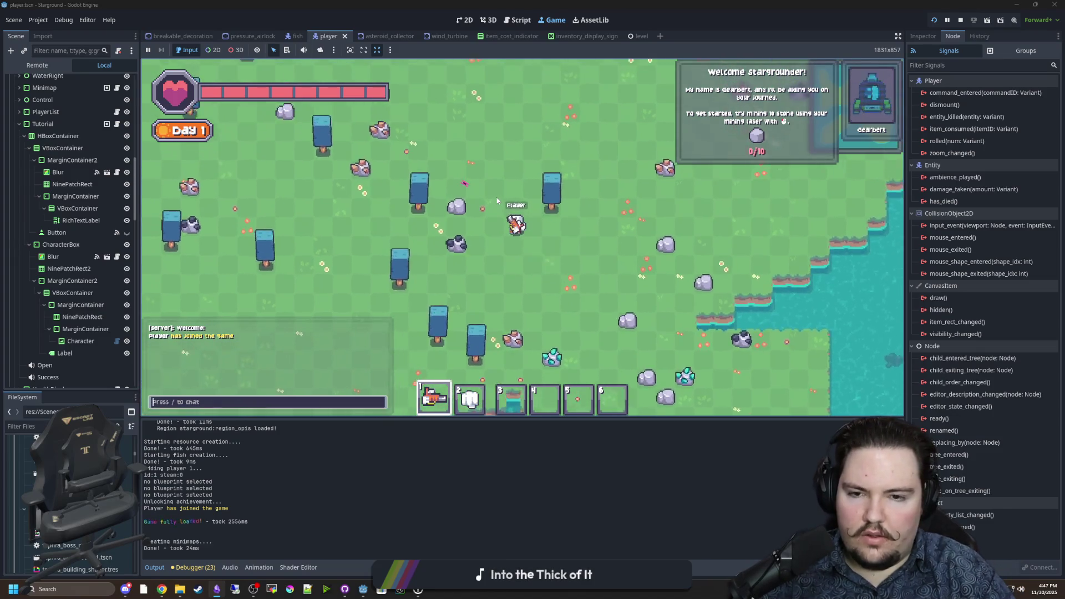
text(10)
key(Return)
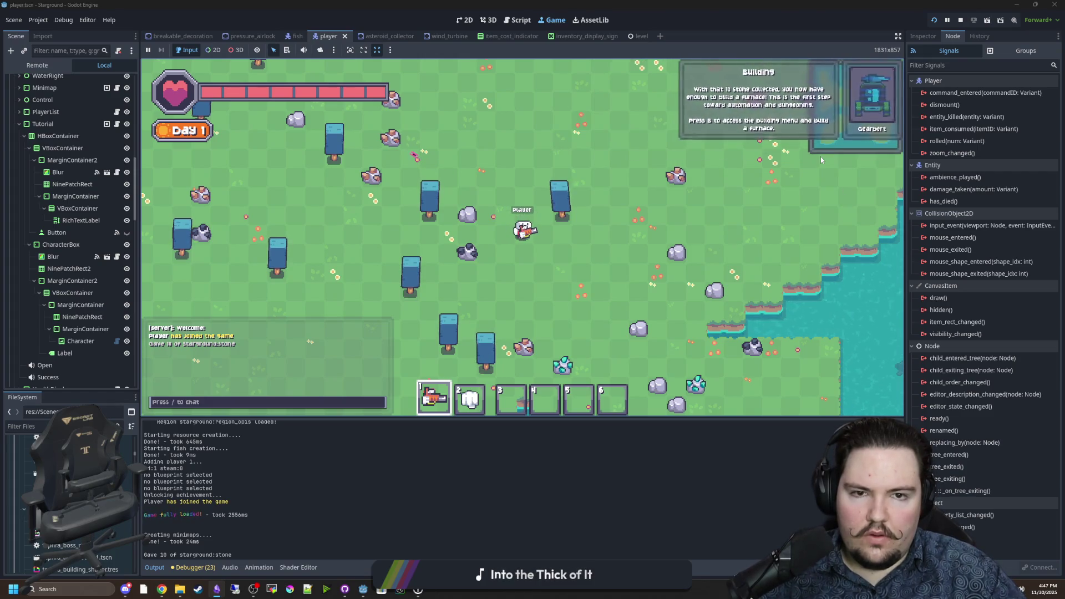
Build a Furnace next to the player
key(w)
key(d)
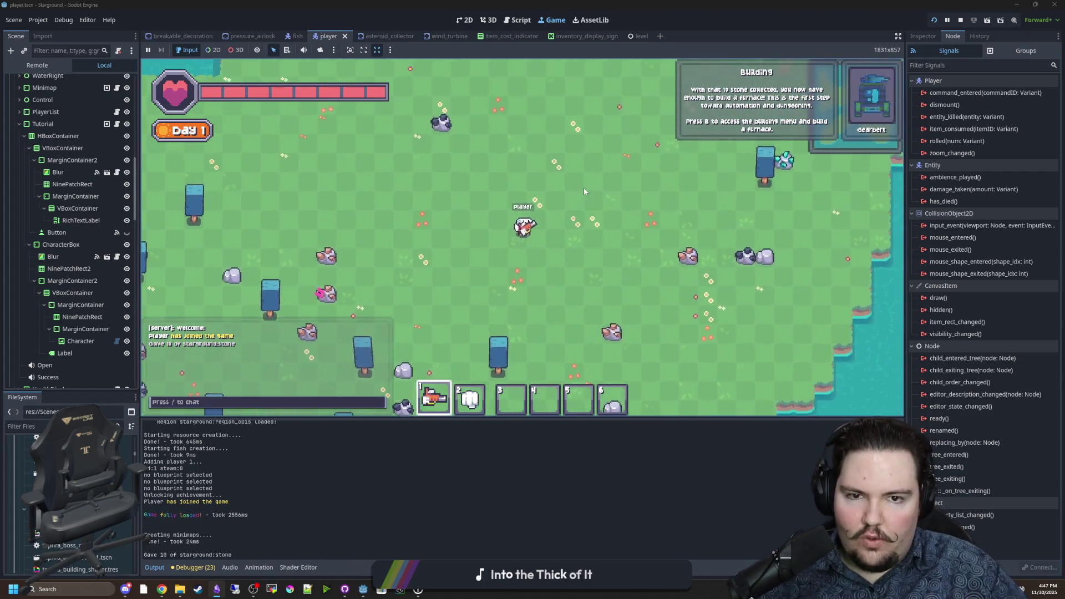
key(b)
click(413, 169)
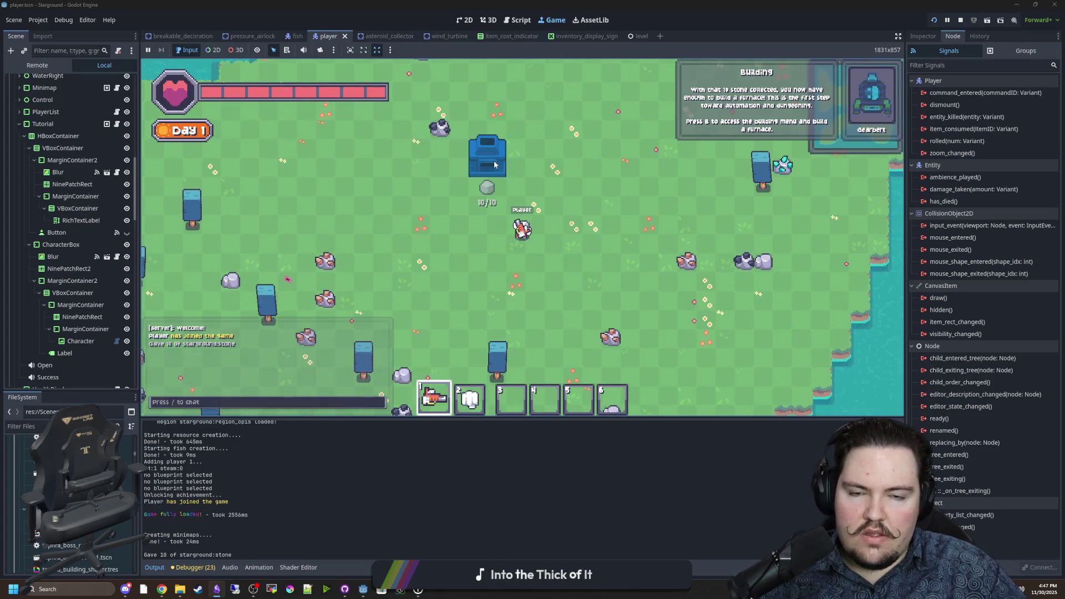
click(487, 157)
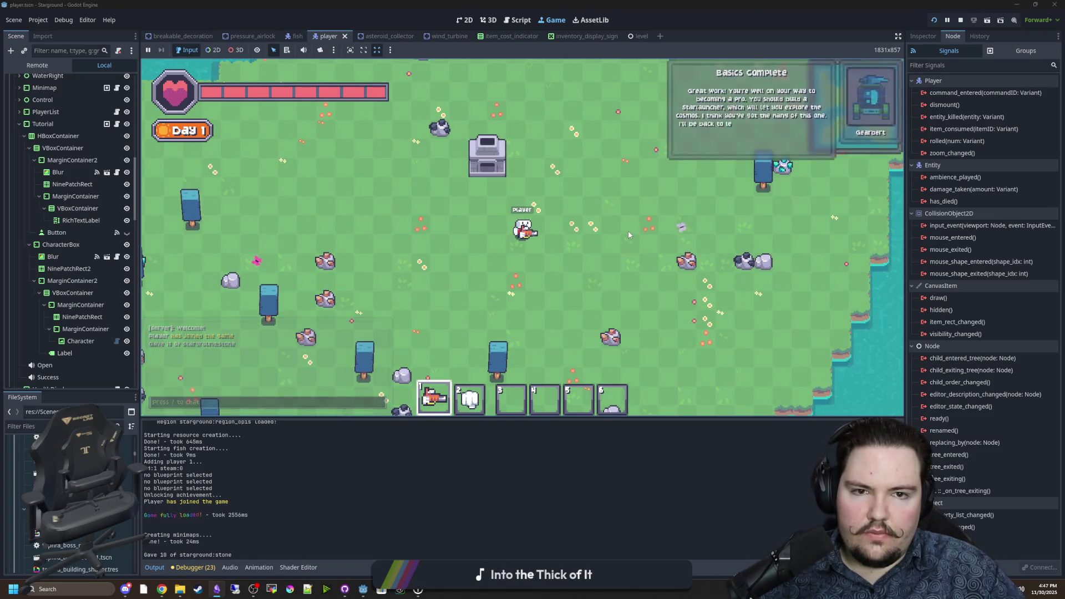
Walk around the field and dismiss the Basics Complete tutorial popup
key(w)
key(d)
key(w)
key(a)
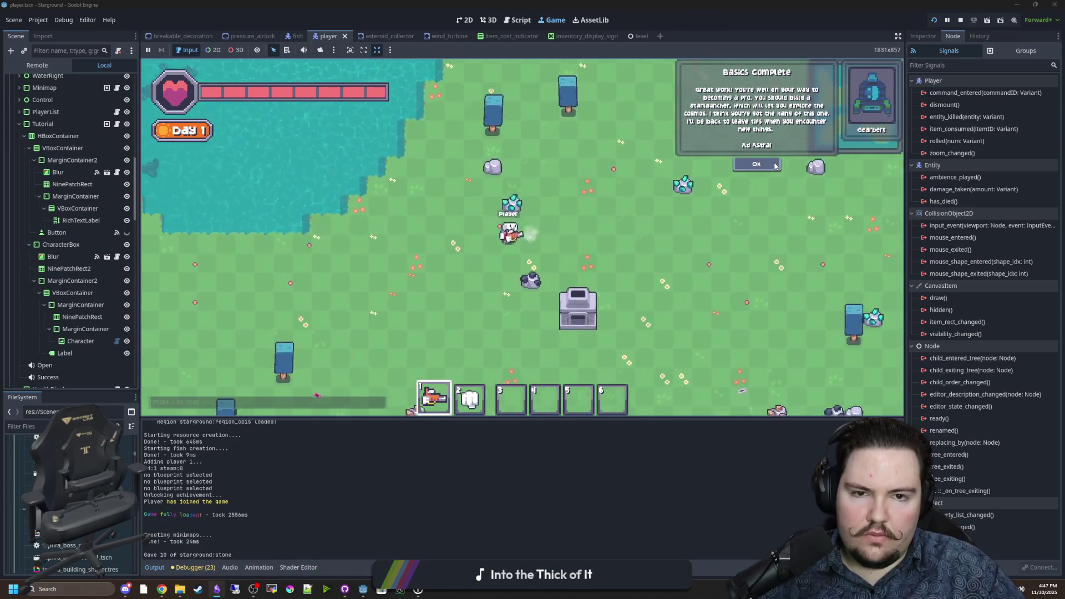
key(s)
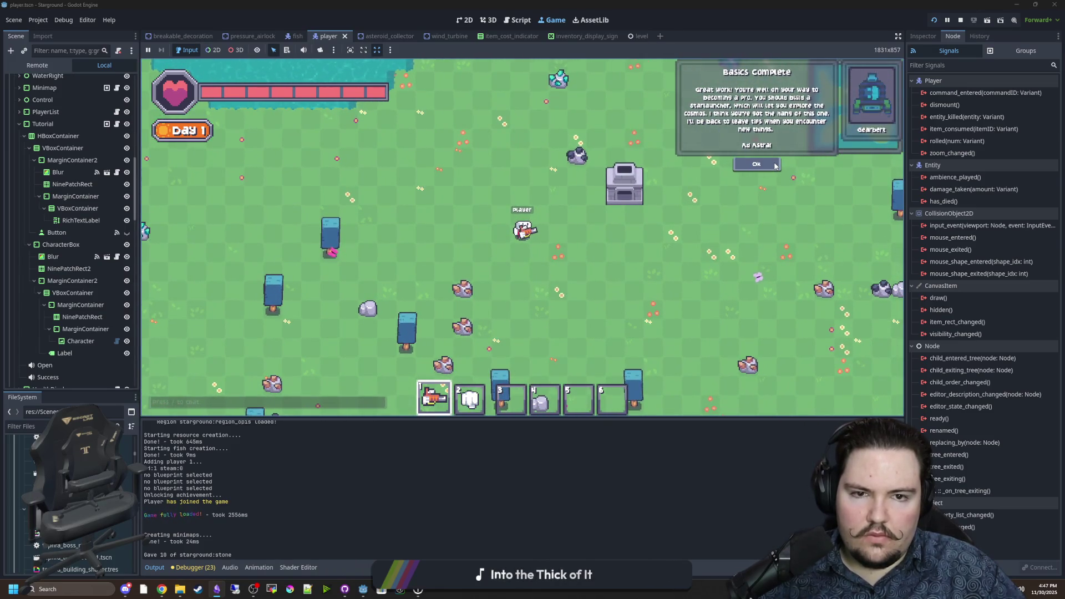
click(775, 165)
Walk right and down, then open the Tutorial node's script
key(d)
key(s)
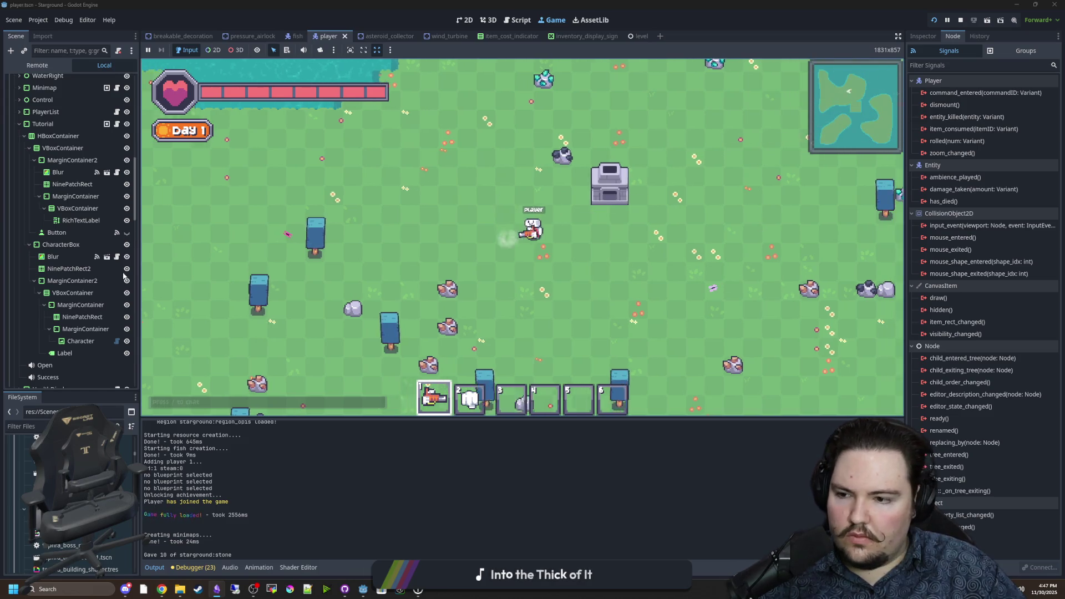
click(118, 124)
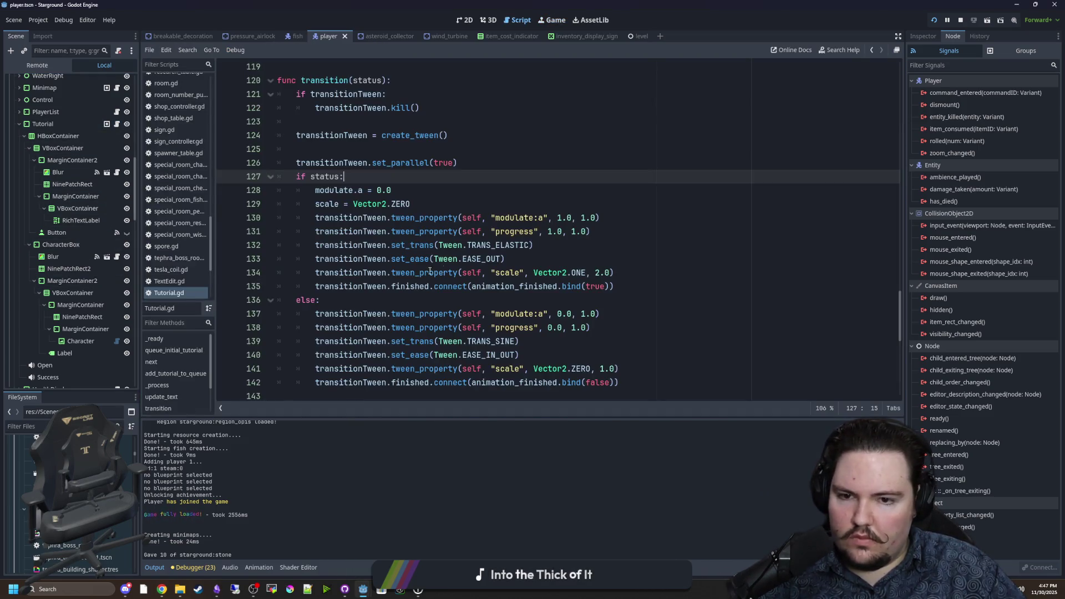
Scroll to the transition function's else branch and save
scroll(569, 215, down, 3)
click(569, 215)
key(ctrl+s)
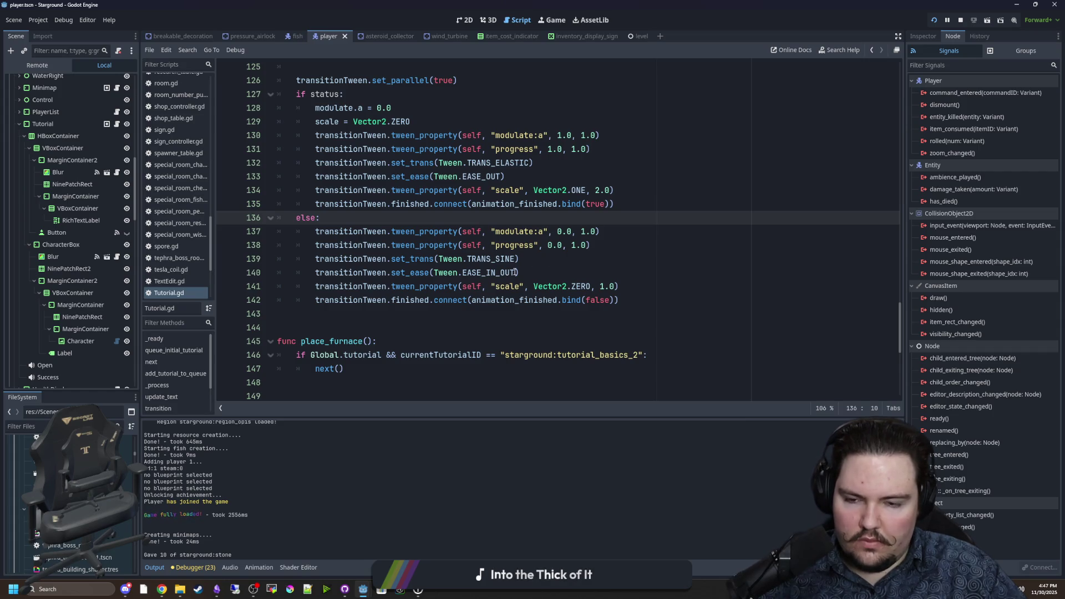
Change line 140's ease from EASE_IN_OUT to EASE_IN, save, and return to the game
drag(516, 272, 467, 279)
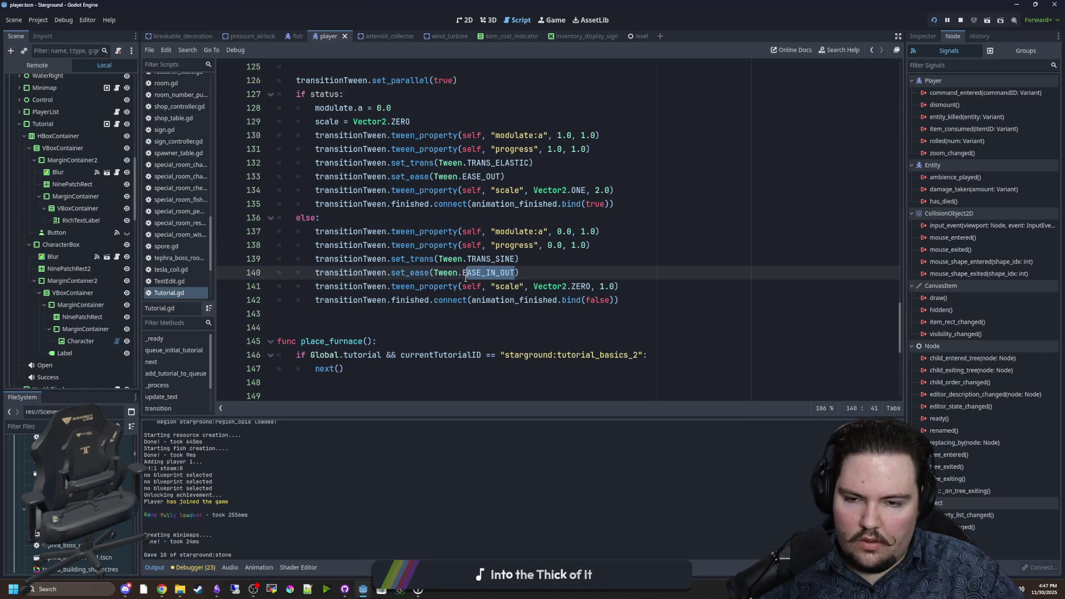
text(E)
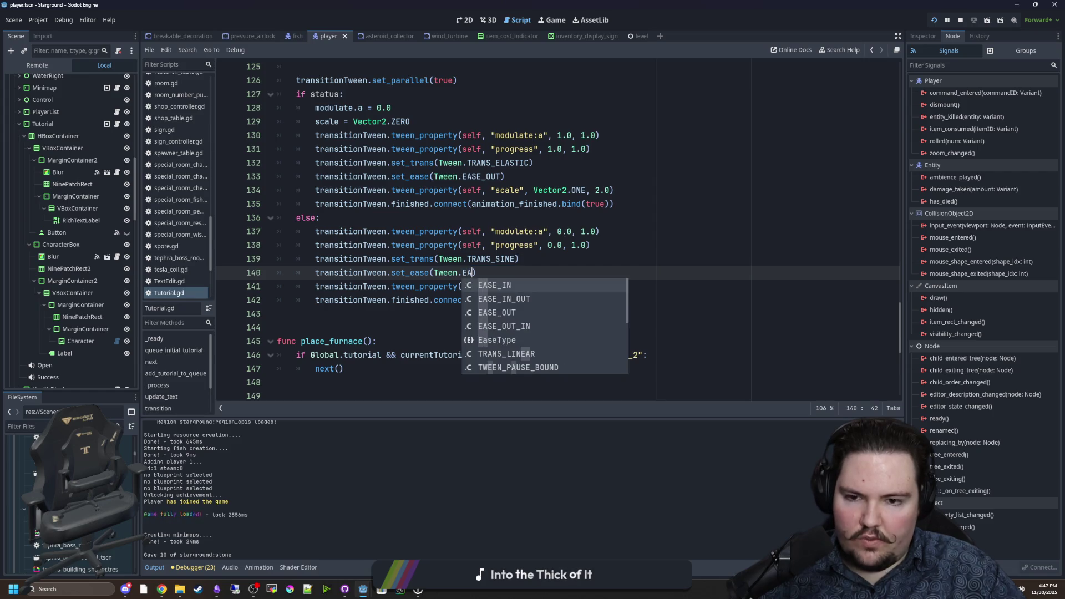
key(Return)
click(549, 258)
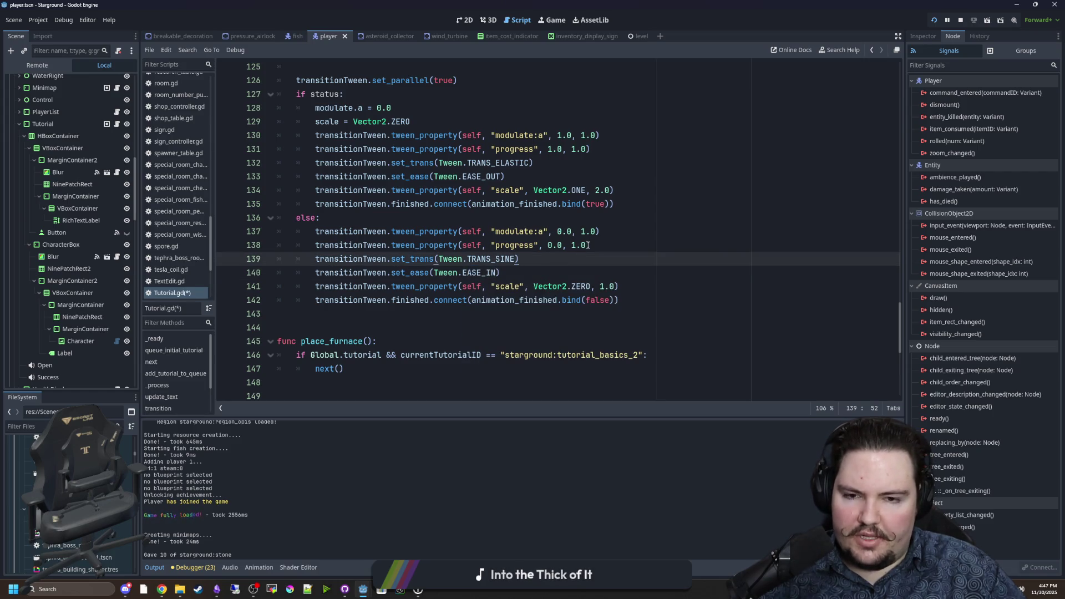
key(ctrl+s)
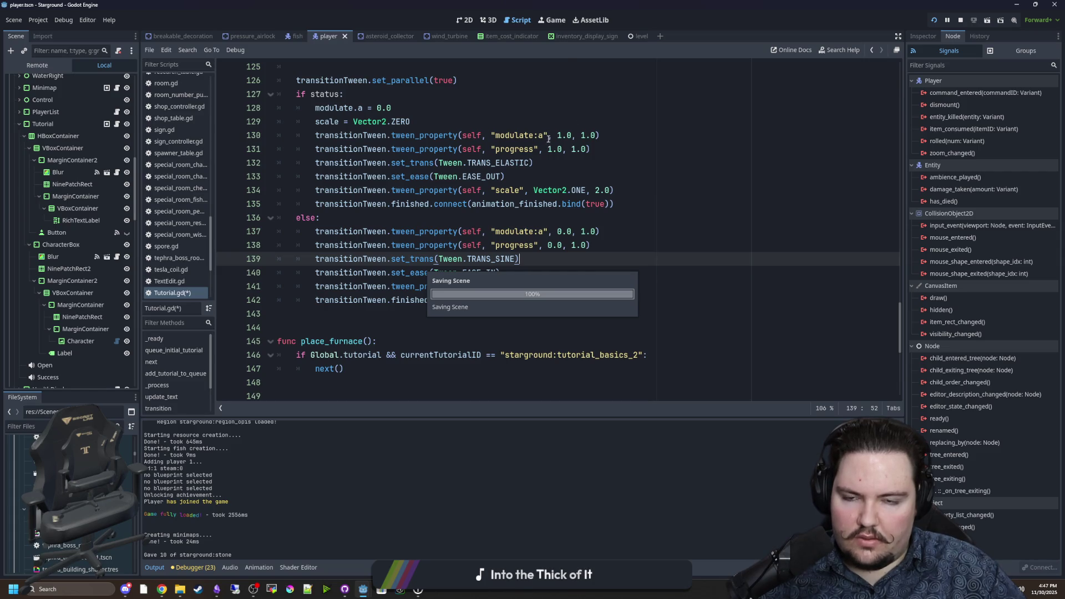
click(551, 24)
Collect an apple, dismiss the Food tutorial popup, and return to Tutorial.gd
key(w)
key(d)
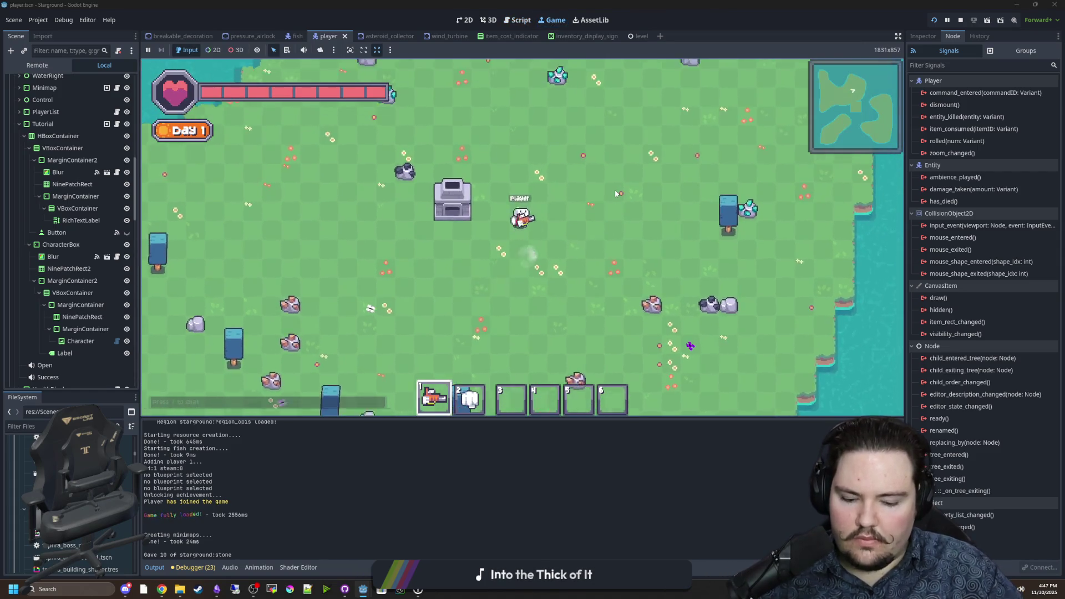
key(Escape)
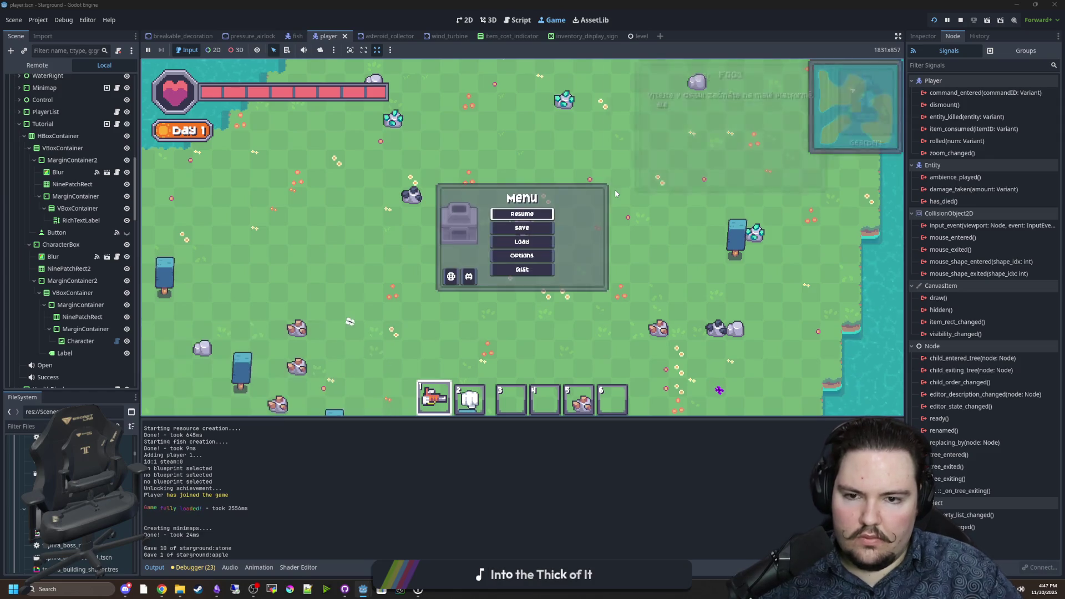
key(Escape)
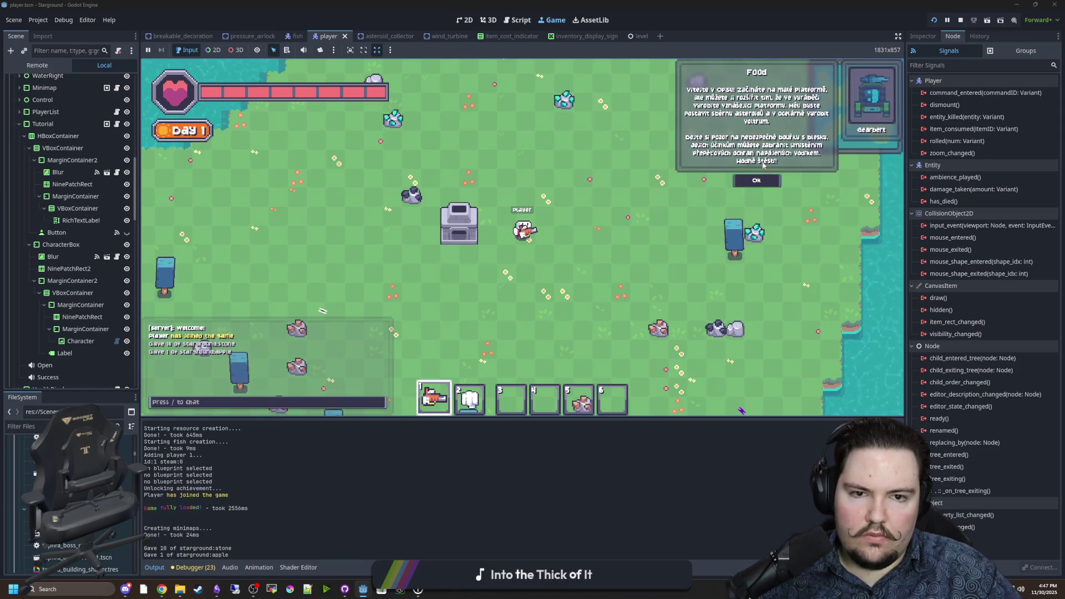
click(755, 180)
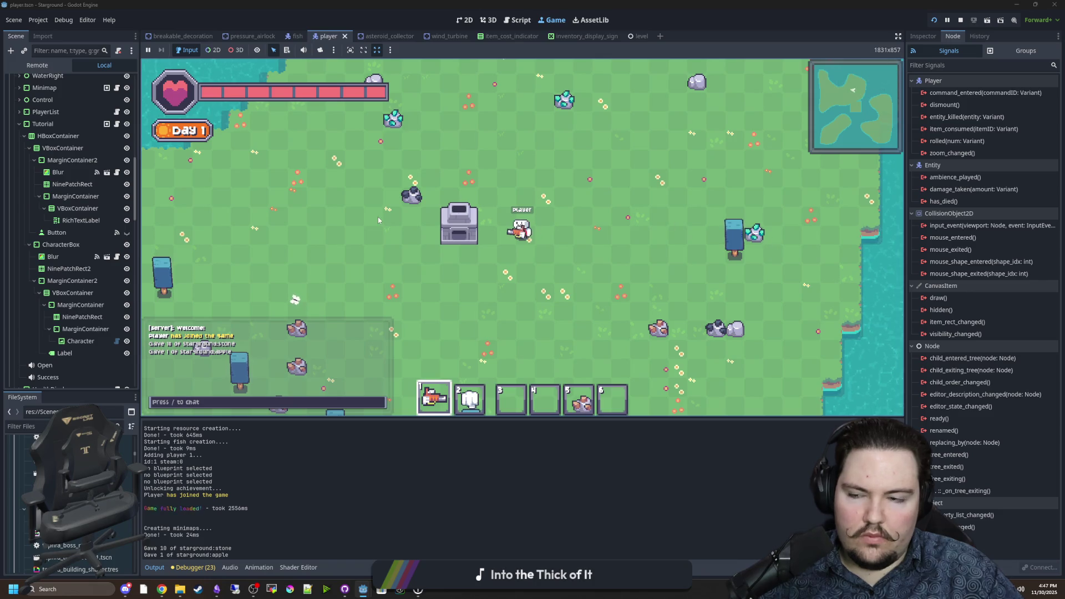
key(s)
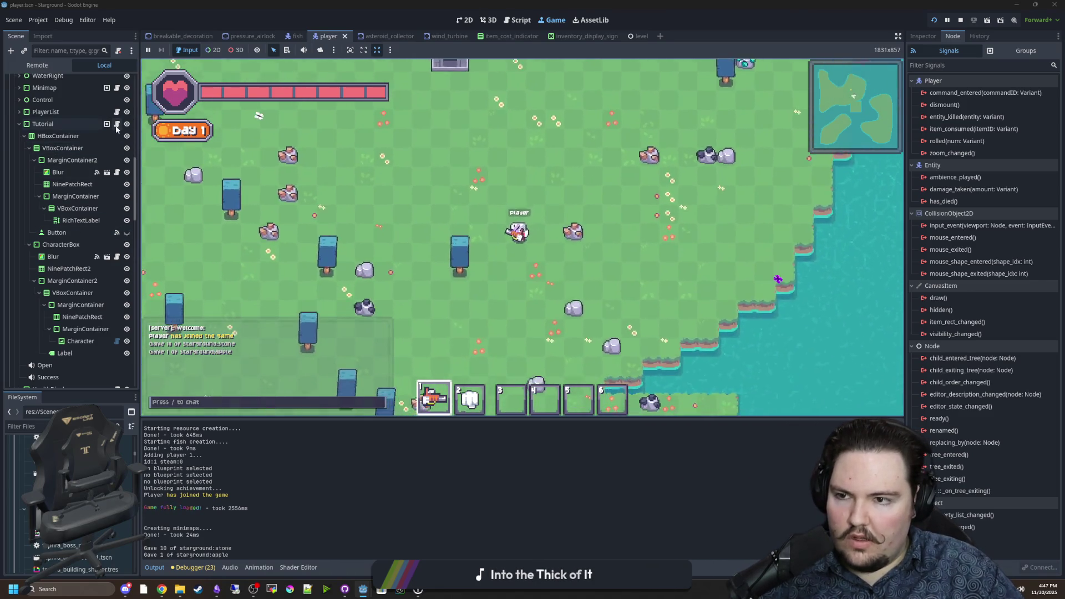
click(116, 125)
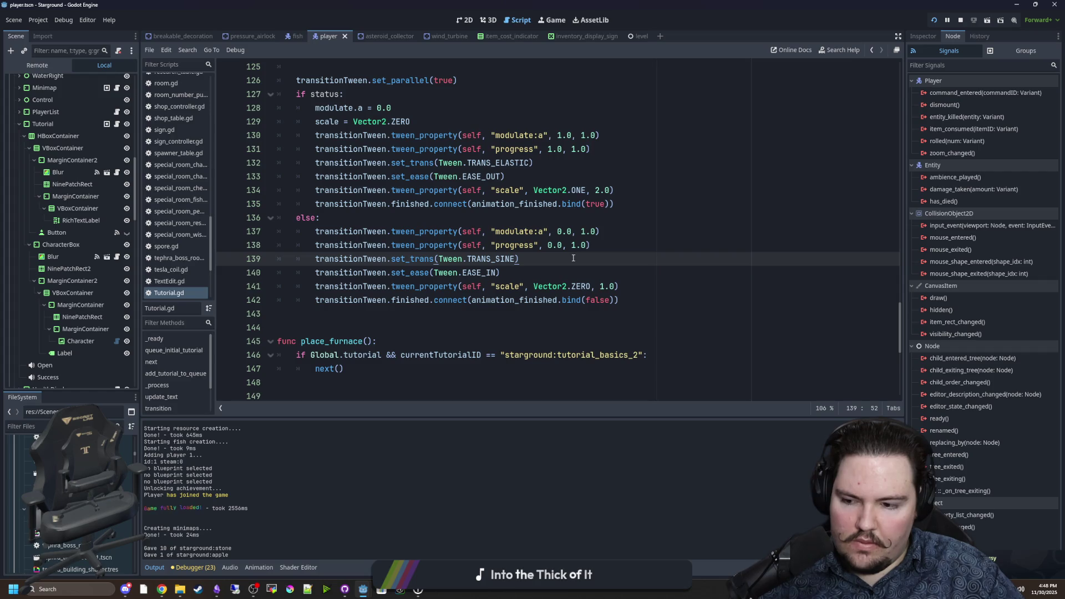
Move the modulate:a fade-out line below set_ease(EASE_IN), save, and return to the game
click(625, 229)
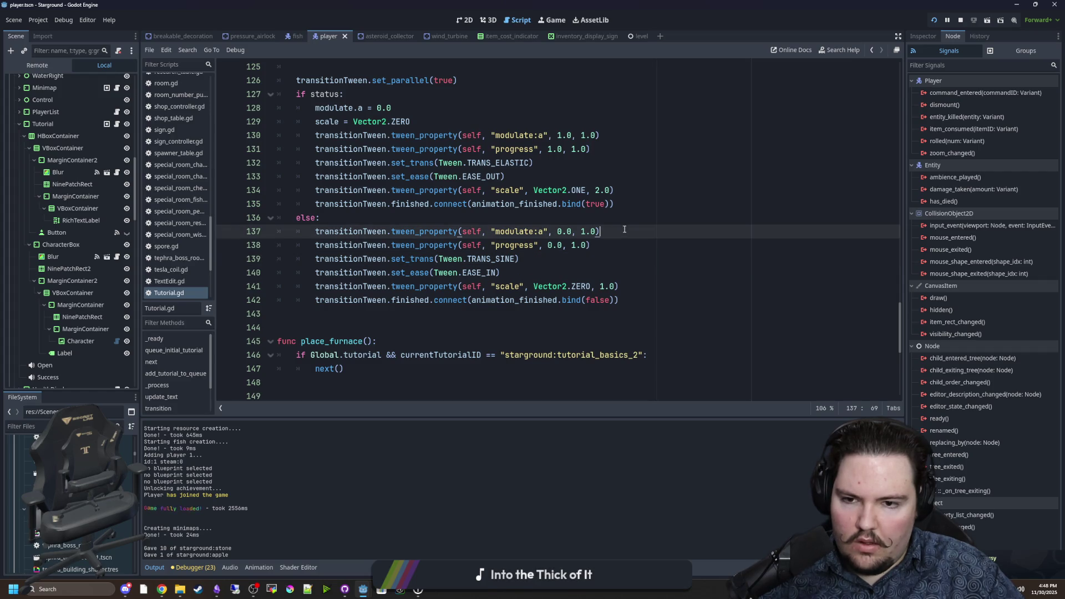
mouse_move(624, 229)
mouse_down()
mouse_move(610, 221)
mouse_move(591, 245)
mouse_move(601, 231)
mouse_move(309, 229)
mouse_up()
key(ctrl+c)
key(BackSpace)
key(BackSpace)
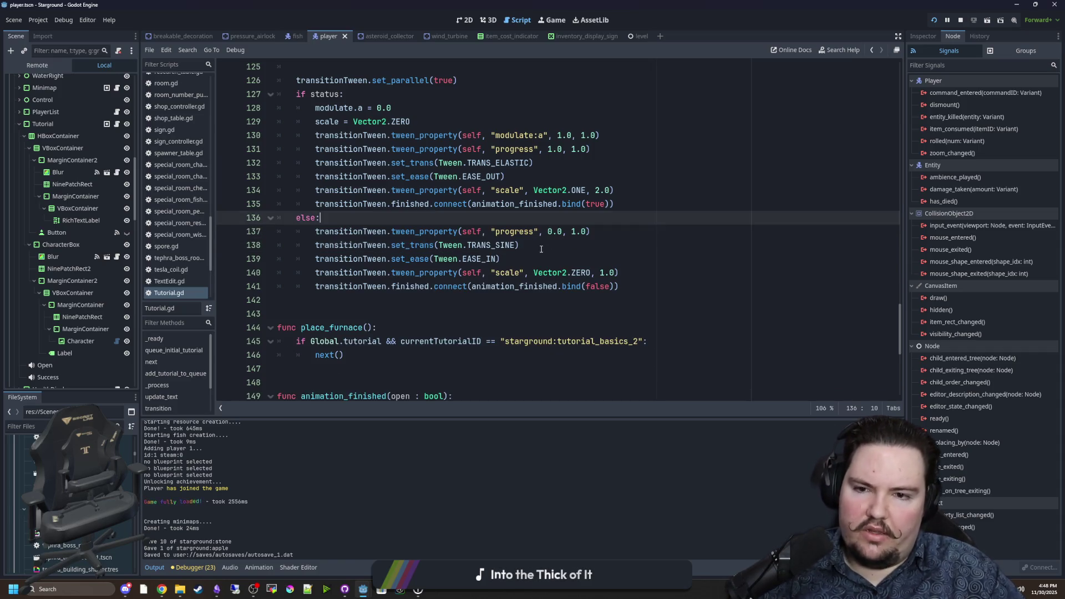
click(543, 247)
key(Down)
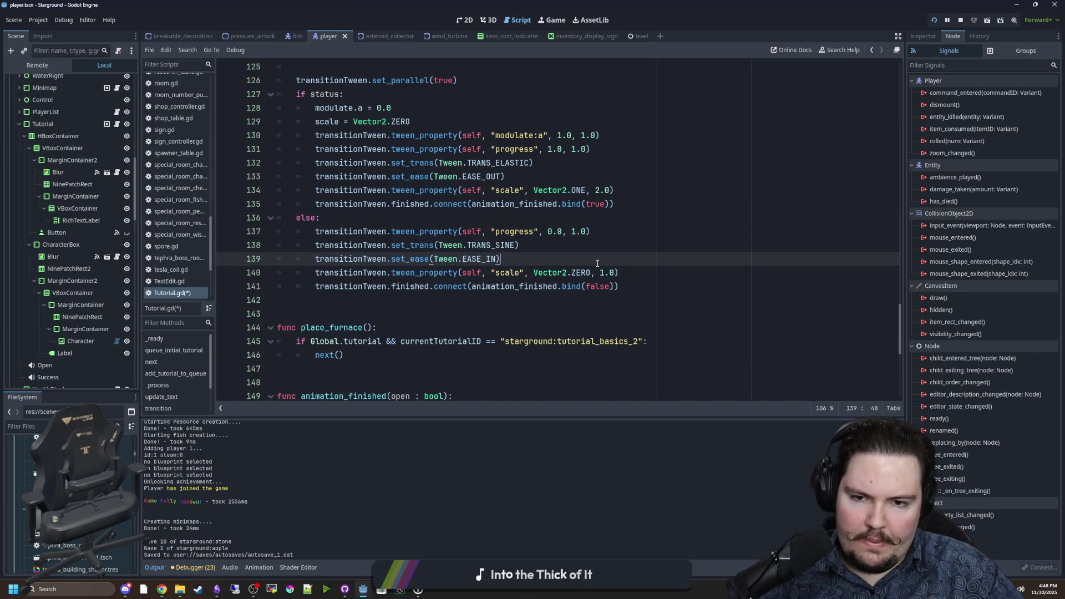
key(Return)
key(ctrl+v)
key(Up)
key(ctrl+s)
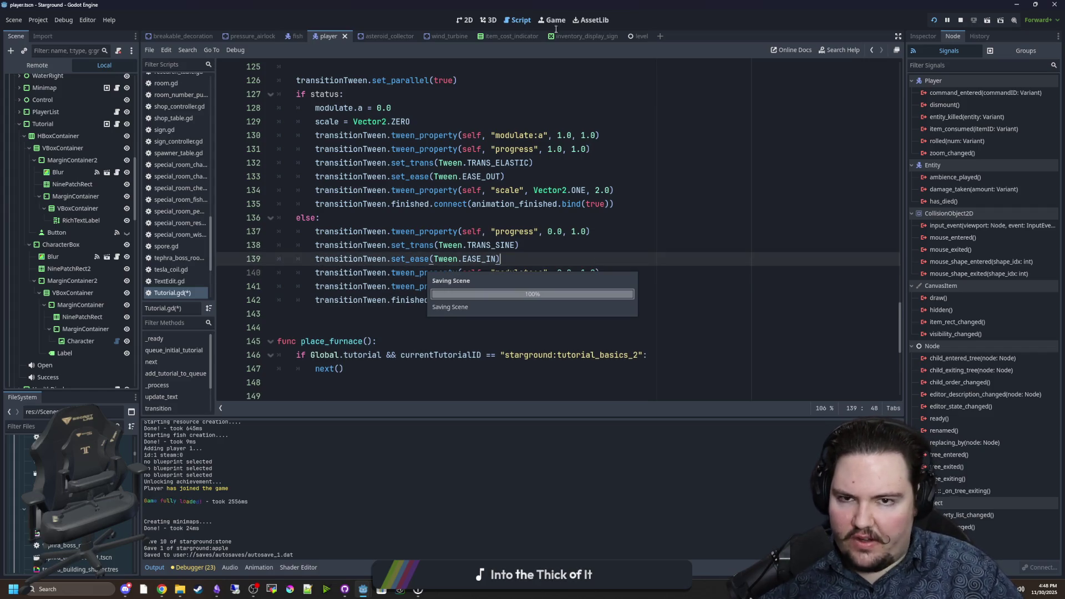
click(557, 24)
Switch the game to creative mode with /gamemode creative
key(w)
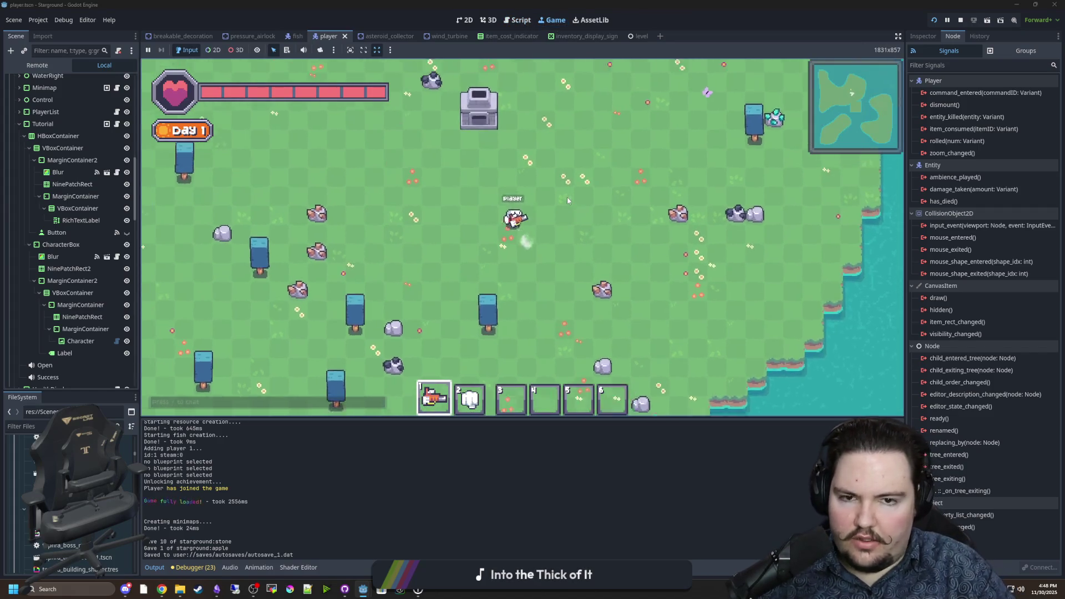
key(b)
click(561, 168)
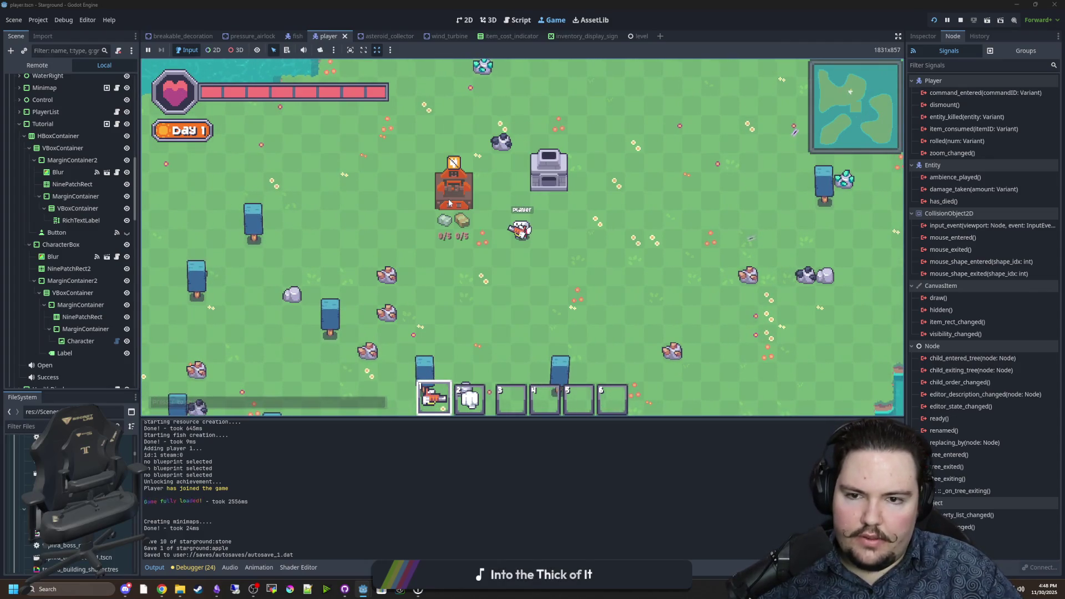
key(Escape)
text(t/gamemode creati)
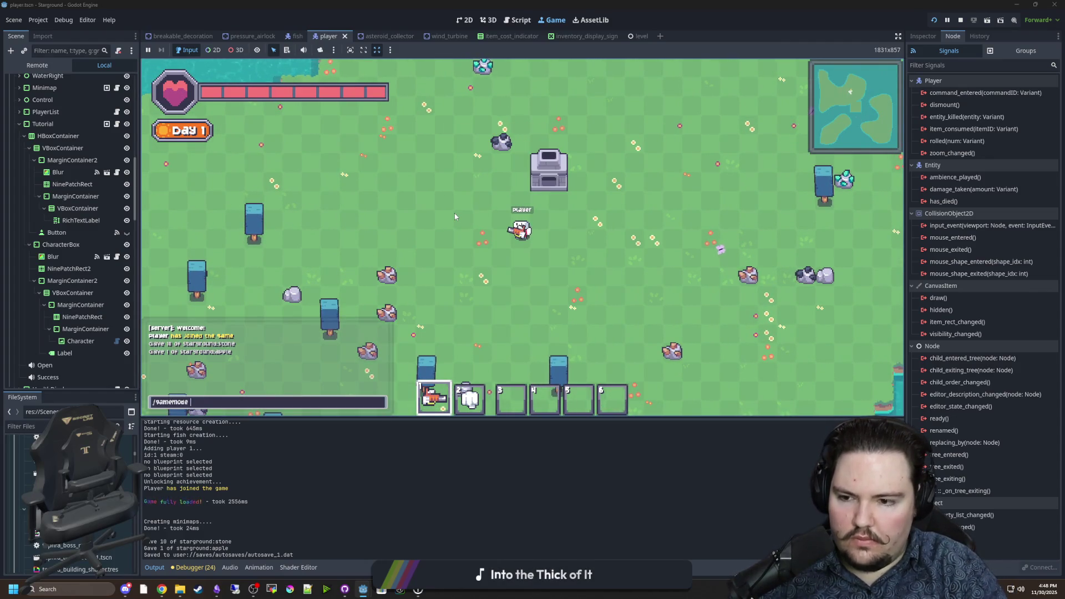
text(ve)
key(Return)
Place a Crafter, dismiss the Power tutorial popup, and return to Tutorial.gd
key(b)
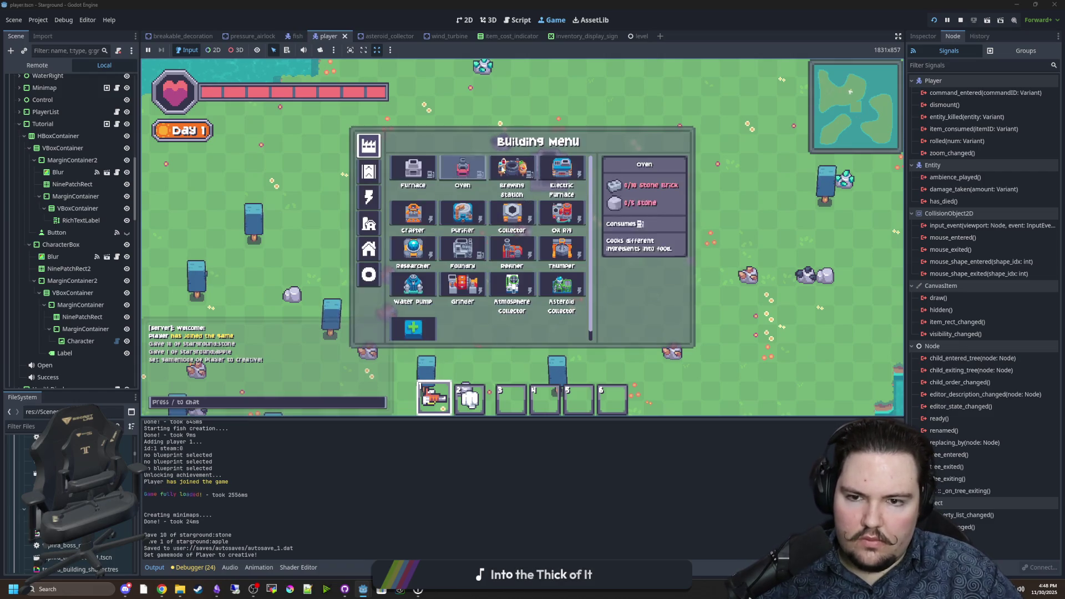
click(435, 210)
click(415, 208)
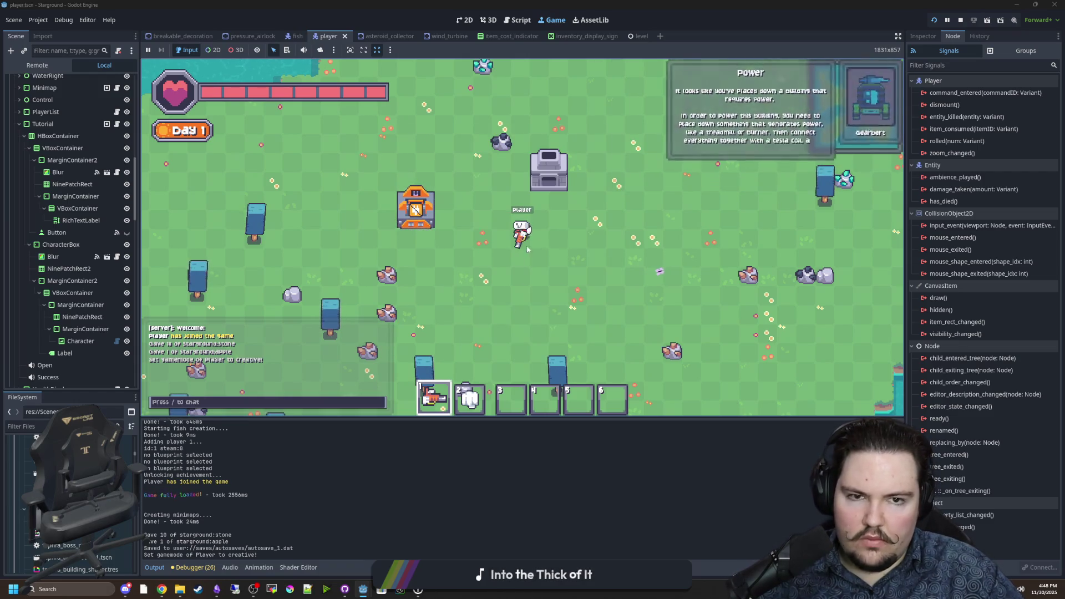
click(757, 165)
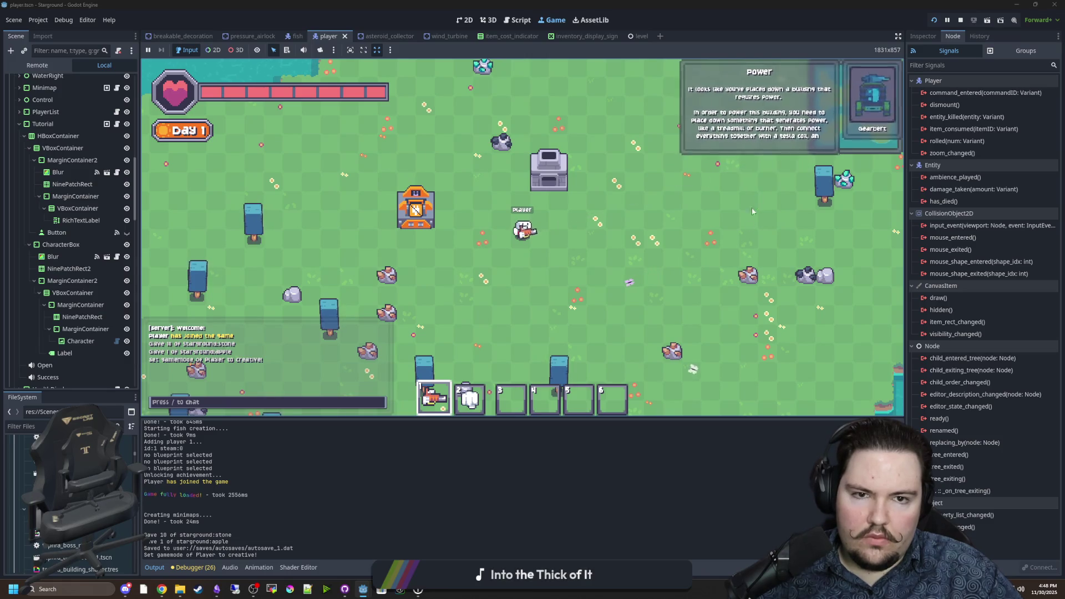
key(w)
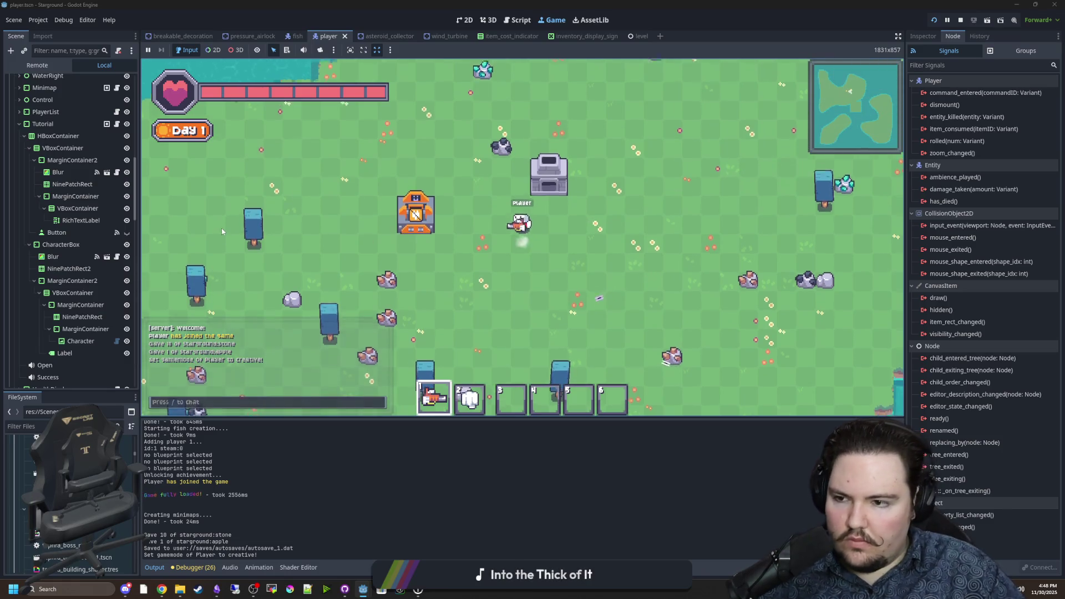
key(d)
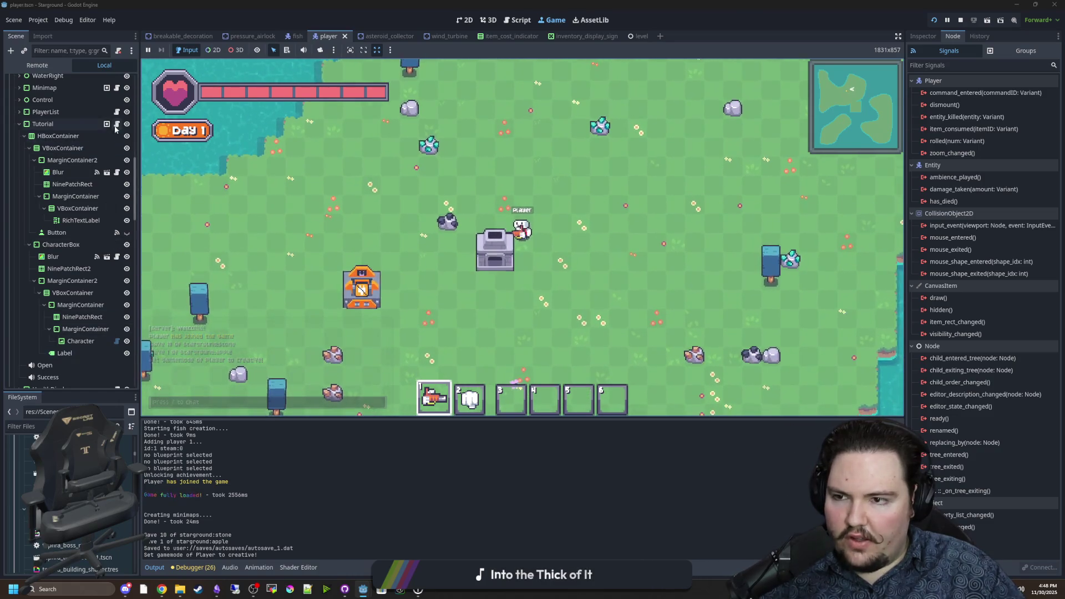
key(ctrl+F3)
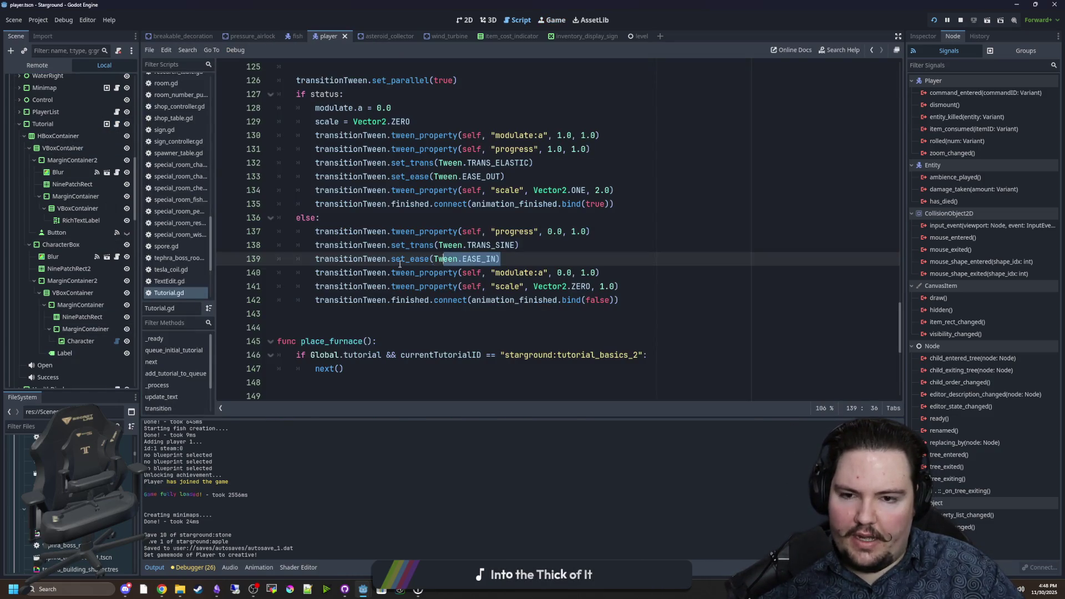
Move the ease and sine transition lines to just after the closing progress tween
drag(431, 264, 311, 260)
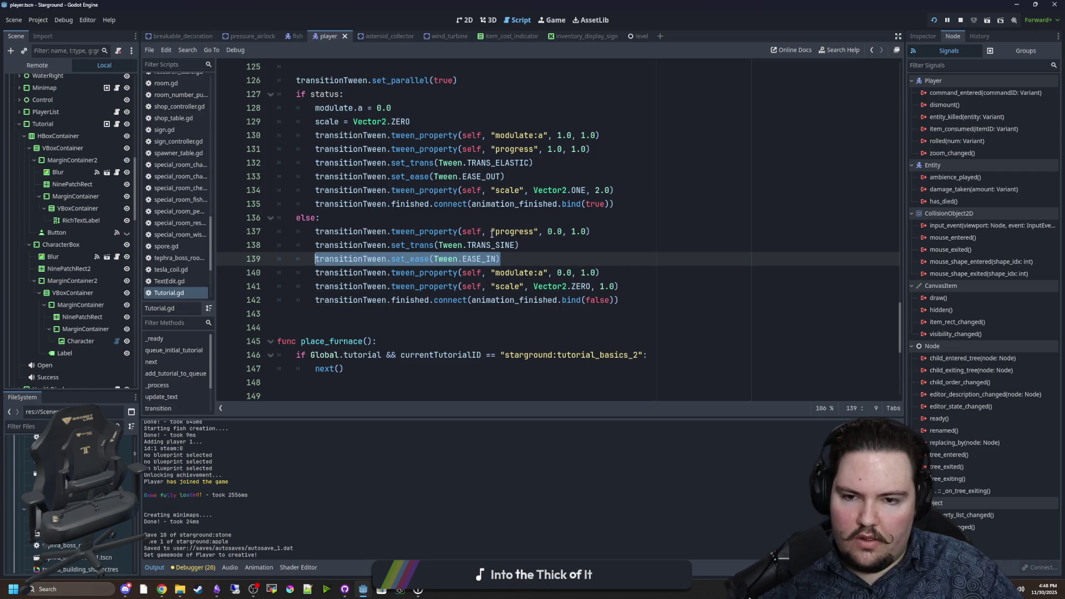
click(458, 218)
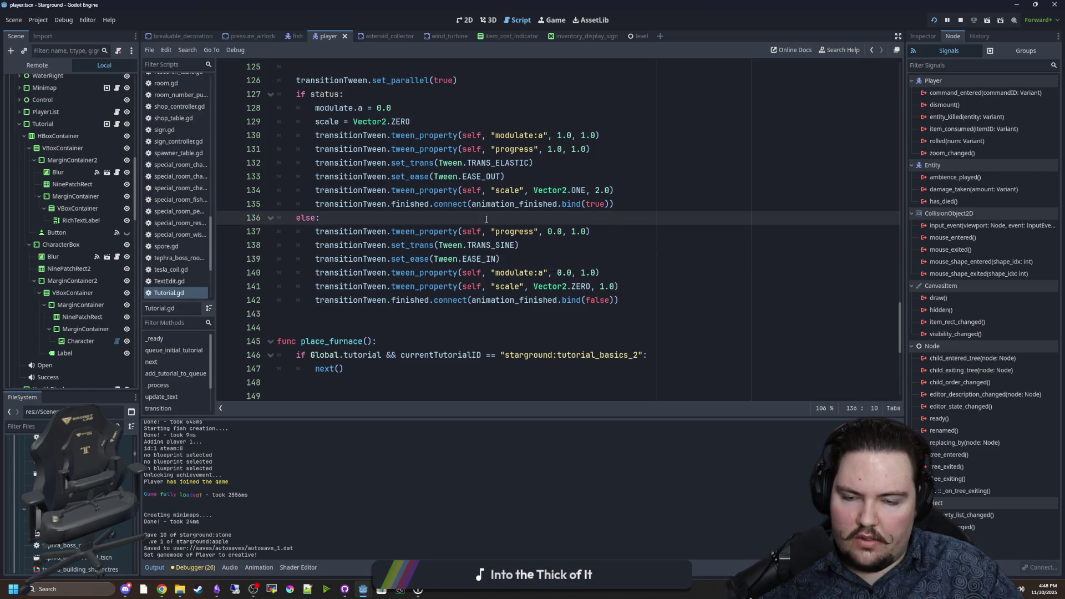
click(615, 229)
key(Return)
text(transitionTween.set_ease(Tween.EASE_IN))
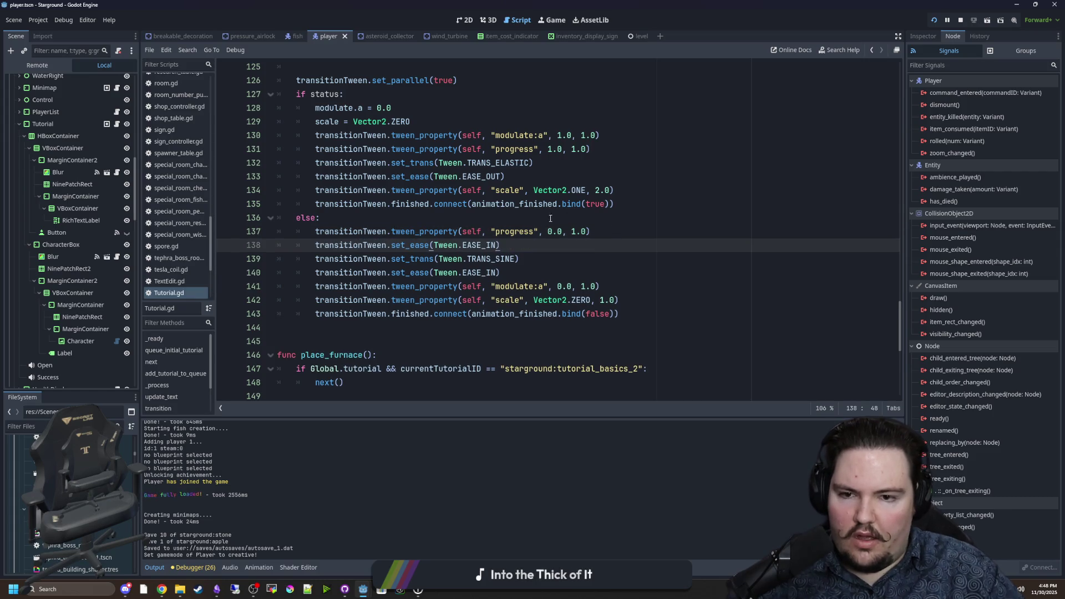
drag(520, 259, 315, 259)
key(ctrl+c)
key(BackSpace)
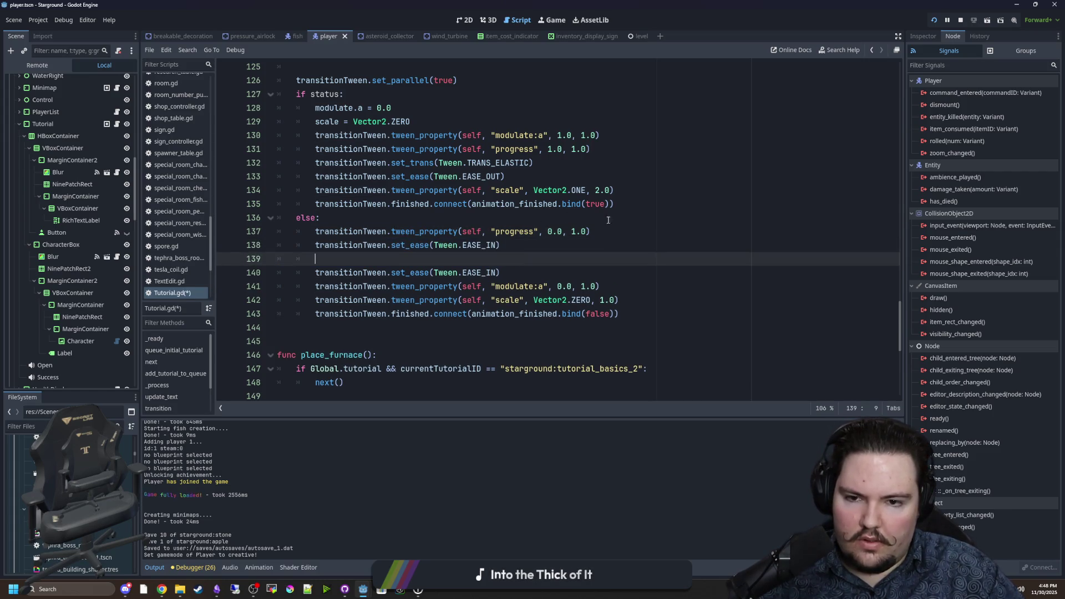
click(596, 231)
key(Return)
key(ctrl+v)
Move the modulate:a fade tween below the ease line and save
click(496, 259)
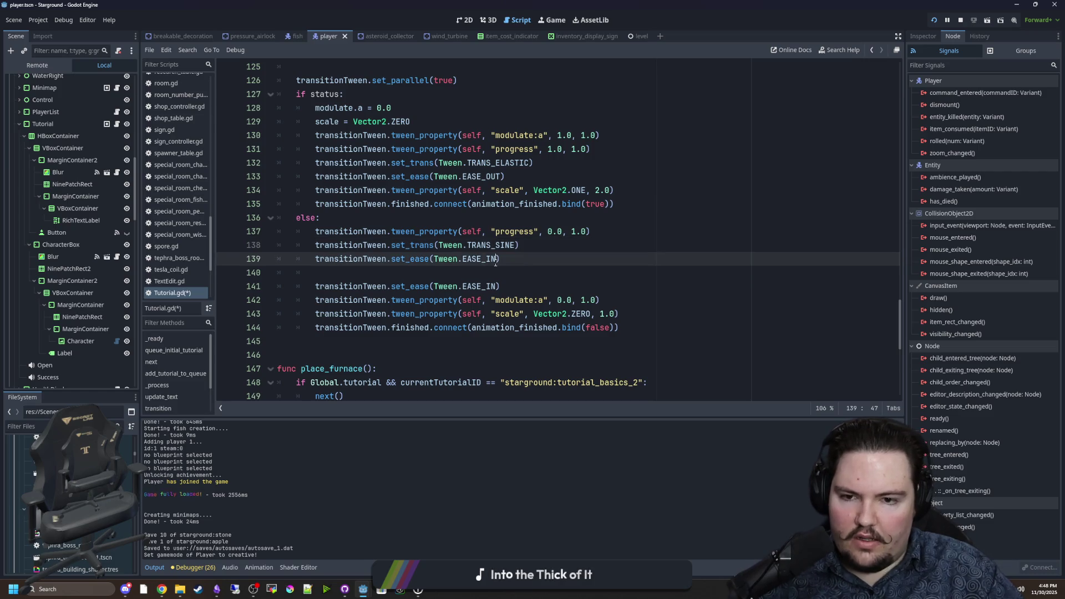
drag(601, 300, 315, 301)
key(BackSpace)
click(311, 272)
text(transitionTween.tween_property(self, "modulate:a", 0.0, 1.0))
key(Down)
key(Down)
key(BackSpace)
key(BackSpace)
key(BackSpace)
click(526, 254)
key(ctrl+s)
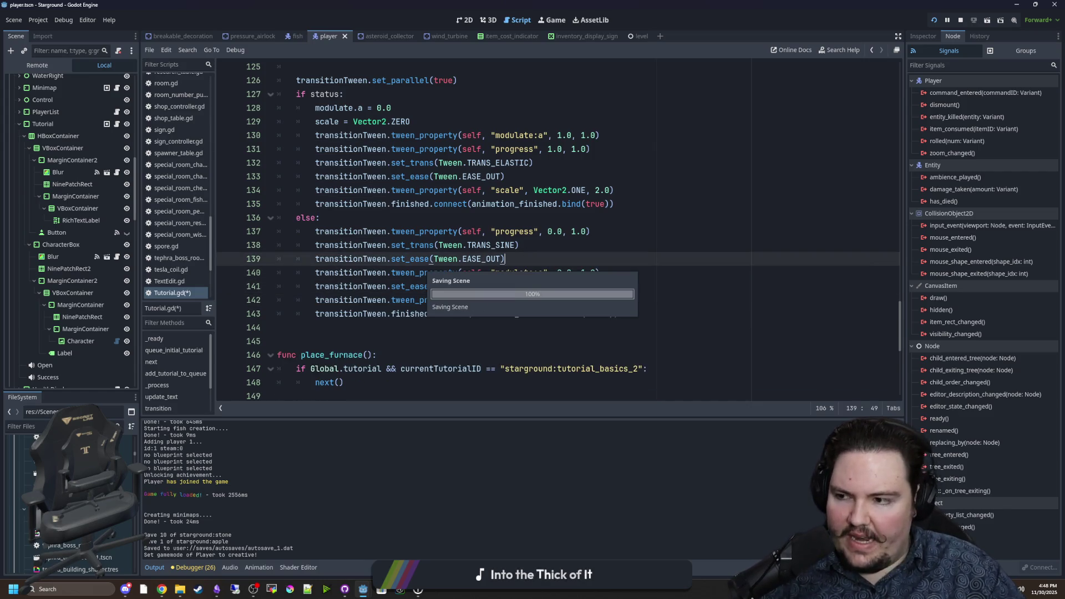
Fix the fade tween's 0.9-second duration call, save, and show the running game
click(562, 227)
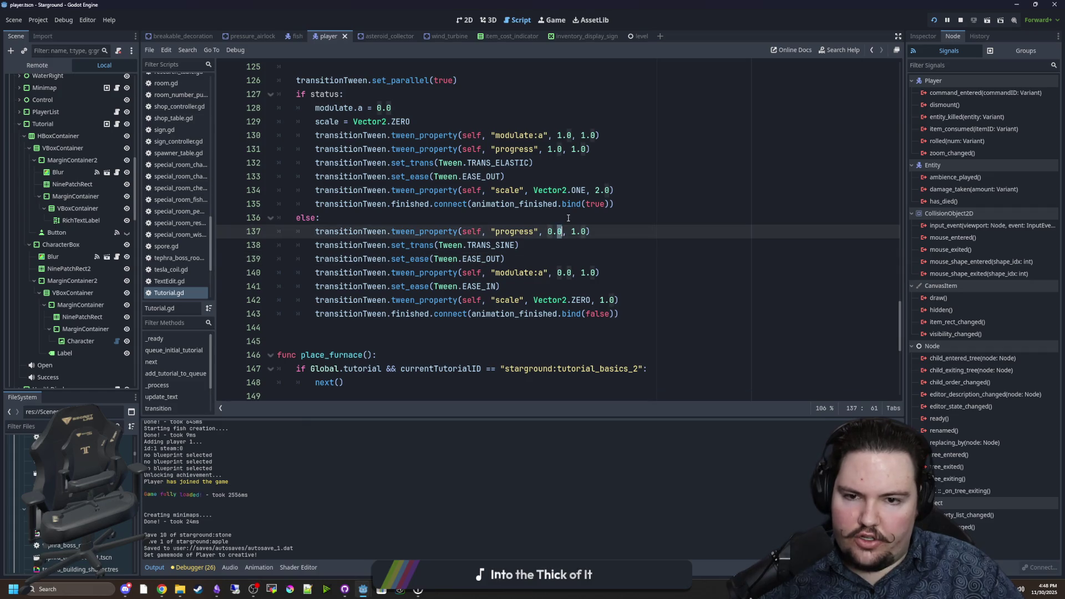
click(560, 216)
key(ctrl+s)
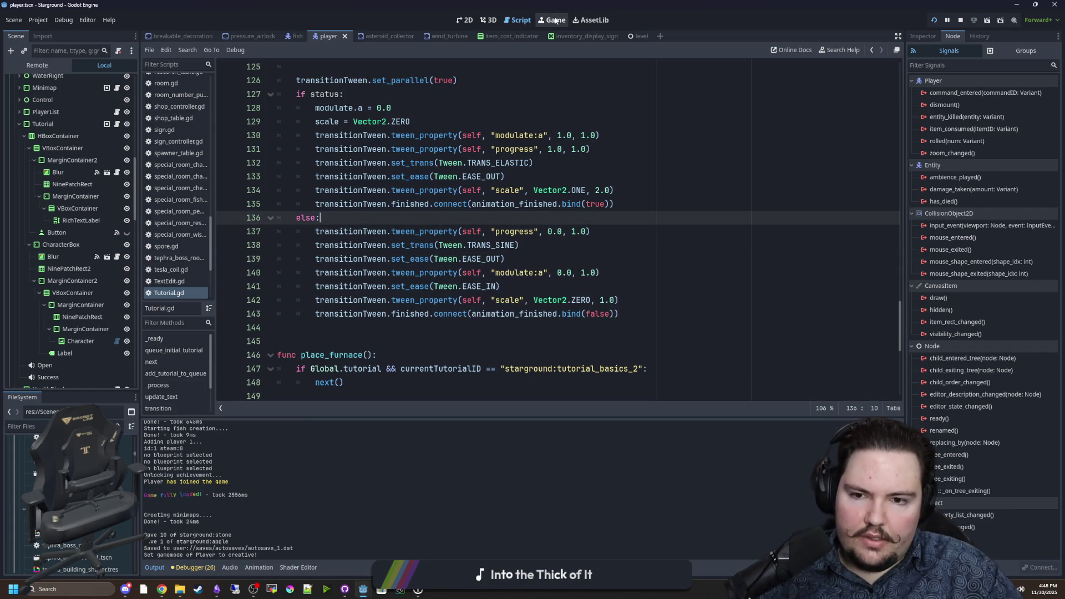
click(588, 259)
click(592, 273)
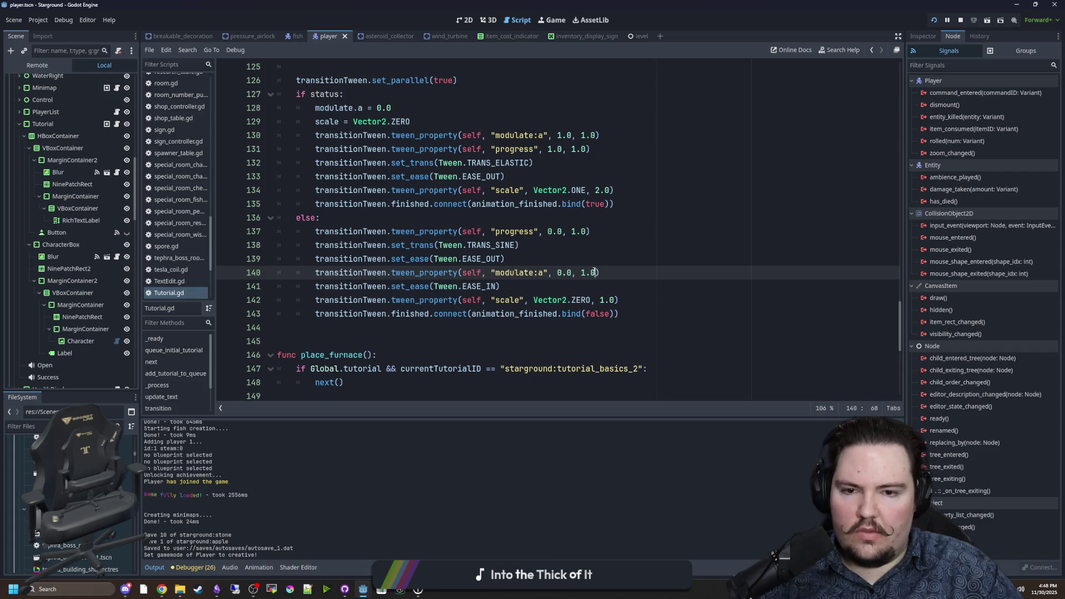
text())
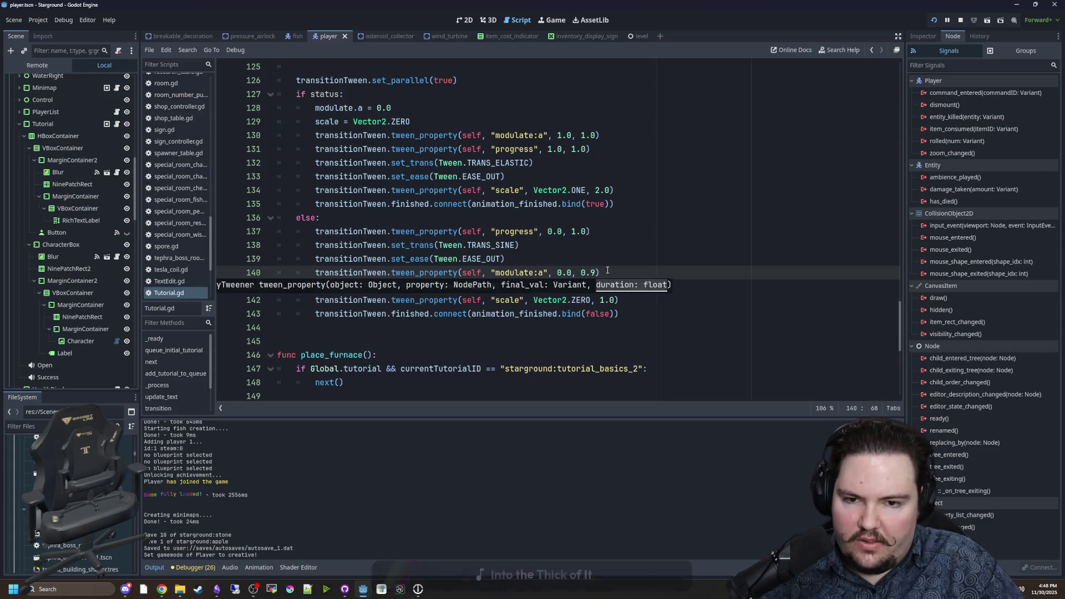
key(ctrl+s)
click(550, 21)
Walk around and browse the General game options
key(s)
key(w)
key(d)
key(a)
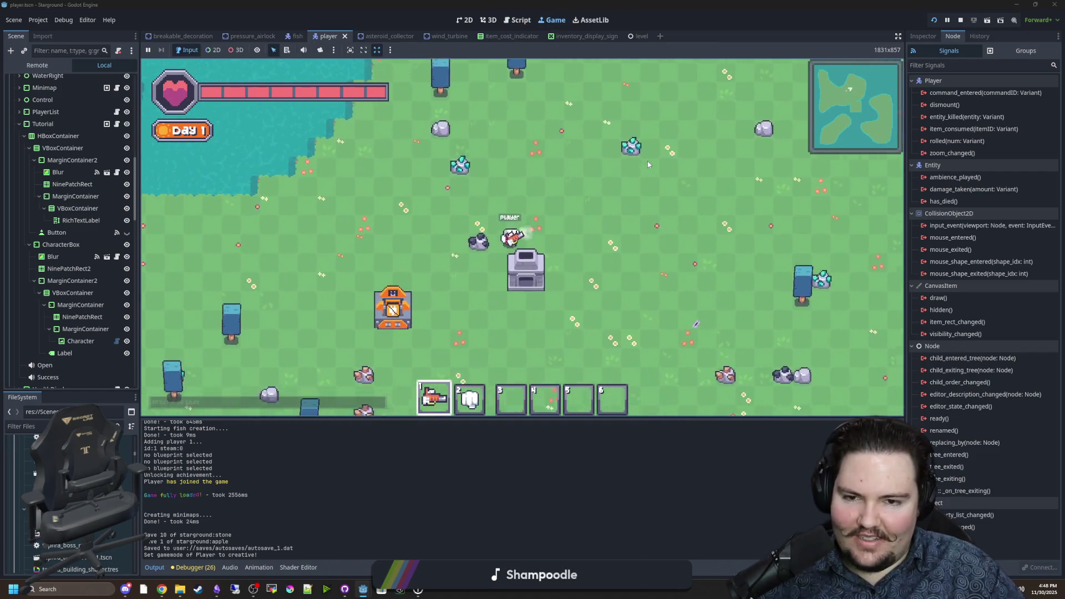
key(s)
key(d)
key(Escape)
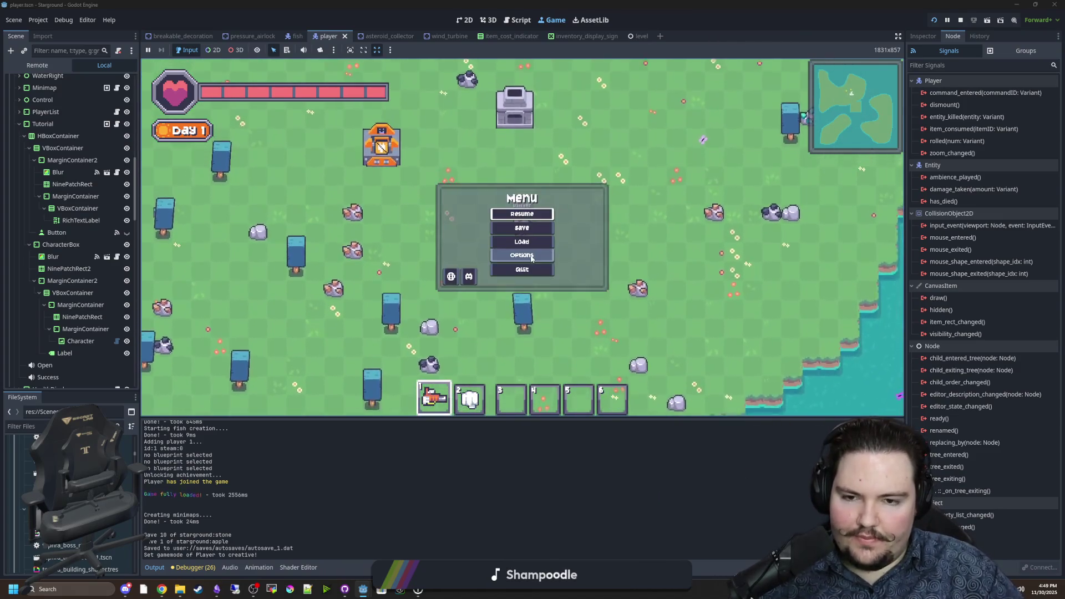
click(508, 256)
click(458, 174)
scroll(493, 309, down, 3)
Get an apple with /give apple and dismiss the Food tutorial popup
key(Escape)
text(/give apple)
key(Return)
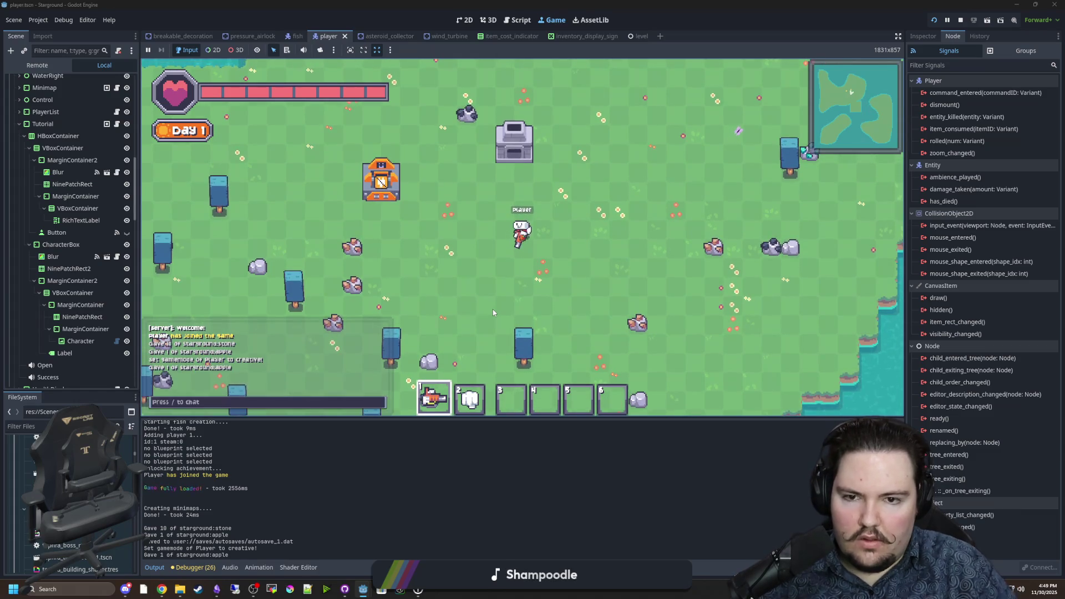
key(w)
key(d)
key(s)
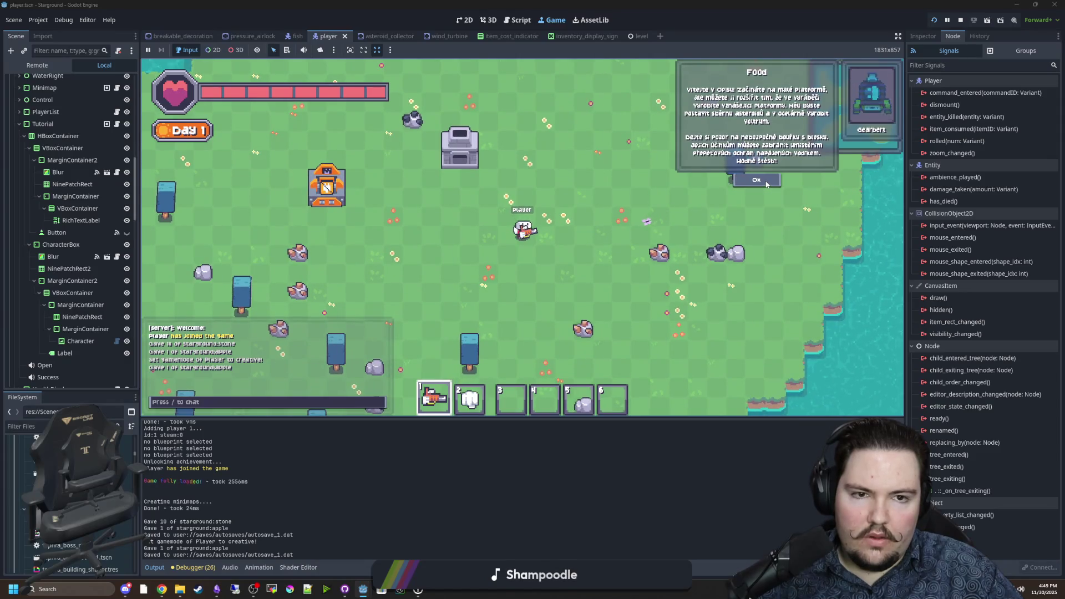
click(766, 183)
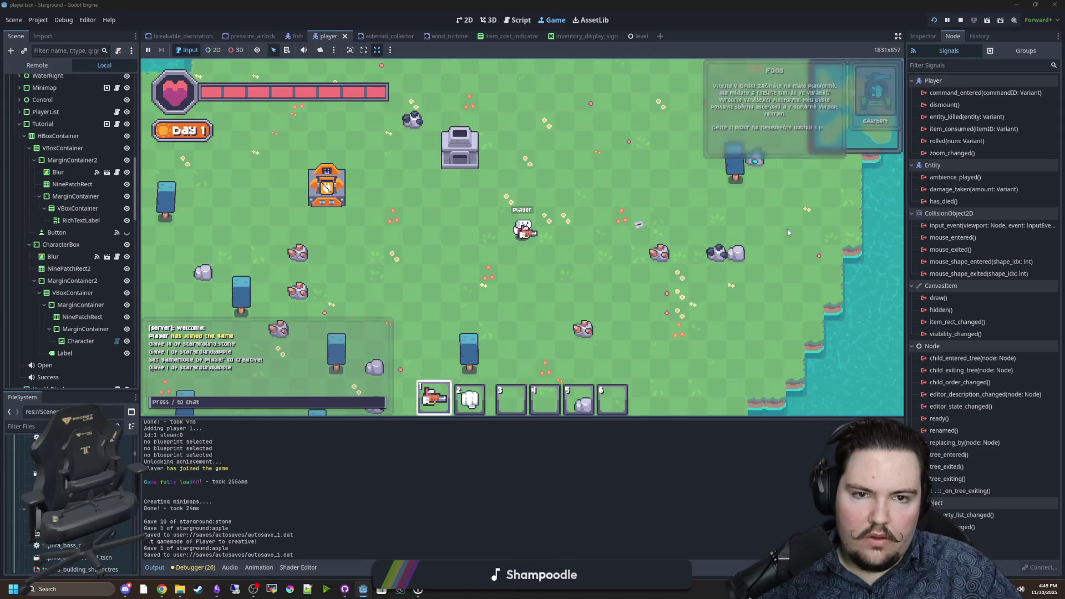
Walk around, then reset the tutorials from the game options
key(a)
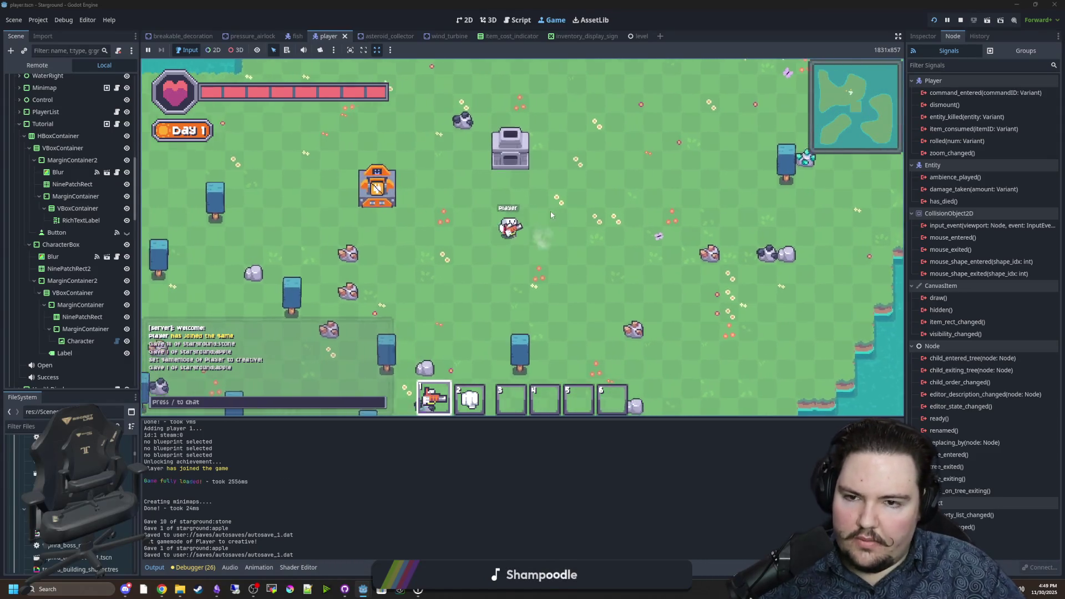
key(w)
key(d)
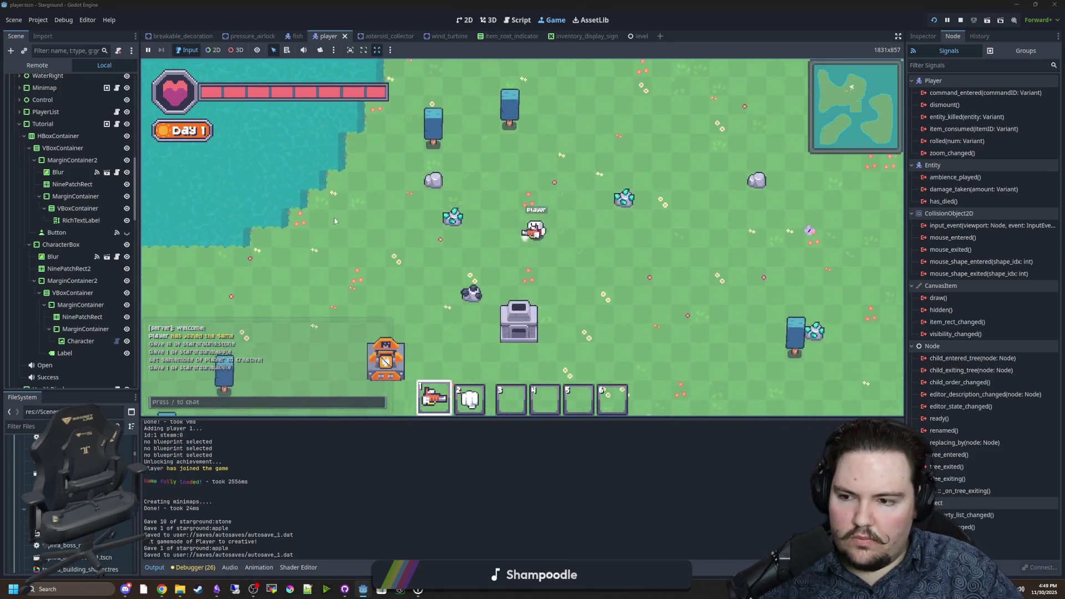
key(s)
key(d)
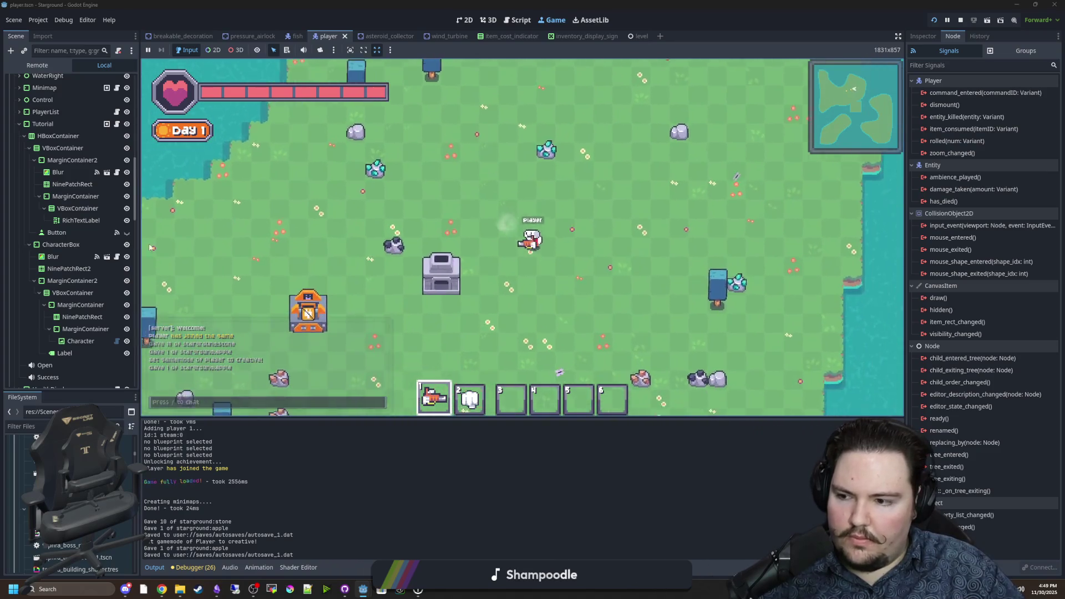
key(a)
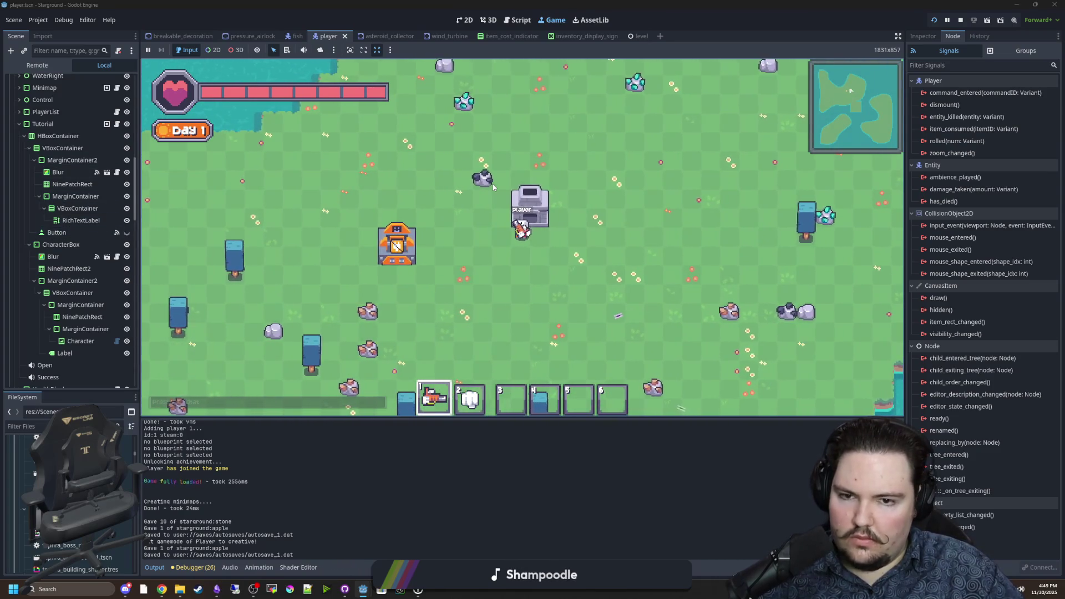
key(w)
key(s)
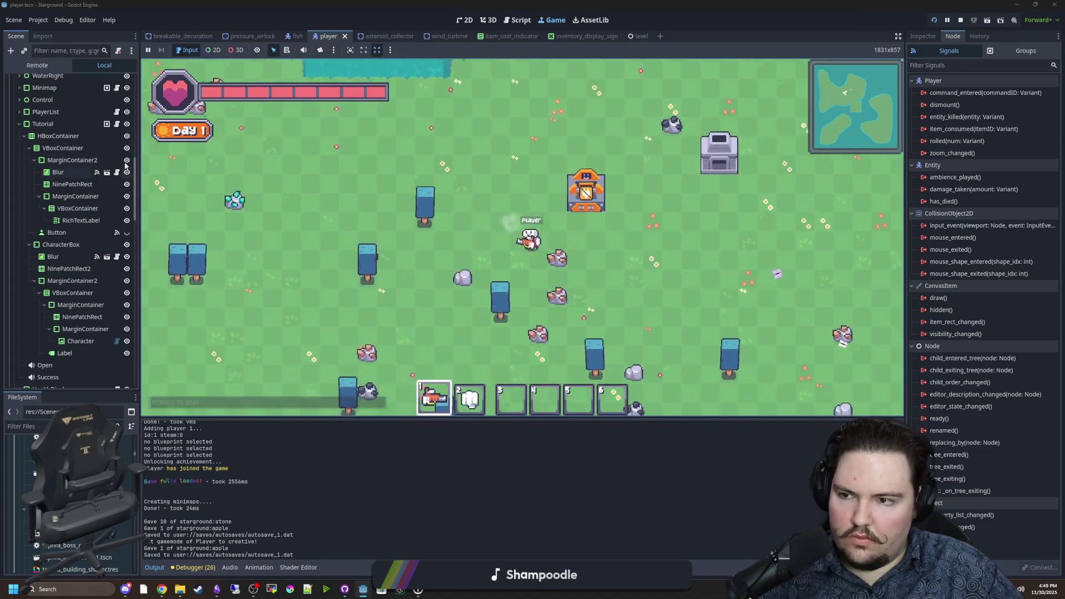
key(d)
key(Escape)
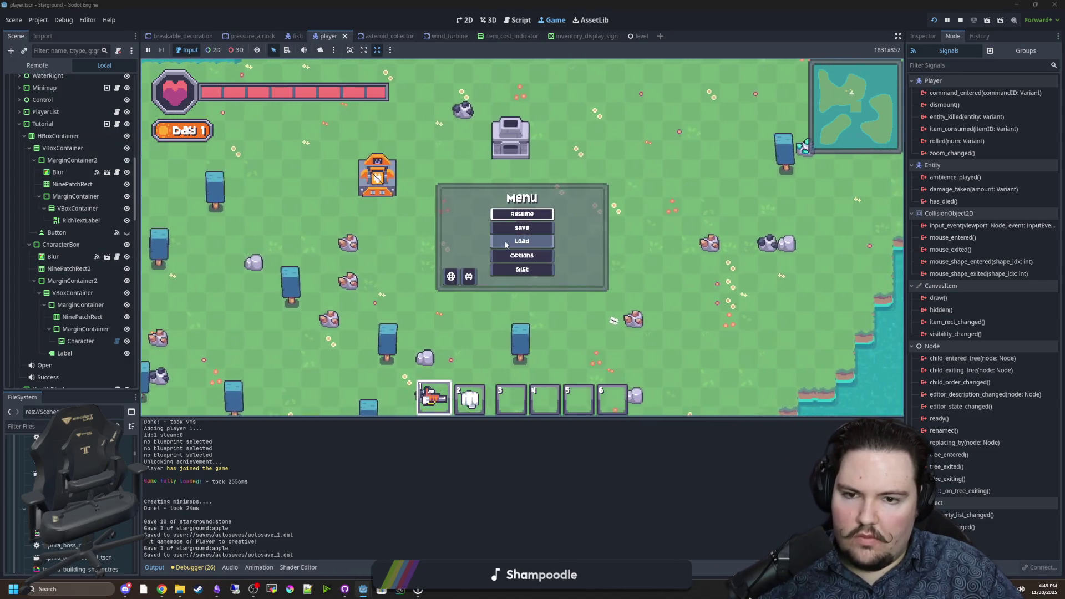
click(522, 255)
click(487, 174)
click(457, 173)
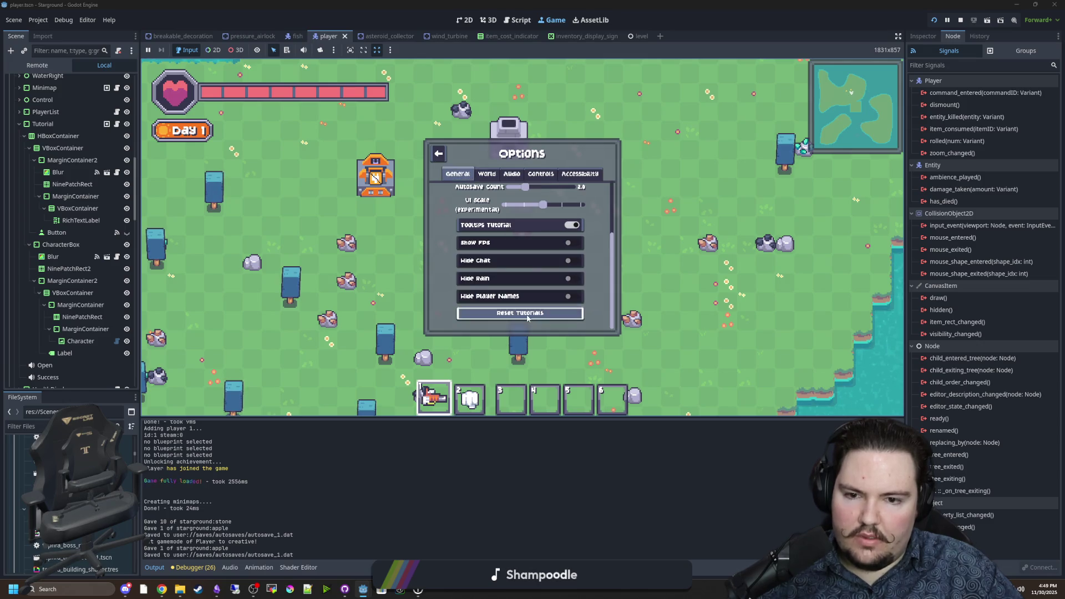
key(Escape)
Dismiss the reappearing Food popup and go back to Tutorial.gd's else line
key(w)
key(a)
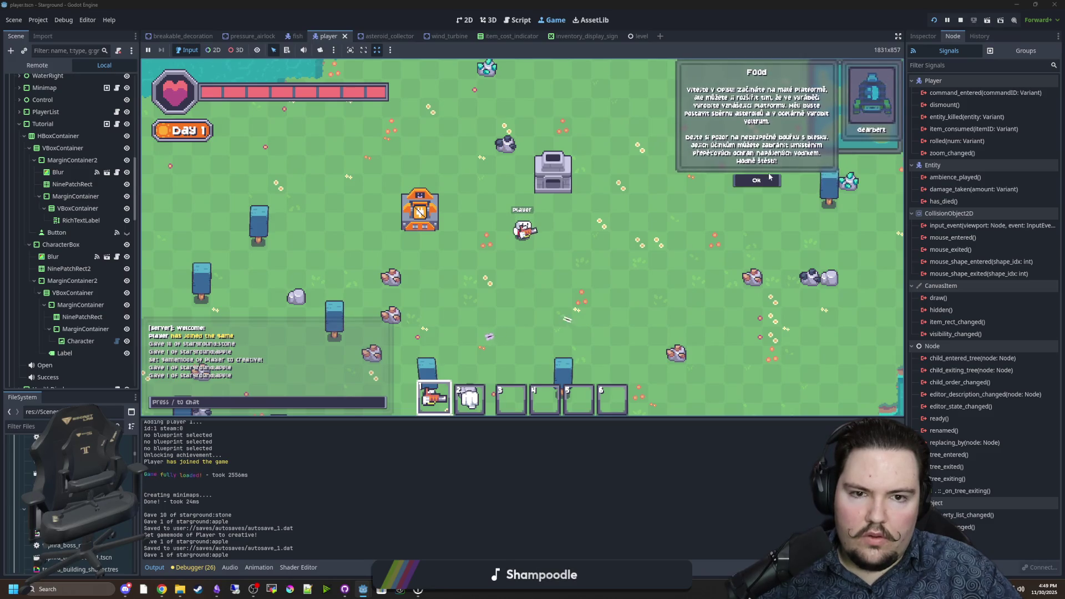
click(765, 182)
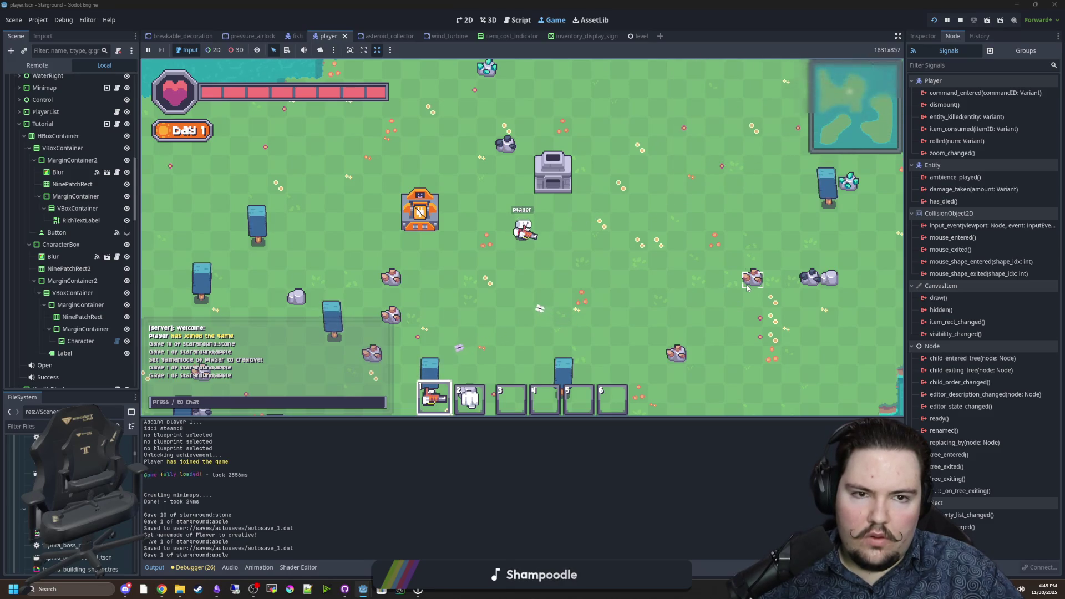
key(w)
key(a)
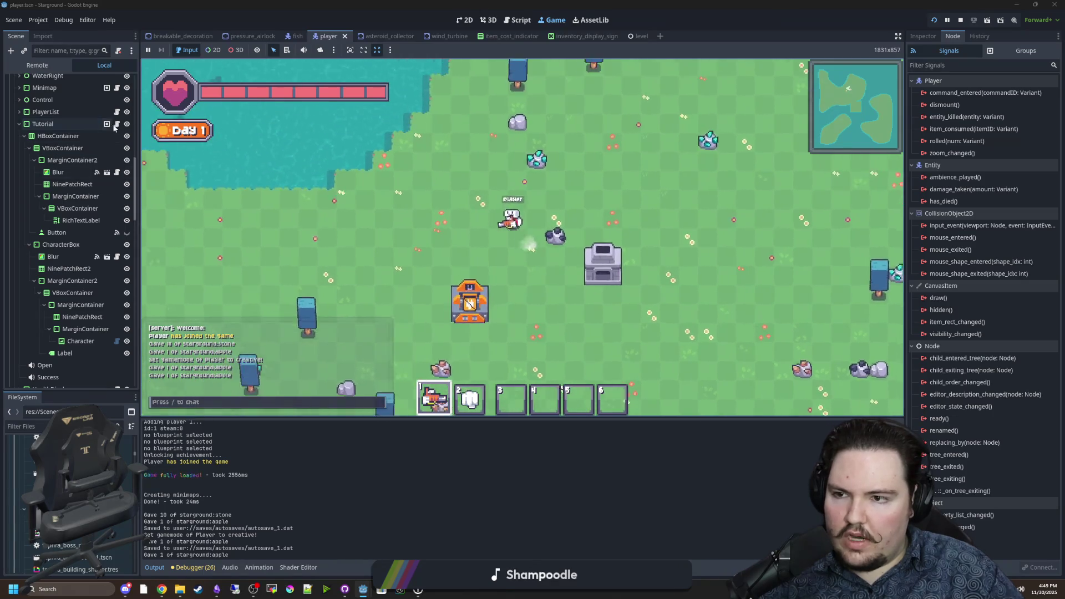
key(d)
click(117, 123)
click(548, 218)
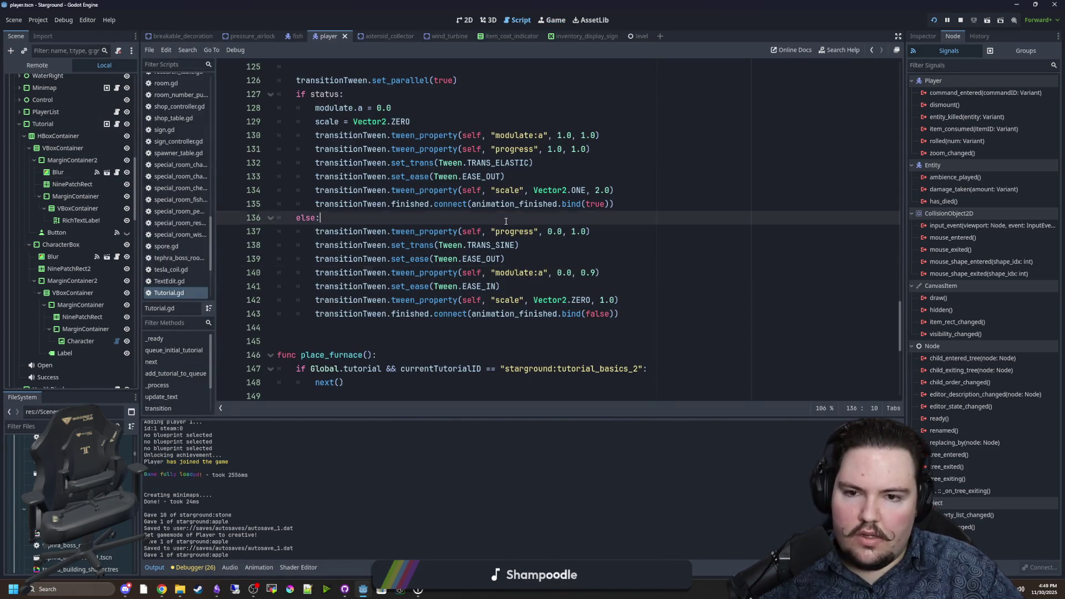
Scroll up to the opening tween and save the script
scroll(548, 176, up, 1)
click(547, 162)
key(ctrl+s)
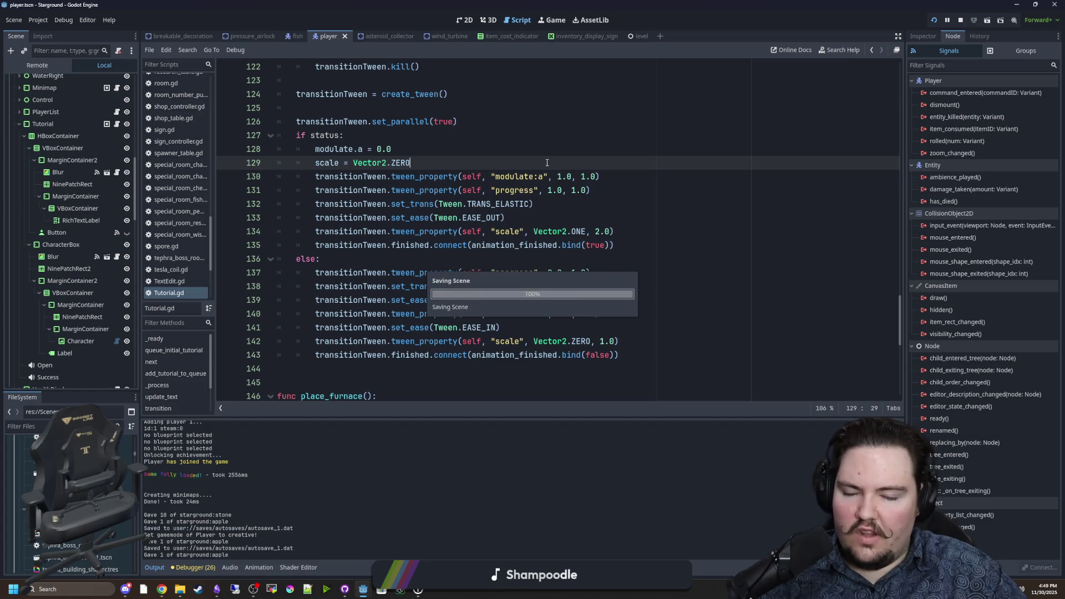
Read the TransitionType entries for TRANS_ELASTIC in the Tween documentation
ctrl+click(502, 204)
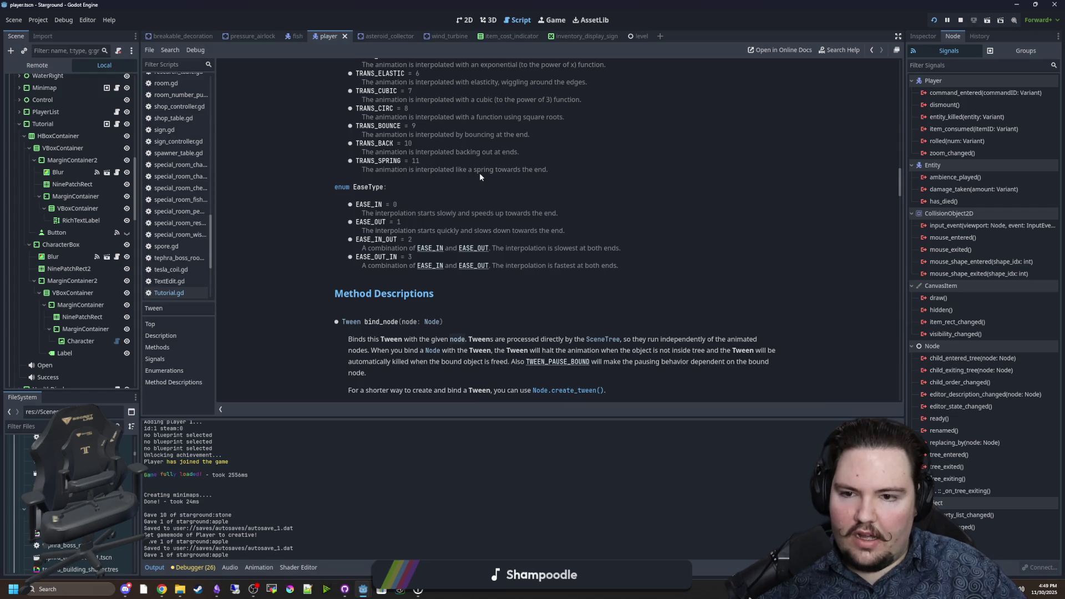
scroll(479, 172, up, 1)
scroll(397, 141, up, 1)
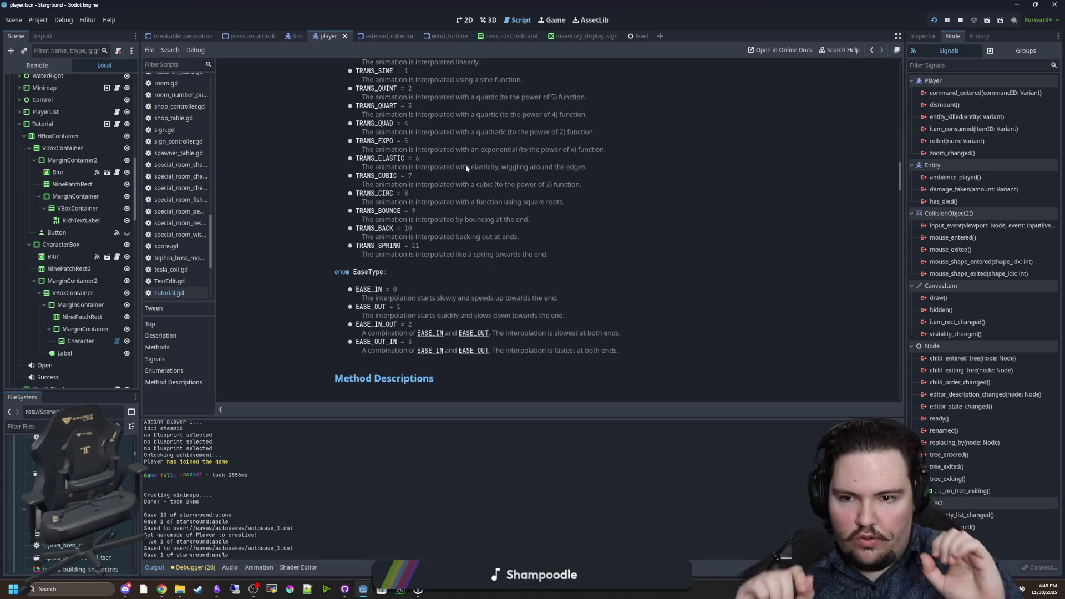
scroll(458, 230, up, 1)
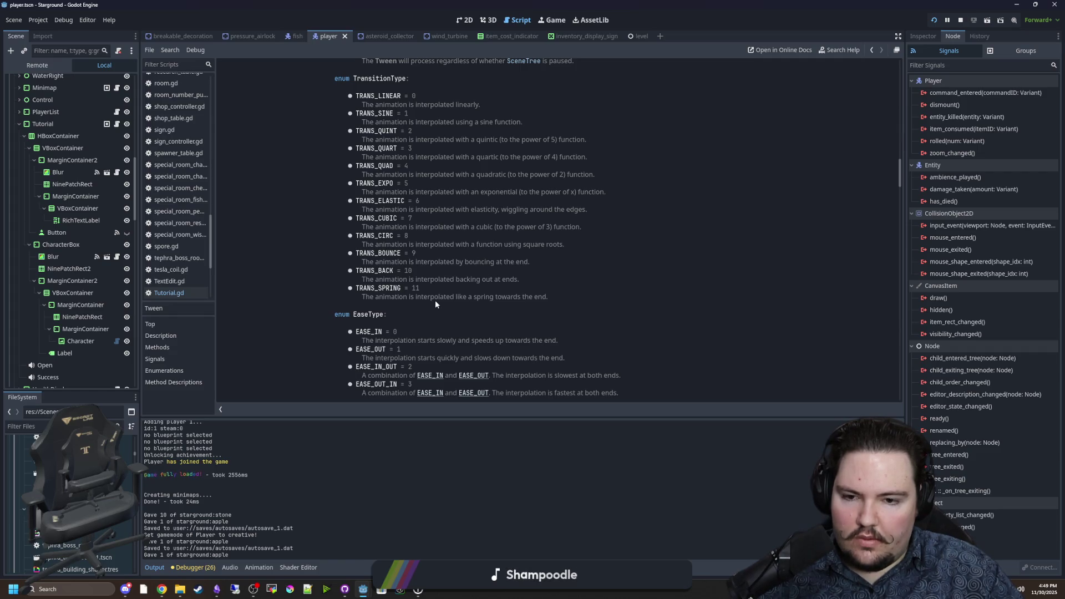
key(alt+Left)
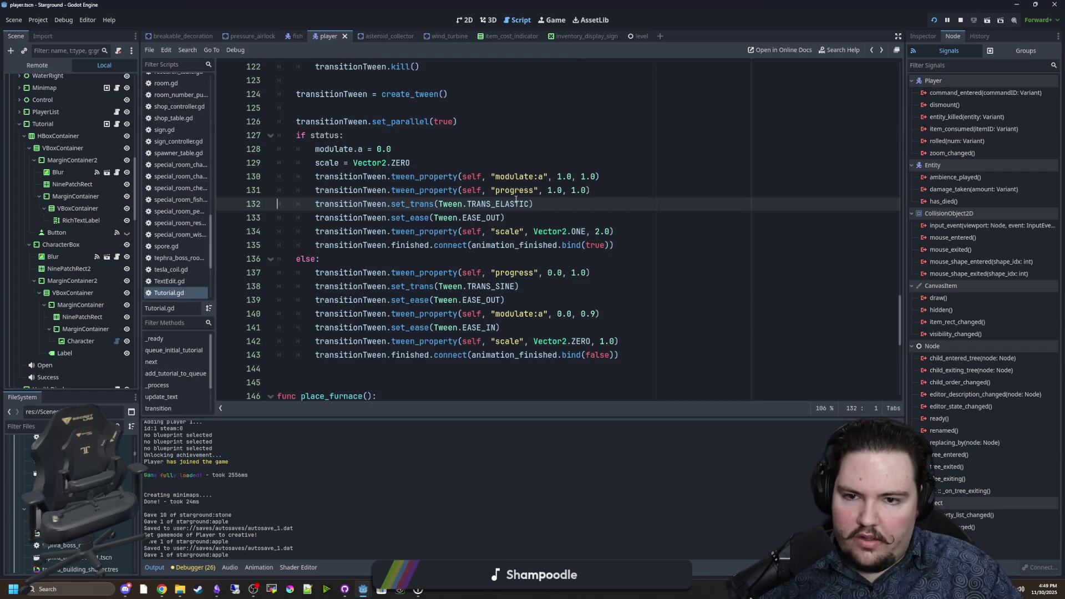
Replace TRANS_ELASTIC with TRANS_SPRING on line 132, save, and show the game
drag(529, 204, 495, 205)
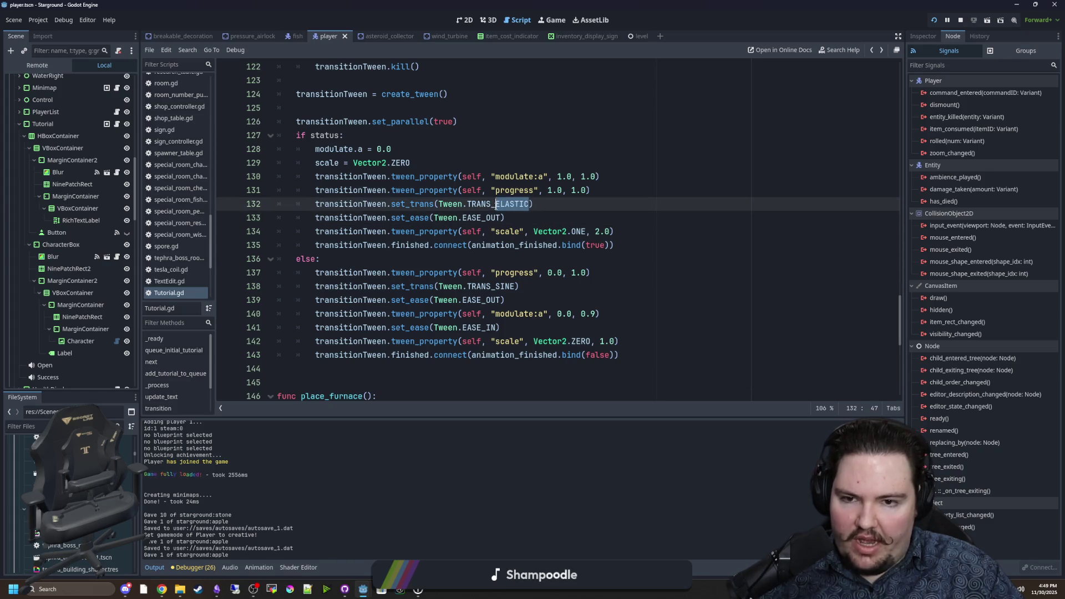
text(PRING)
click(518, 134)
key(ctrl+s)
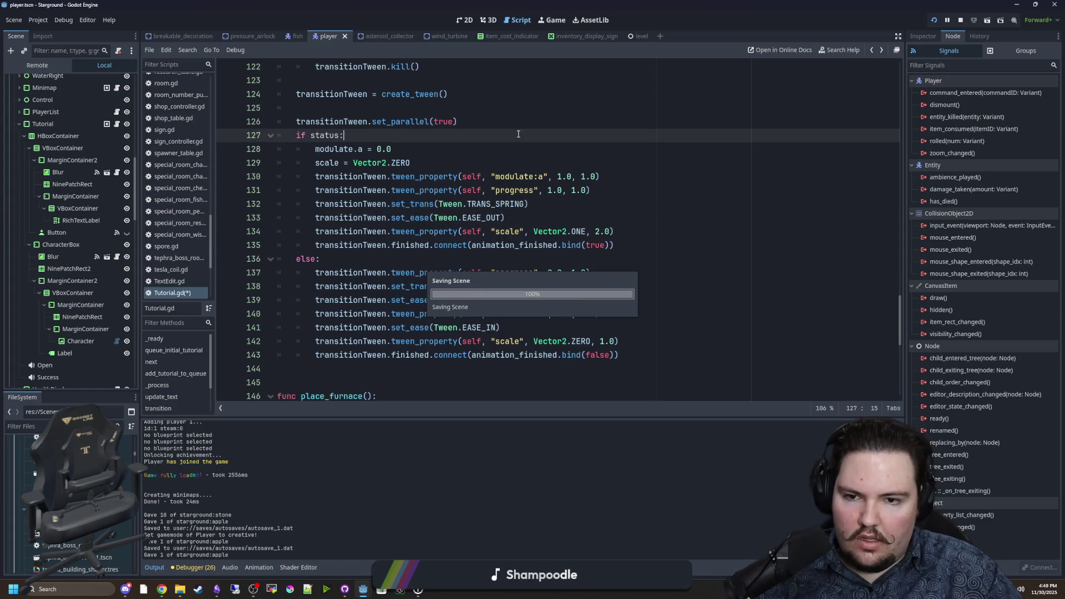
click(553, 23)
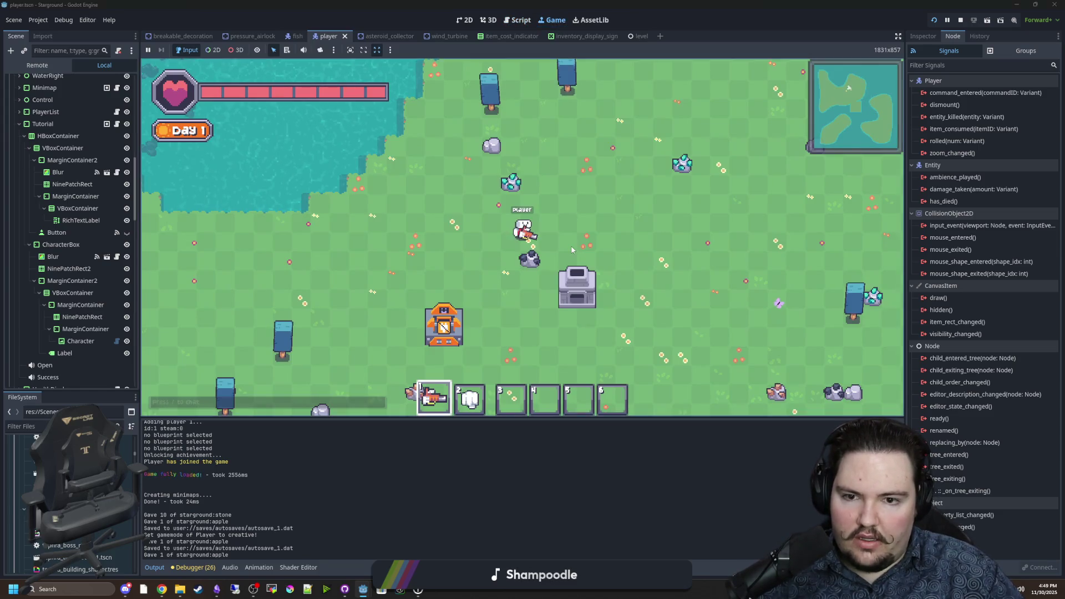
Reset tutorials from the game's Options menu, walk to an apple to replay the Food popup, then reopen Tutorial.gd
click(450, 205)
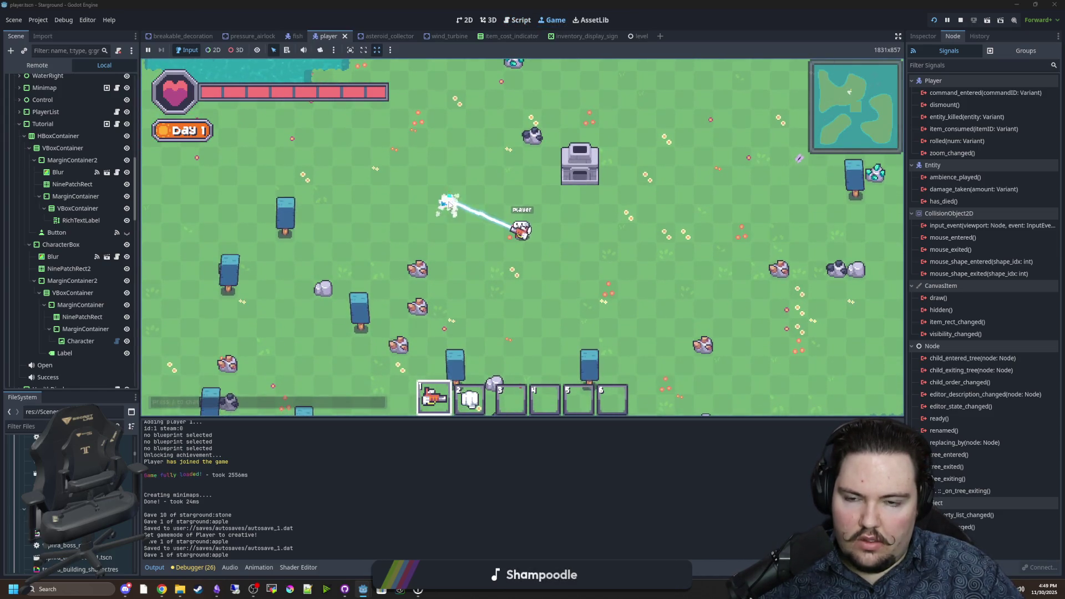
key(Escape)
click(509, 211)
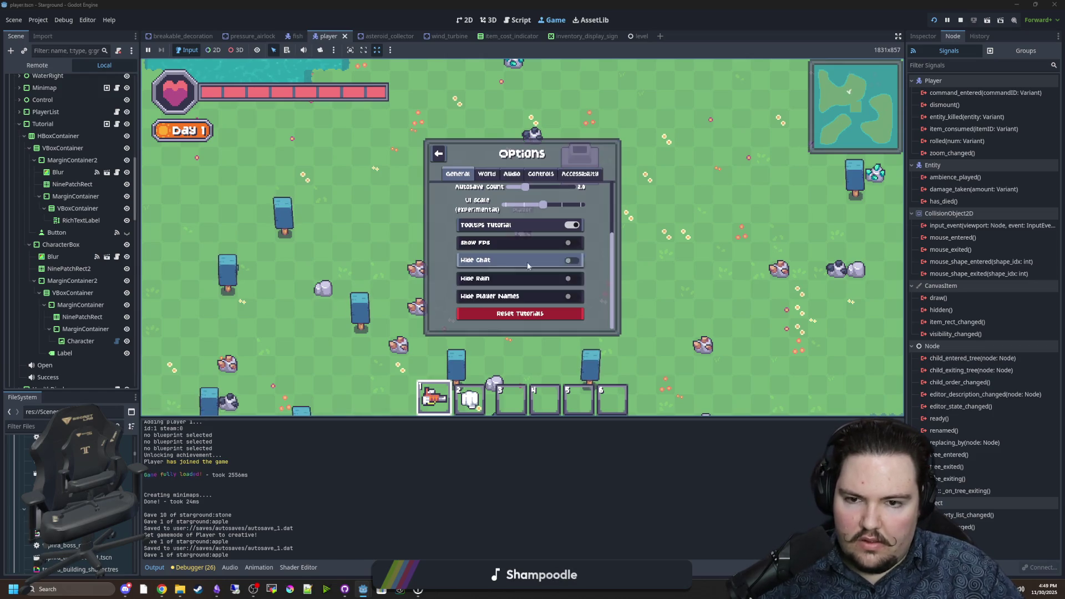
click(505, 314)
key(w)
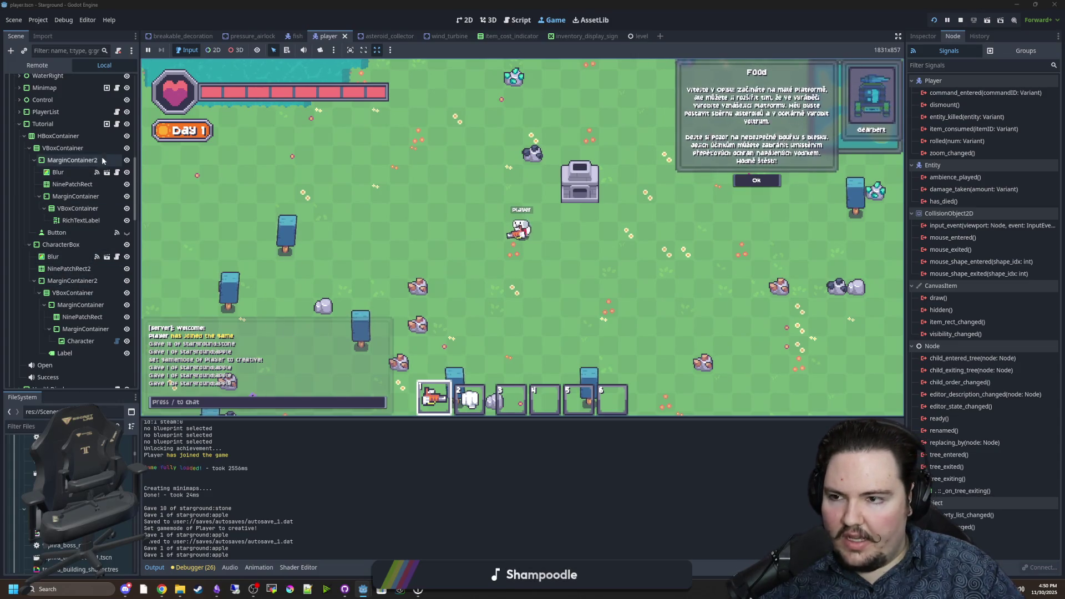
key(w+a)
click(117, 124)
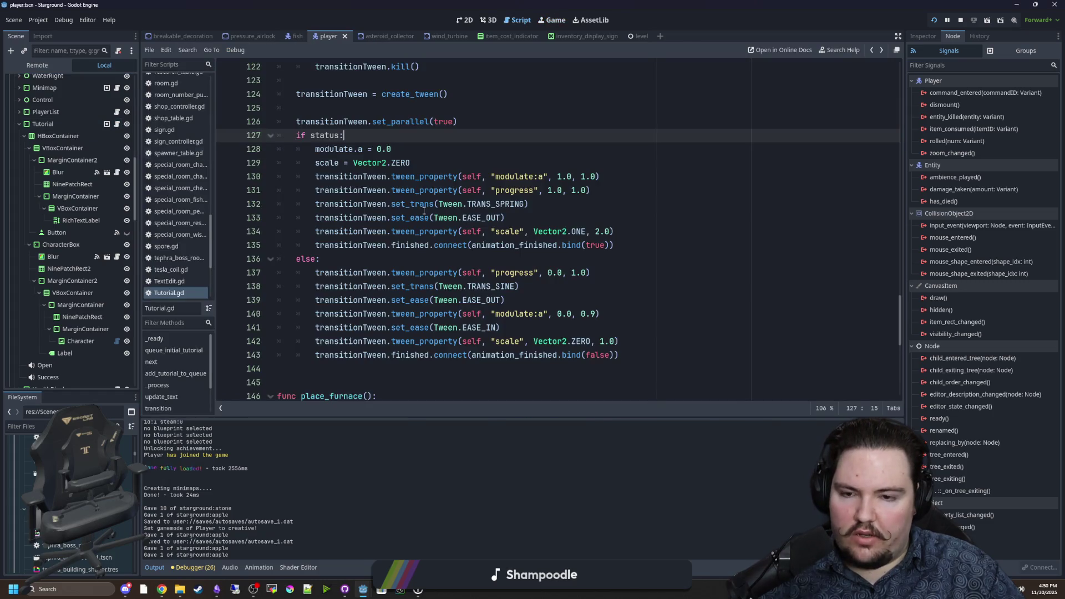
Change the scale tween duration on line 134 from 2.0 to 1.0 and save
click(520, 258)
click(551, 219)
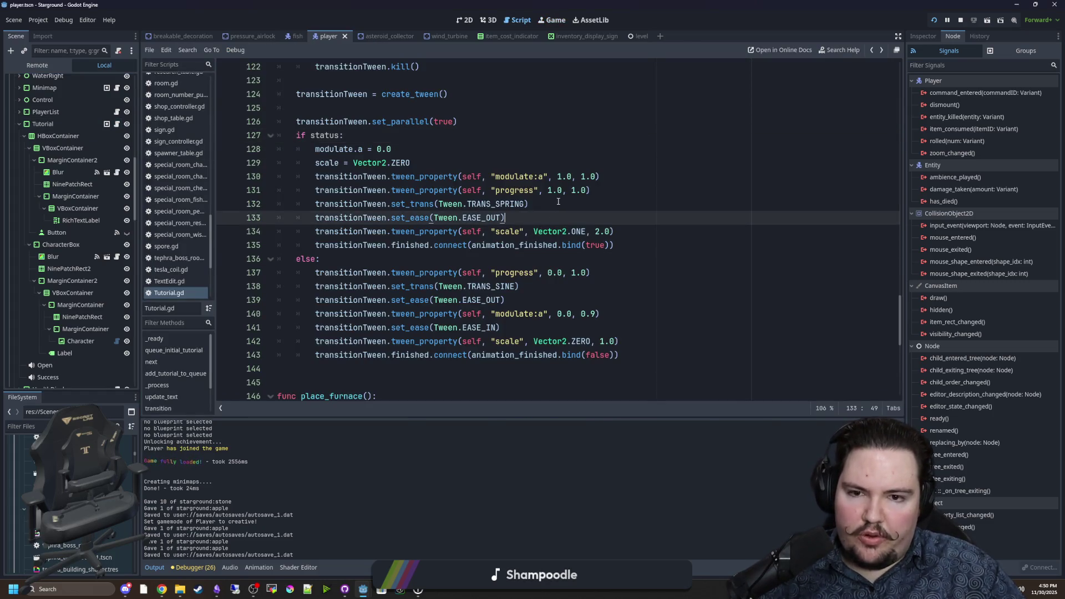
click(596, 232)
text(1)
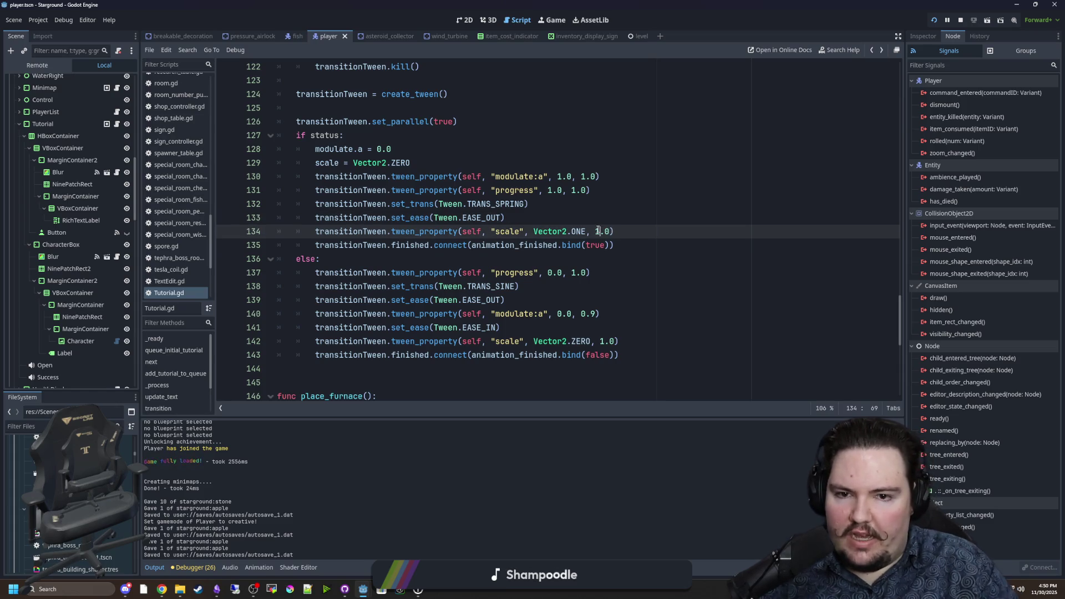
click(609, 213)
key(ctrl+s)
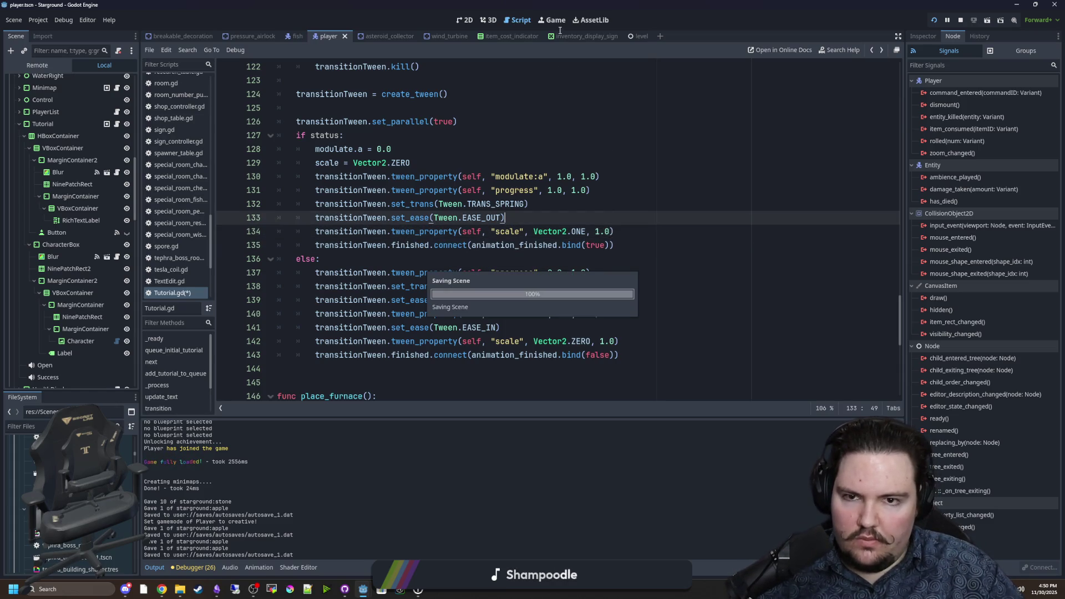
Reset tutorials in-game, give an apple via chat to replay the Food popup, dismiss it, and reopen Tutorial.gd
click(559, 25)
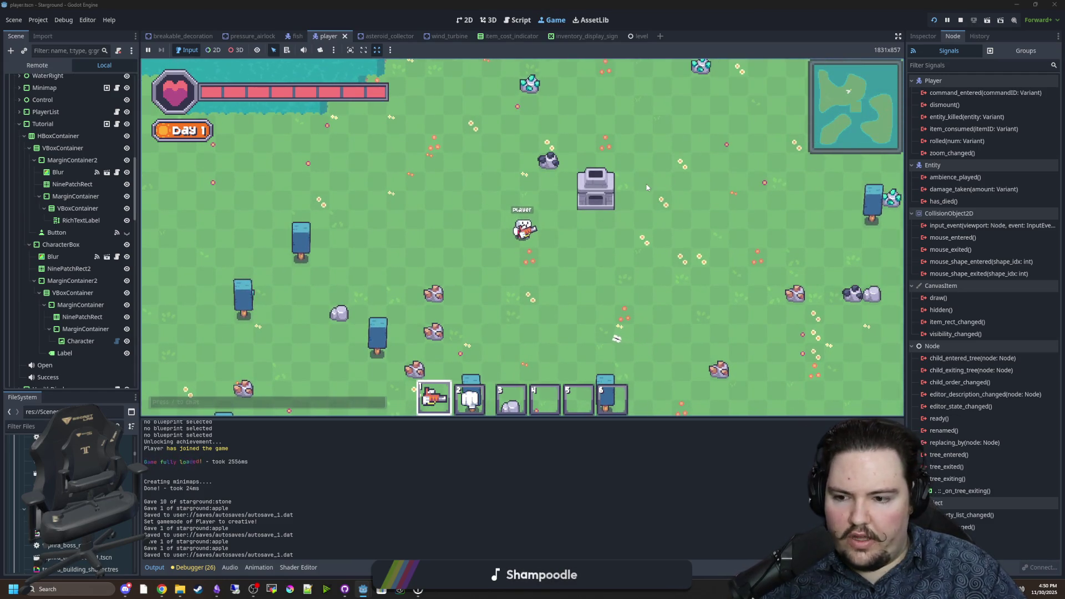
key(Escape)
click(518, 236)
click(512, 321)
key(slash)
key(Up)
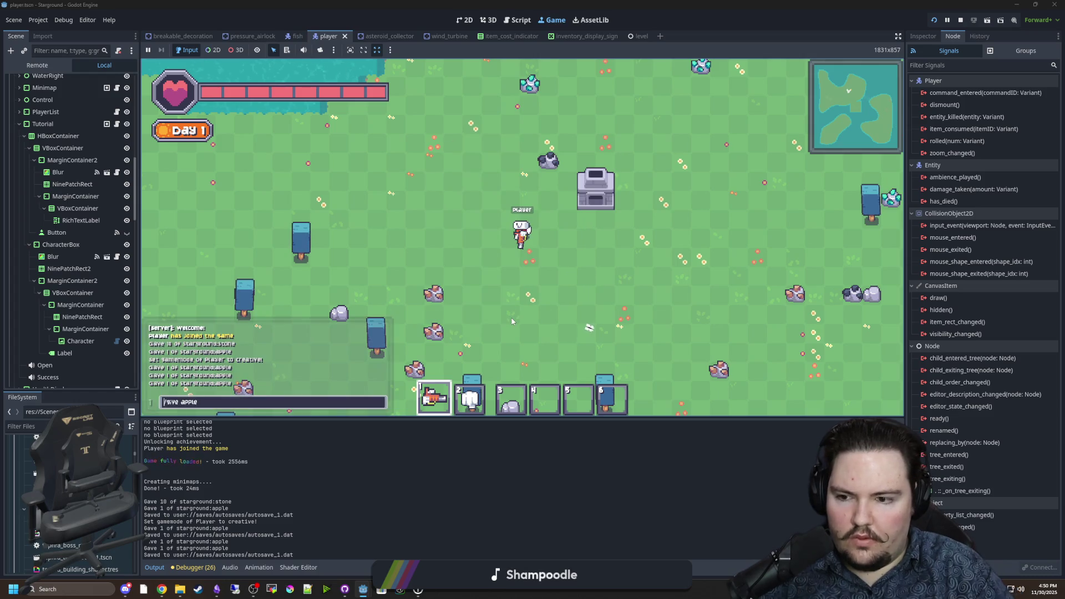
key(Return)
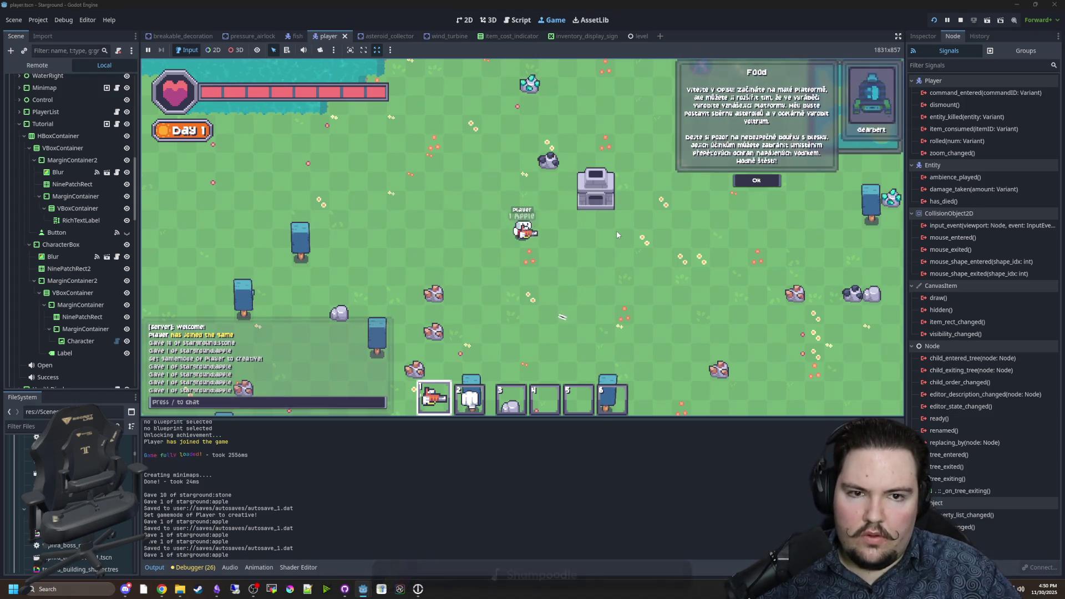
click(755, 181)
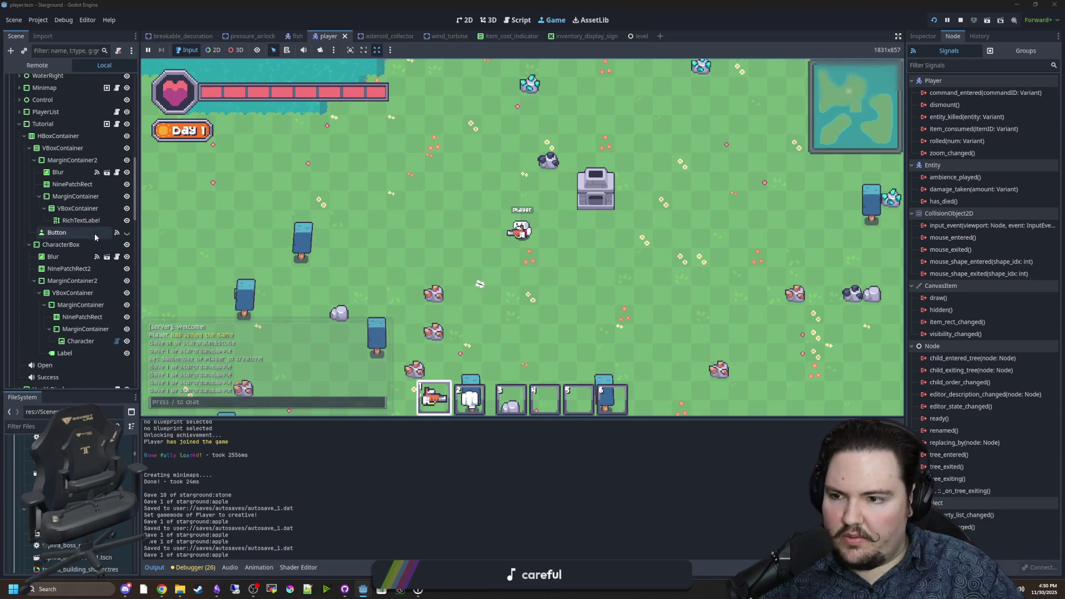
click(117, 125)
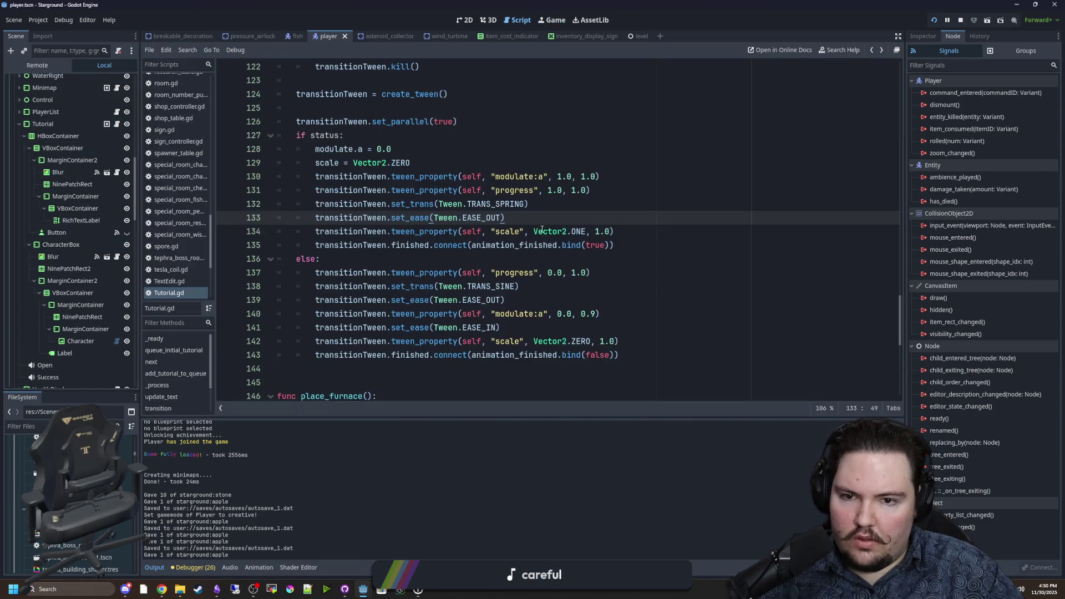
Comment out the EASE_OUT line 133 with Ctrl+K and save the script
key(ctrl+k)
click(603, 208)
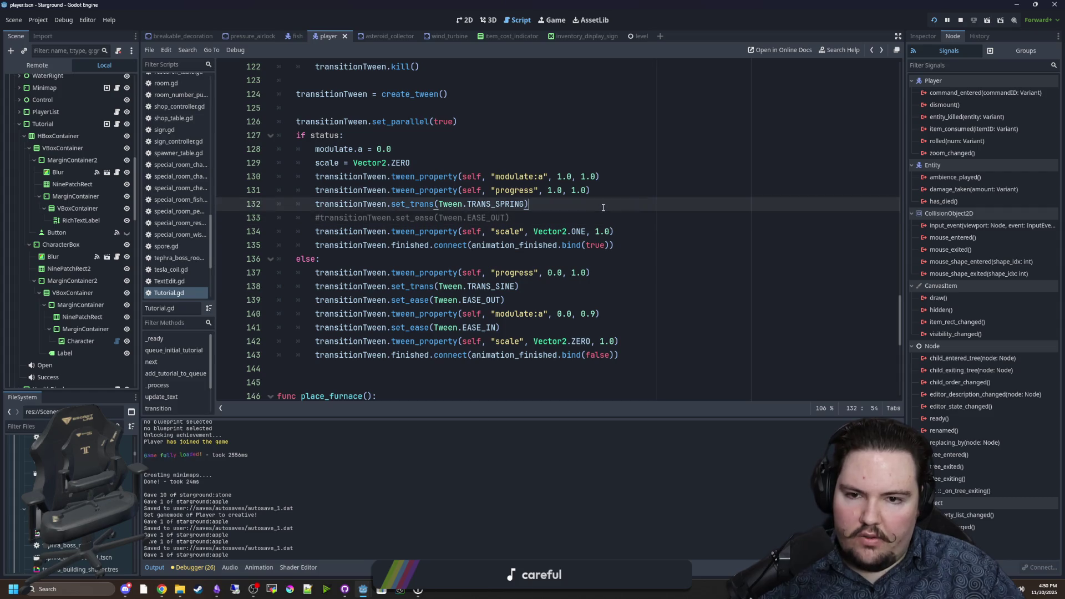
key(ctrl+s)
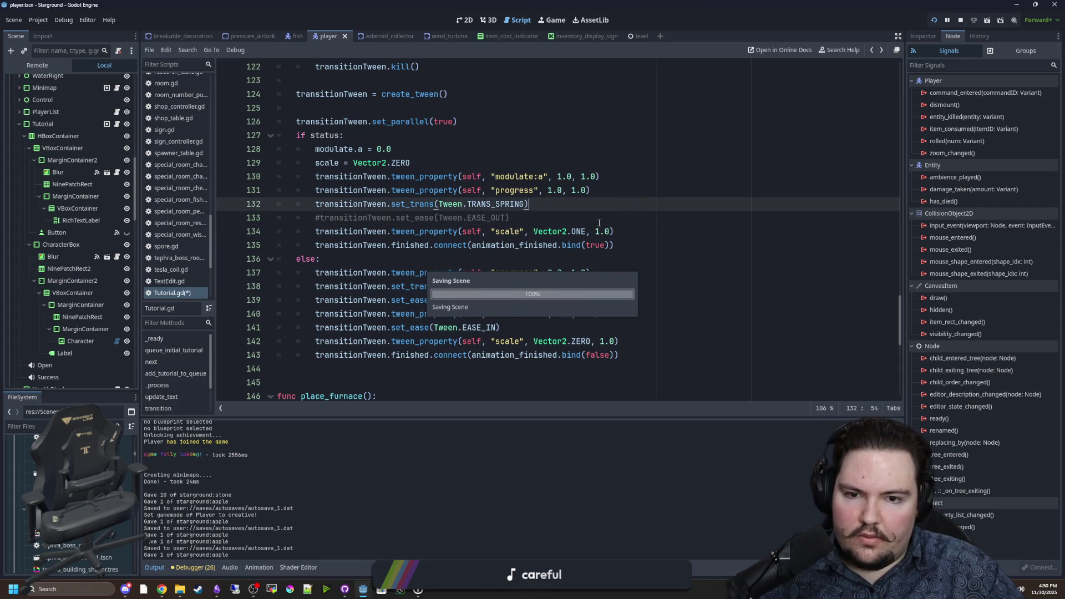
Reset tutorials in the running game, walk to trigger the Food popup, and dismiss it
click(555, 20)
key(Escape)
click(522, 241)
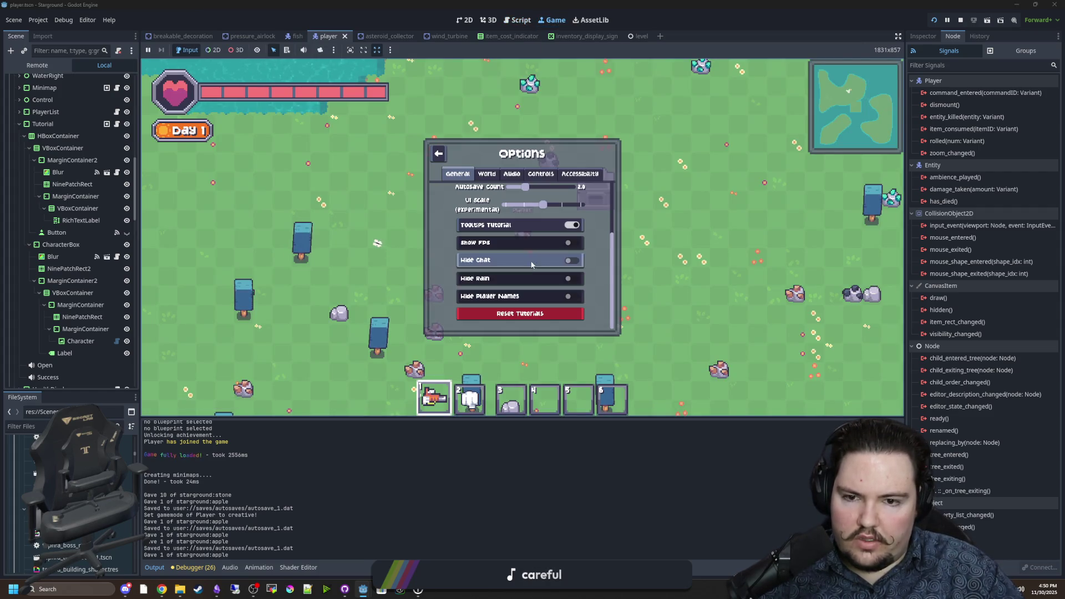
click(511, 312)
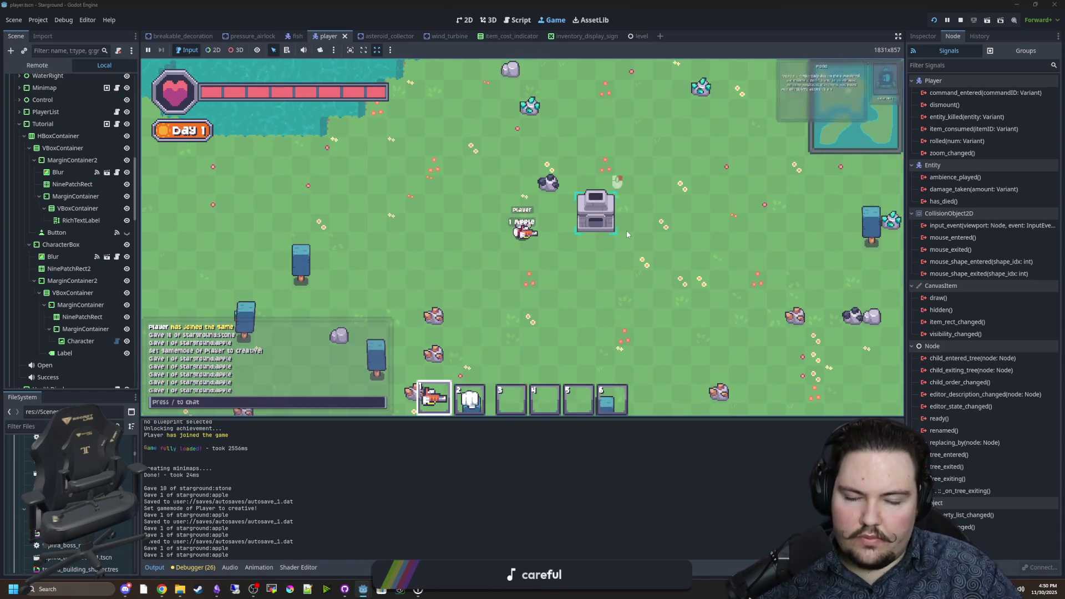
key(a)
key(s)
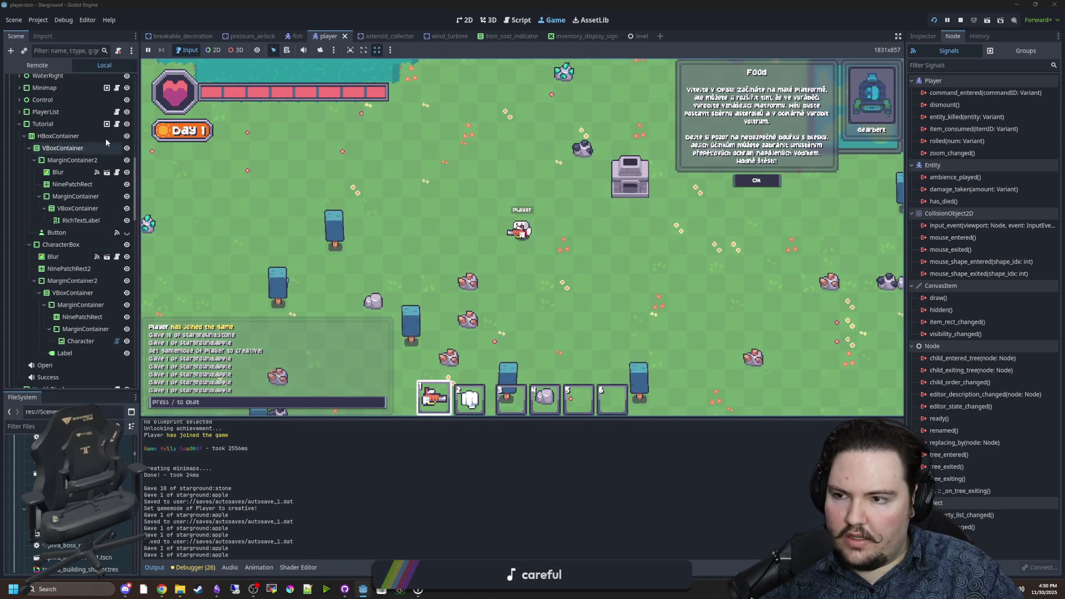
click(738, 181)
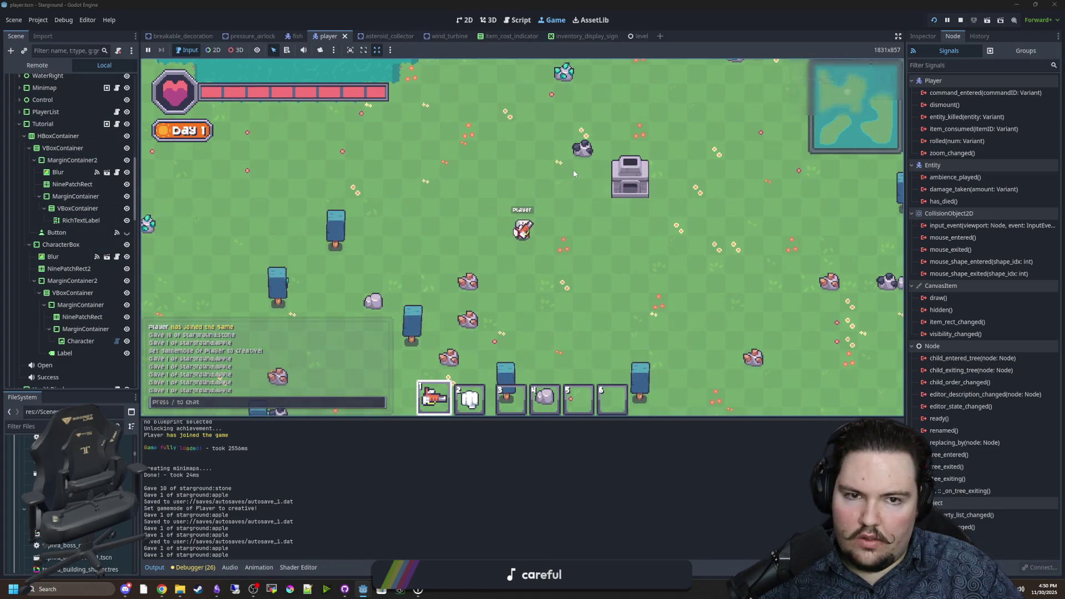
Reset tutorials again, dismiss the replayed Food popup, and reopen Tutorial.gd
key(Escape)
click(518, 254)
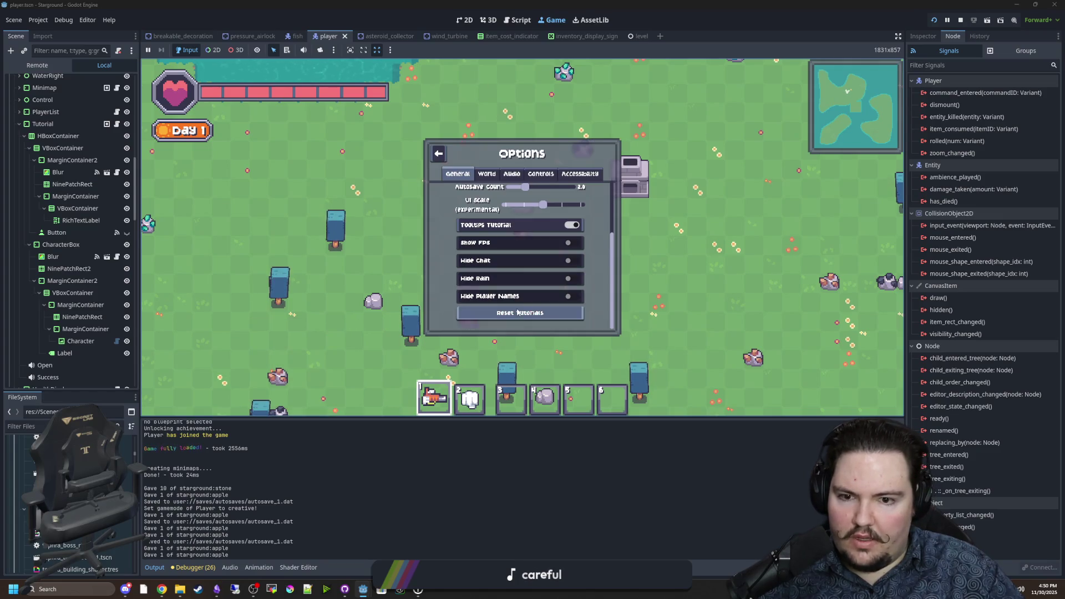
click(517, 312)
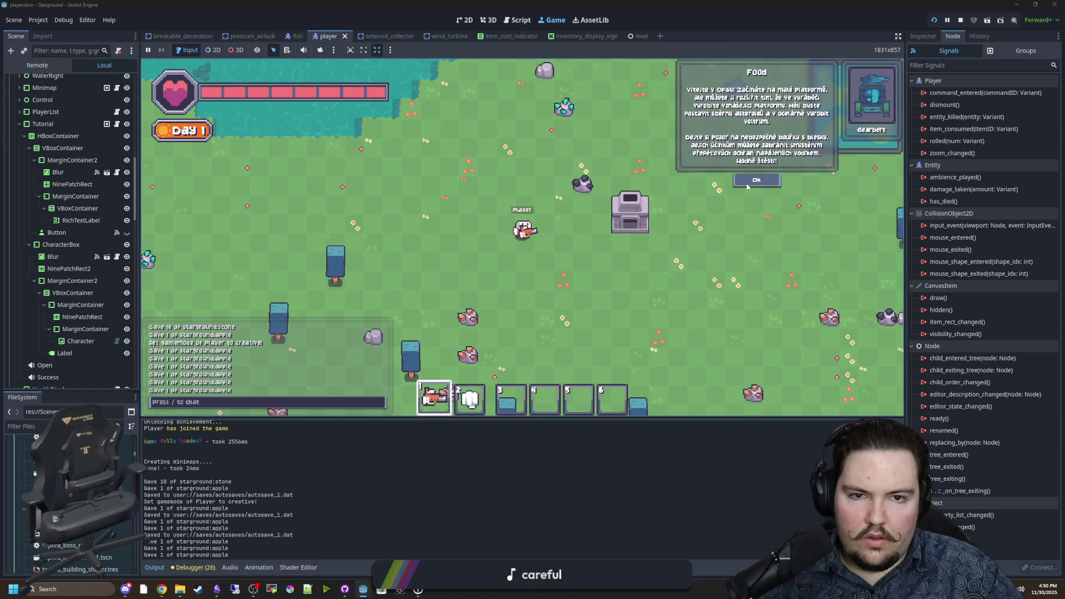
click(756, 180)
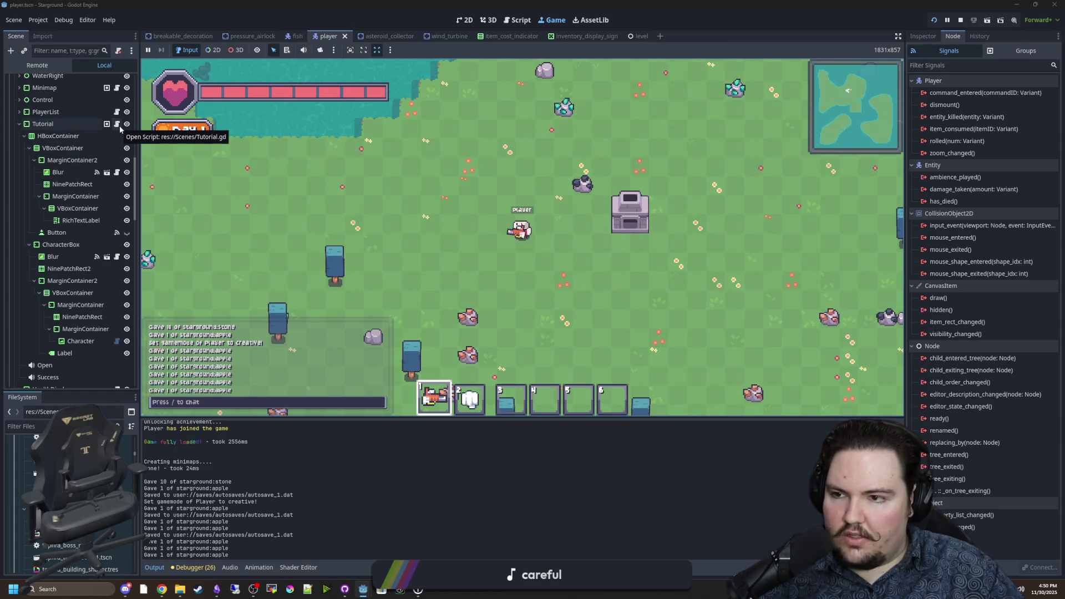
click(117, 124)
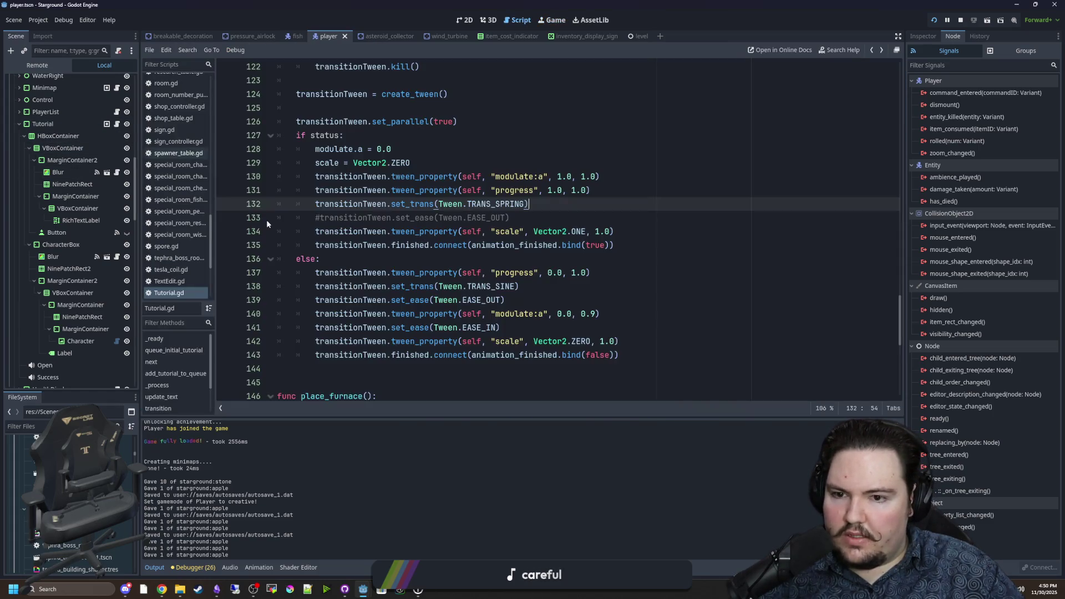
Switch line 133's easing to Tween.EASE_IN and save the script
click(319, 218)
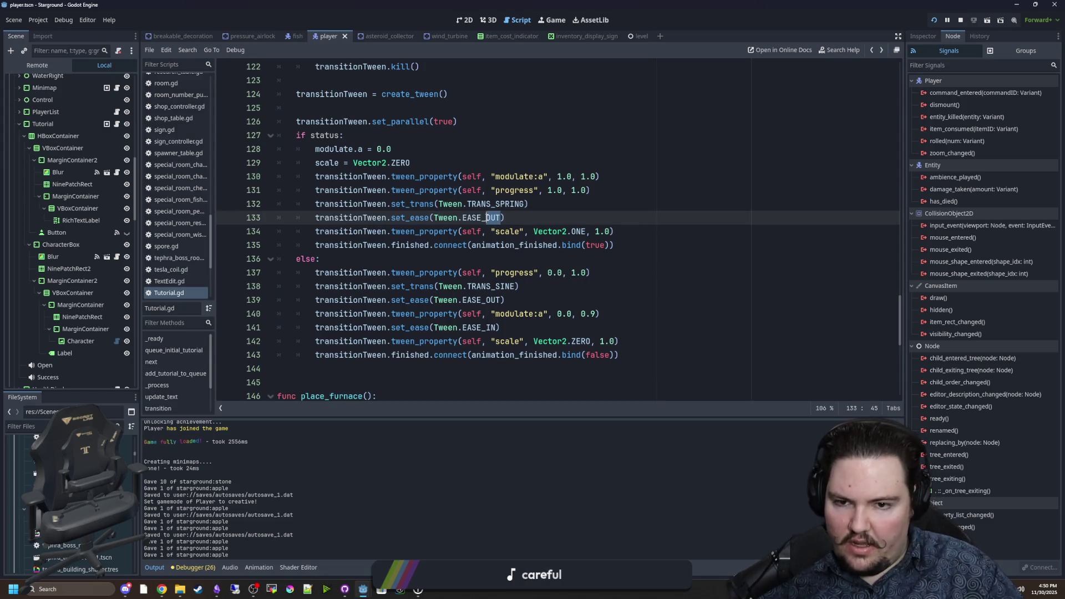
text(IN)
click(615, 162)
key(ctrl+s)
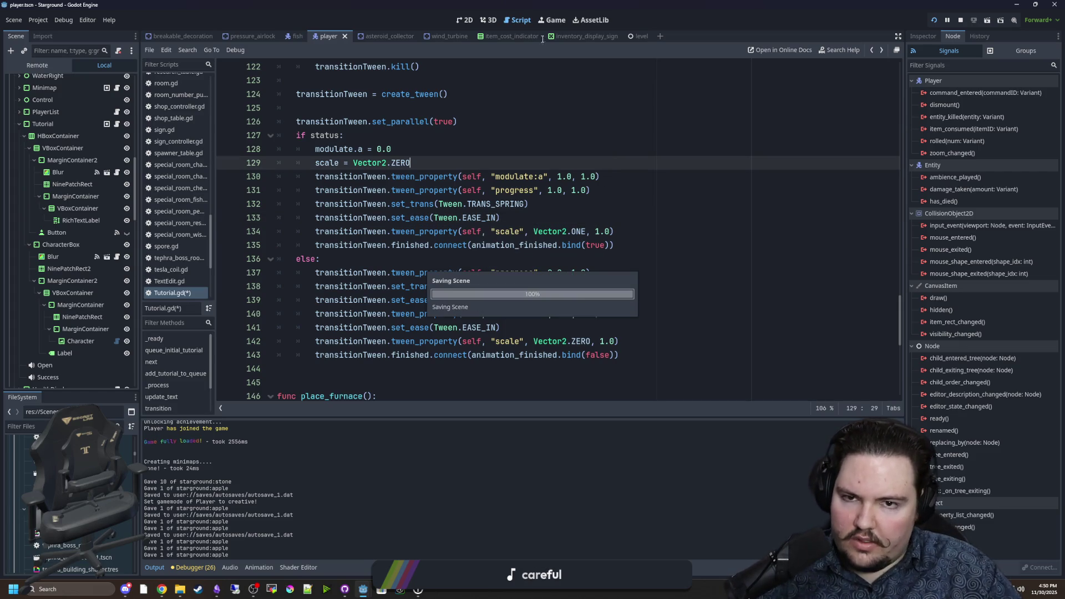
Reset tutorials in-game, walk to trigger the Food popup, then reopen Tutorial.gd
click(549, 15)
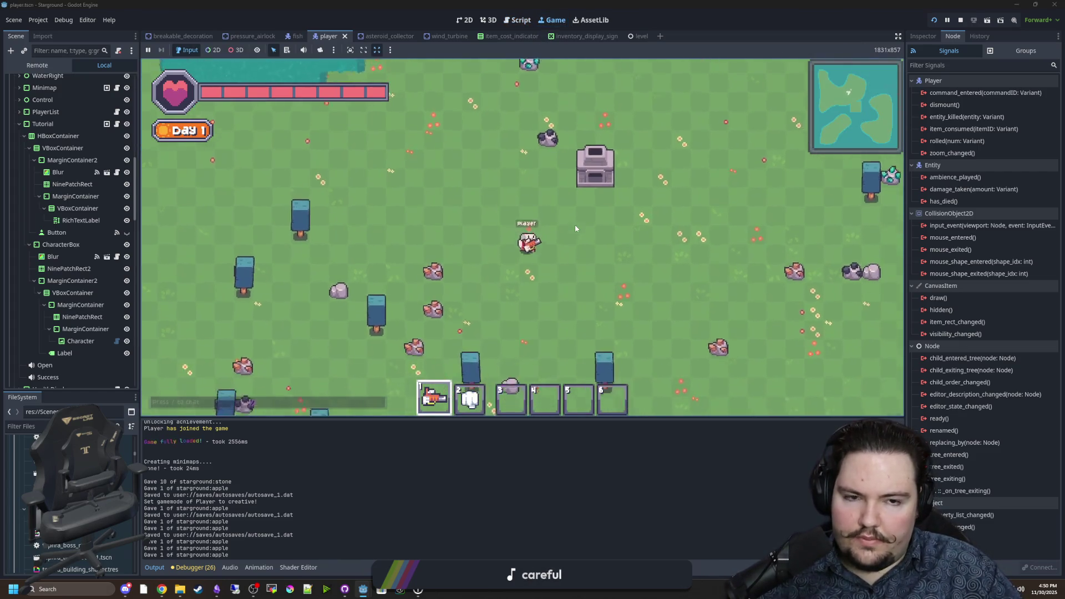
key(Escape)
click(530, 255)
click(533, 312)
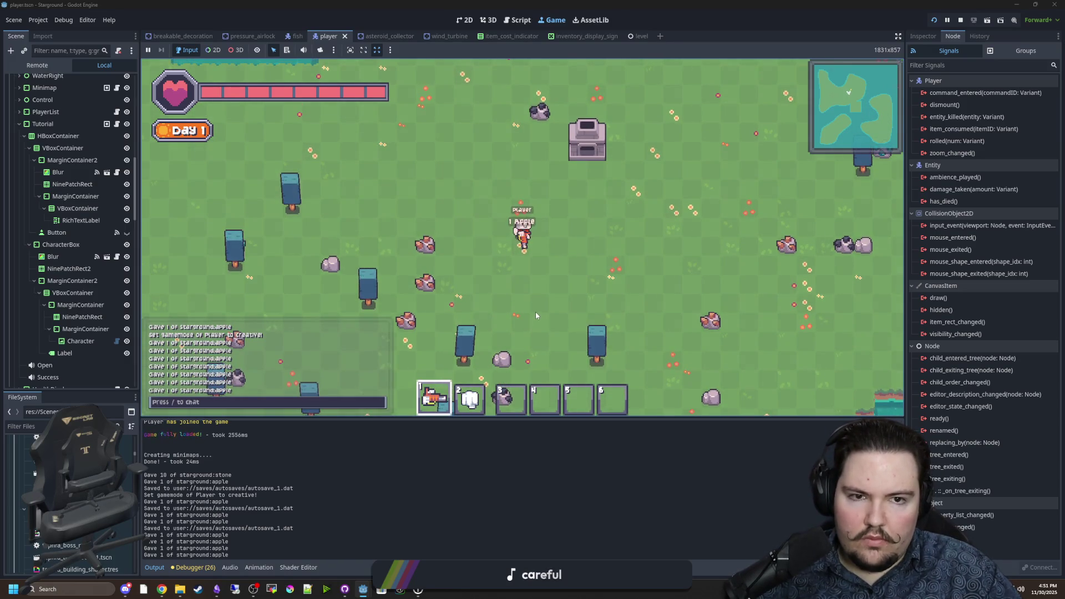
key(w)
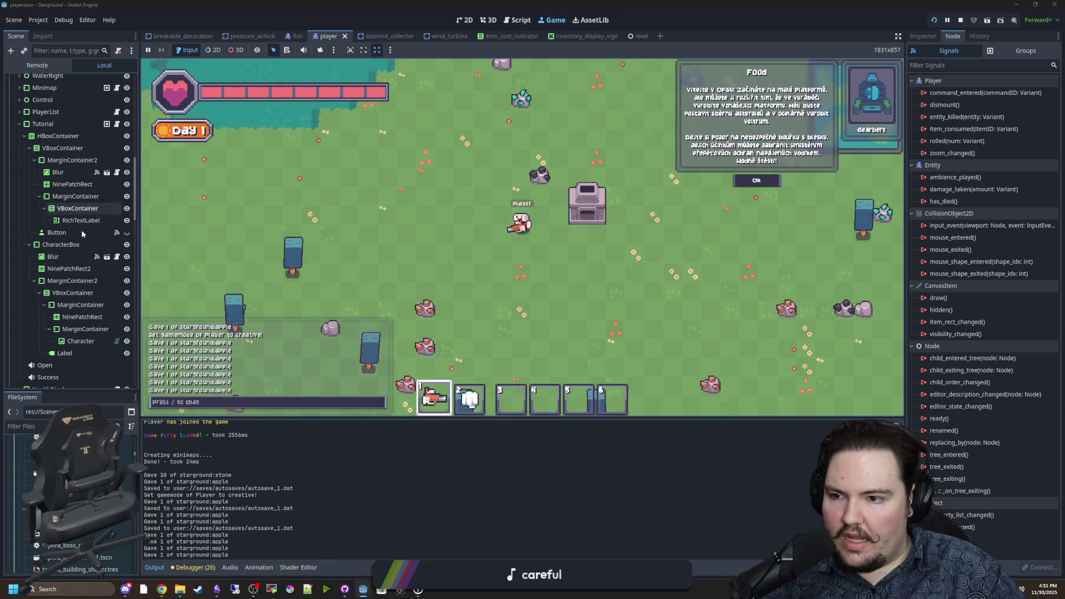
click(117, 125)
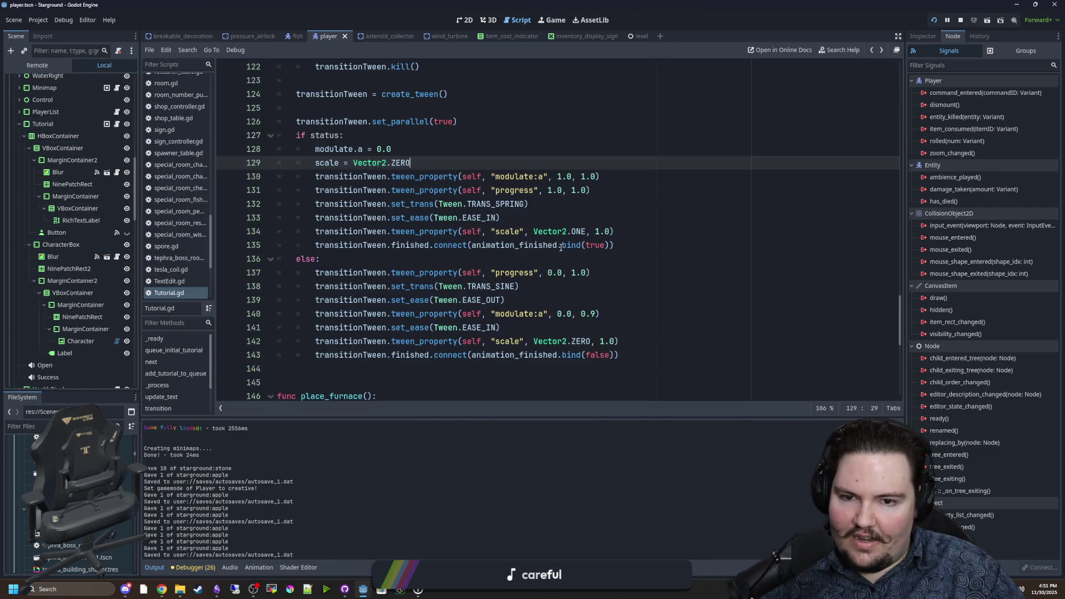
Change line 133 from Tween.EASE_IN back to Tween.EASE_OUT and save
click(497, 217)
text(T)
click(601, 177)
key(ctrl+s)
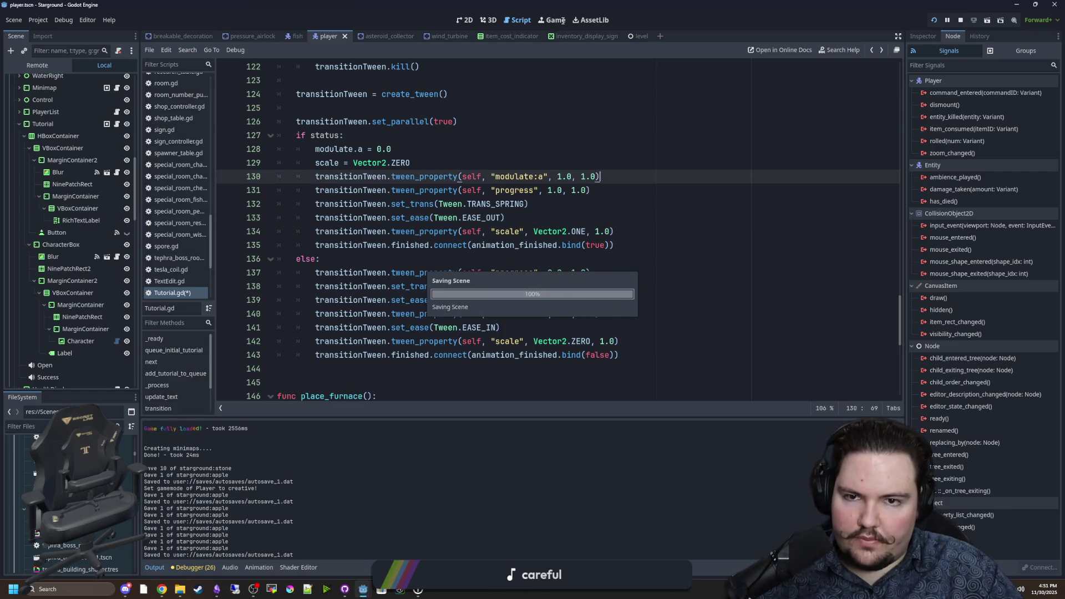
Reset tutorials from the running game's Options menu to replay the Food popup
click(563, 21)
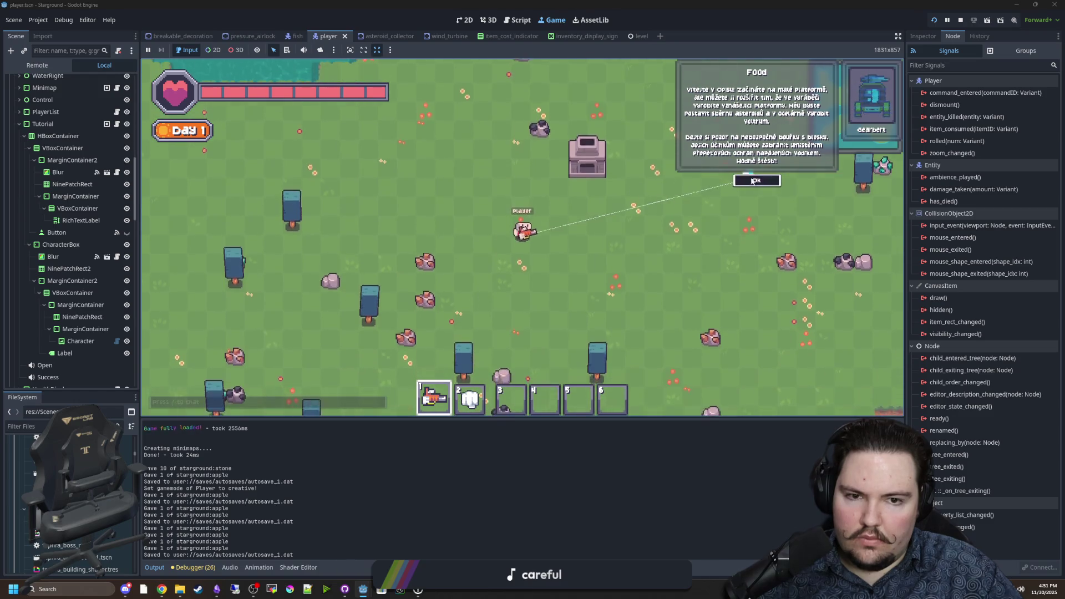
key(Escape)
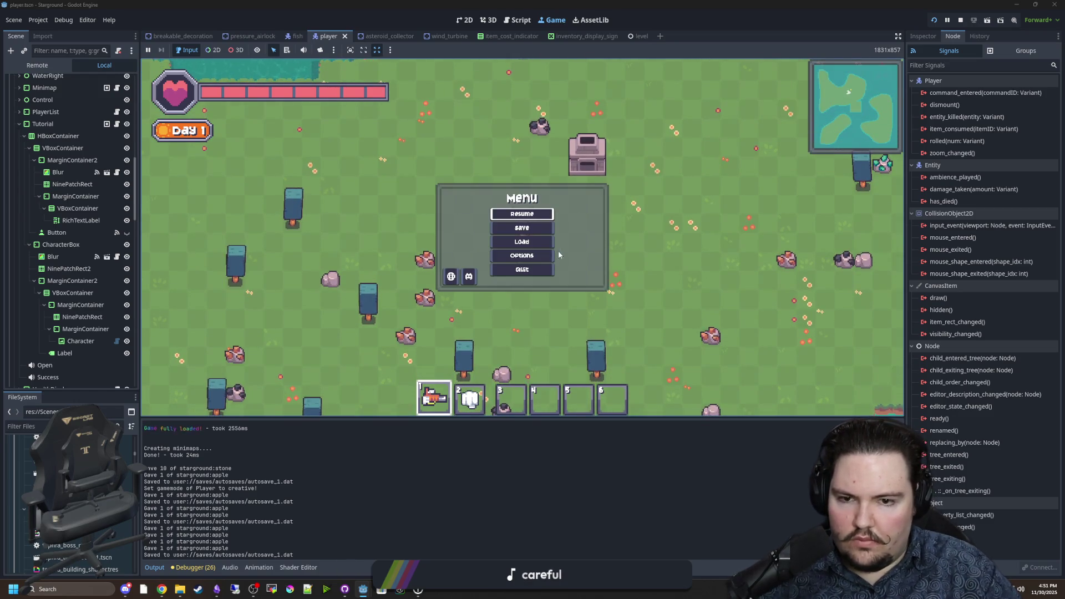
click(542, 254)
click(519, 307)
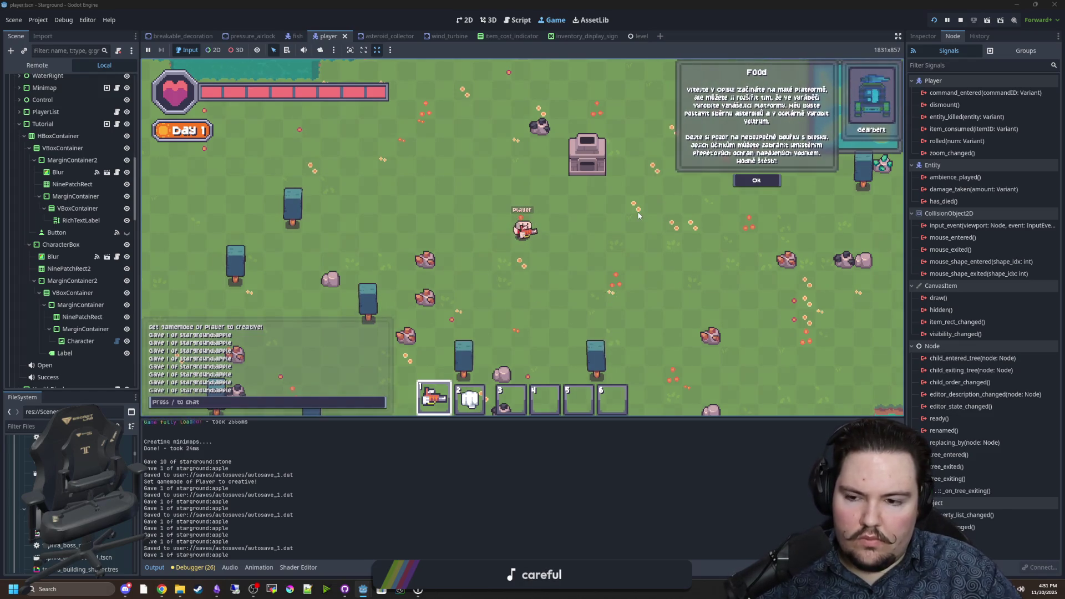
Set the scale, progress and fade tween durations on lines 130, 131 and 134 to 0.7, then save
click(117, 125)
click(576, 219)
click(601, 232)
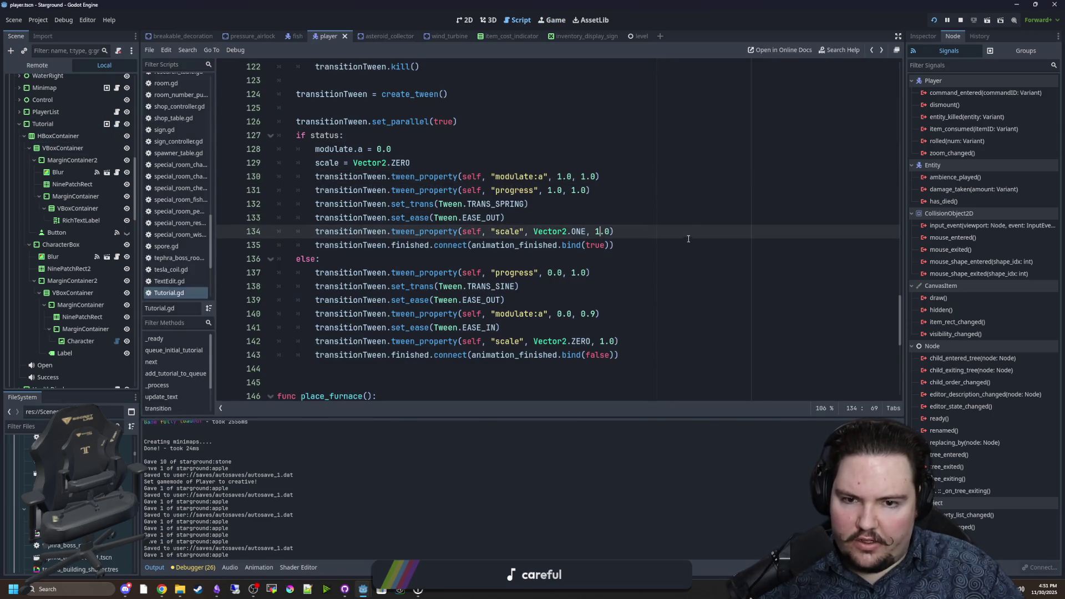
key(Right)
key(Right)
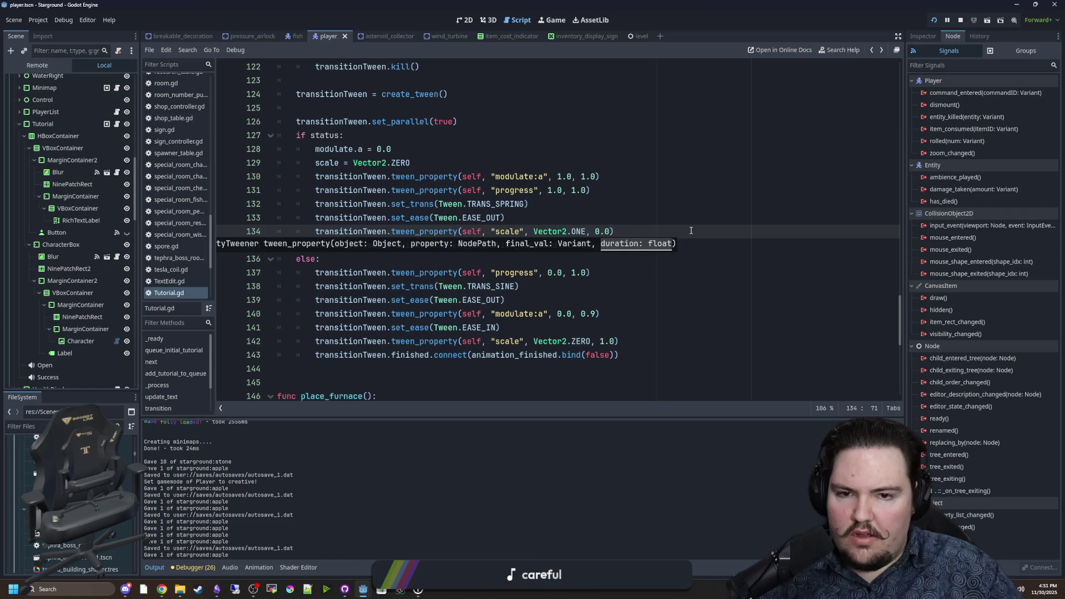
key(Up)
key(Up)
key(Up)
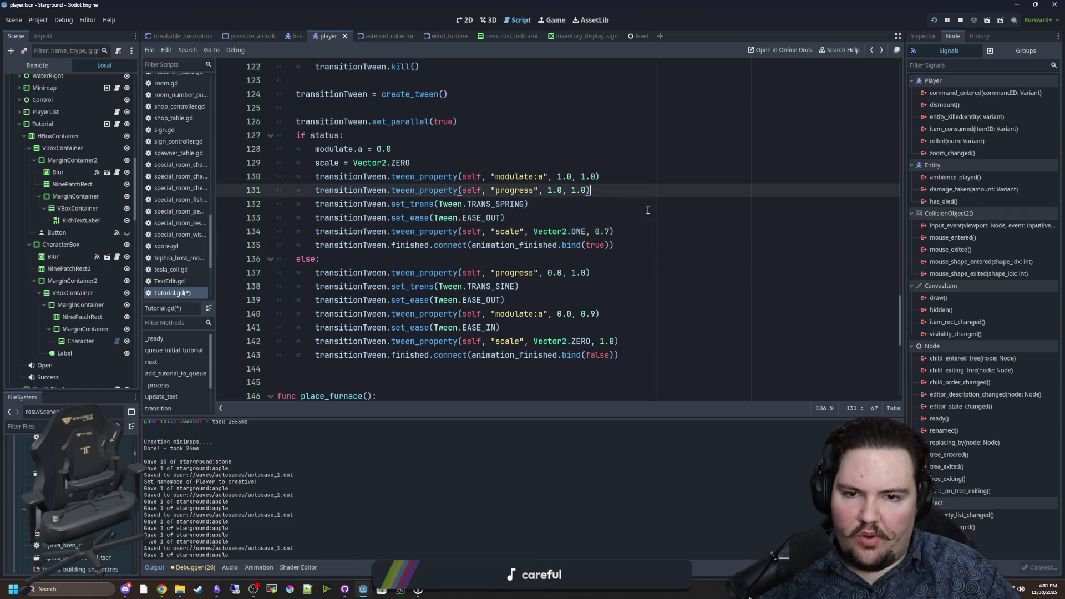
text(7)
key(Up)
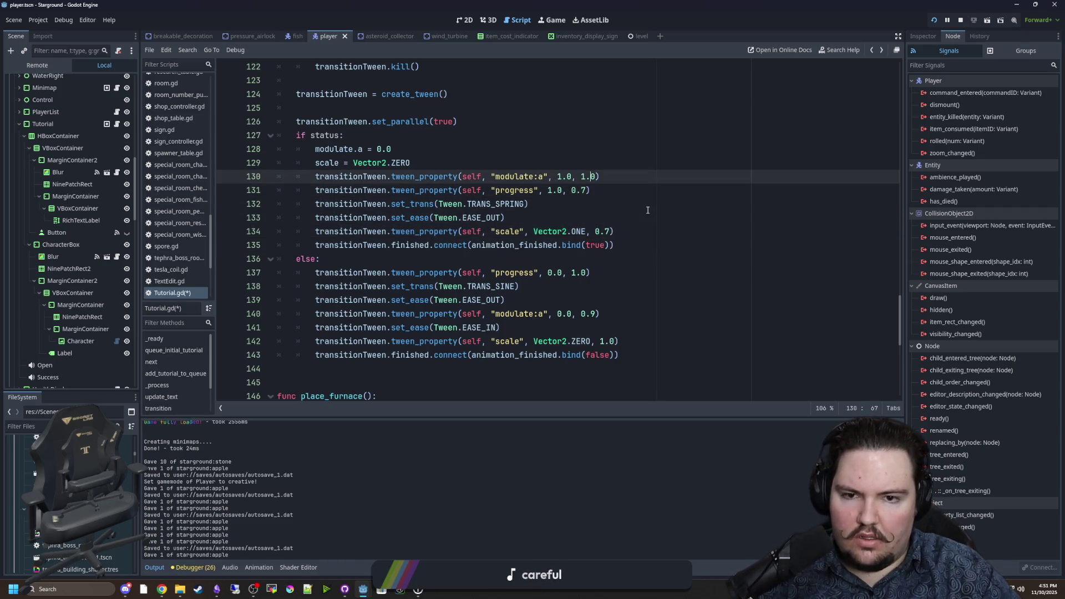
click(647, 211)
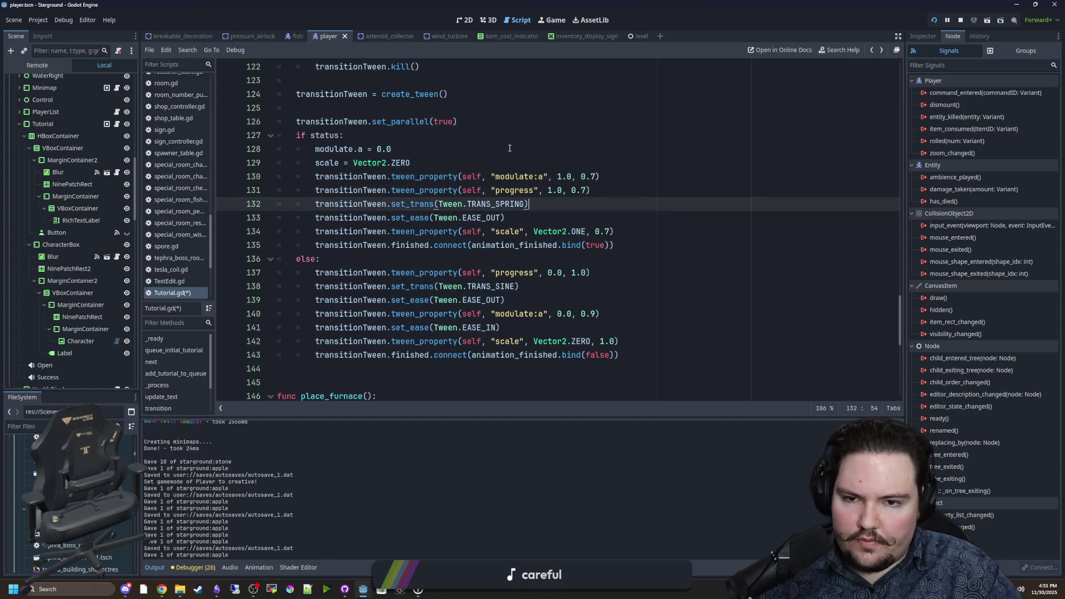
click(509, 148)
key(ctrl+s)
Move the modulate:a fade line below set_ease, save, and dismiss the Food popup in-game
drag(613, 177, 314, 177)
key(ctrl+c)
key(BackSpace)
key(BackSpace)
key(BackSpace)
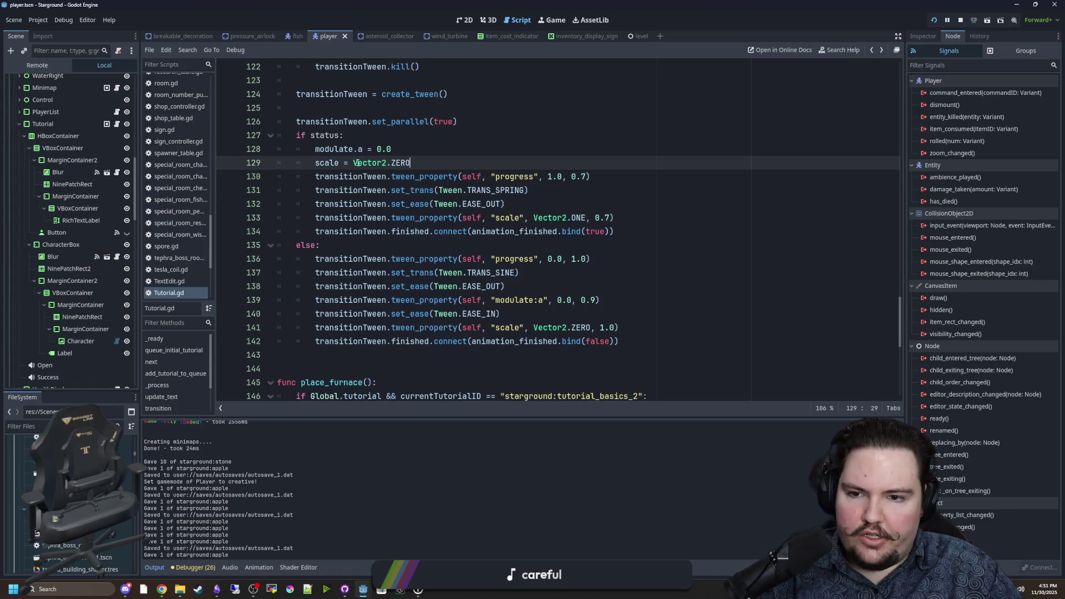
click(577, 203)
key(ctrl+v)
key(Up)
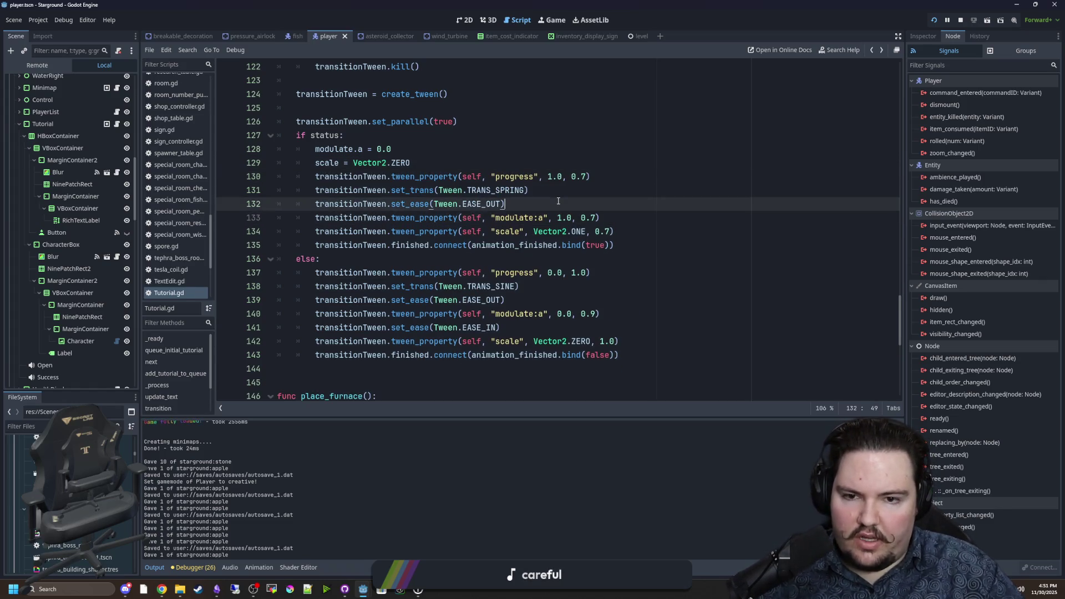
key(ctrl+s)
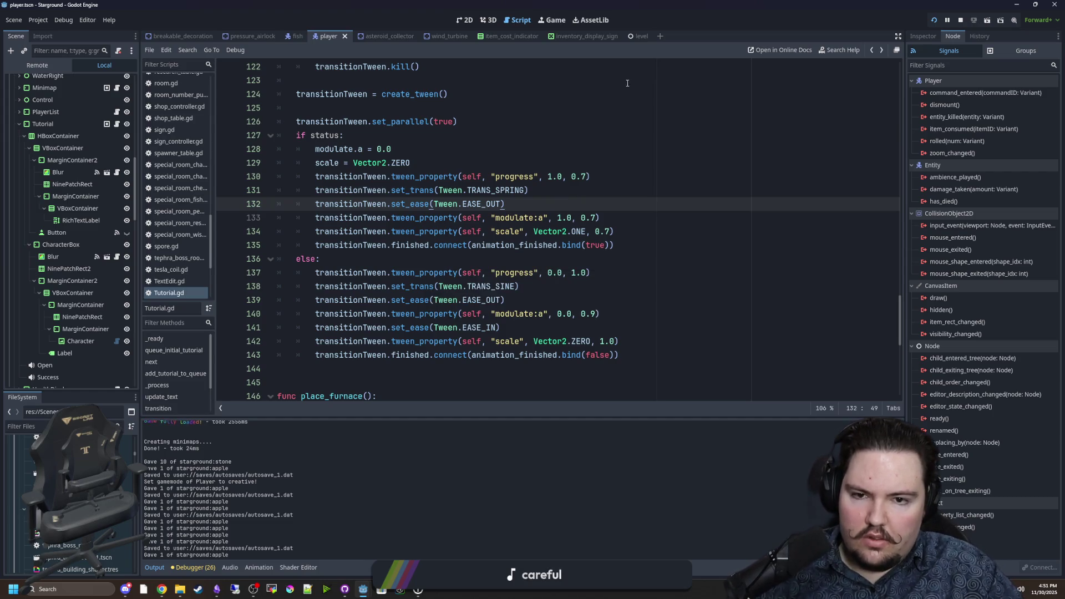
click(553, 20)
click(752, 182)
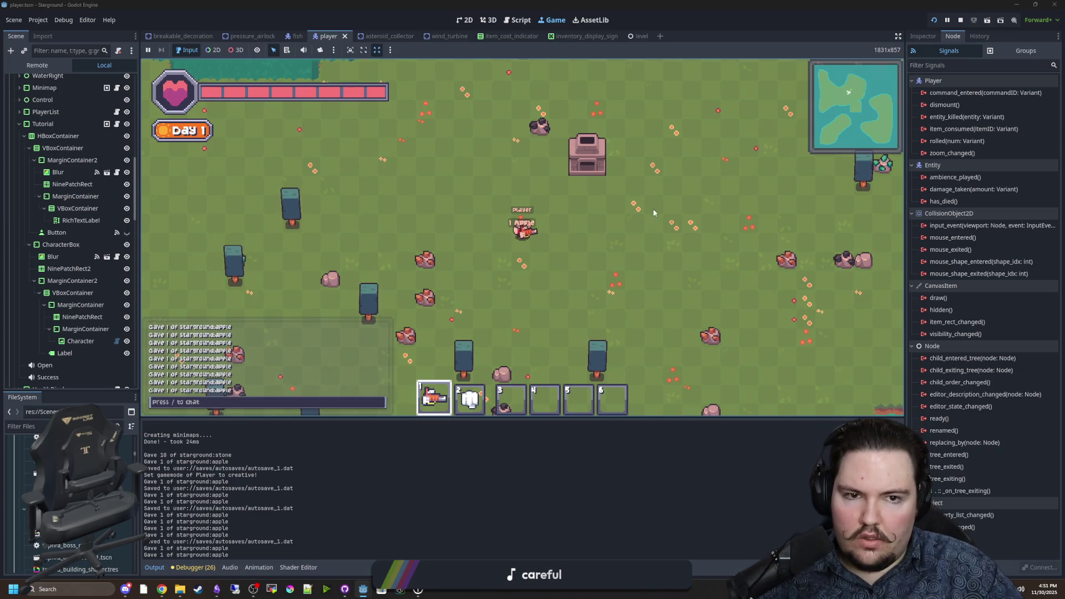
Reset tutorials, /give apple via chat to replay the Food popup, and dismiss it
key(Escape)
click(521, 255)
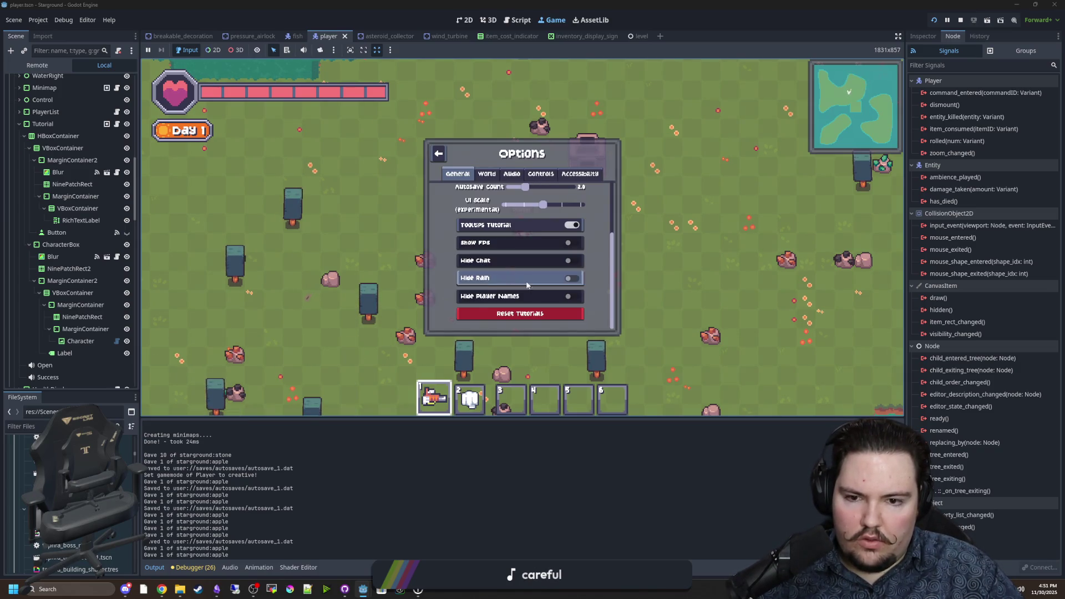
click(531, 313)
key(Return)
key(Up)
key(Return)
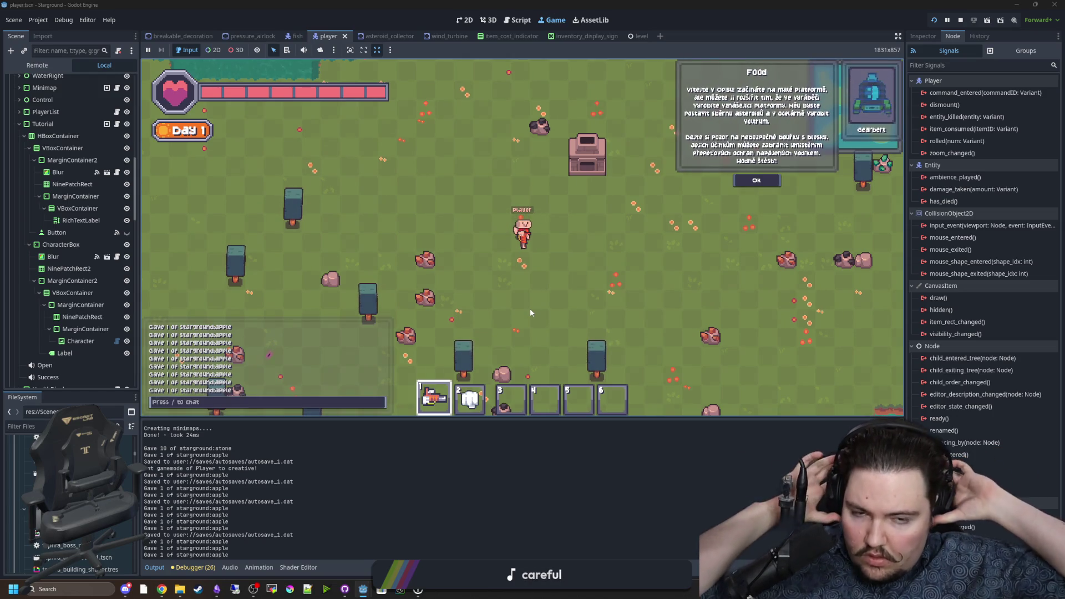
click(758, 180)
Walk the player around the map, then quit to the Starground title screen
key(d)
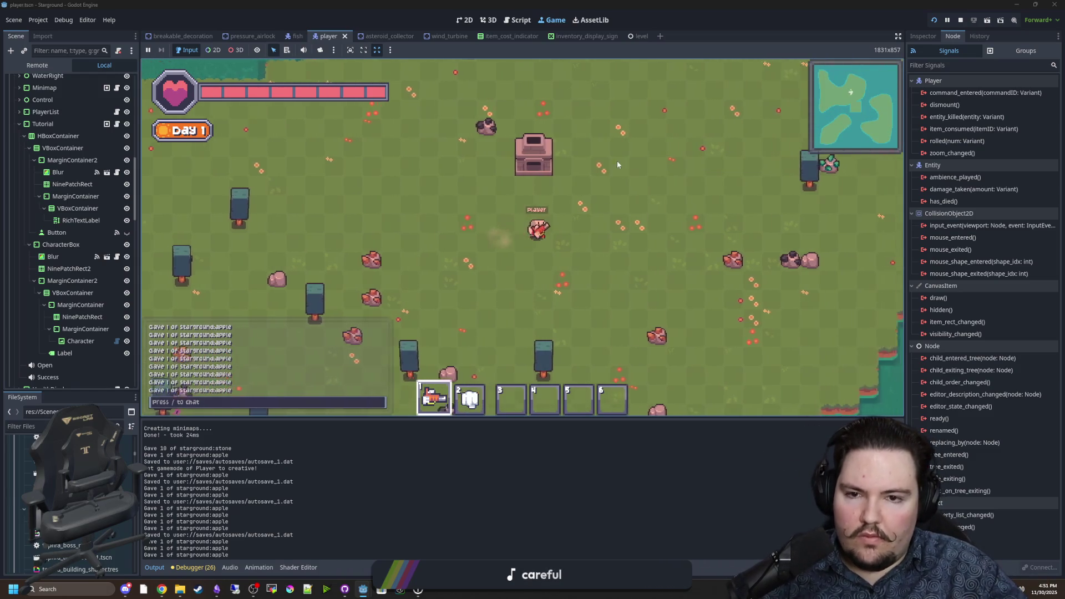
key(w)
key(a)
key(s)
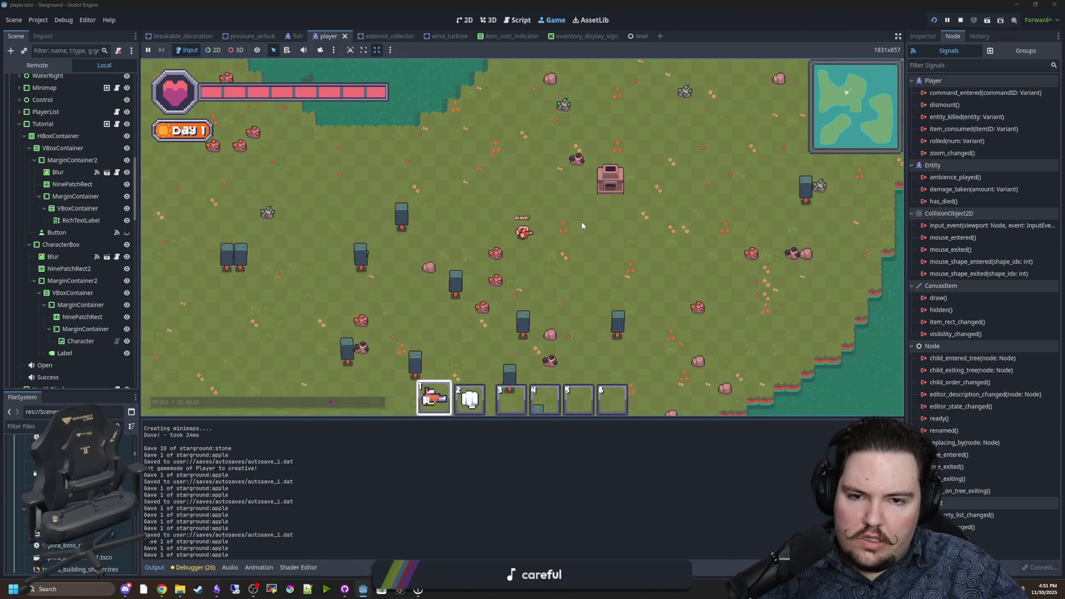
key(a)
key(w)
key(s)
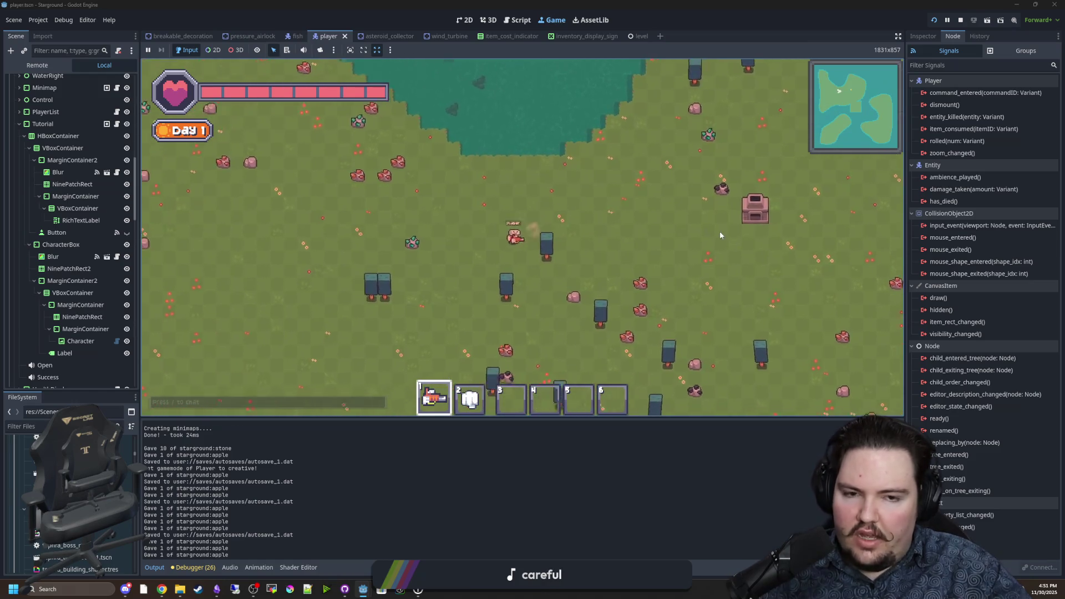
key(a)
key(Escape)
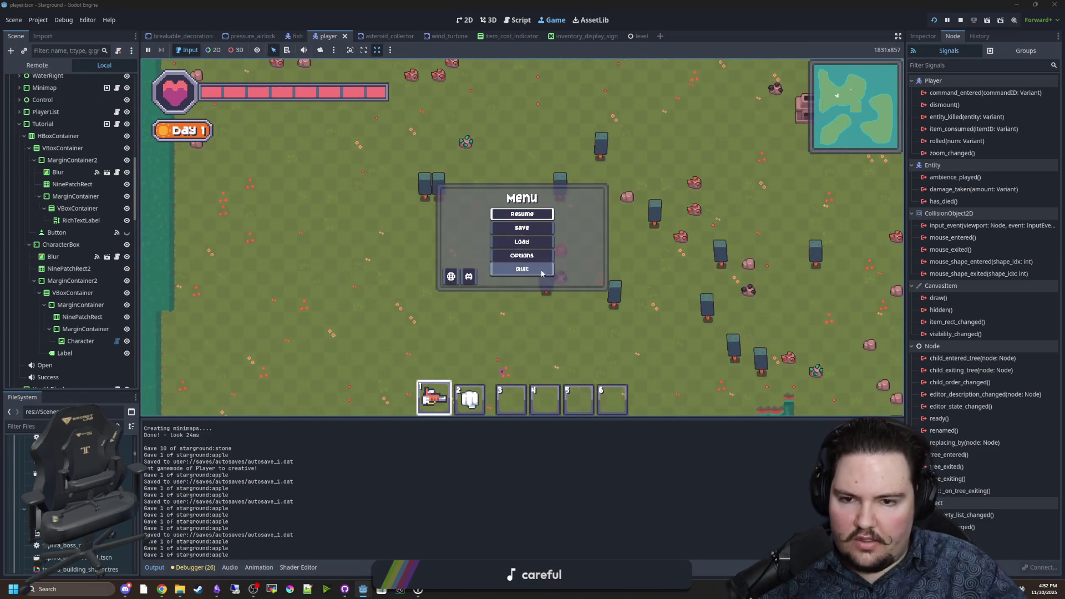
click(501, 267)
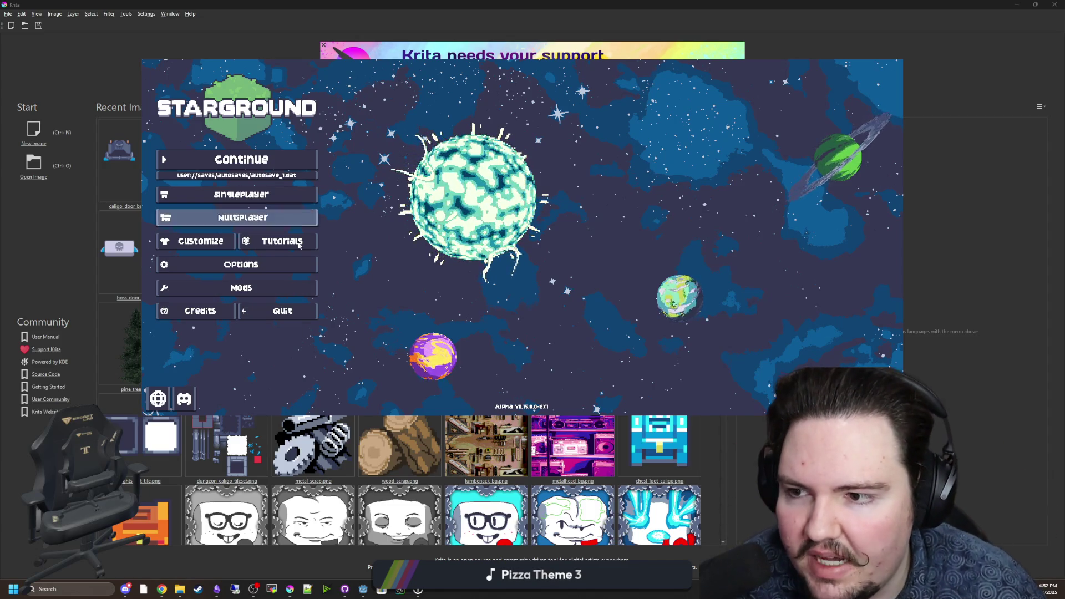
Leave Starground for Krita and begin a new 1000 × 1000 pixel document
key(alt+Tab)
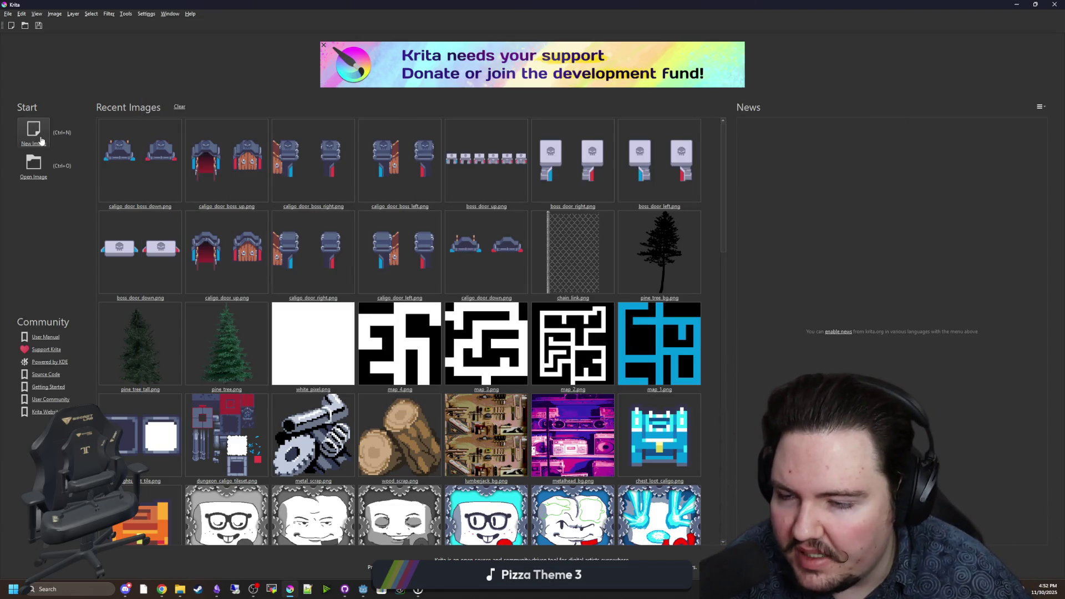
click(41, 141)
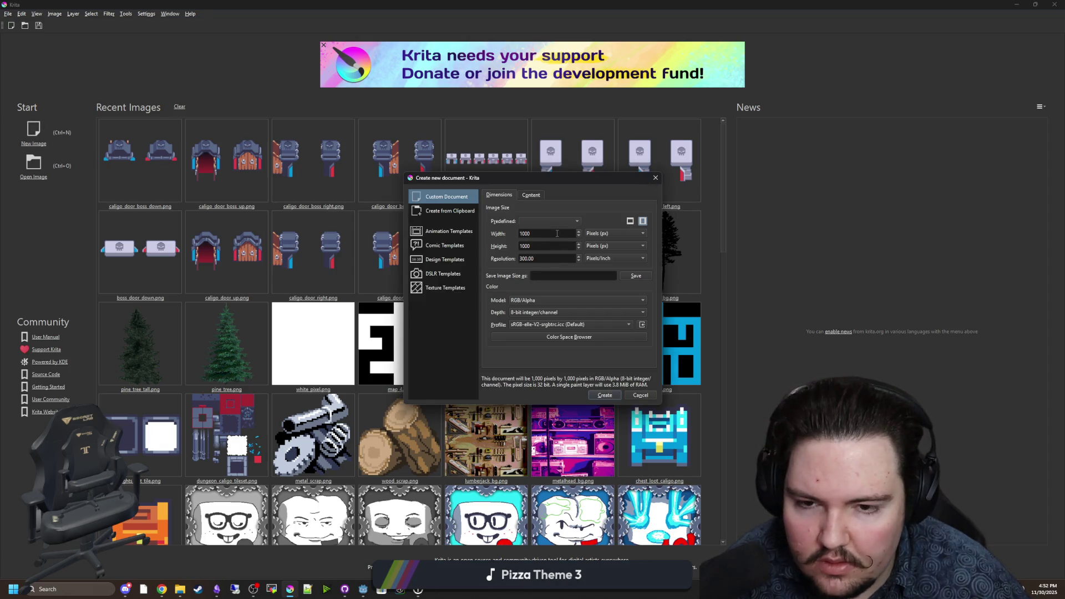
Create a blank 10 × 10 pixel canvas in Krita
click(442, 210)
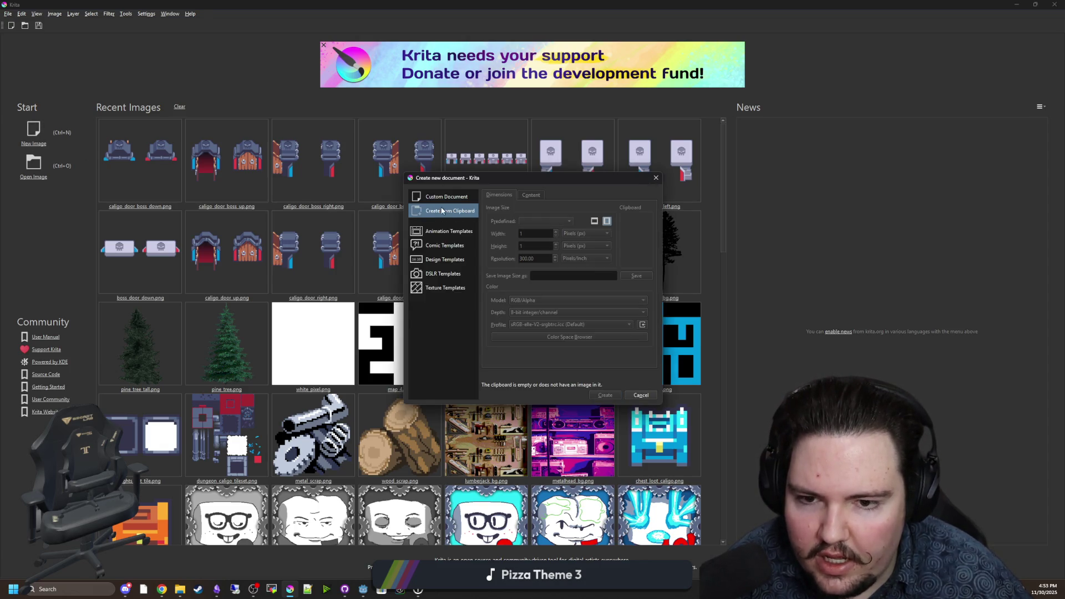
key(Up)
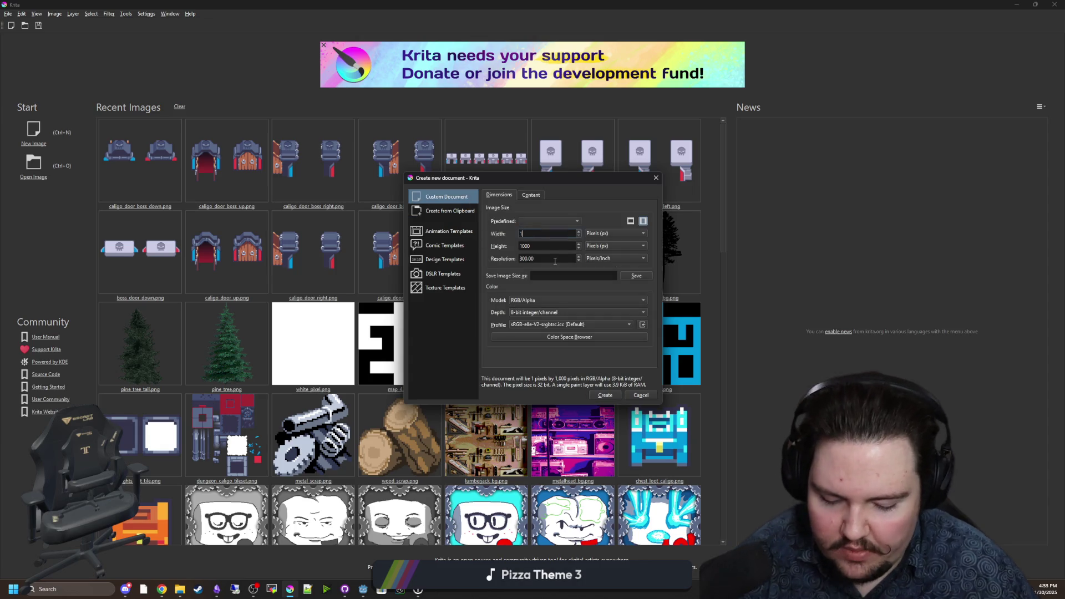
text(10)
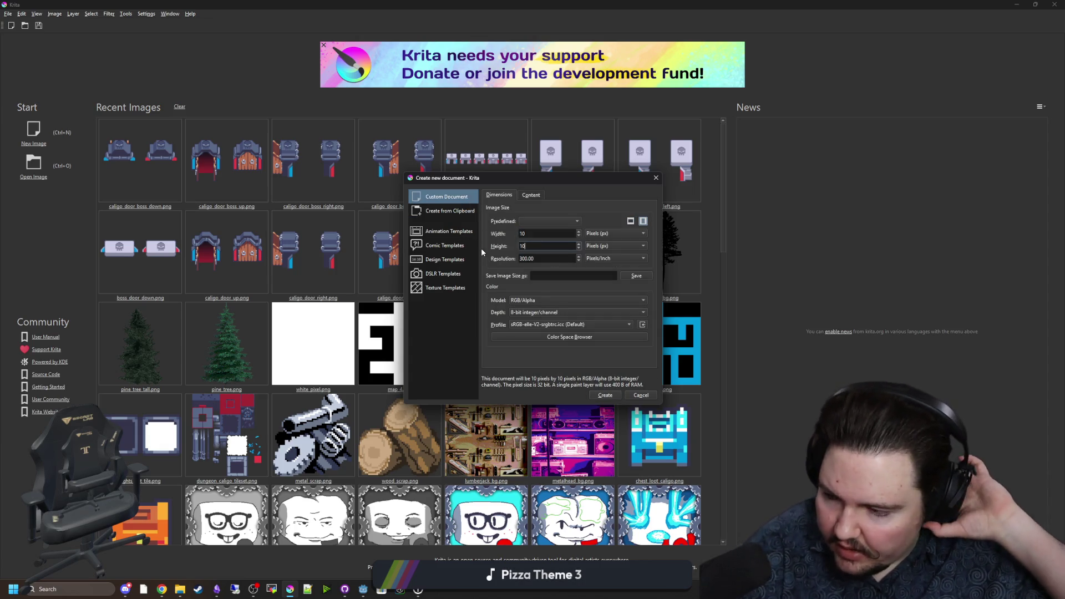
click(612, 395)
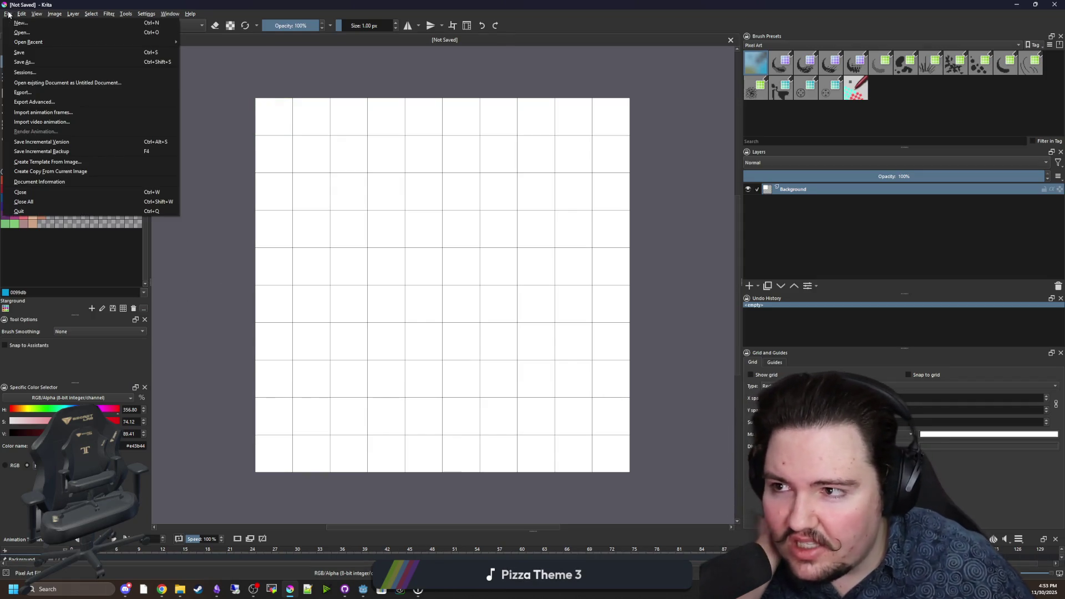
Use File > Open to browse the Forager-Game Sprites folder thumbnails
click(8, 15)
click(15, 39)
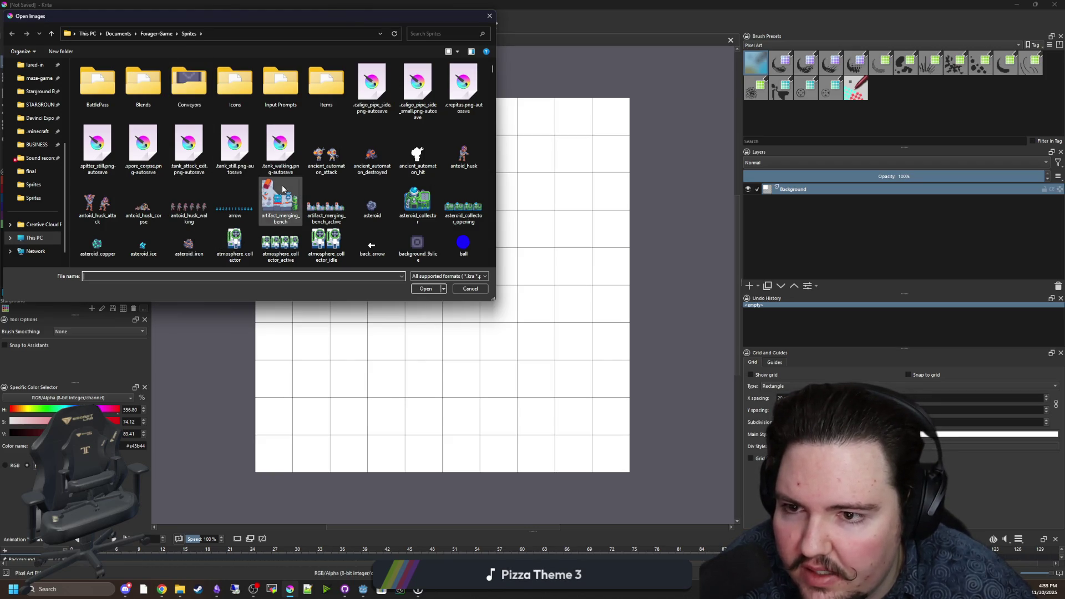
scroll(288, 189, down, 5)
scroll(291, 177, down, 15)
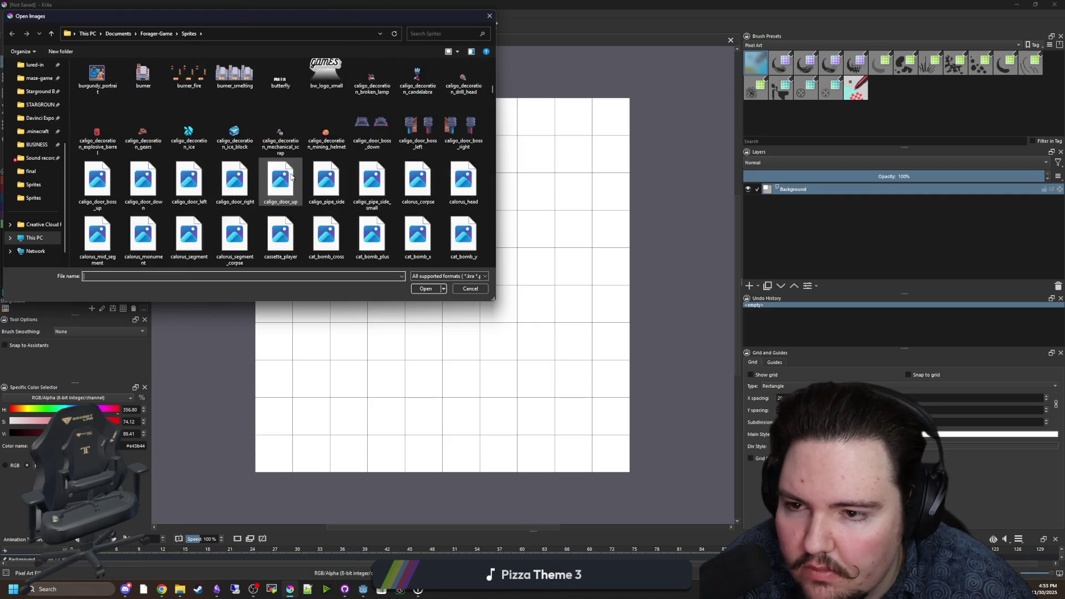
scroll(291, 170, down, 10)
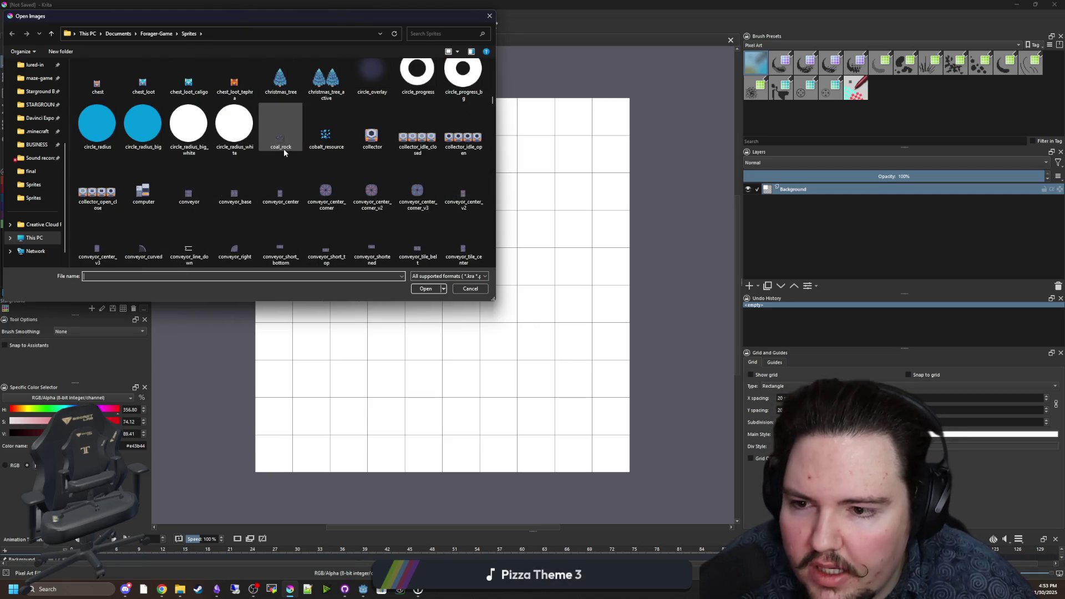
scroll(287, 170, down, 5)
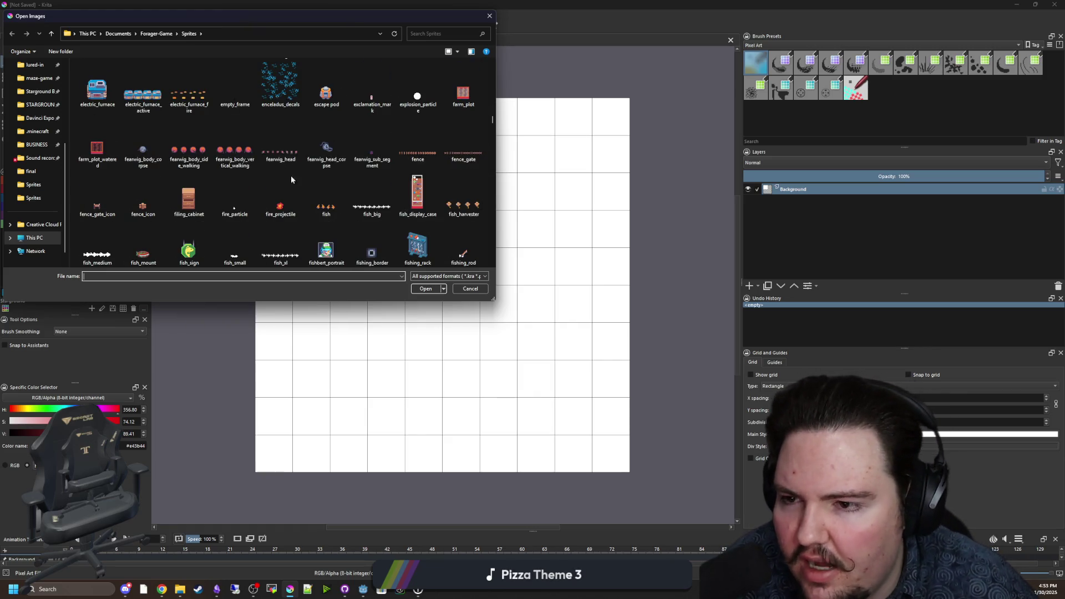
scroll(329, 189, down, 3)
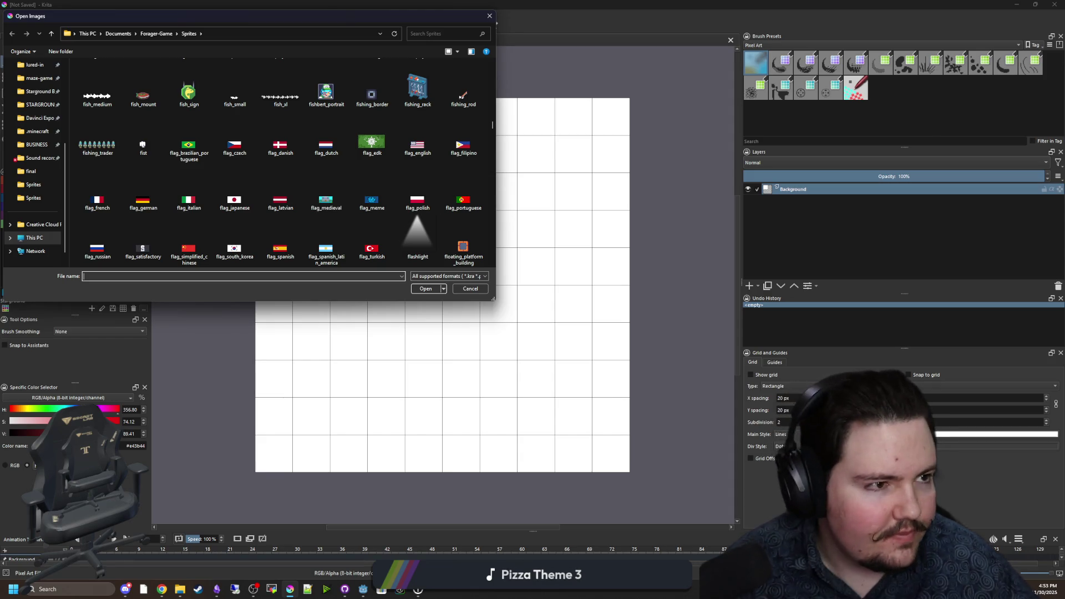
key(alt+Tab)
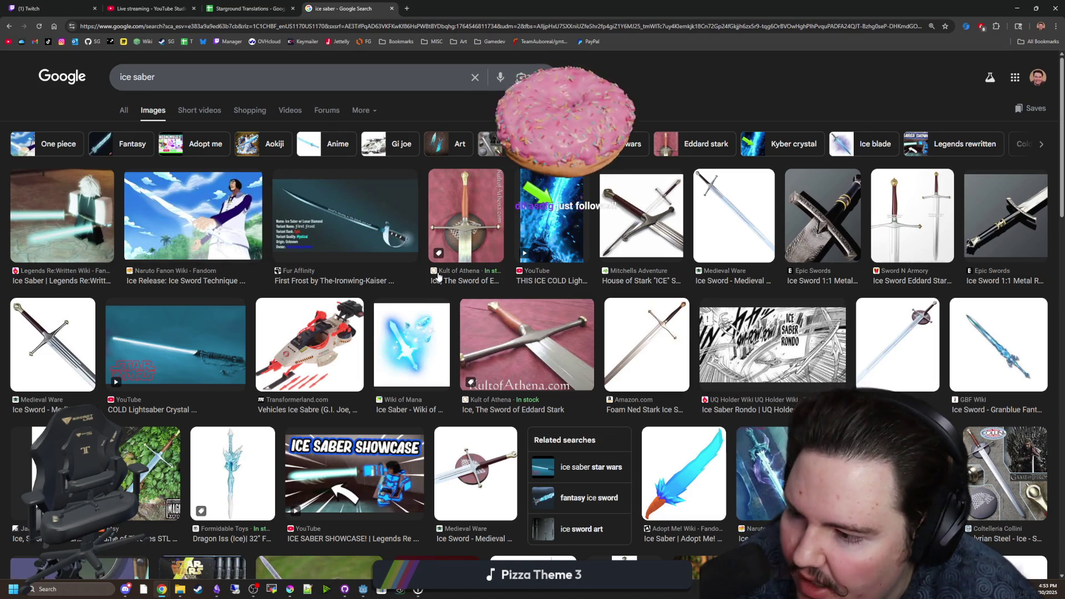
Scroll through the 'ice saber' image results, then search images for 'thesaurus'
scroll(468, 186, down, 3)
scroll(468, 186, down, 2)
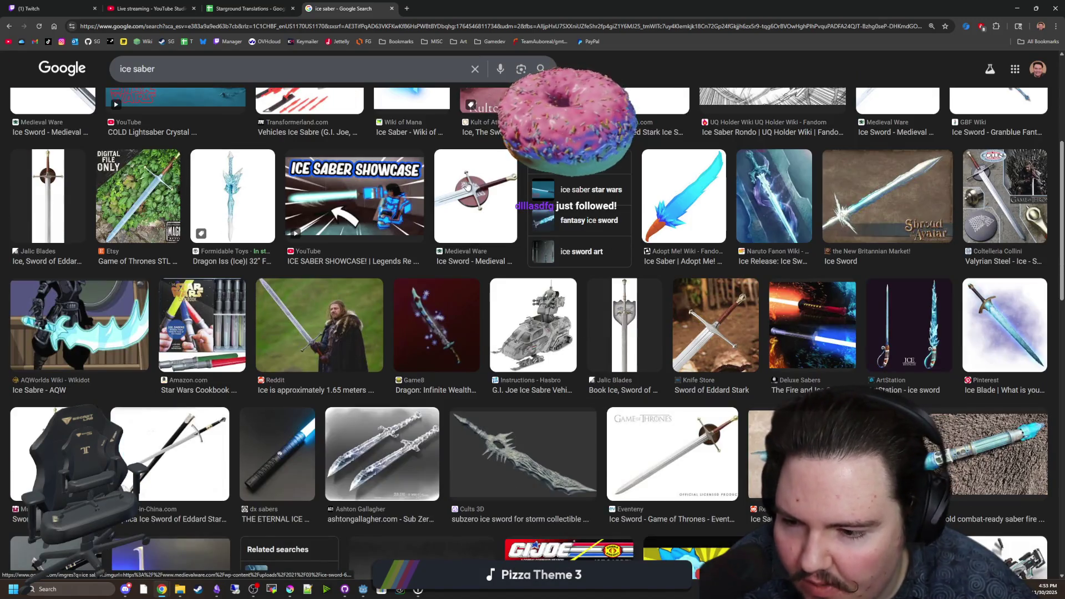
scroll(428, 379, down, 2)
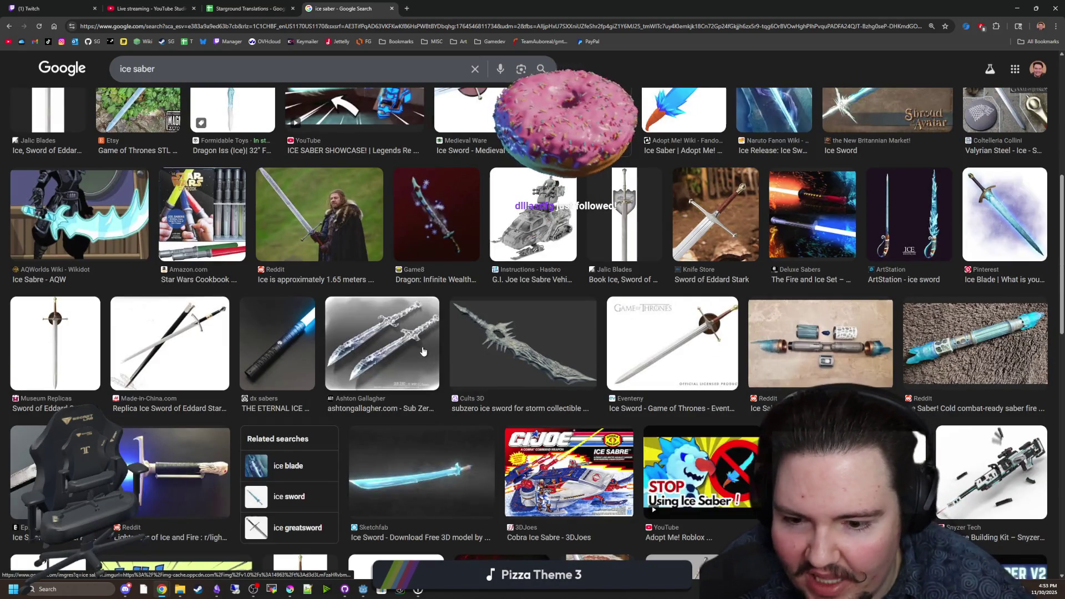
scroll(735, 421, down, 3)
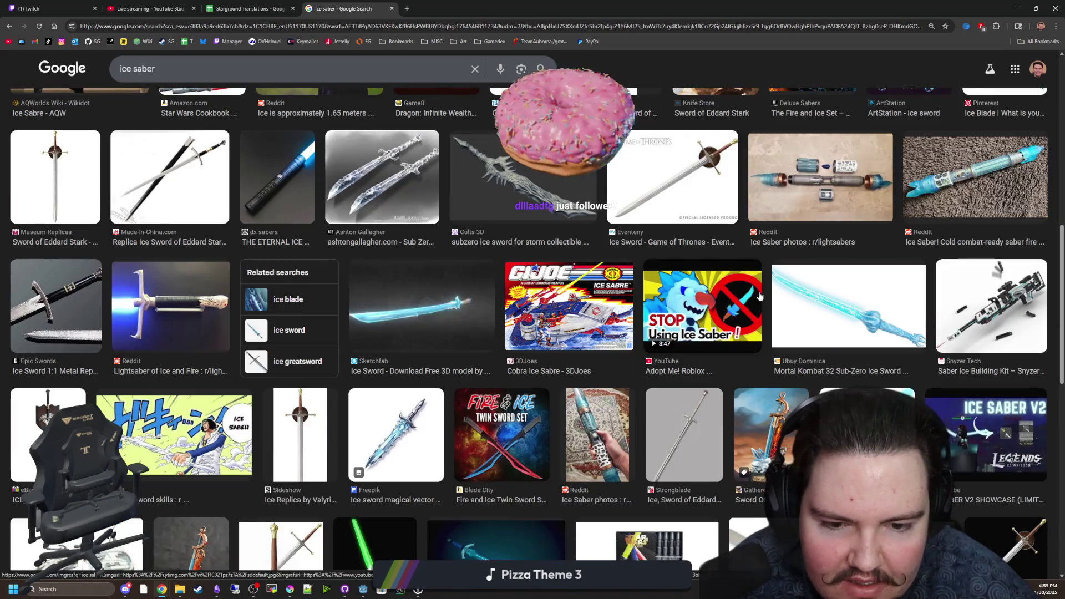
scroll(621, 389, down, 1)
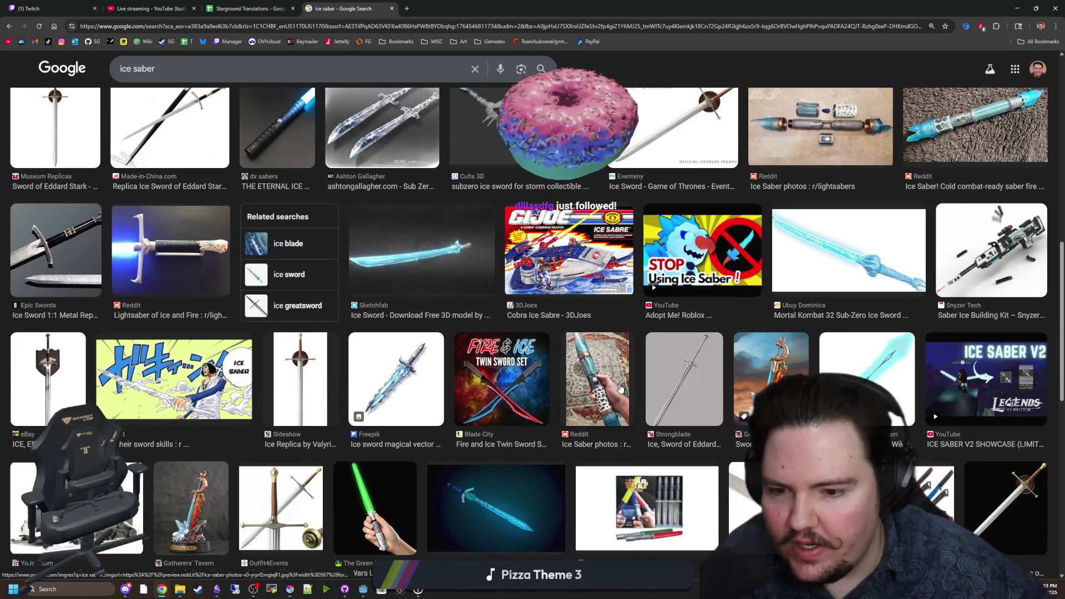
scroll(526, 332, down, 5)
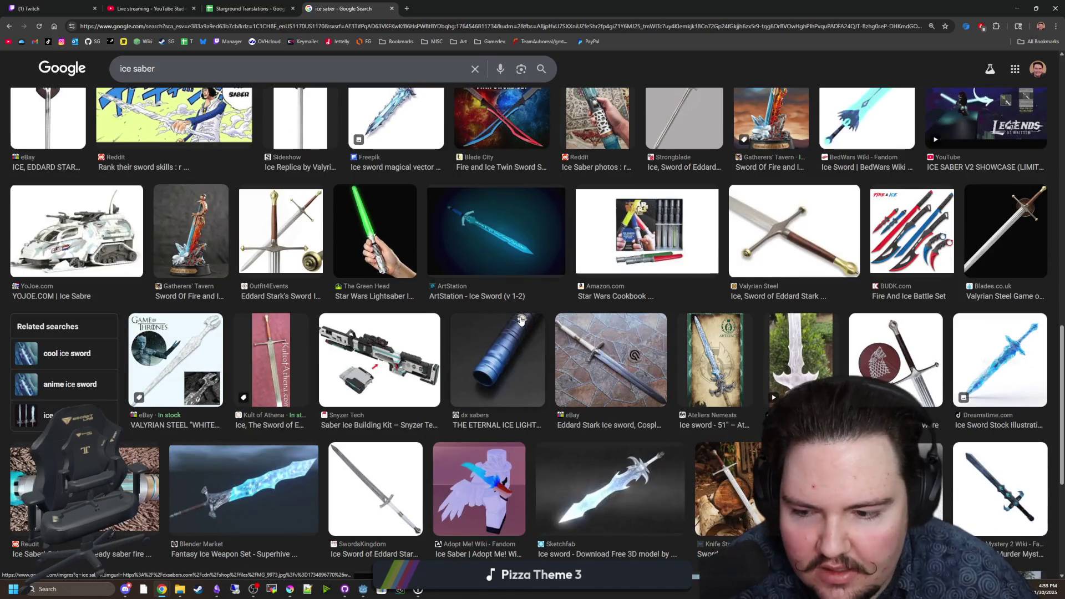
scroll(525, 327, down, 5)
scroll(521, 321, up, 20)
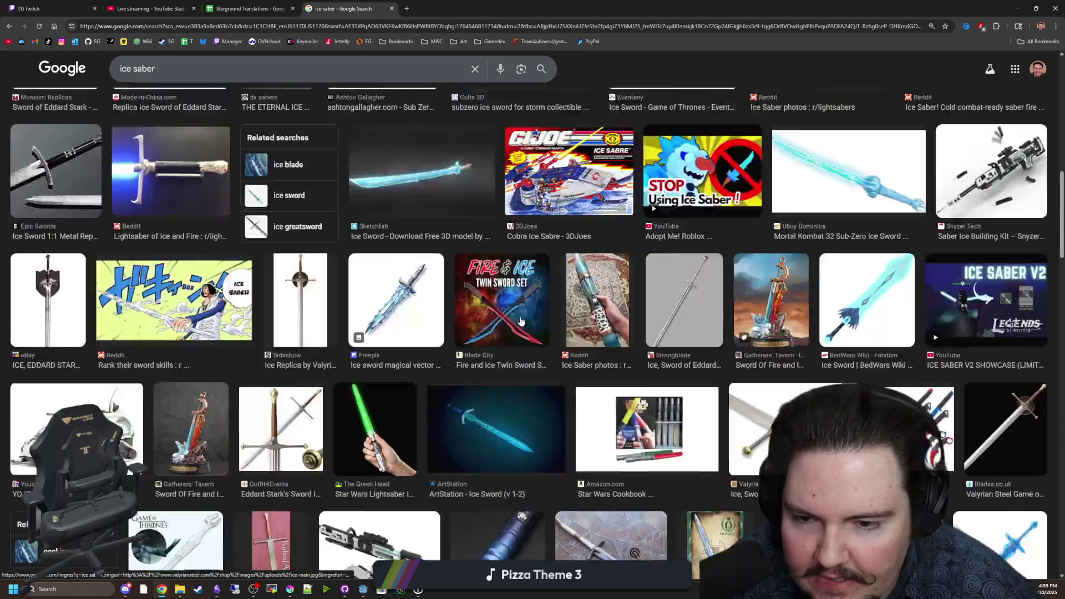
text(thesaurus)
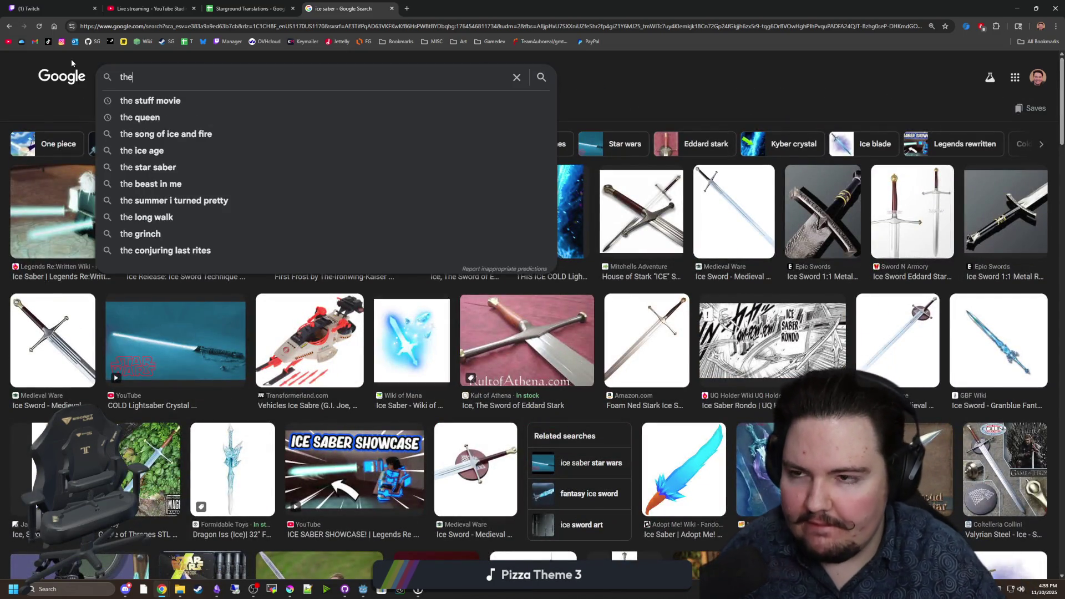
key(Return)
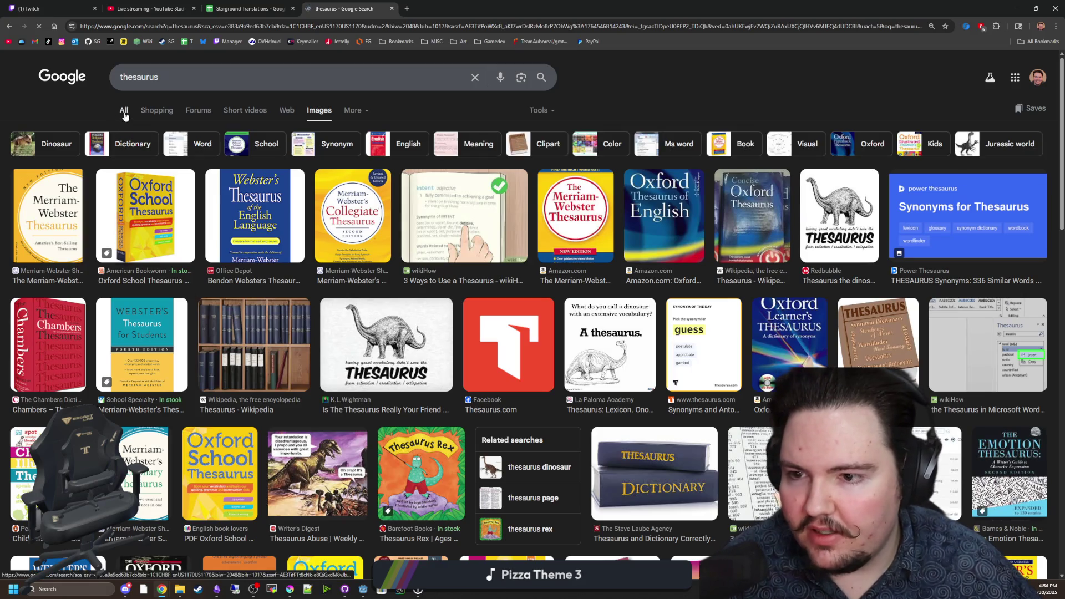
Switch to general web results and look up synonyms for 'ice' on Thesaurus.com
click(124, 110)
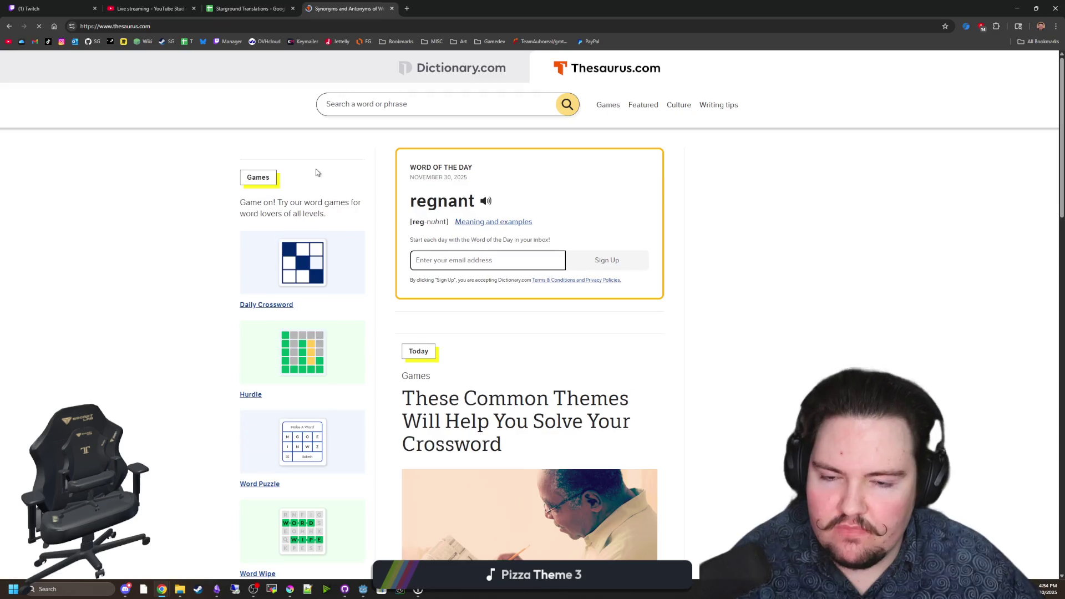
text(ce)
key(Return)
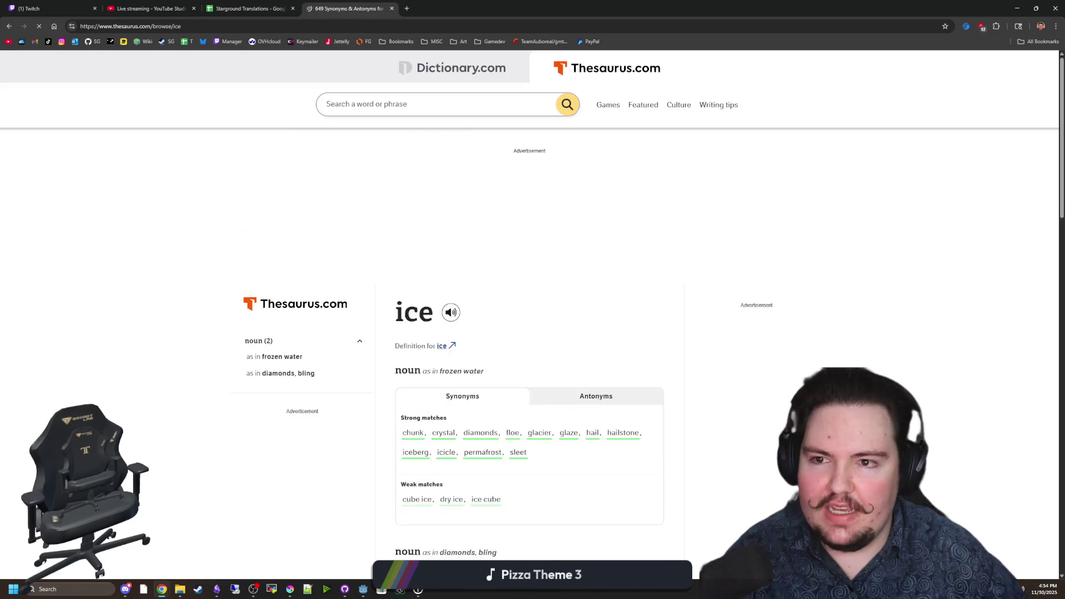
scroll(558, 225, down, 1)
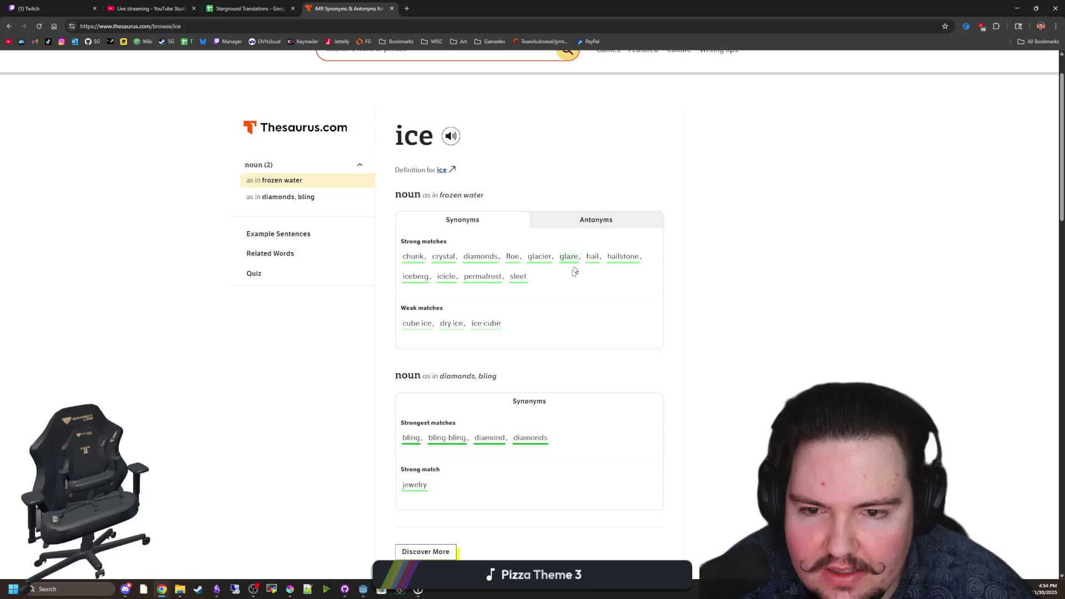
scroll(618, 330, up, 1)
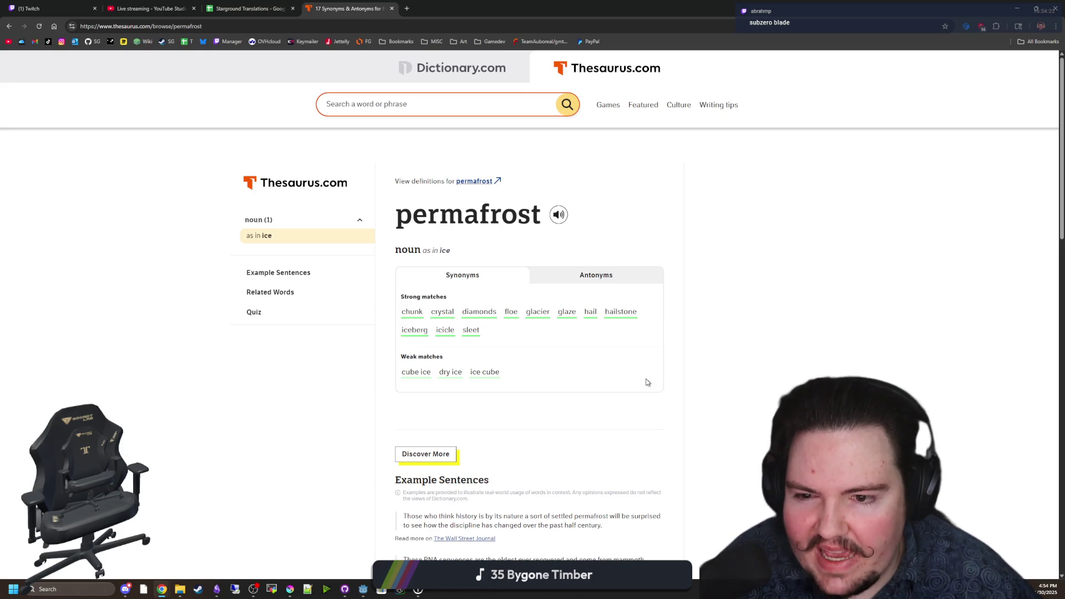
Search synonyms for 'saber', then go back to the permafrost entry
click(389, 103)
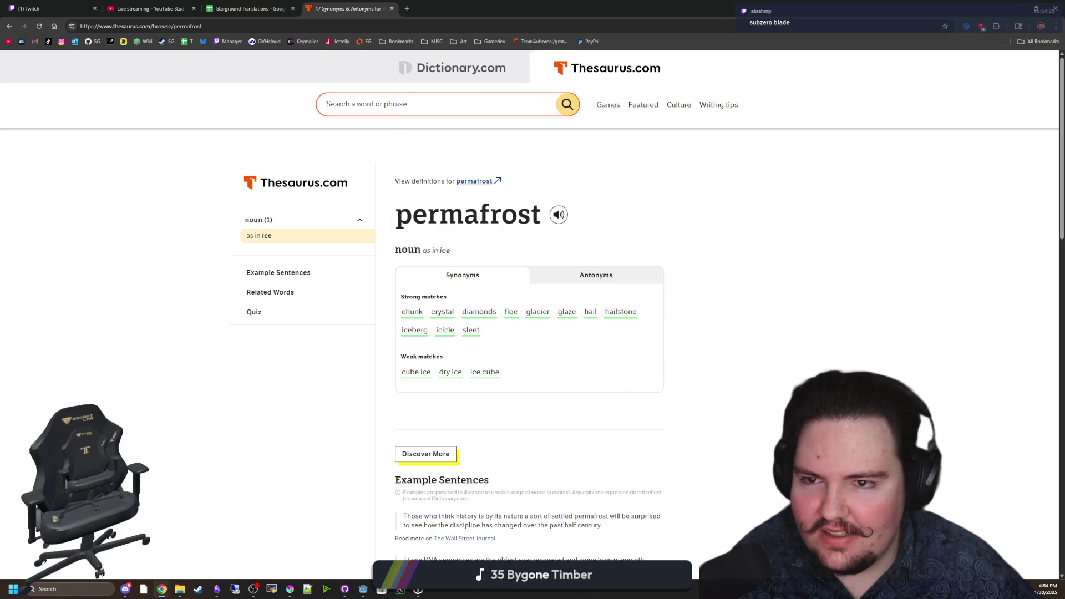
text(saber)
key(Return)
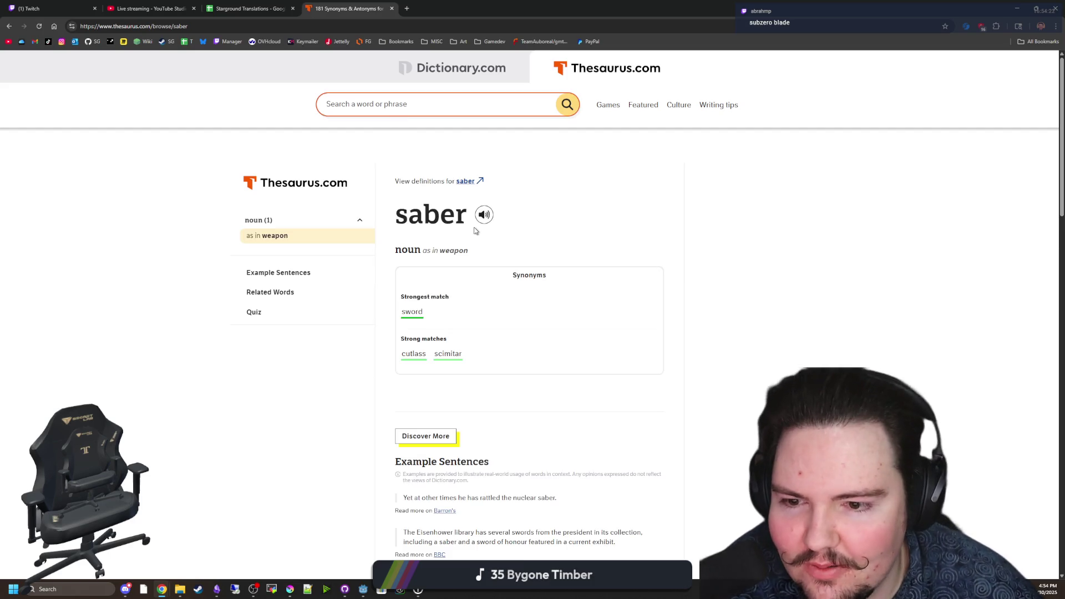
scroll(579, 272, down, 3)
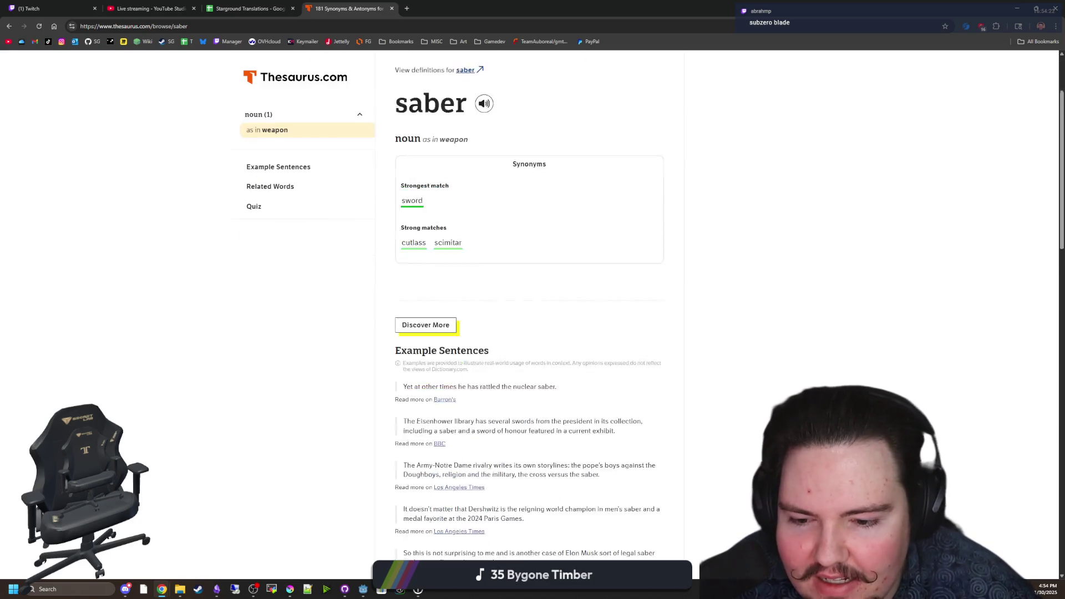
key(alt+Left)
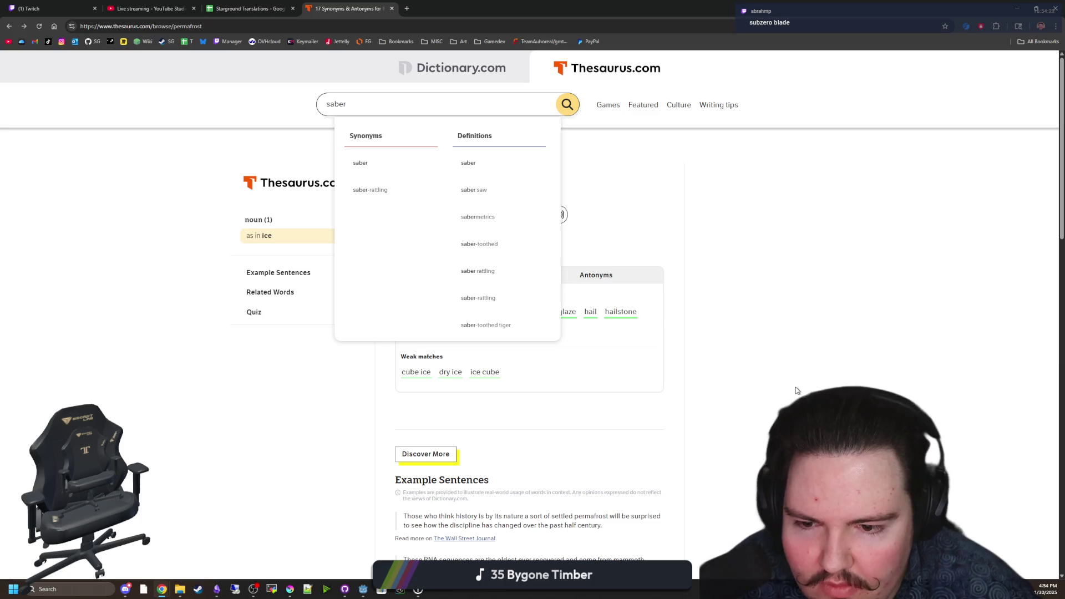